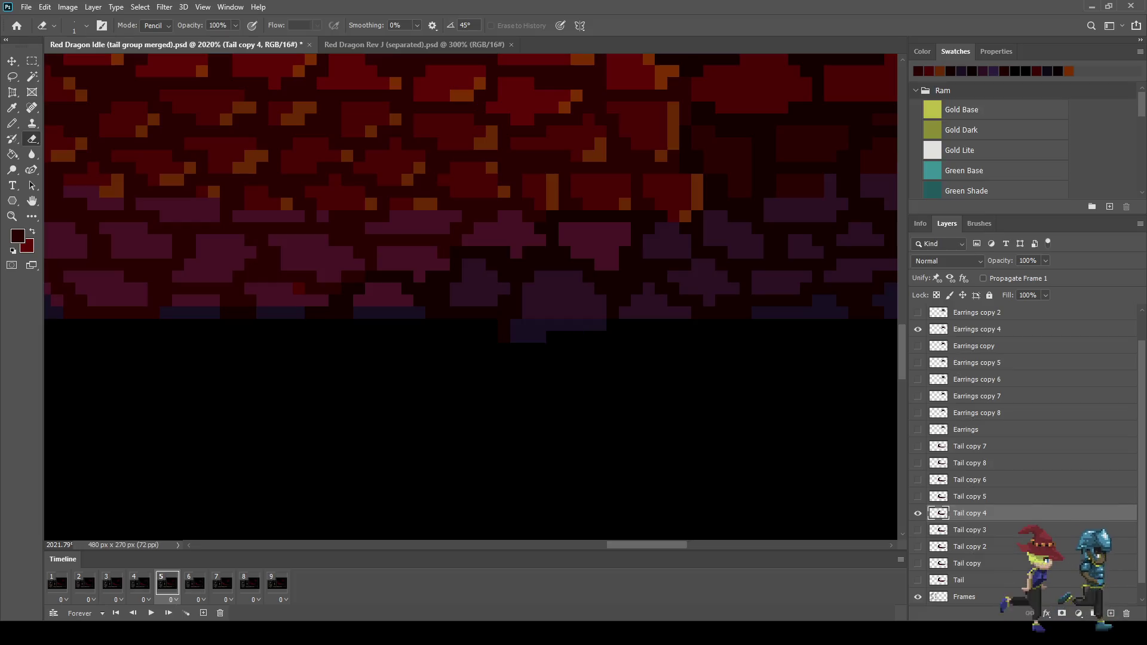
Play and stop the idle animation to review the dragon's tail
{"action": "key", "text": "space"}
{"action": "scroll", "coordinate": [471, 297], "scroll_direction": "down", "scroll_amount": 6}
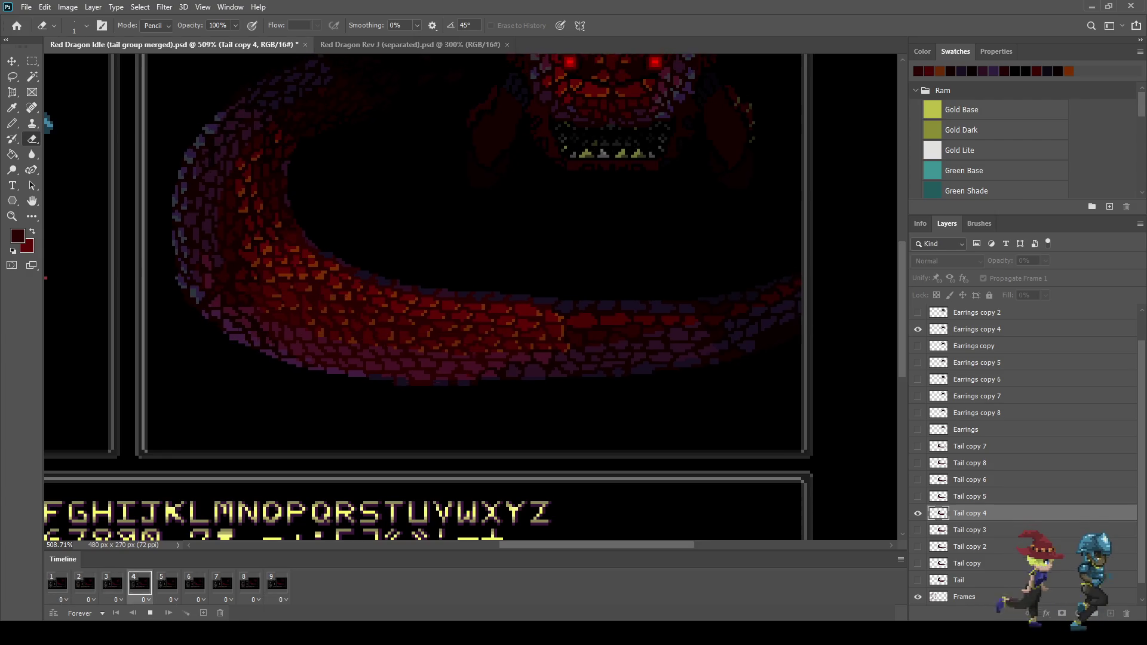
{"action": "key", "text": "space"}
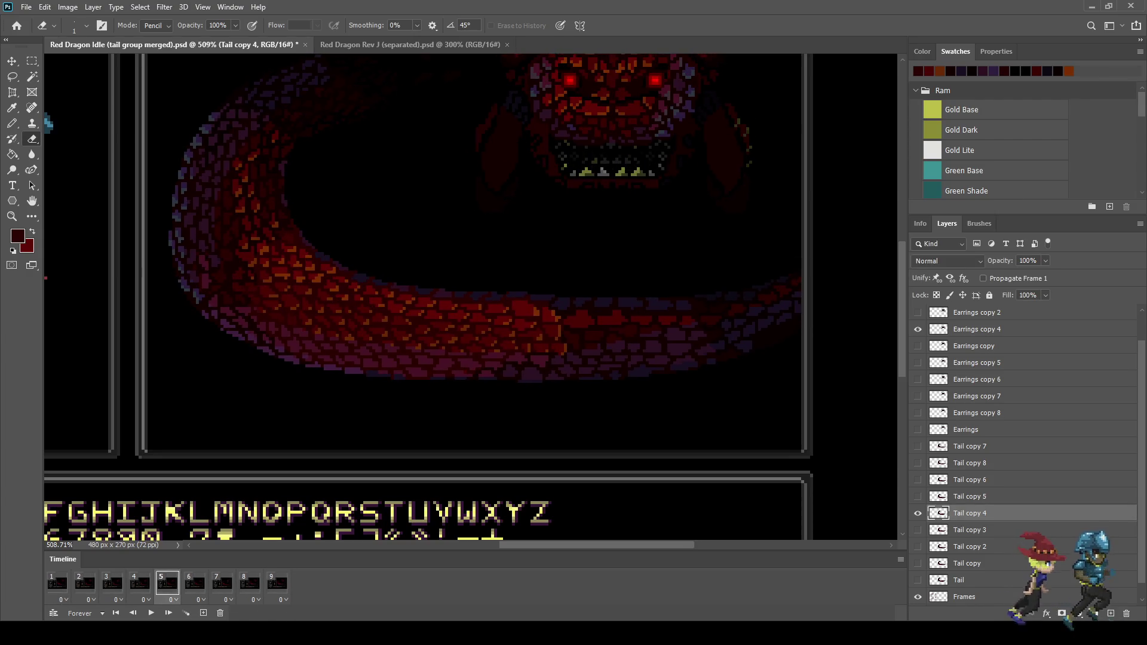
{"action": "scroll", "coordinate": [478, 371], "scroll_direction": "up", "scroll_amount": 5}
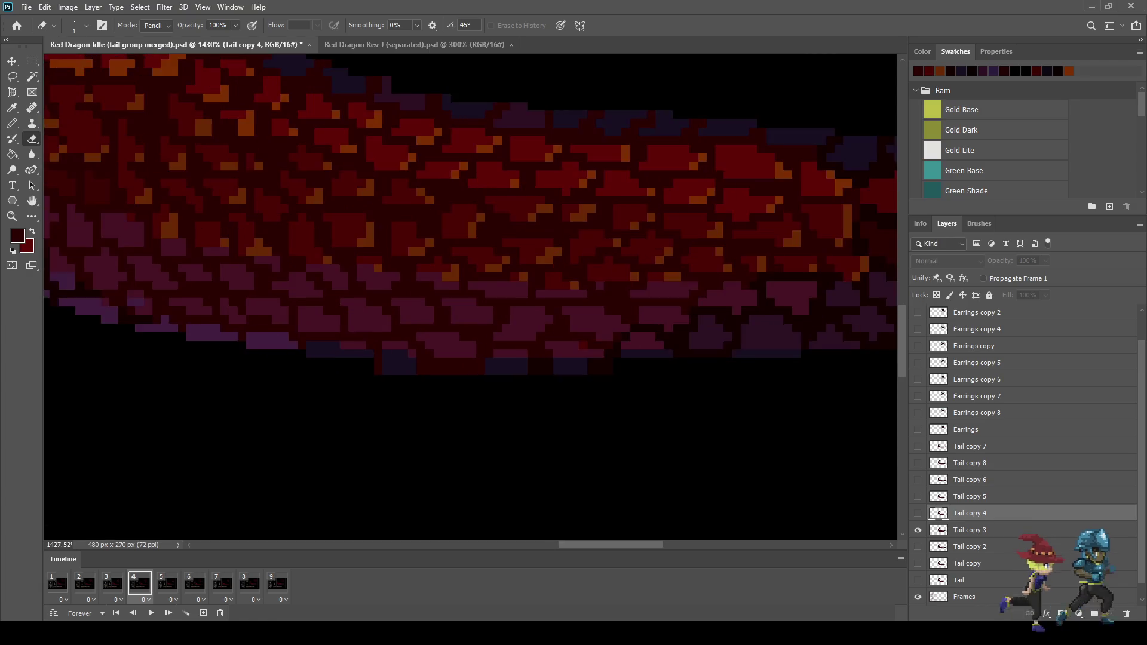
Erase the stray dark-red pixels along the tail's lower edge on the Tail copy 3 layer
{"action": "key", "text": "alt+bracketleft"}
{"action": "scroll", "coordinate": [494, 381], "scroll_direction": "up", "scroll_amount": 3}
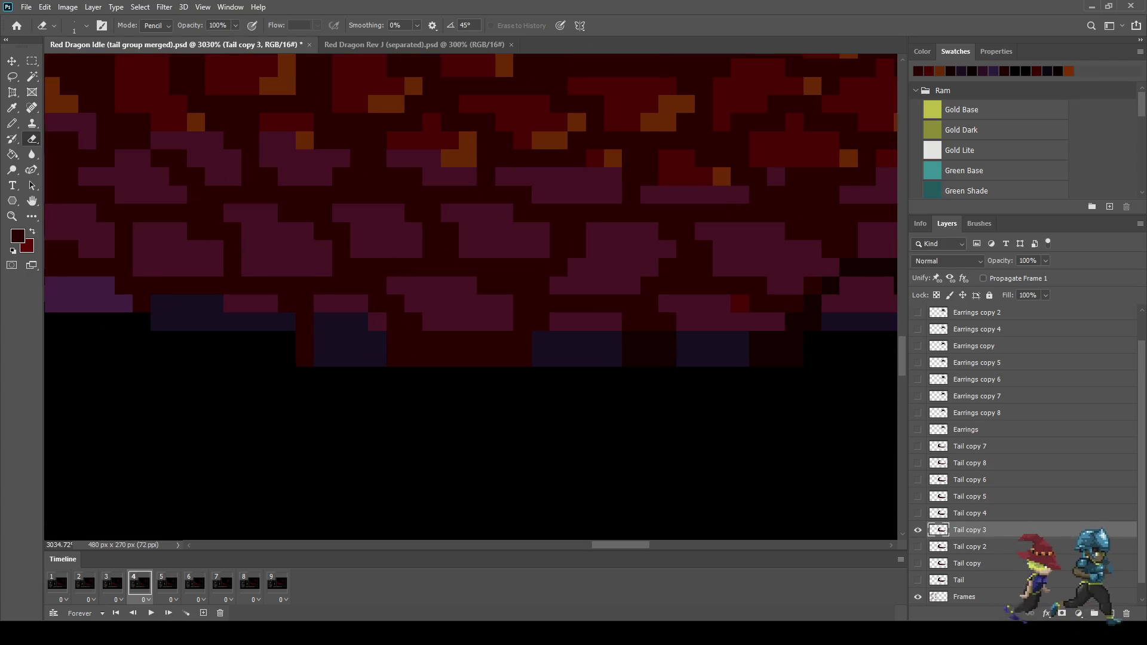
{"action": "left_click_drag", "start_coordinate": [432, 358], "coordinate": [394, 357]}
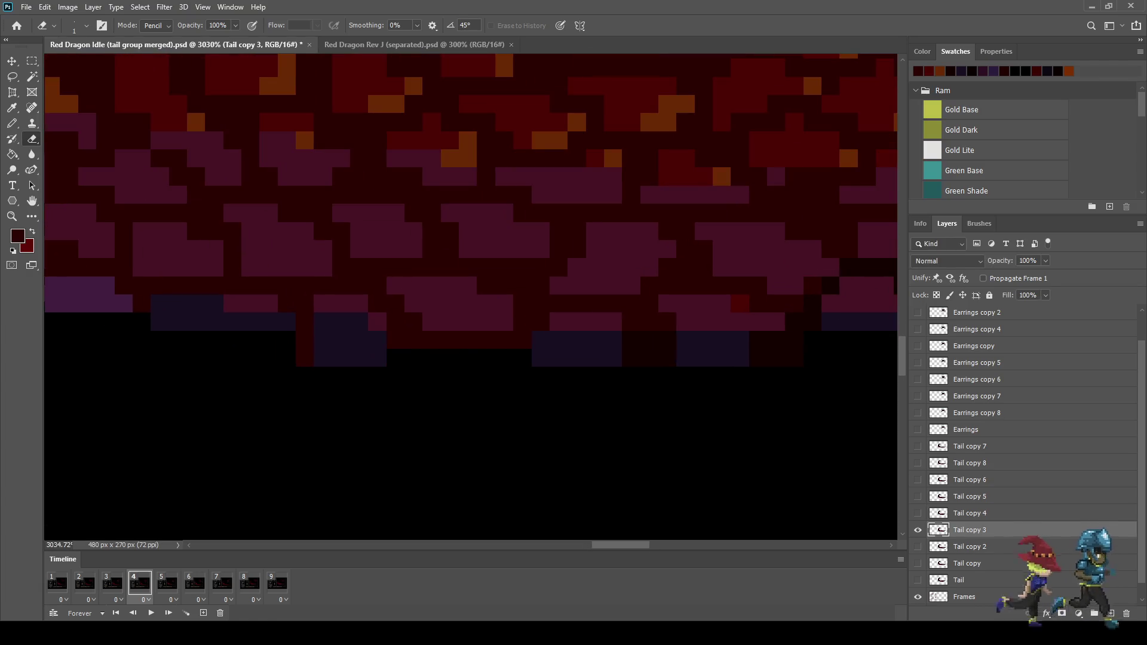
{"action": "left_click", "coordinate": [305, 357]}
Replay the idle animation to check that the tail edge is clean
{"action": "scroll", "coordinate": [305, 358], "scroll_direction": "down", "scroll_amount": 6}
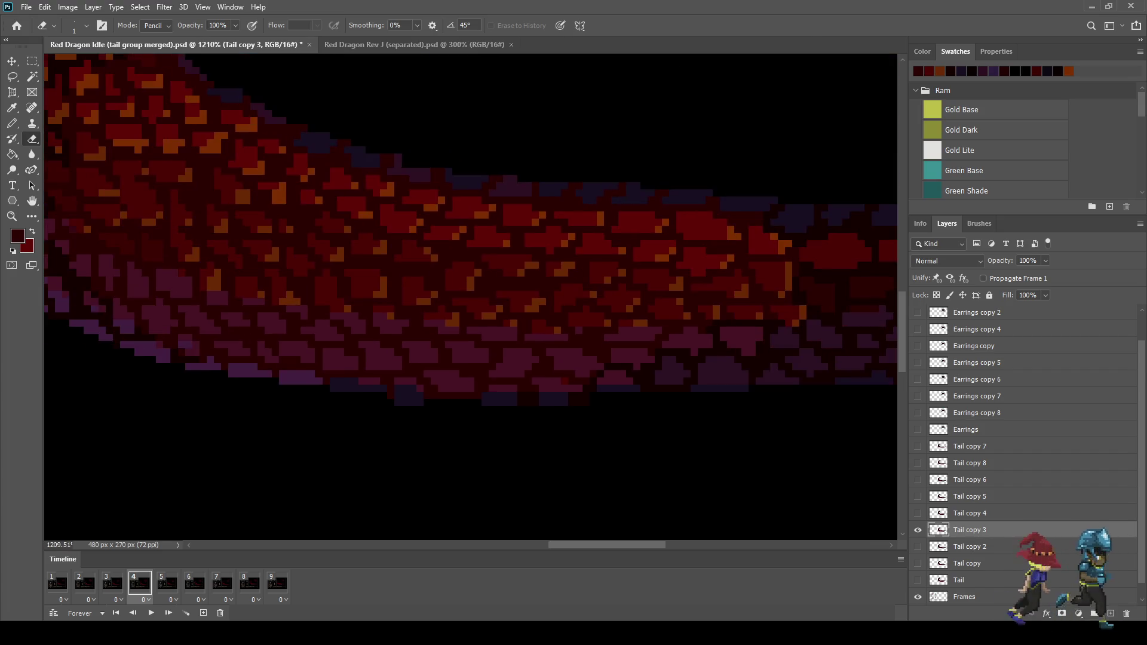
{"action": "scroll", "coordinate": [629, 323], "scroll_direction": "down", "scroll_amount": 3}
{"action": "key", "text": "space"}
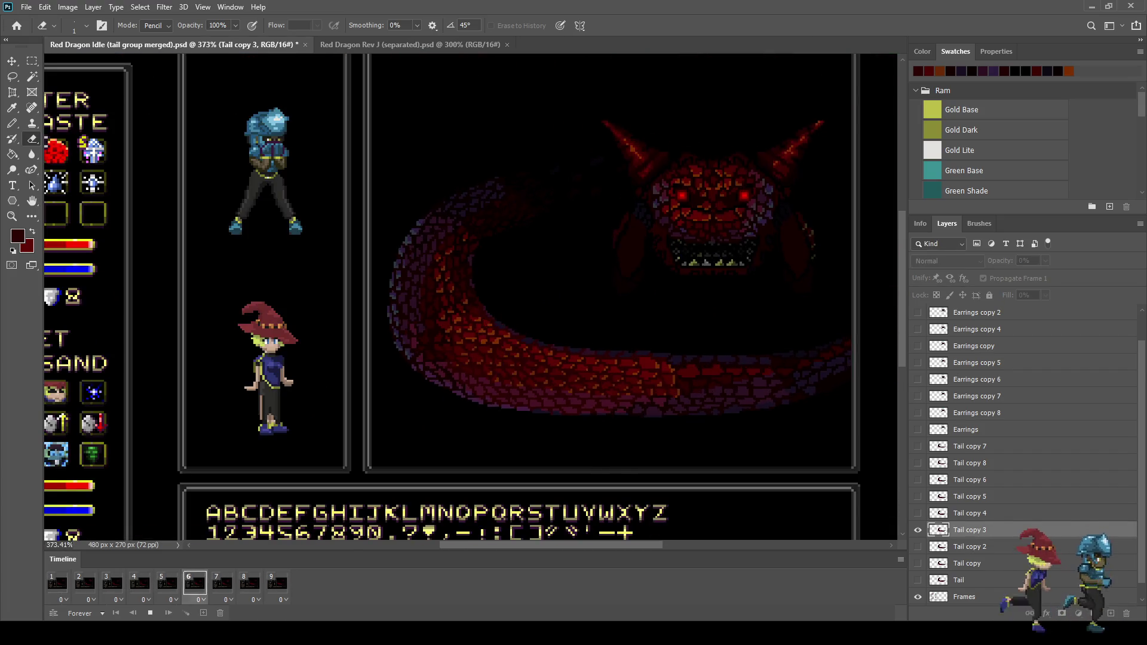
{"action": "scroll", "coordinate": [605, 216], "scroll_direction": "down", "scroll_amount": 1}
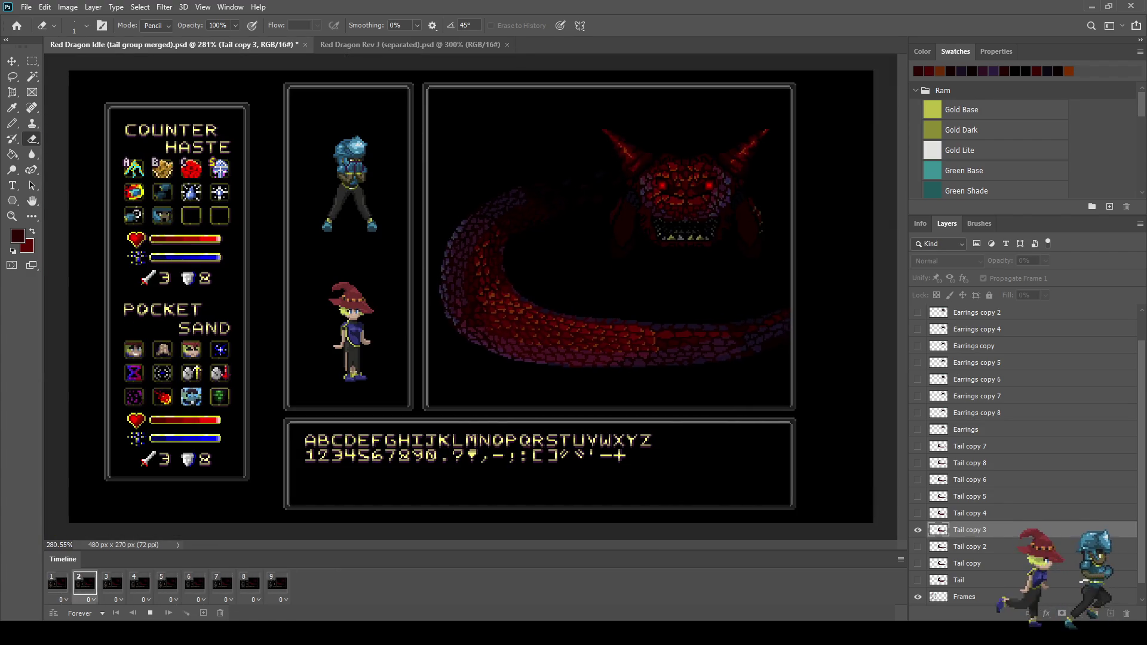
{"action": "scroll", "coordinate": [704, 327], "scroll_direction": "up", "scroll_amount": 1}
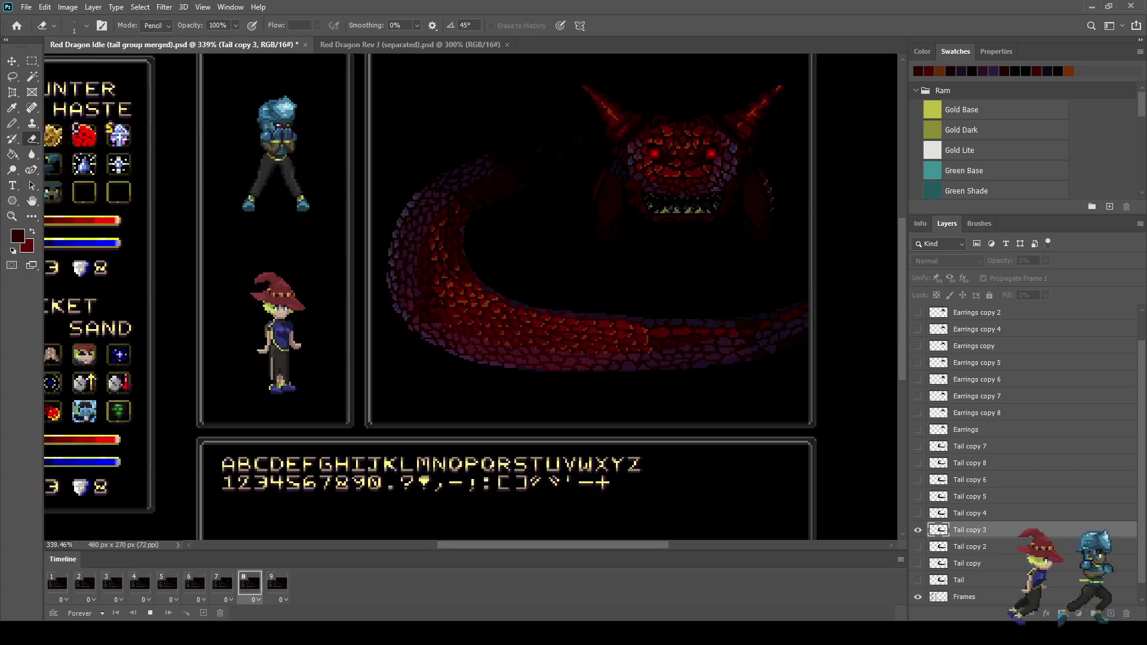
{"action": "key", "text": "space"}
Save the idle animation file and fit the whole battle screen in view
{"action": "key", "text": "ctrl+s"}
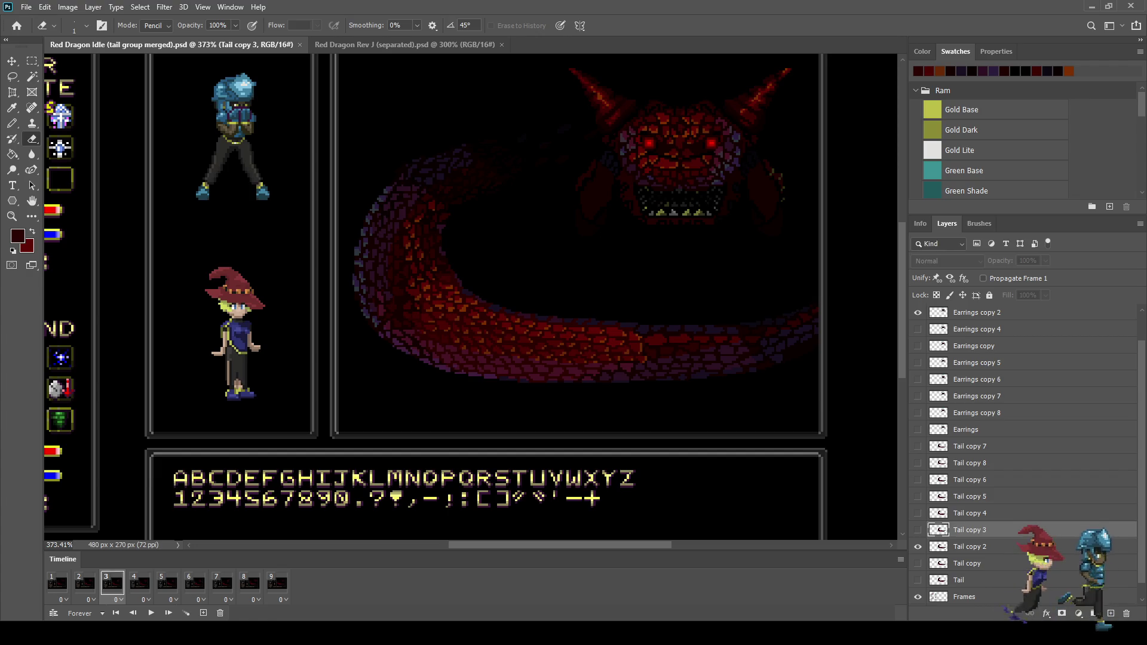
{"action": "key", "text": "ctrl+1"}
{"action": "key", "text": "ctrl+0"}
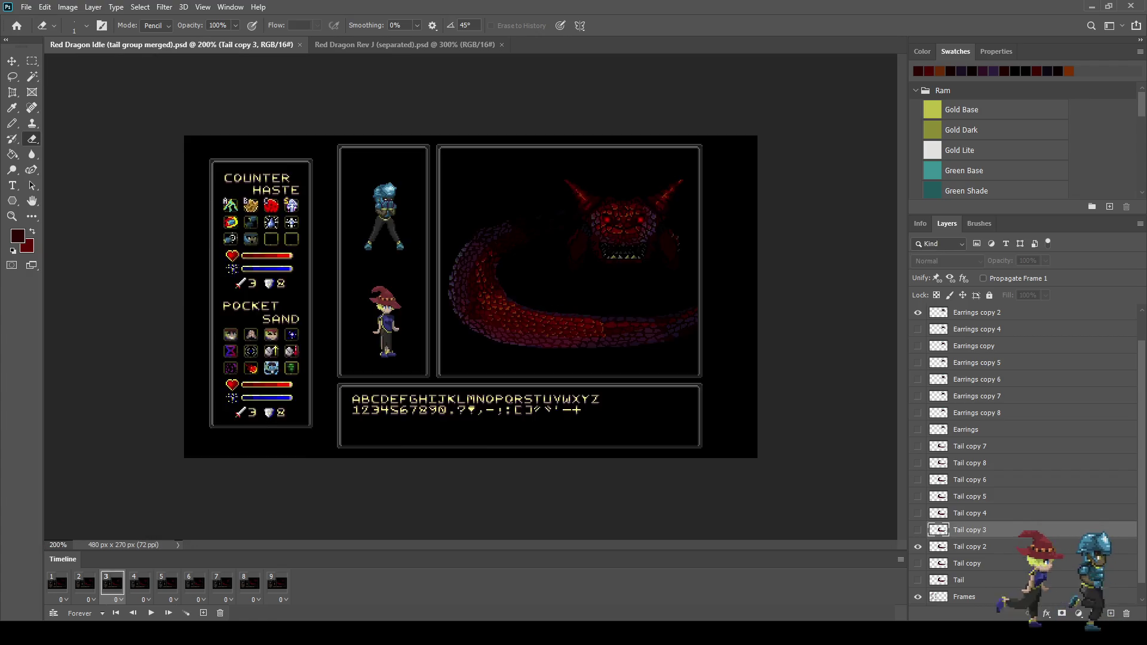
Preview the idle animation once more, then switch to Red Dragon Rev J (separated).psd
{"action": "key", "text": "space"}
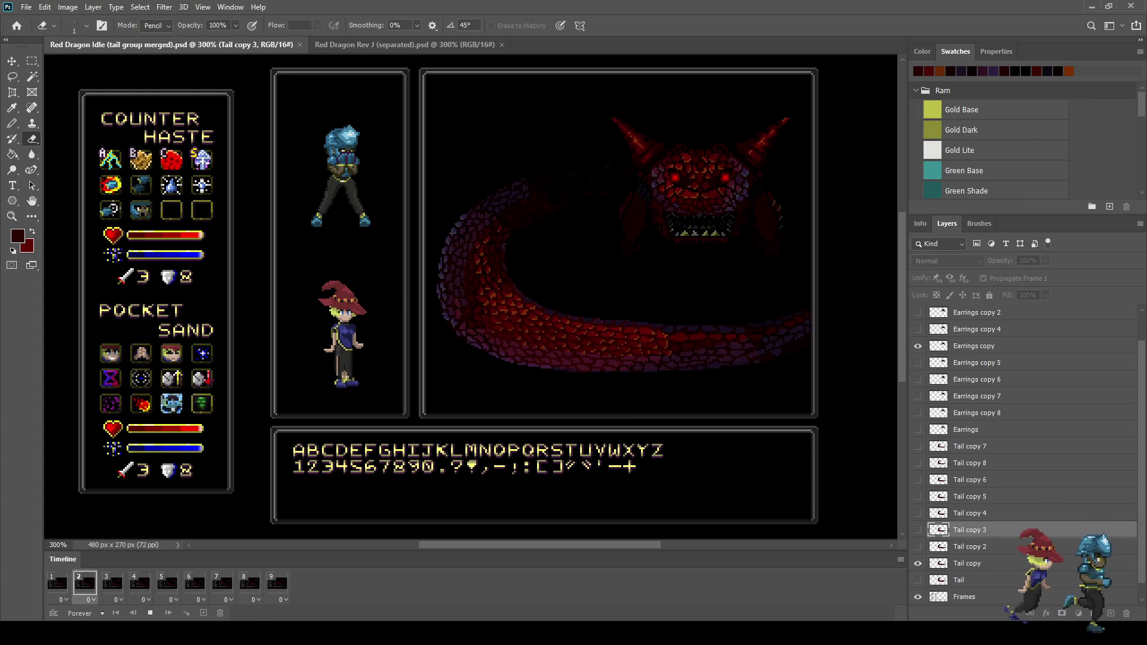
{"action": "key", "text": "space"}
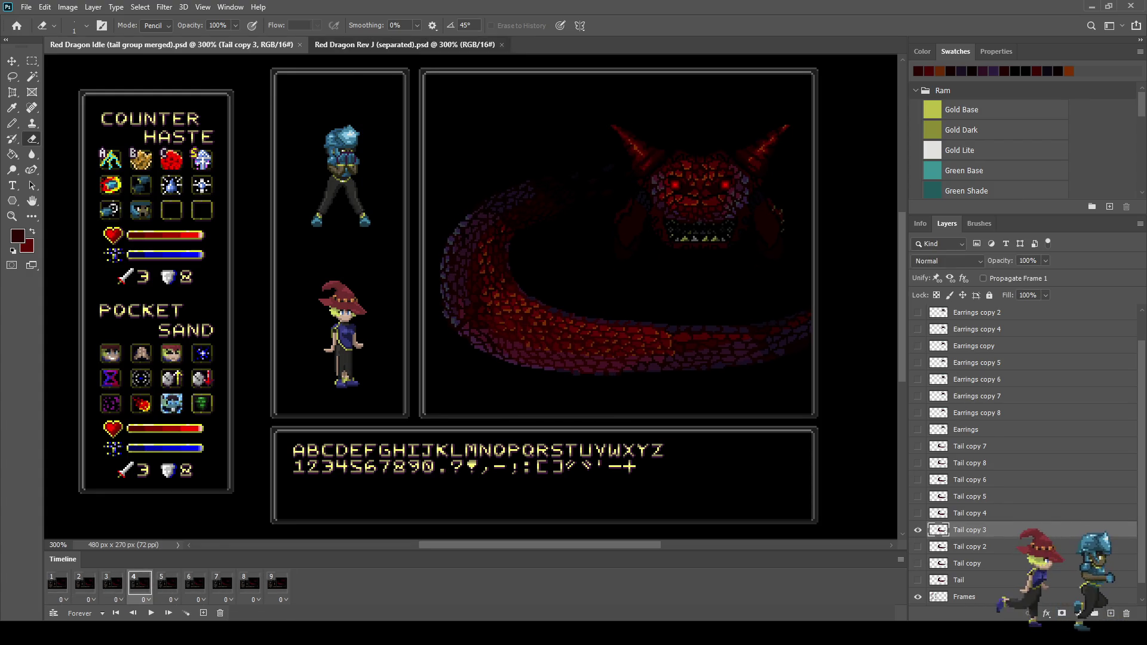
{"action": "key", "text": "ctrl+Tab"}
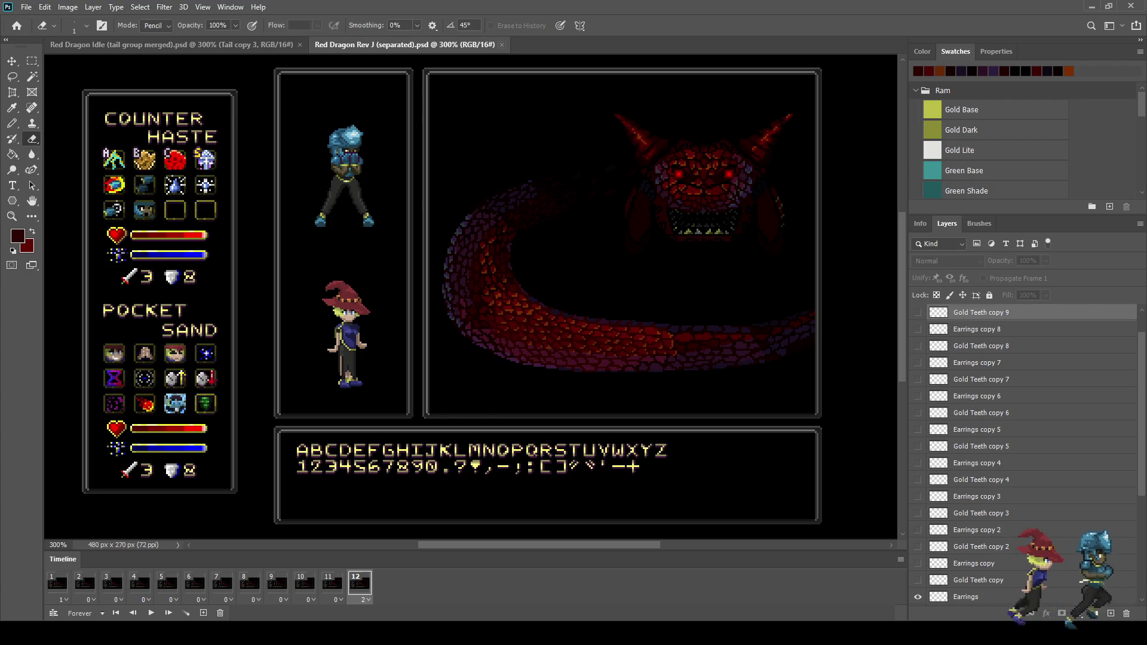
Play the Rev J entry animation a few times to review it
{"action": "key", "text": "space"}
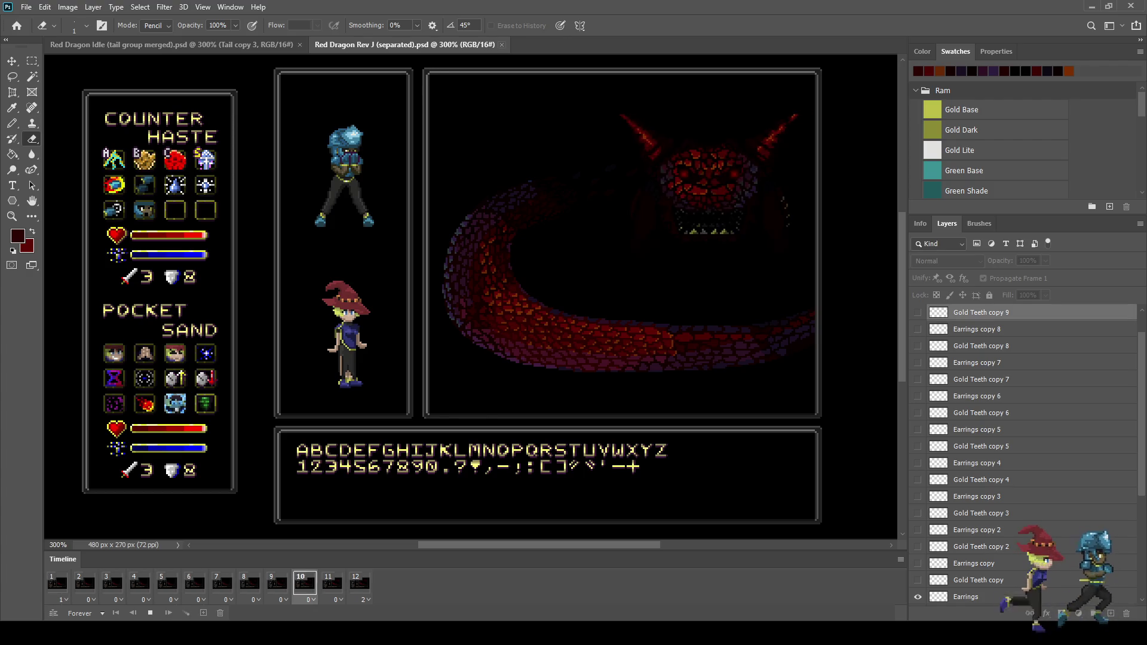
{"action": "key", "text": "space"}
{"action": "key", "text": "space"}
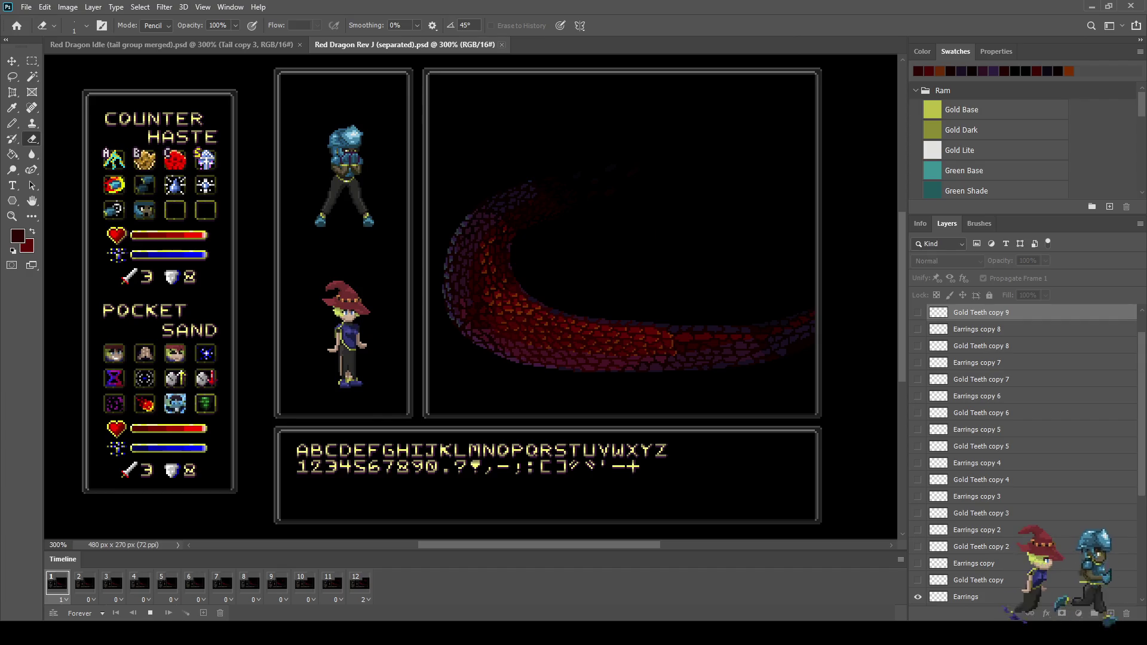
{"action": "key", "text": "space"}
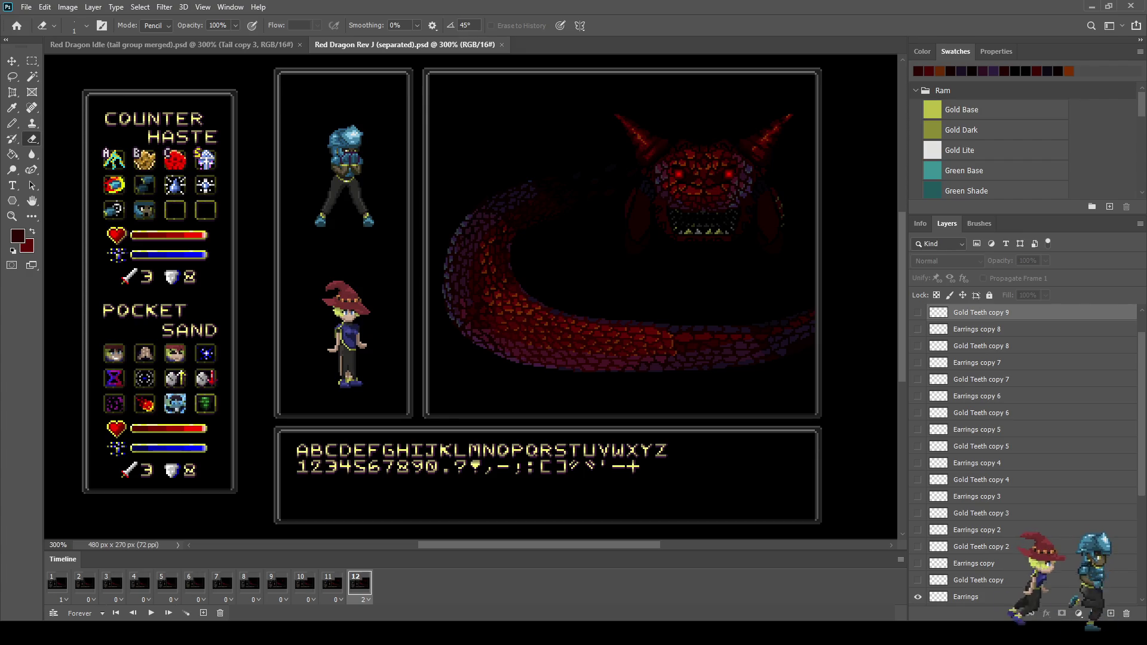
{"action": "key", "text": "space"}
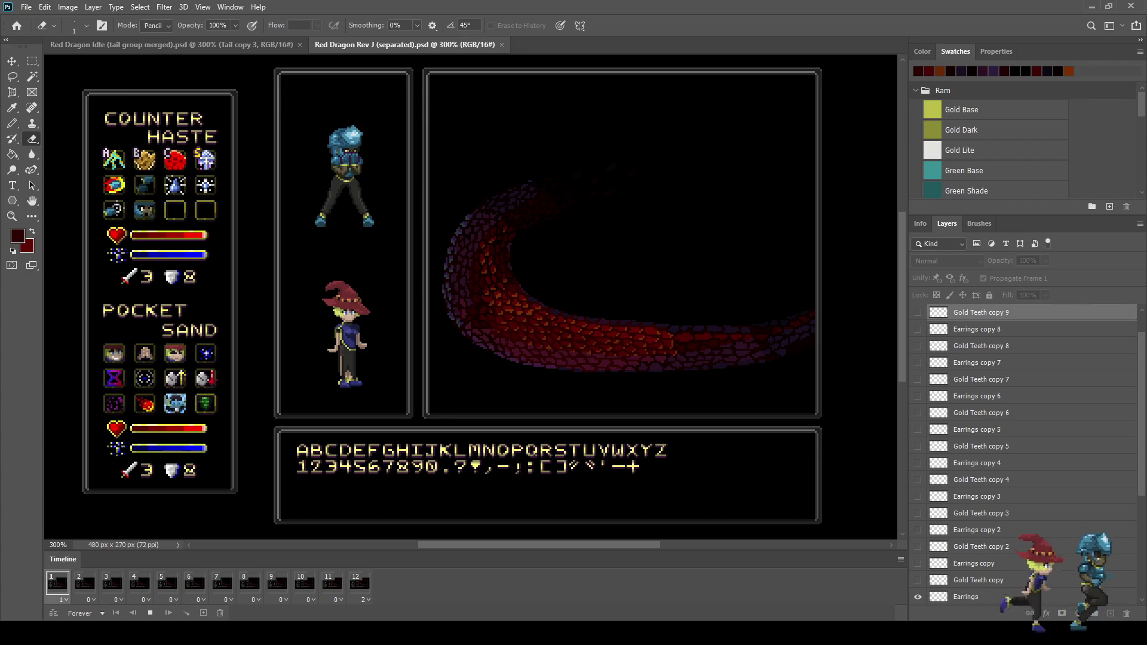
{"action": "key", "text": "space"}
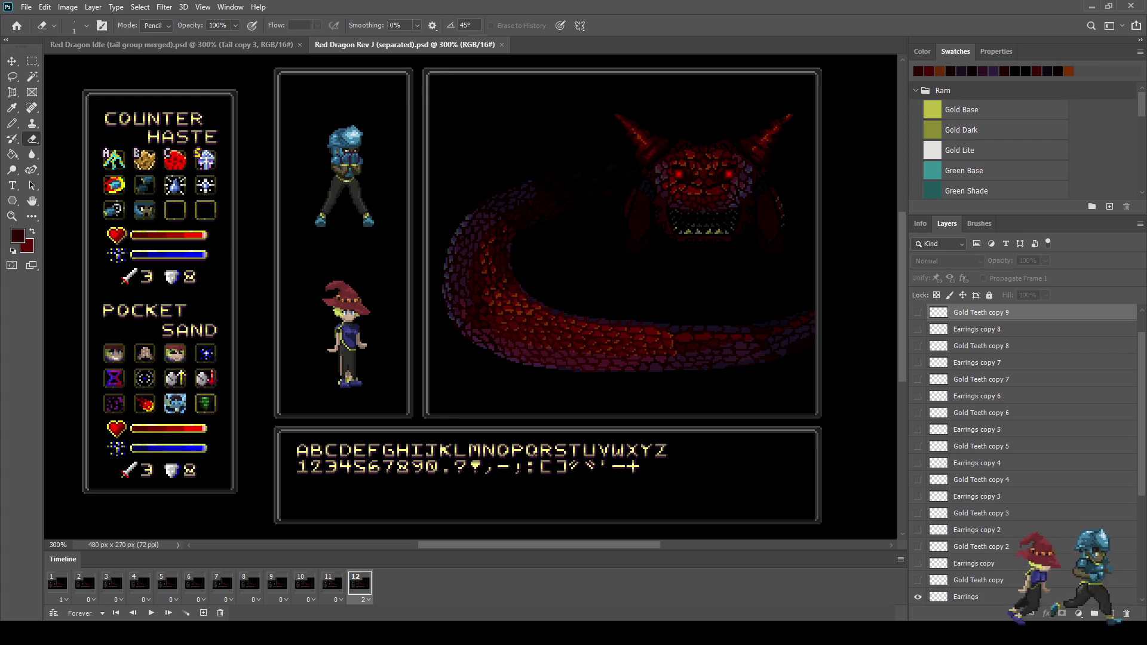
Group the Earrings, Gold Teeth and Head Full layers, then merge the Tail group
{"action": "scroll", "coordinate": [1015, 358], "scroll_direction": "down", "scroll_amount": 5}
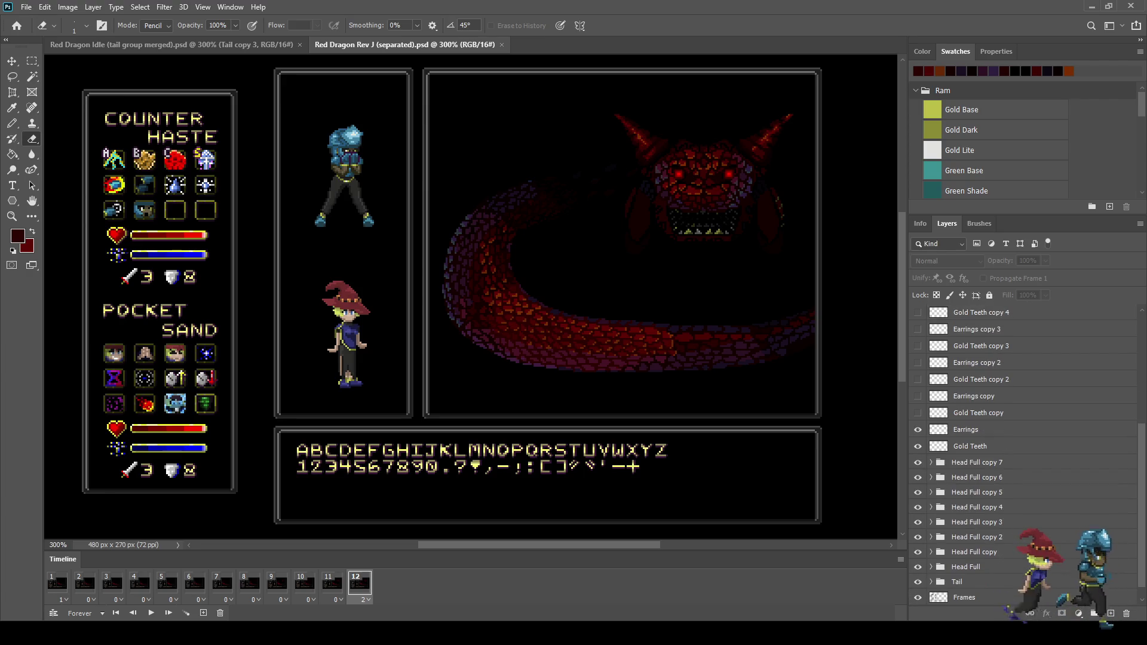
{"action": "left_click", "coordinate": [957, 582], "text": "shift"}
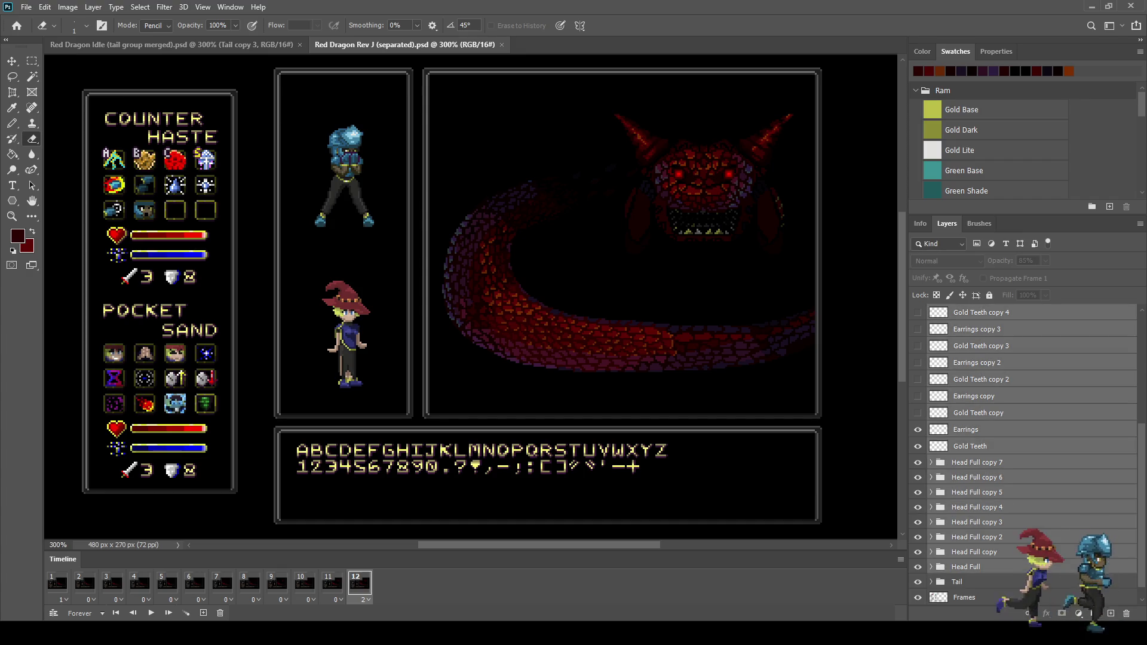
{"action": "scroll", "coordinate": [1016, 454], "scroll_direction": "down", "scroll_amount": 1}
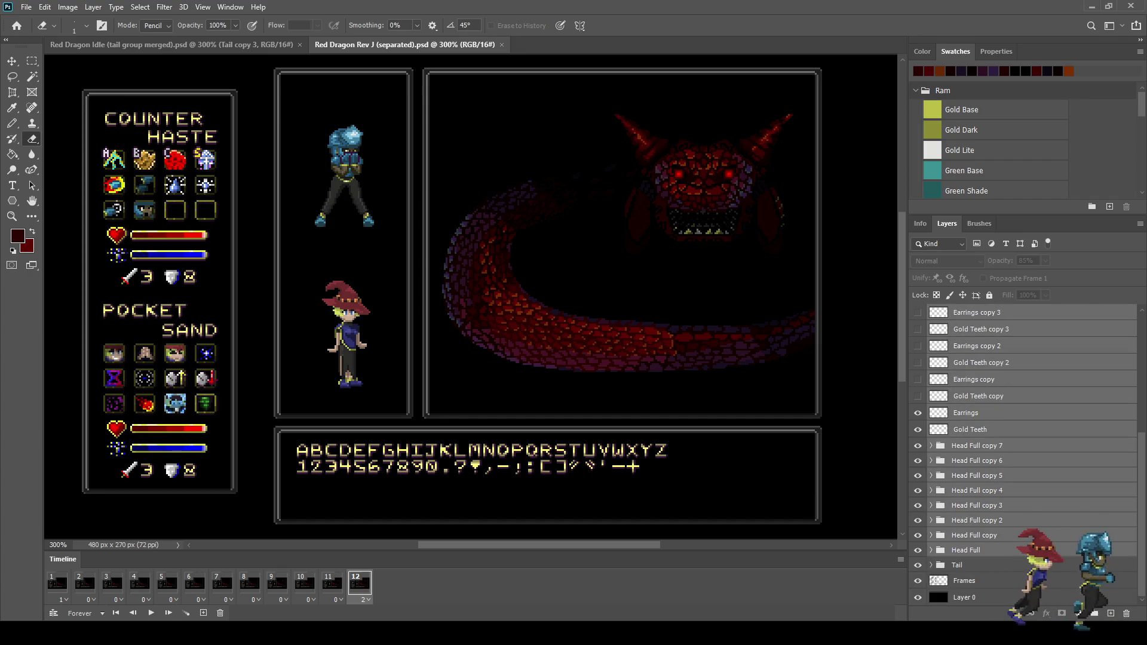
{"action": "key", "text": "ctrl+g"}
{"action": "left_click", "coordinate": [957, 361]}
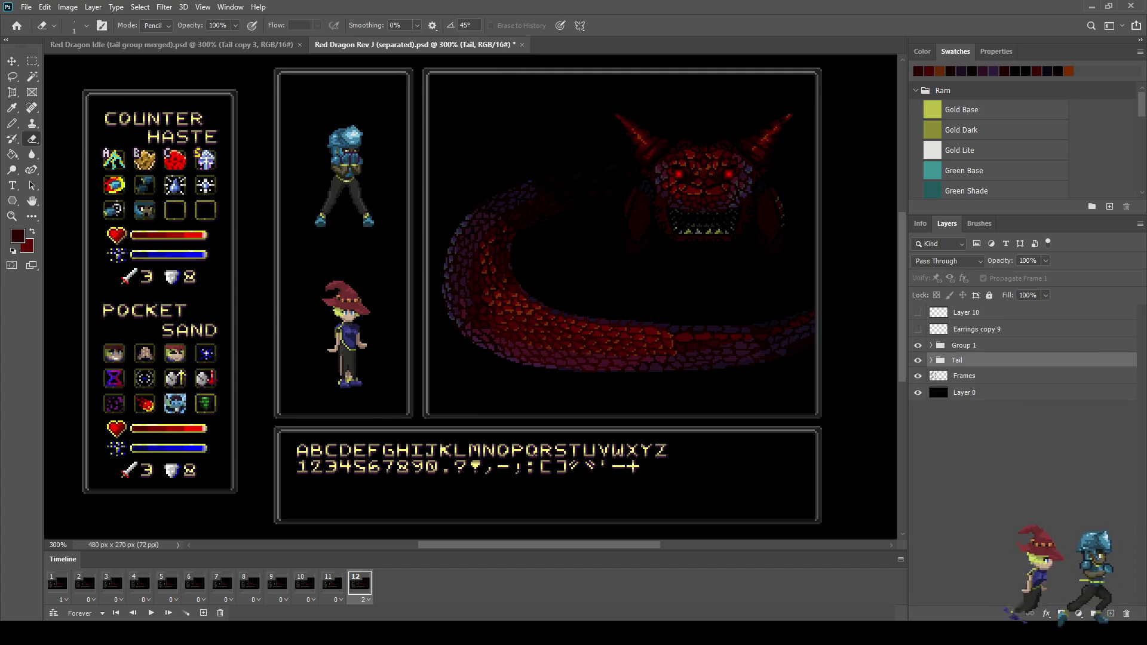
{"action": "key", "text": "ctrl+e"}
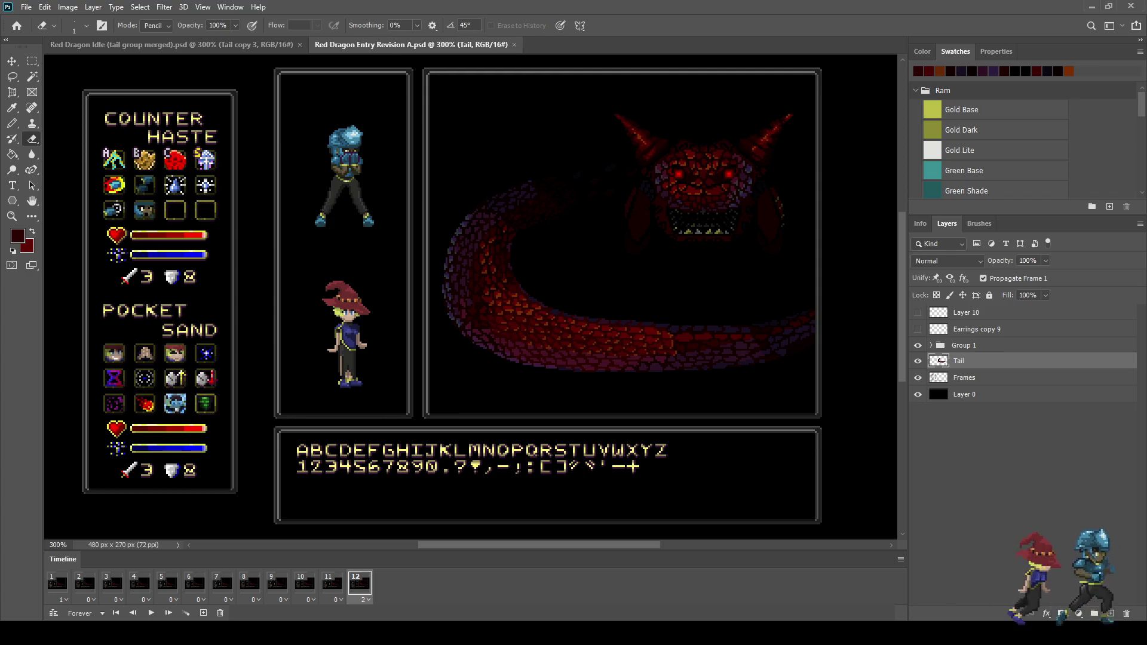
Hide the merged Tail layer on frame 1 while keeping it visible on the last frame
{"action": "left_click", "coordinate": [57, 582]}
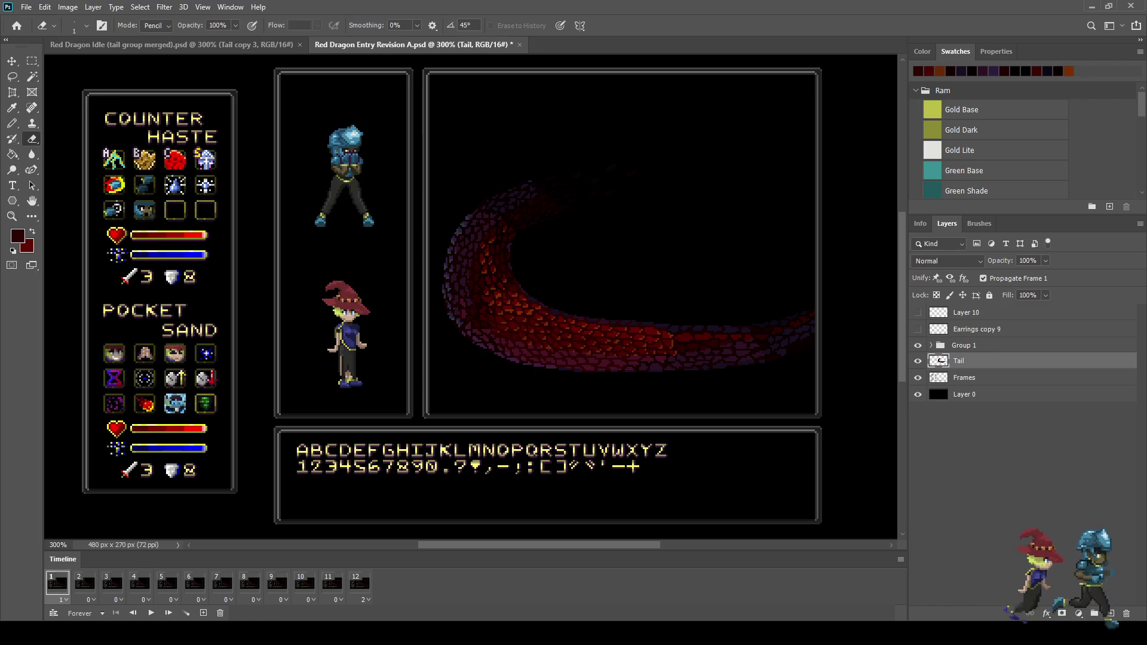
{"action": "left_click", "coordinate": [360, 582]}
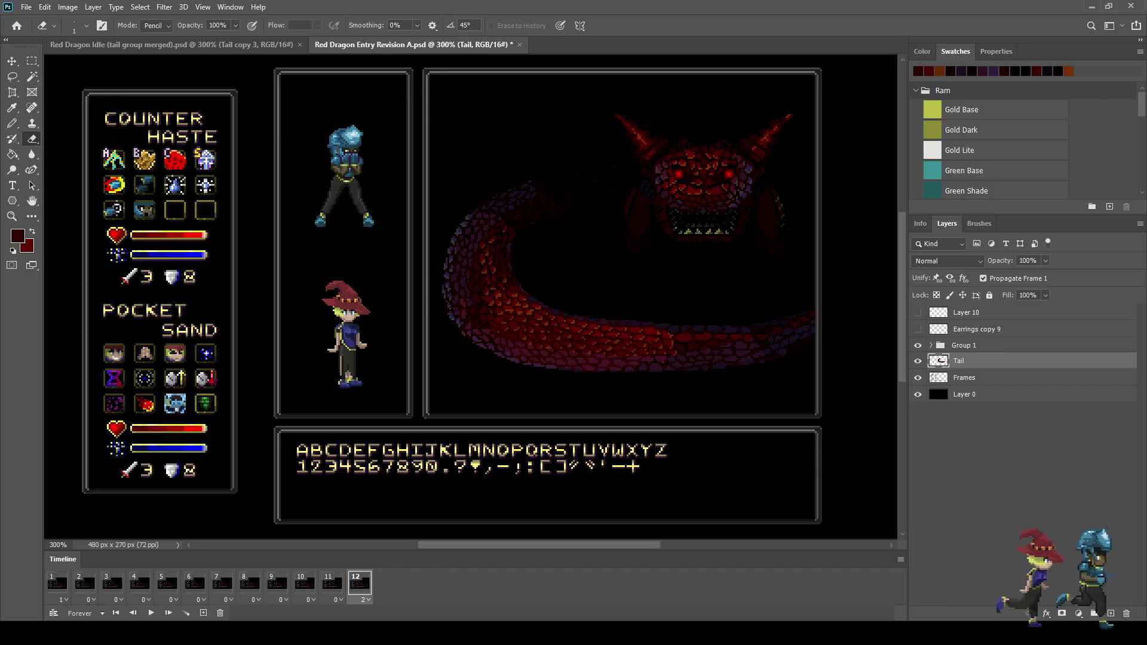
{"action": "left_click", "coordinate": [57, 582]}
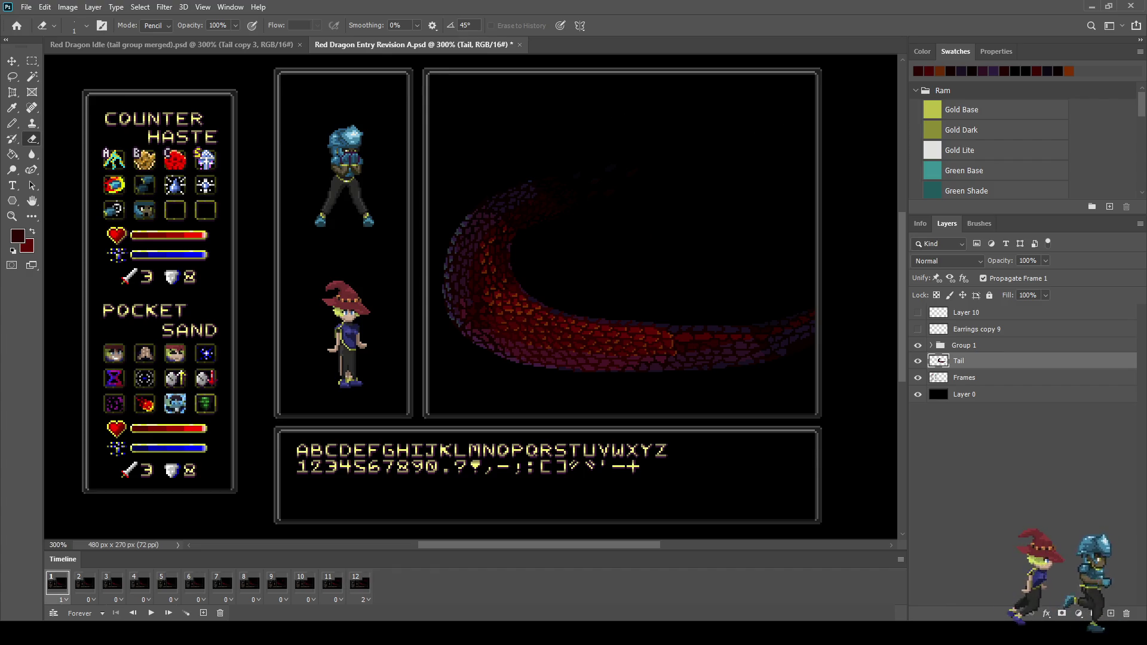
{"action": "left_click", "coordinate": [917, 361]}
{"action": "left_click", "coordinate": [360, 582]}
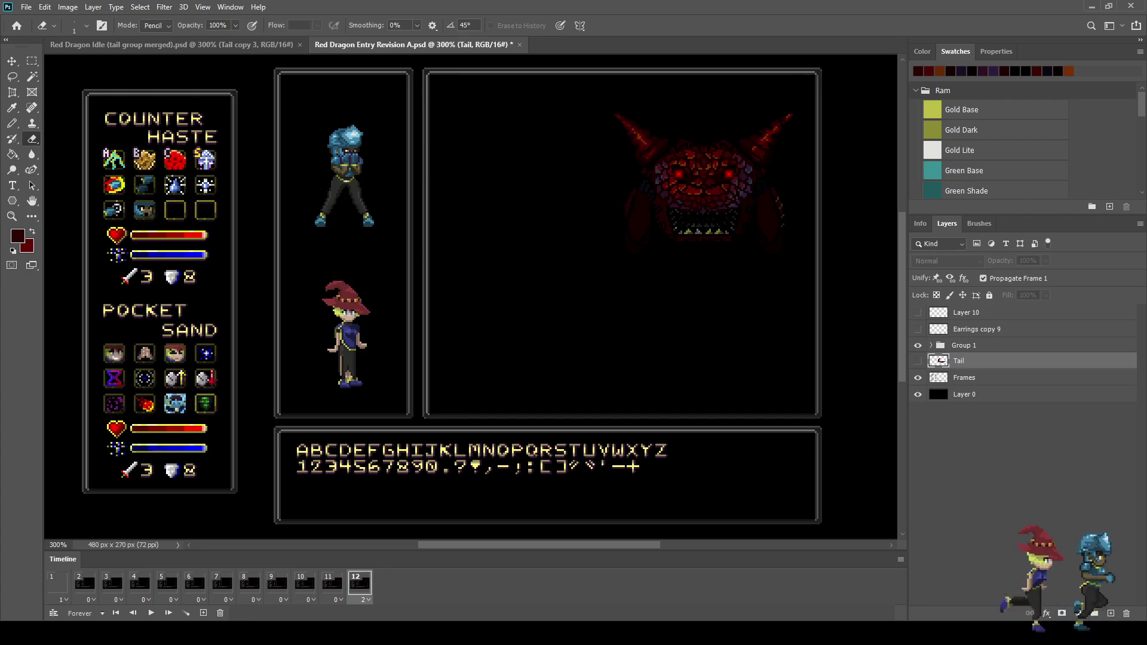
{"action": "left_click", "coordinate": [918, 361]}
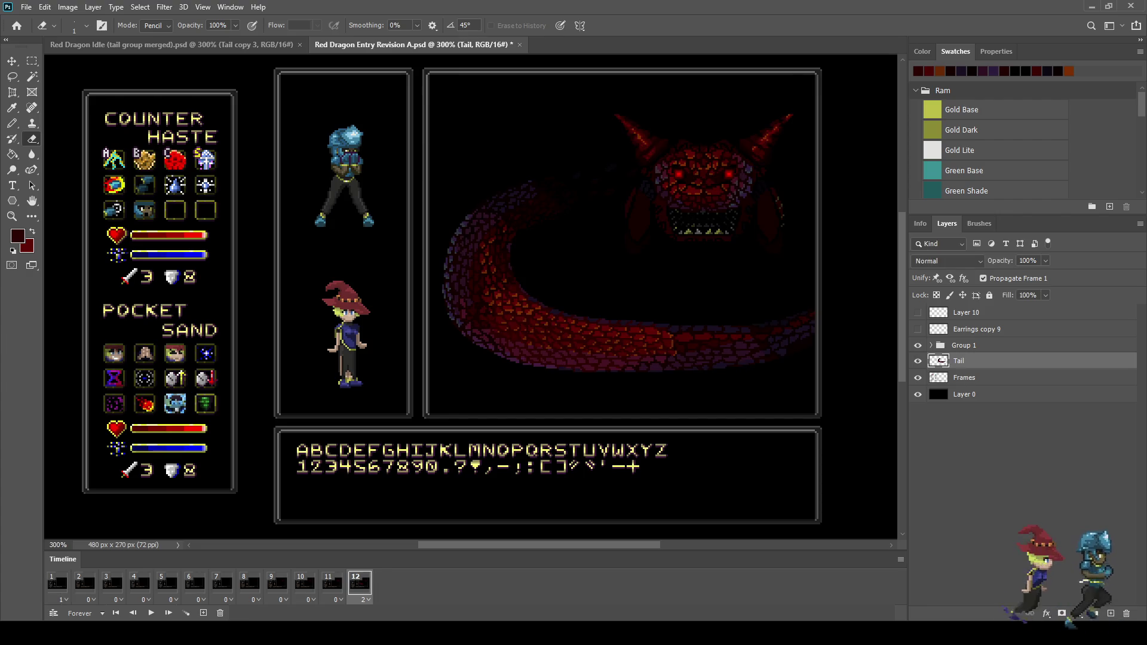
{"action": "left_click", "coordinate": [57, 583]}
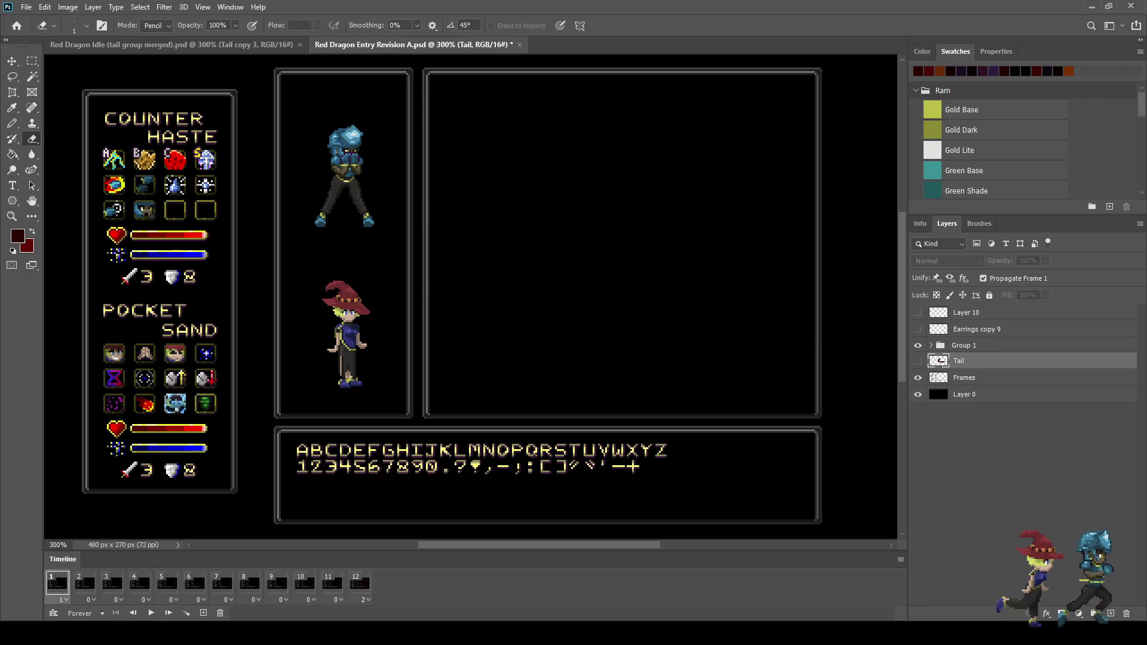
{"action": "scroll", "coordinate": [471, 297], "scroll_direction": "down", "scroll_amount": 3}
Add a visible Tail copy on frame 2 at 10% opacity
{"action": "scroll", "coordinate": [522, 302], "scroll_direction": "up", "scroll_amount": 3}
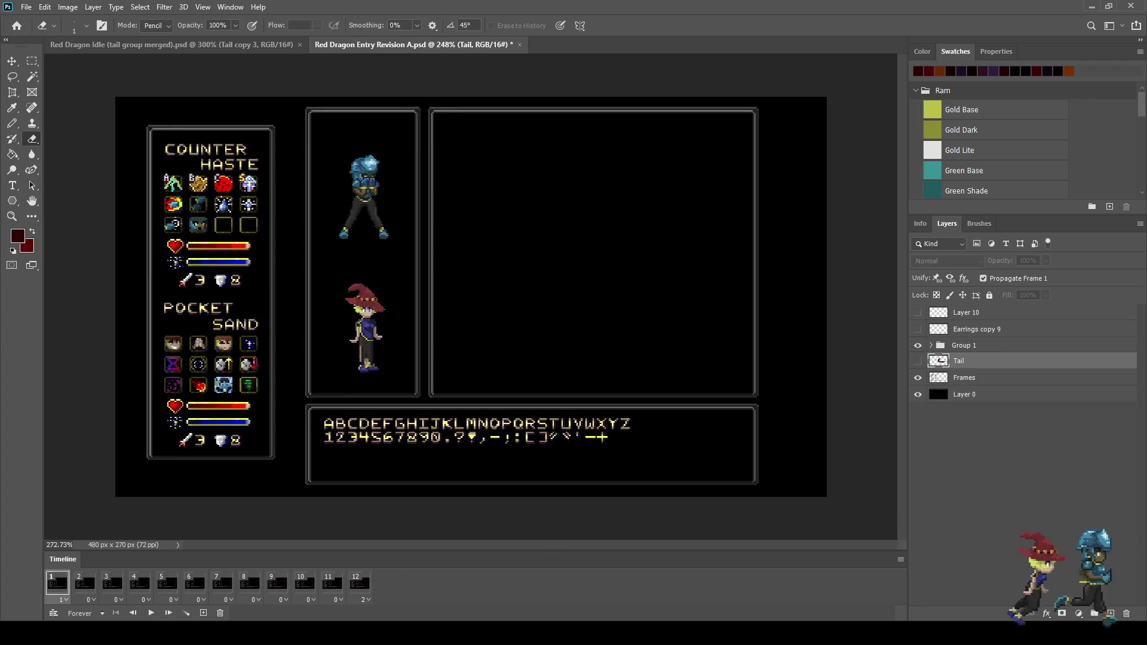
{"action": "key", "text": "ctrl+j"}
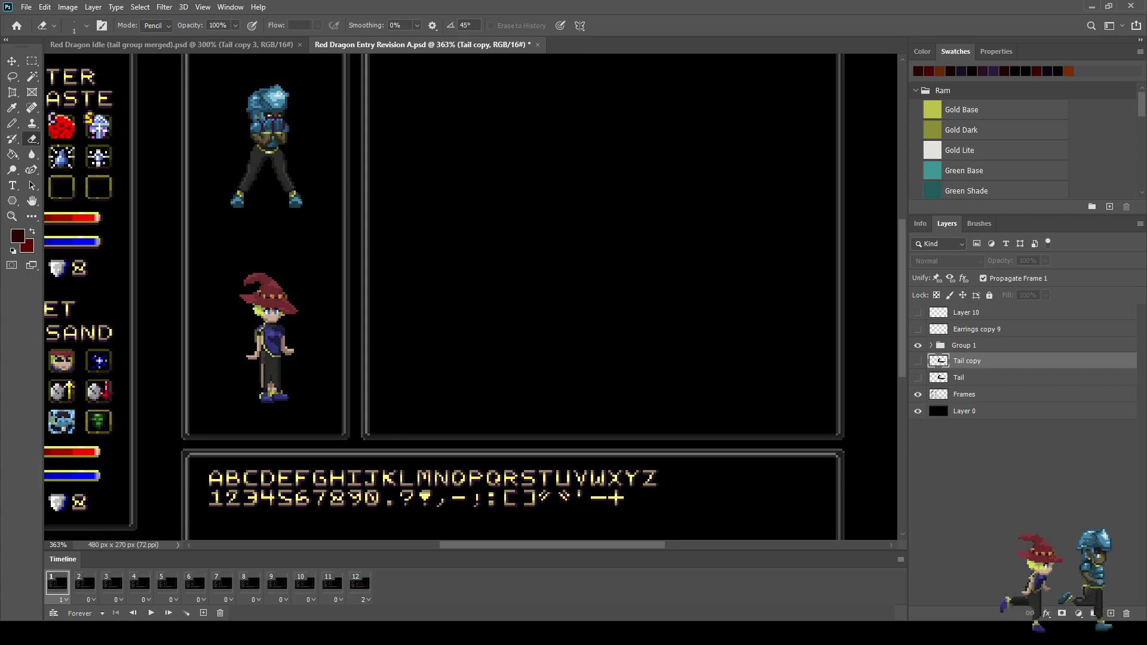
{"action": "left_click", "coordinate": [84, 583]}
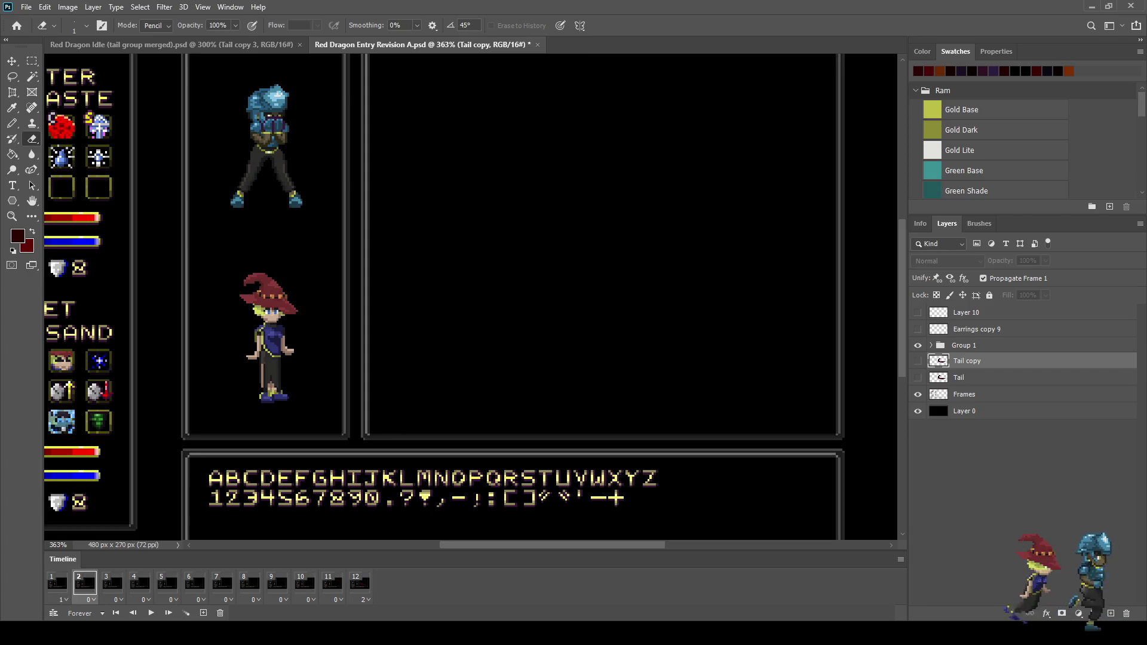
{"action": "left_click", "coordinate": [918, 360]}
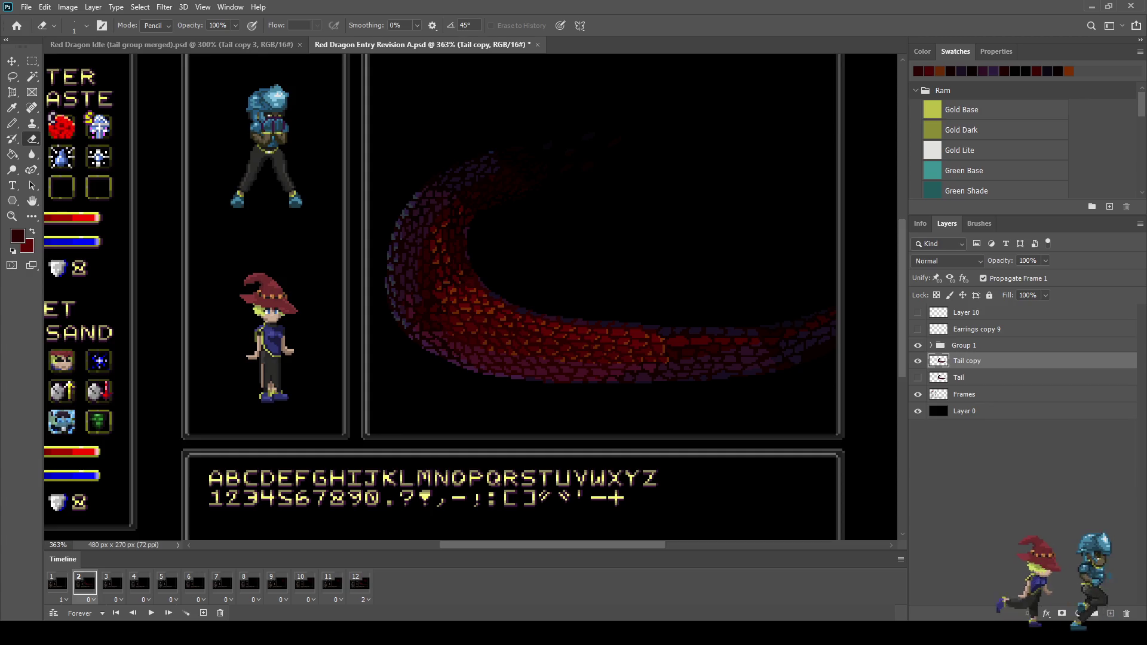
{"action": "key", "text": "ctrl+t"}
{"action": "key", "text": "shift+Down"}
{"action": "key", "text": "shift+Down"}
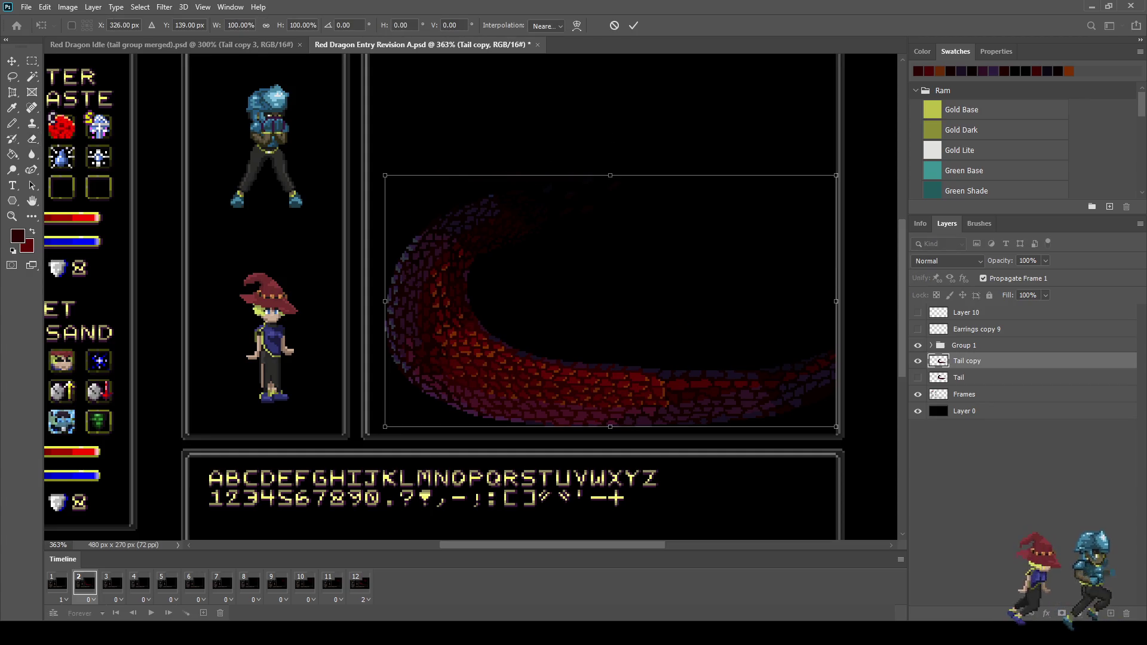
{"action": "key", "text": "Return"}
{"action": "key", "text": "e"}
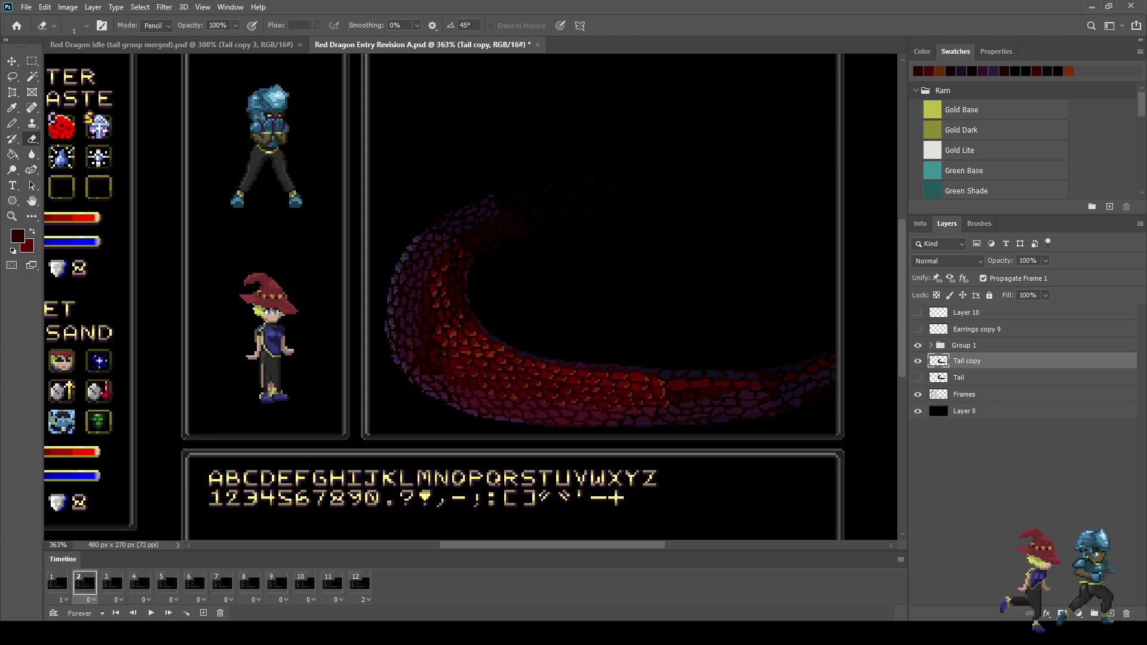
{"action": "left_click", "coordinate": [1028, 260]}
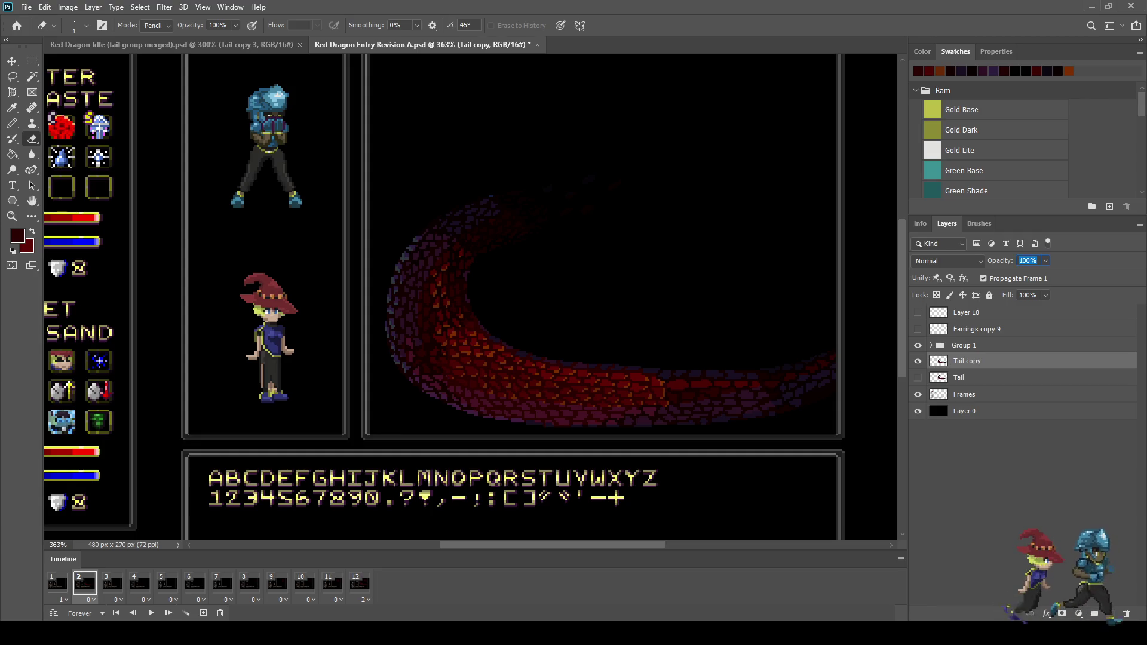
{"action": "type", "text": "10"}
{"action": "key", "text": "Return"}
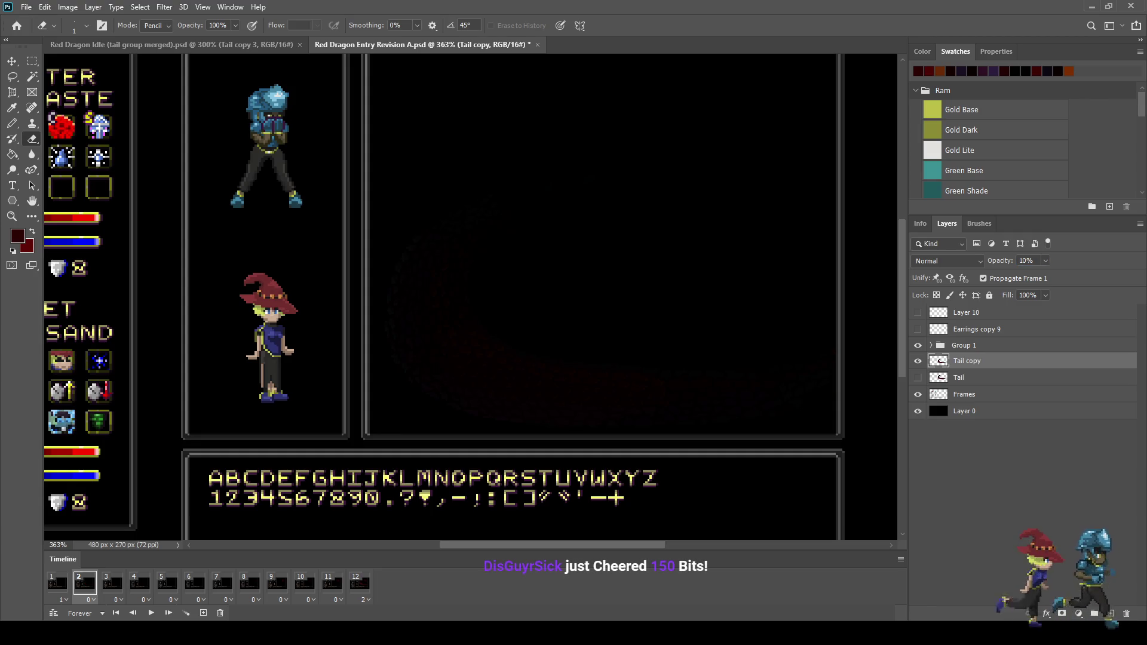
Add Tail copy 2 on frame 3 at 20% opacity
{"action": "left_click", "coordinate": [112, 582]}
{"action": "key", "text": "ctrl+j"}
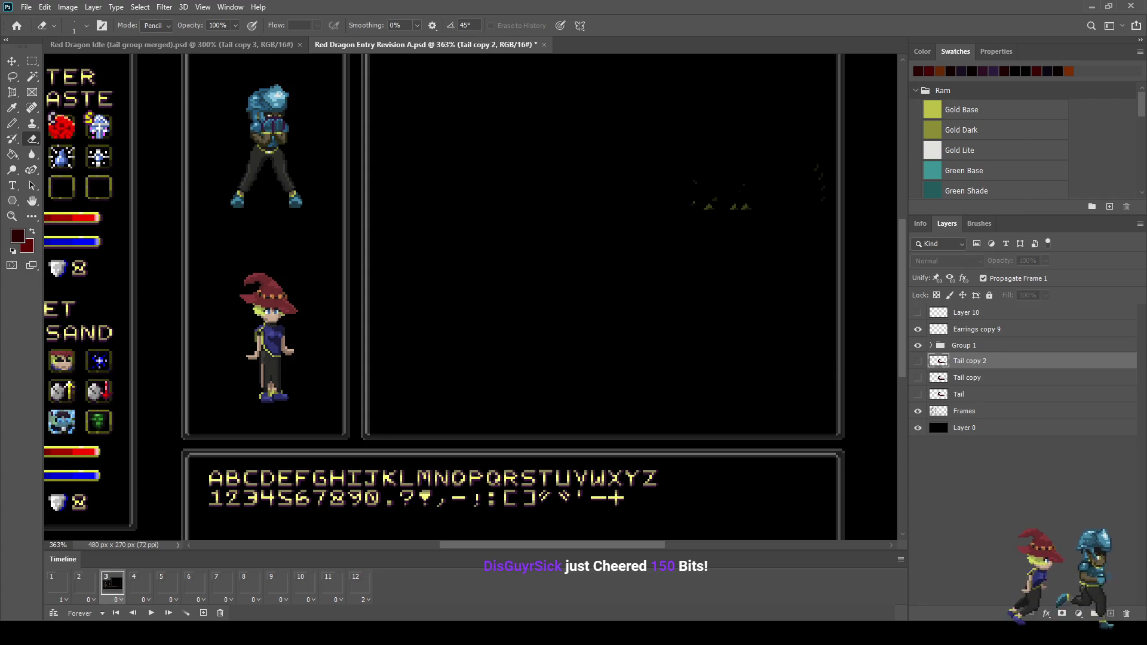
{"action": "key", "text": "ctrl+comma"}
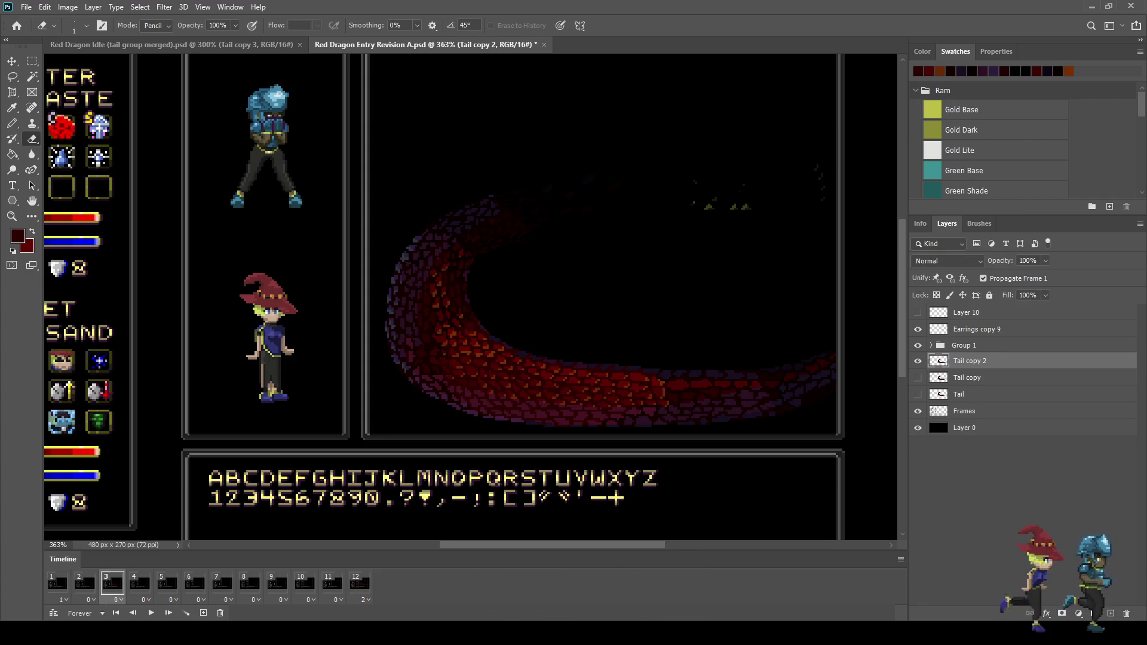
{"action": "key", "text": "ctrl+t"}
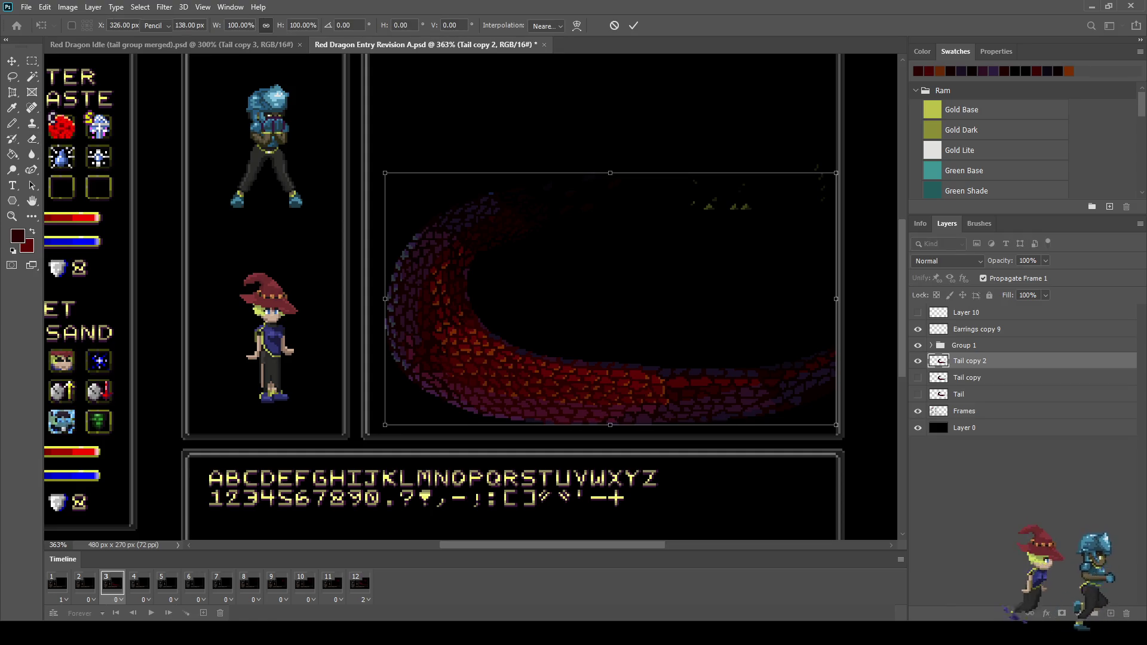
{"action": "key", "text": "Return"}
{"action": "type", "text": "e20"}
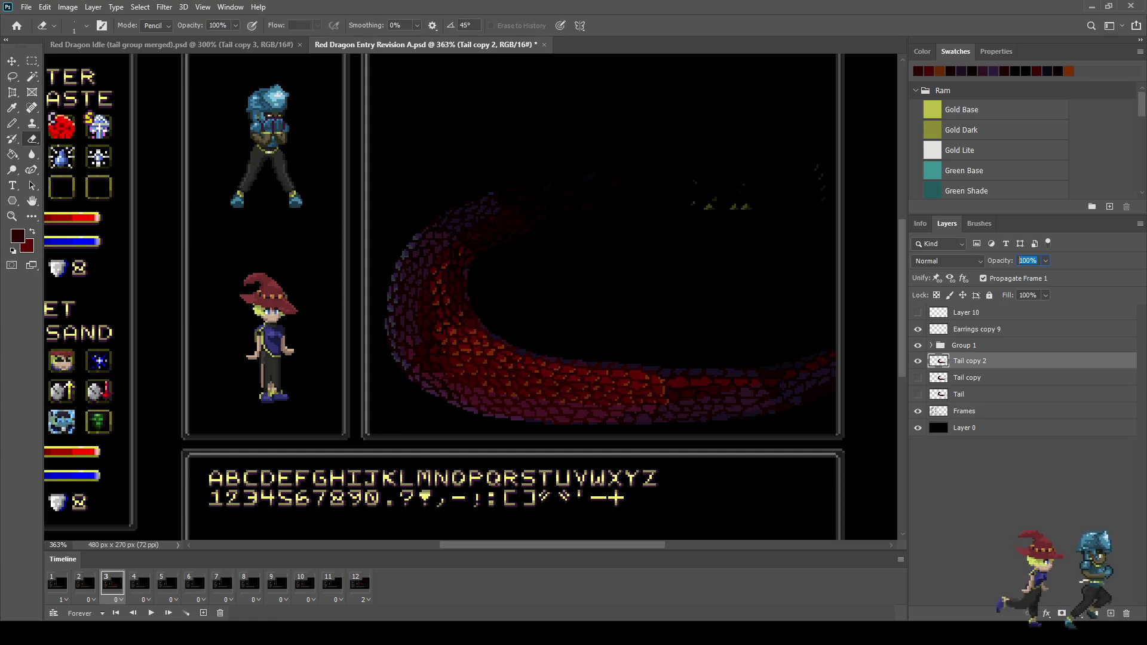
{"action": "key", "text": "Return"}
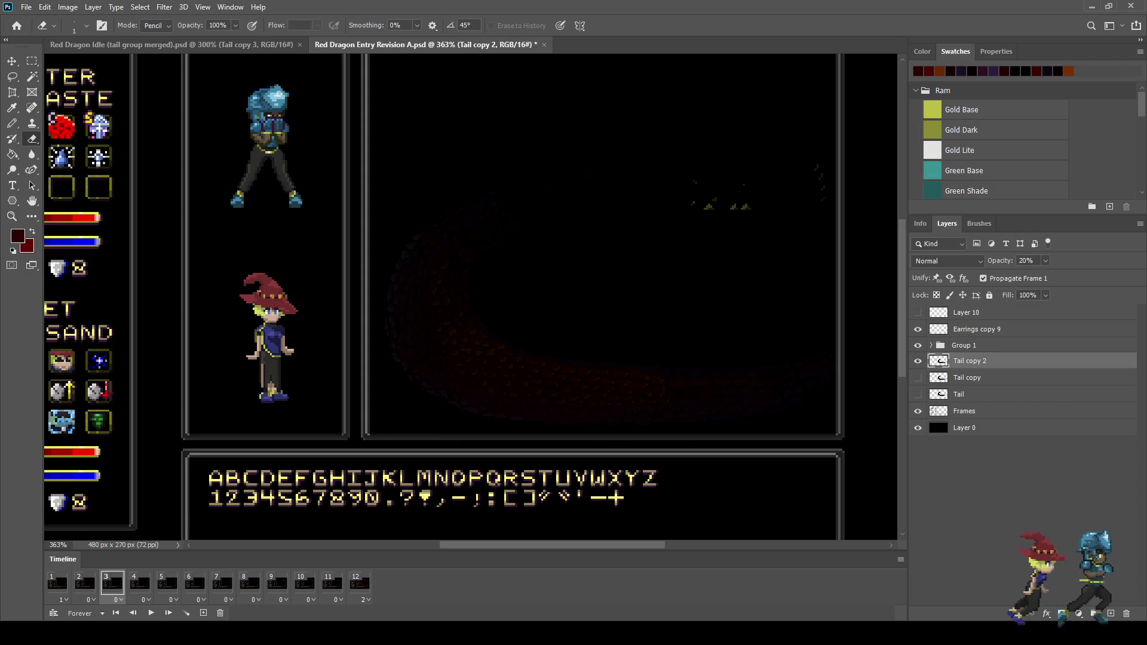
Add a visible Tail copy 3 on frame 4 at 30% opacity
{"action": "left_click", "coordinate": [139, 583]}
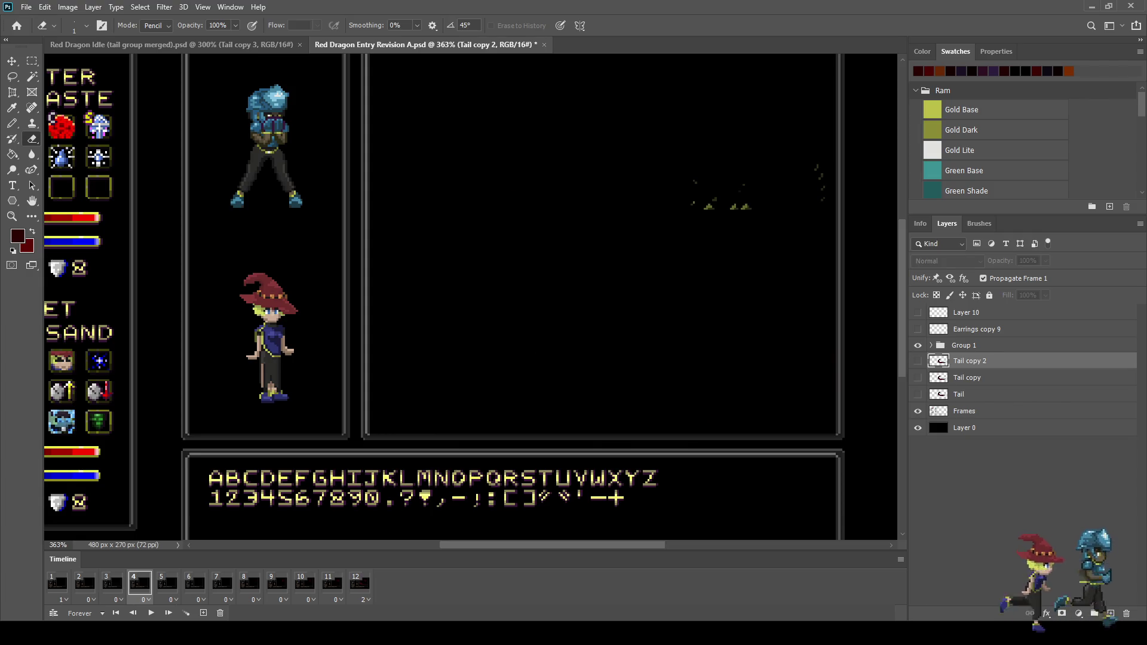
{"action": "key", "text": "ctrl+j"}
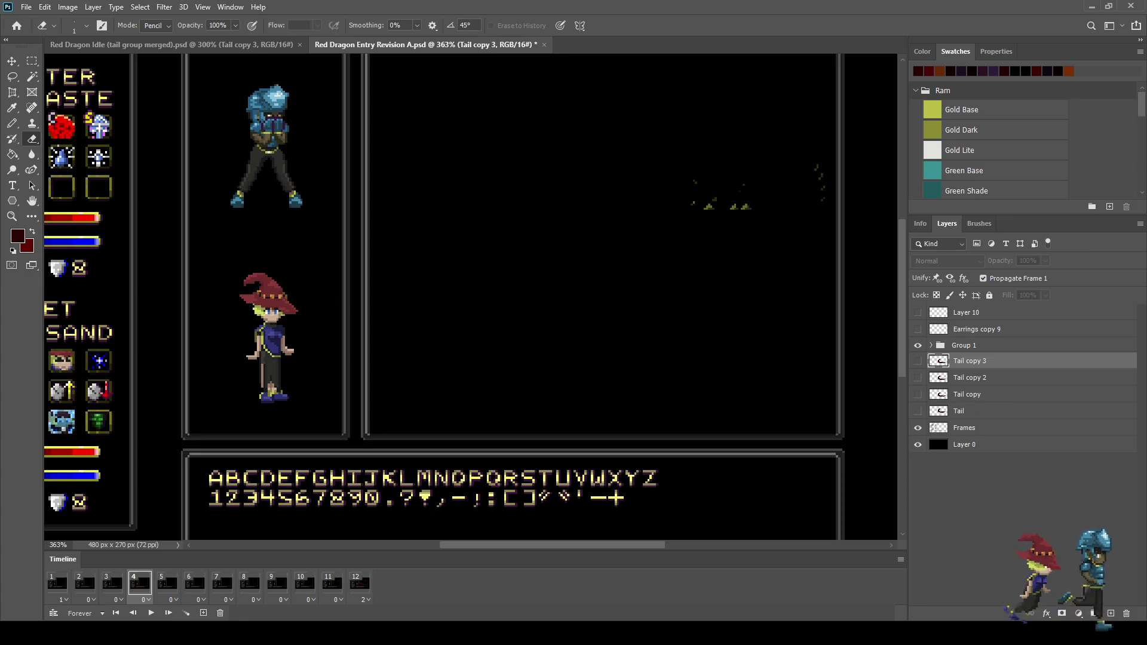
{"action": "left_click", "coordinate": [917, 361]}
{"action": "left_click", "coordinate": [1027, 260]}
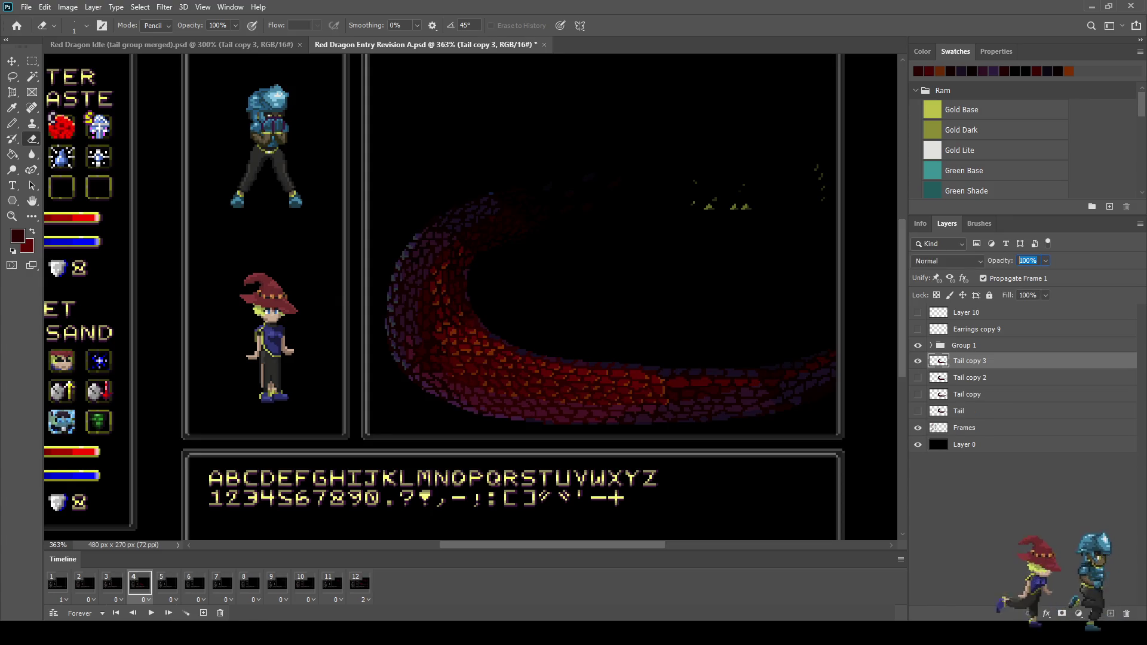
{"action": "type", "text": "30"}
{"action": "key", "text": "Return"}
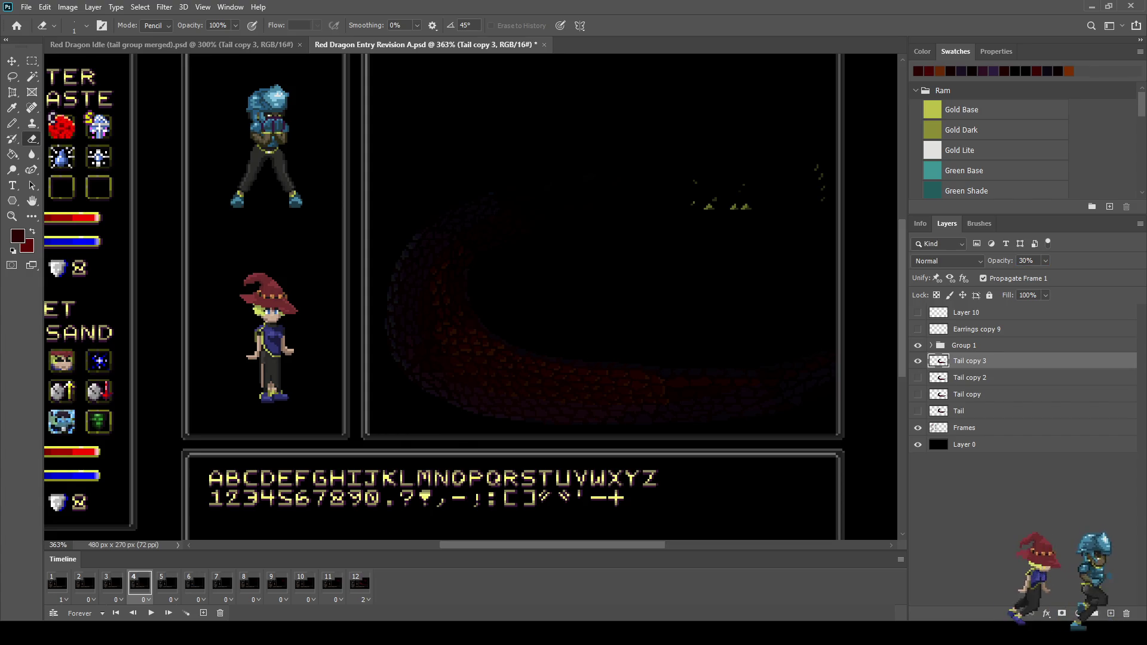
Add Tail copy 4 on frame 5, nudged up, at 40% opacity
{"action": "left_click", "coordinate": [168, 584]}
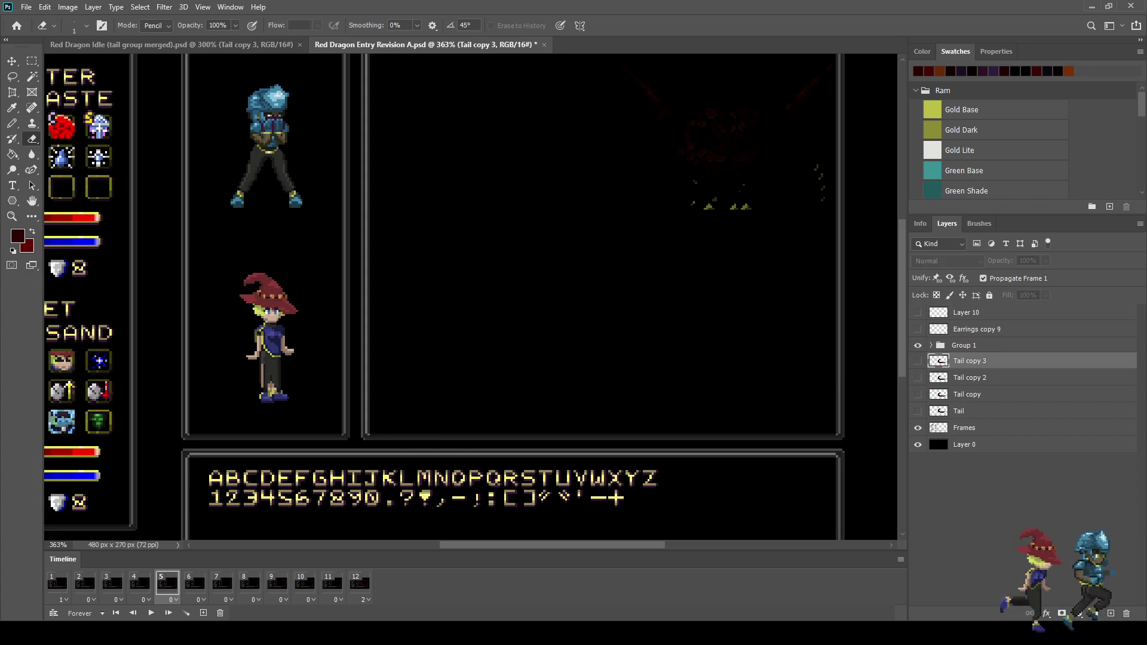
{"action": "key", "text": "ctrl+j"}
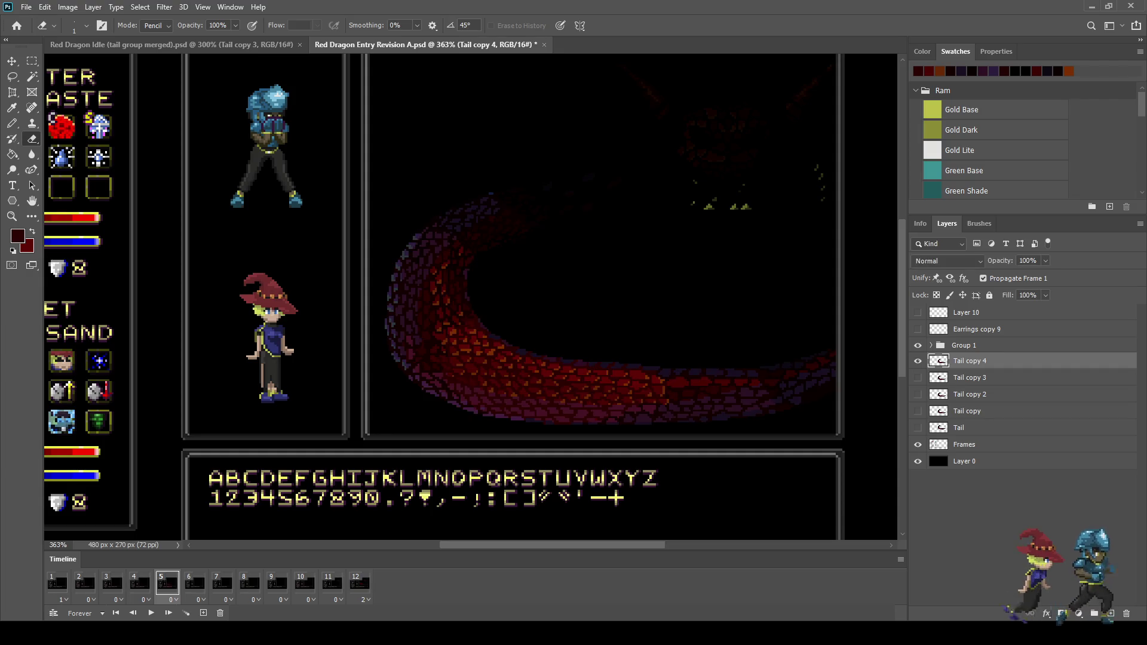
{"action": "key", "text": "ctrl+Up"}
{"action": "key", "text": "ctrl+Up"}
{"action": "left_click", "coordinate": [1028, 261]}
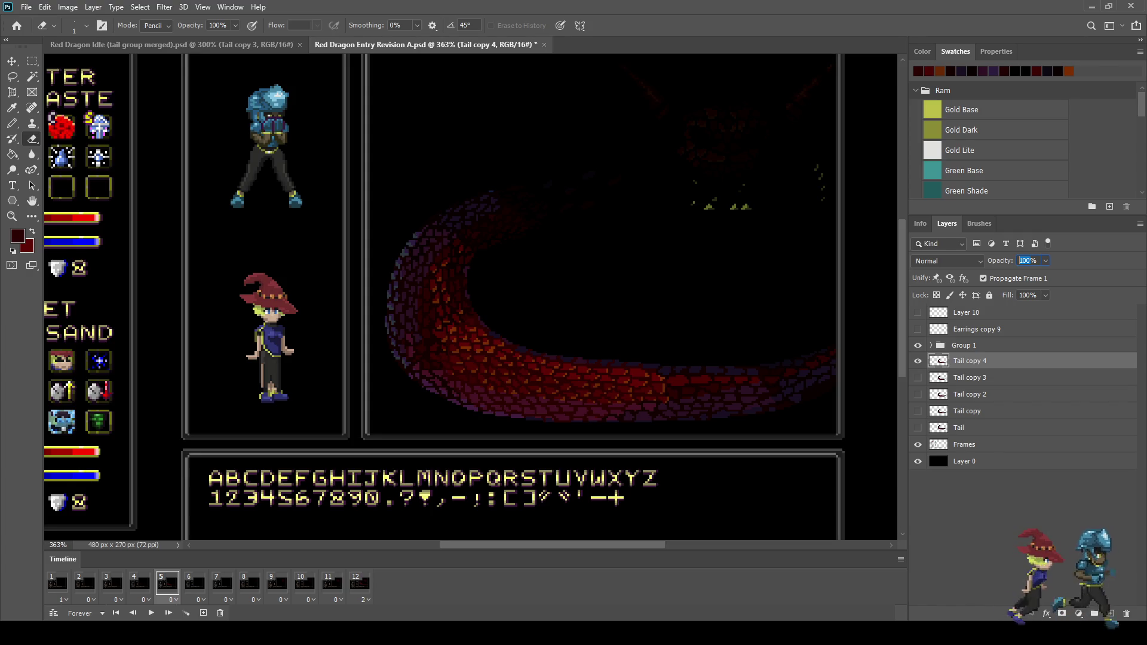
{"action": "type", "text": "40"}
{"action": "key", "text": "Return"}
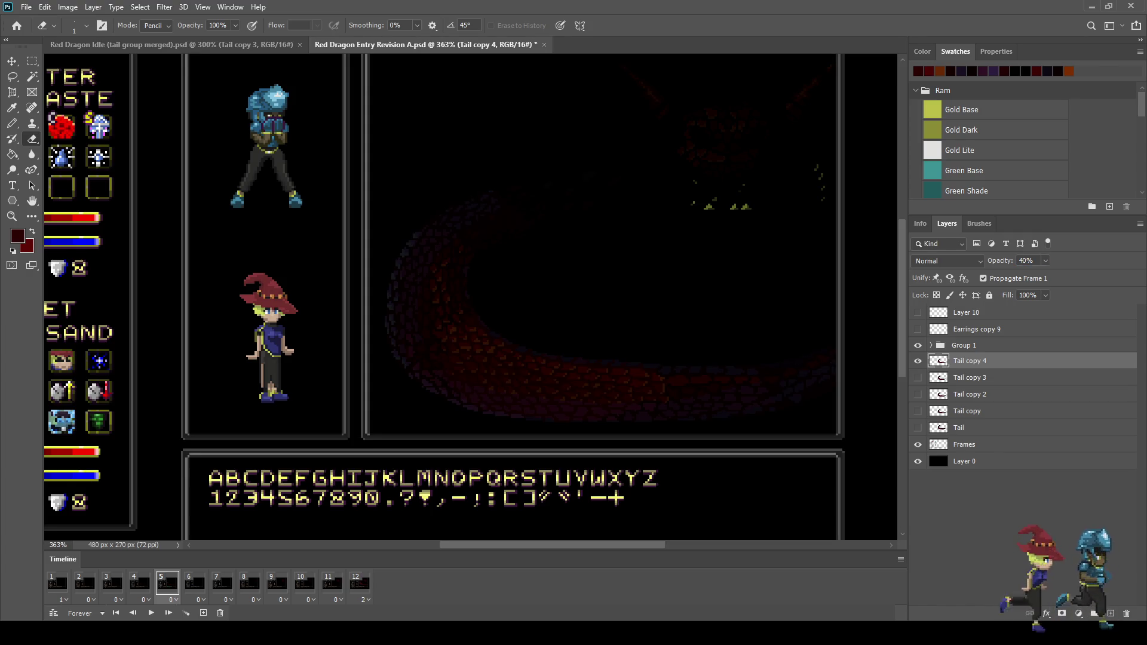
Add and show Tail copy 5 on frame 6, toggling the CMYK proof preview on and off
{"action": "left_click", "coordinate": [195, 583]}
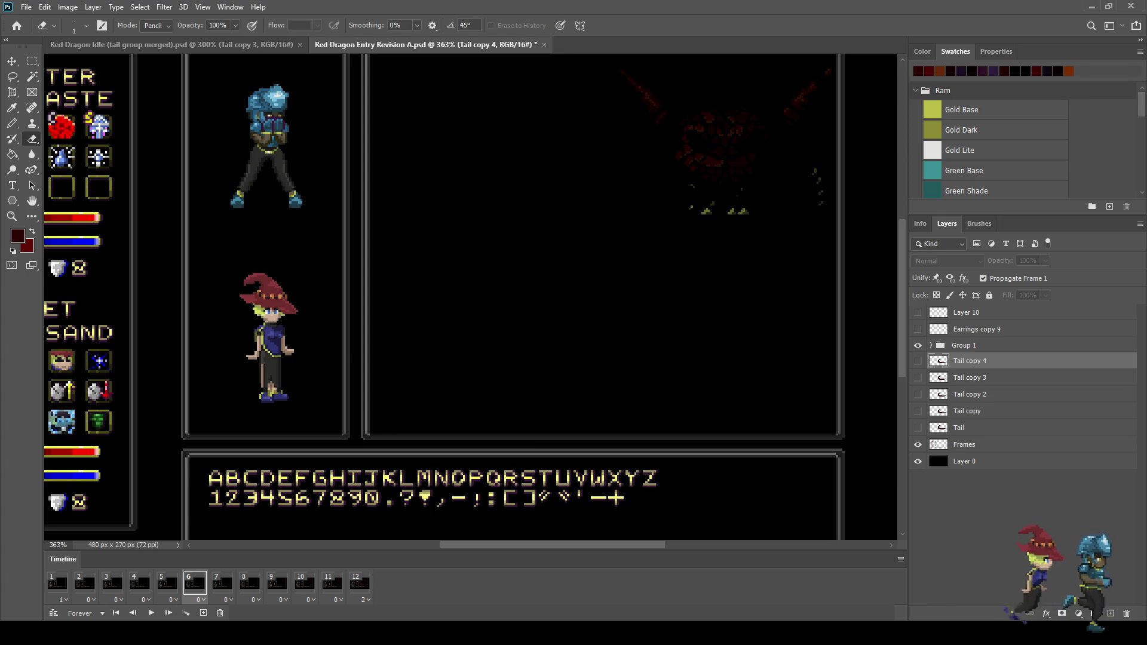
{"action": "key", "text": "ctrl+j"}
{"action": "left_click", "coordinate": [917, 361]}
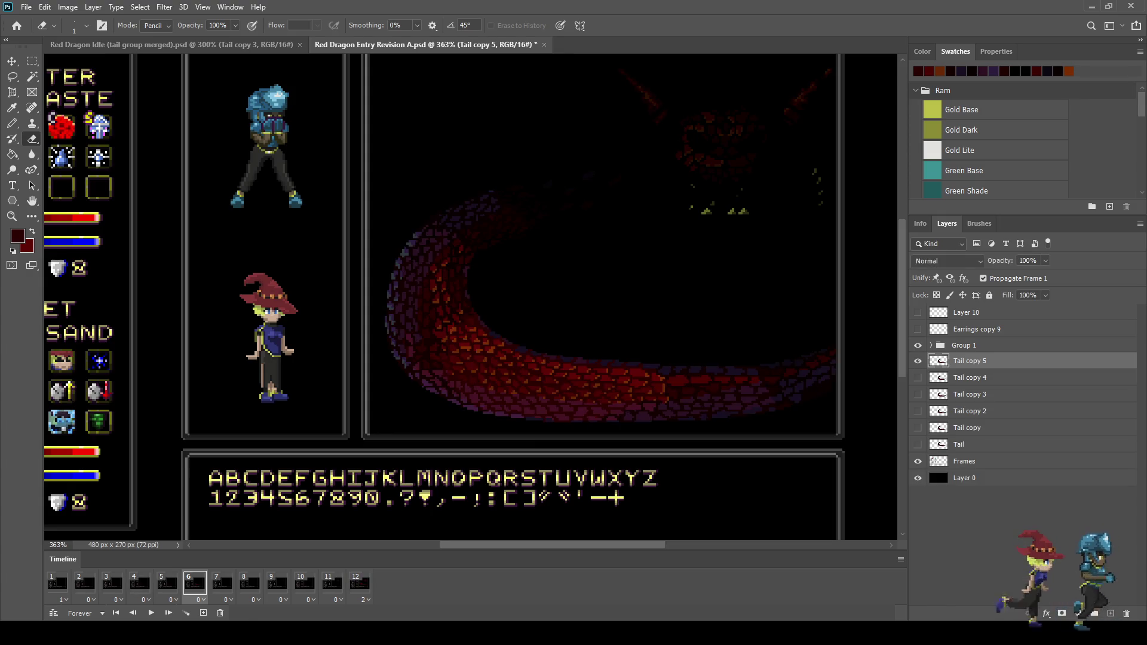
{"action": "left_click", "coordinate": [1027, 260]}
{"action": "type", "text": "50"}
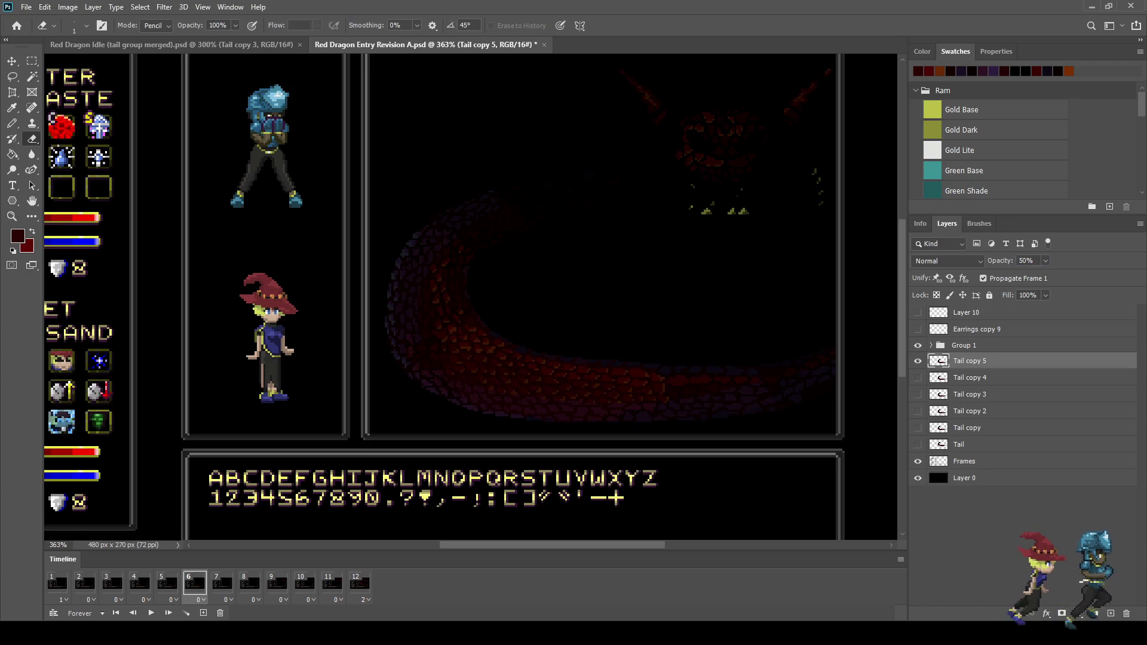
{"action": "key", "text": "ctrl+y"}
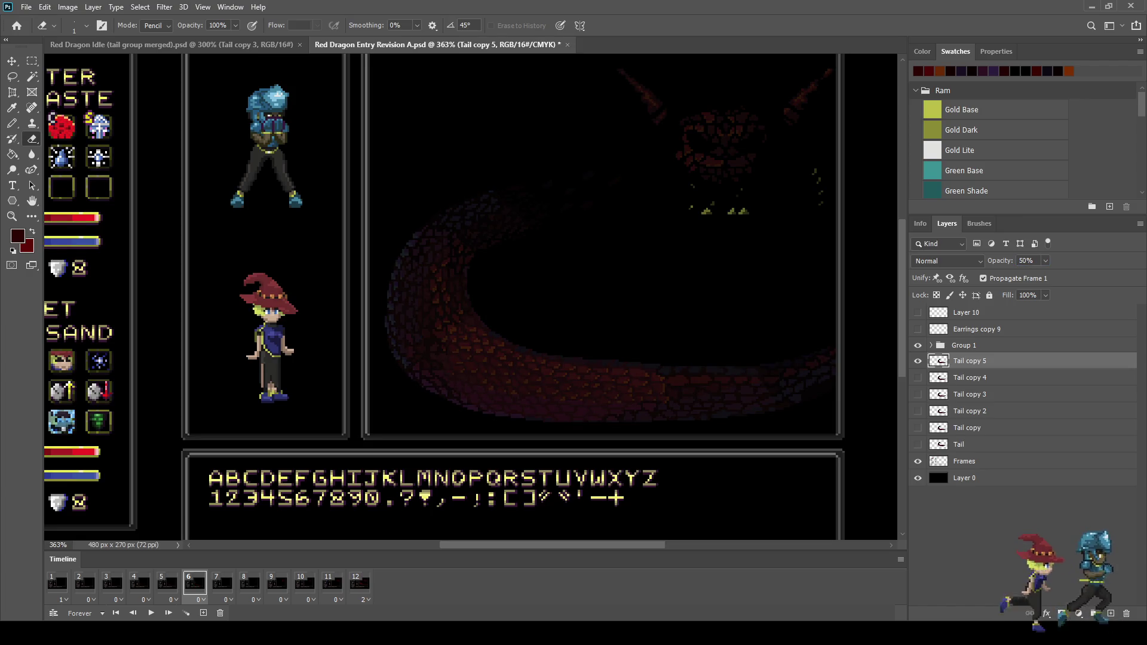
{"action": "key", "text": "ctrl+z"}
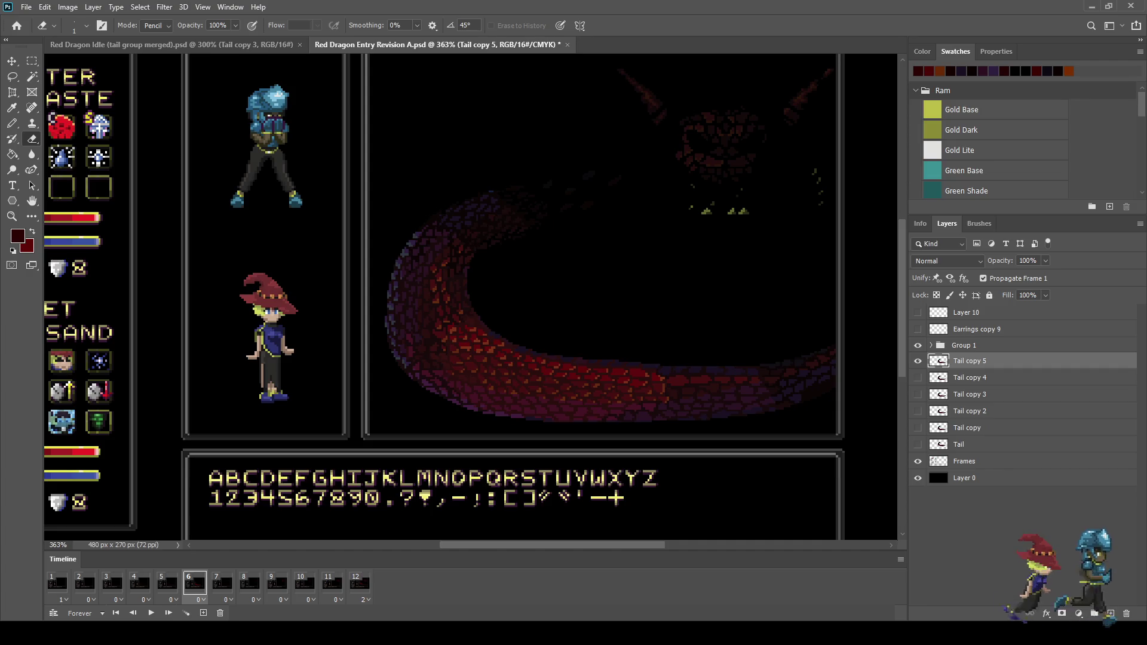
{"action": "key", "text": "ctrl+y"}
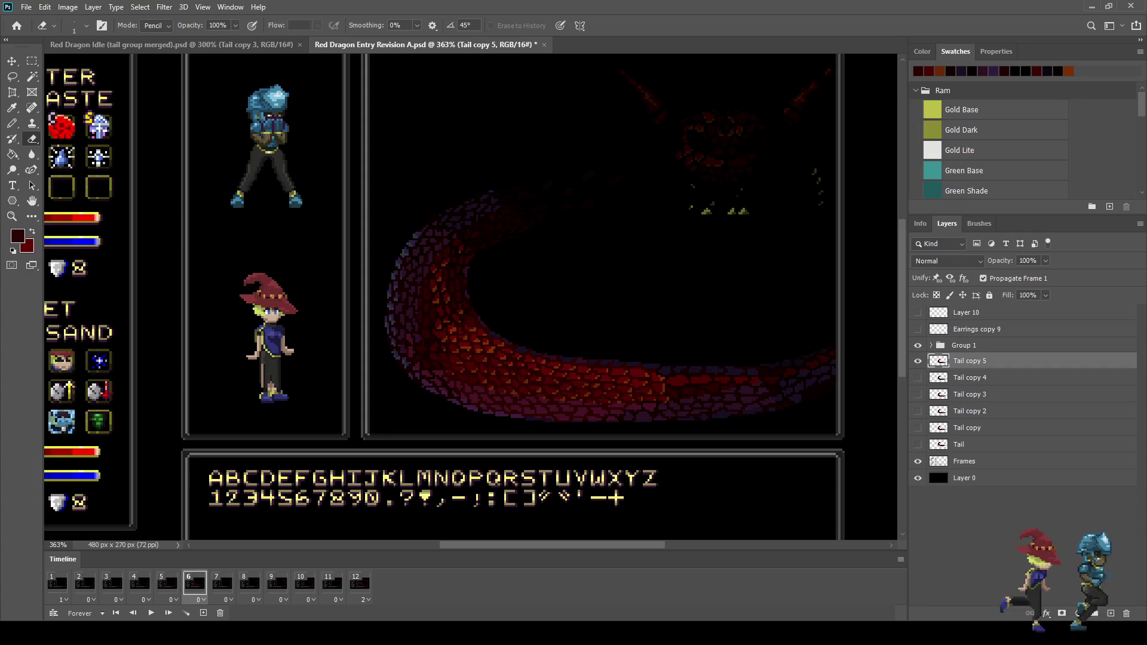
Set Tail copy 5 to 50% opacity on frame 6 after comparing with frame 5
{"action": "left_click", "coordinate": [167, 584]}
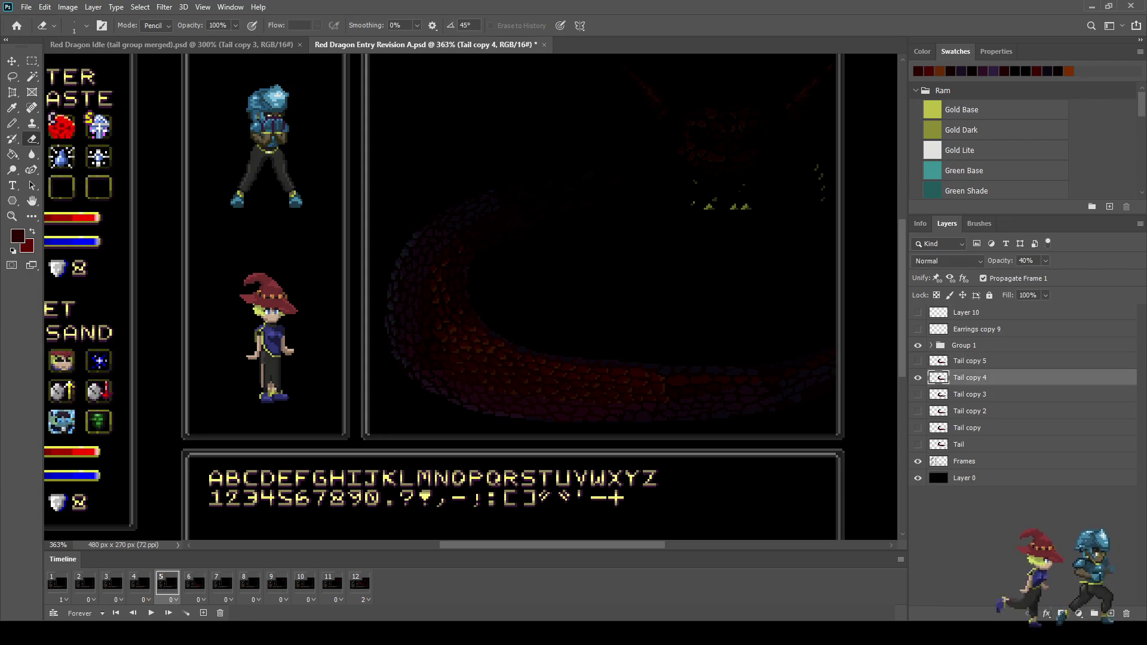
{"action": "left_click", "coordinate": [194, 583]}
{"action": "left_click", "coordinate": [1028, 261]}
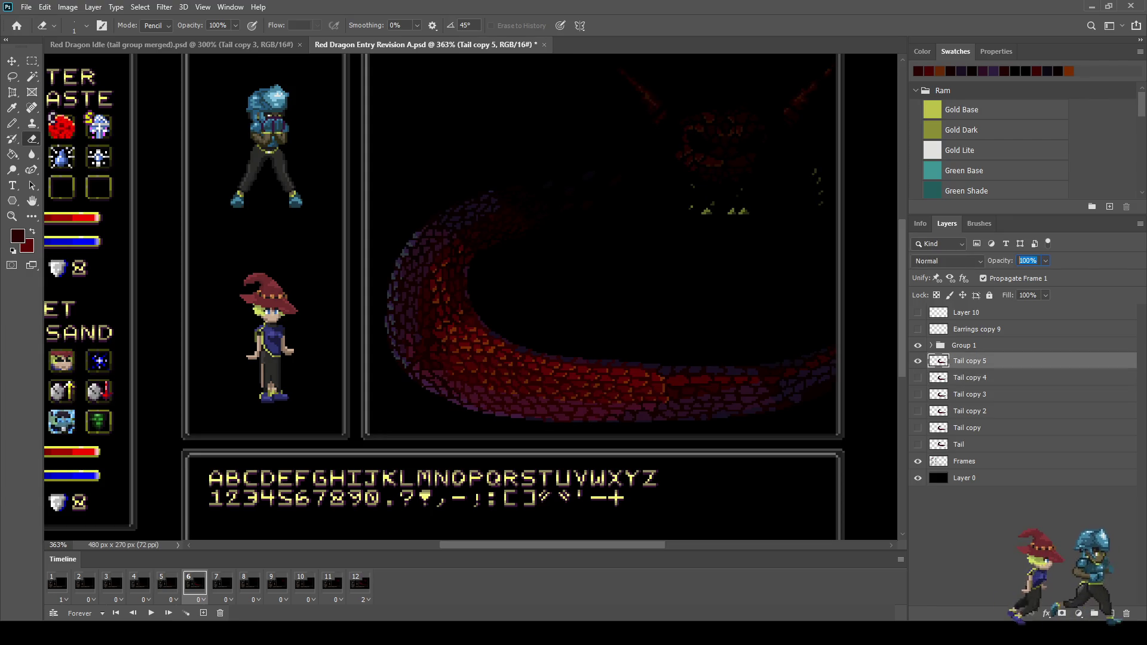
{"action": "type", "text": "50"}
{"action": "key", "text": "Return"}
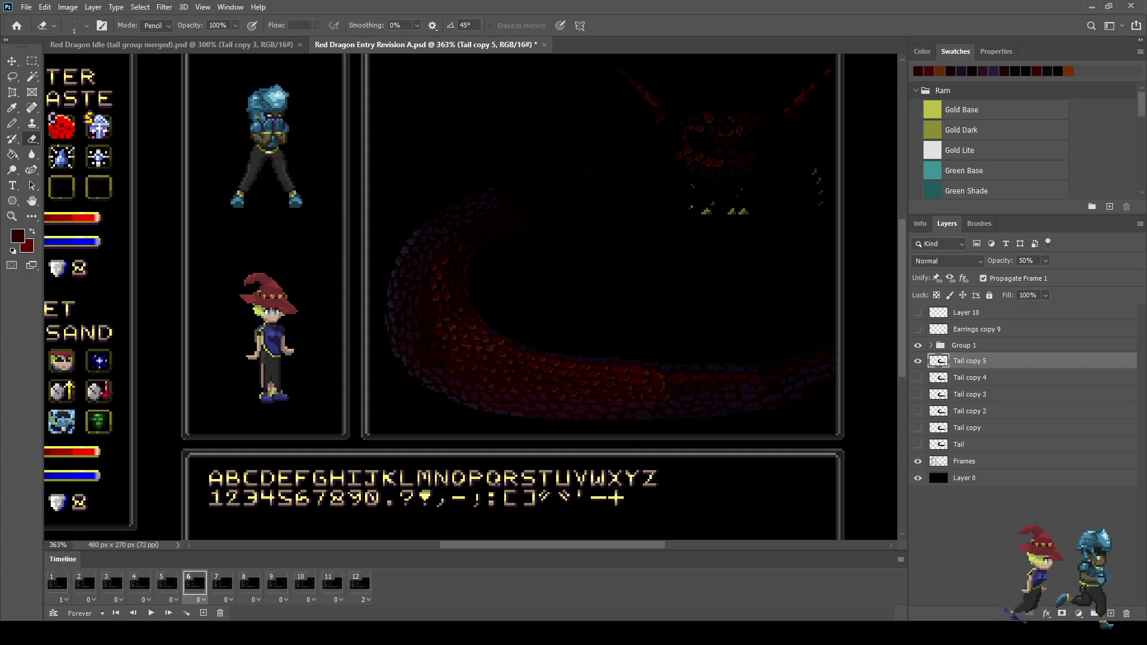
{"action": "left_click", "coordinate": [222, 583]}
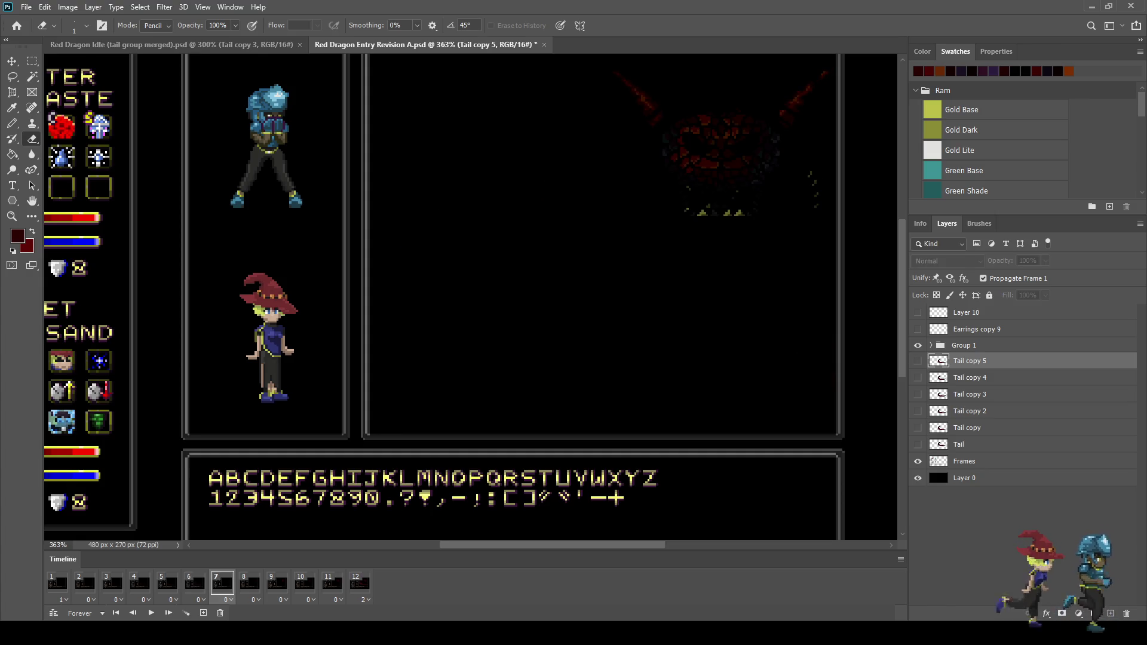
Add a visible Tail copy 6 on frame 7, nudged up, at 60% opacity
{"action": "key", "text": "ctrl+j"}
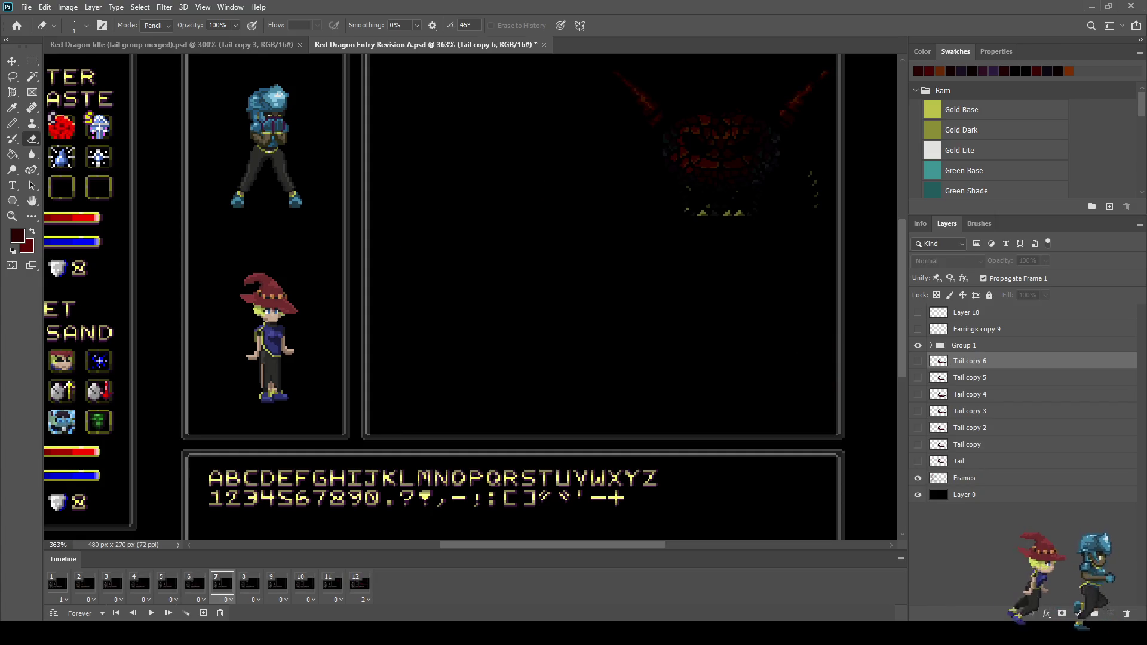
{"action": "left_click", "coordinate": [918, 361]}
{"action": "key", "text": "ctrl+Up"}
{"action": "key", "text": "ctrl+Up"}
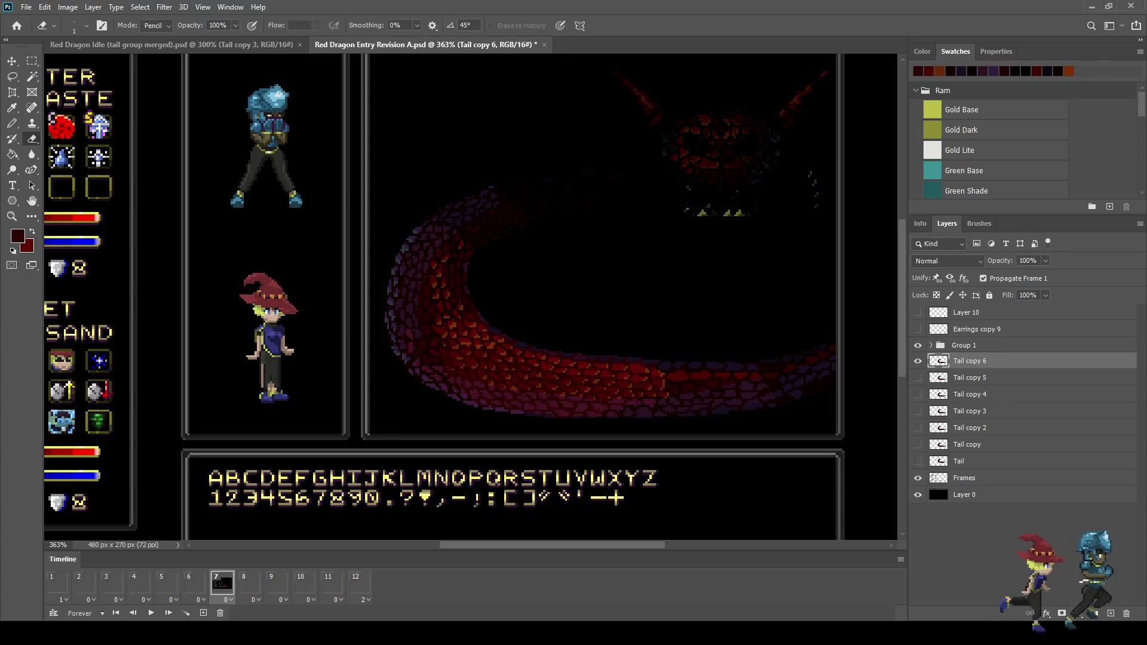
{"action": "left_click", "coordinate": [1028, 261]}
{"action": "type", "text": "60"}
{"action": "key", "text": "Return"}
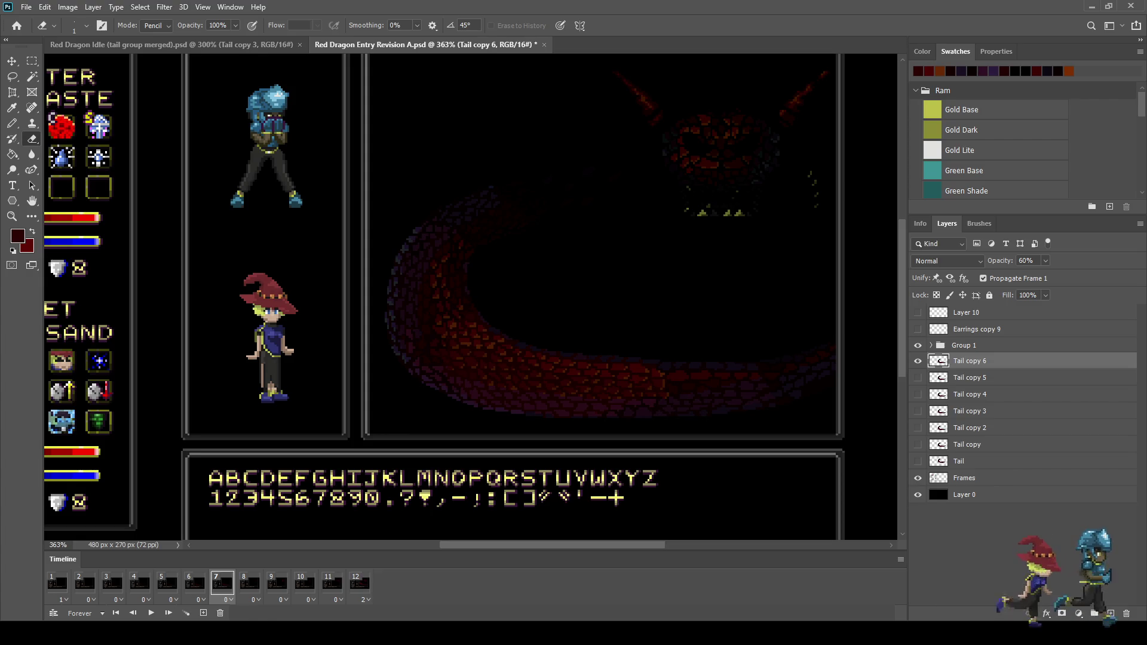
Add a tail copy on frame 8, moved slightly higher, at 70% opacity
{"action": "left_click", "coordinate": [250, 583]}
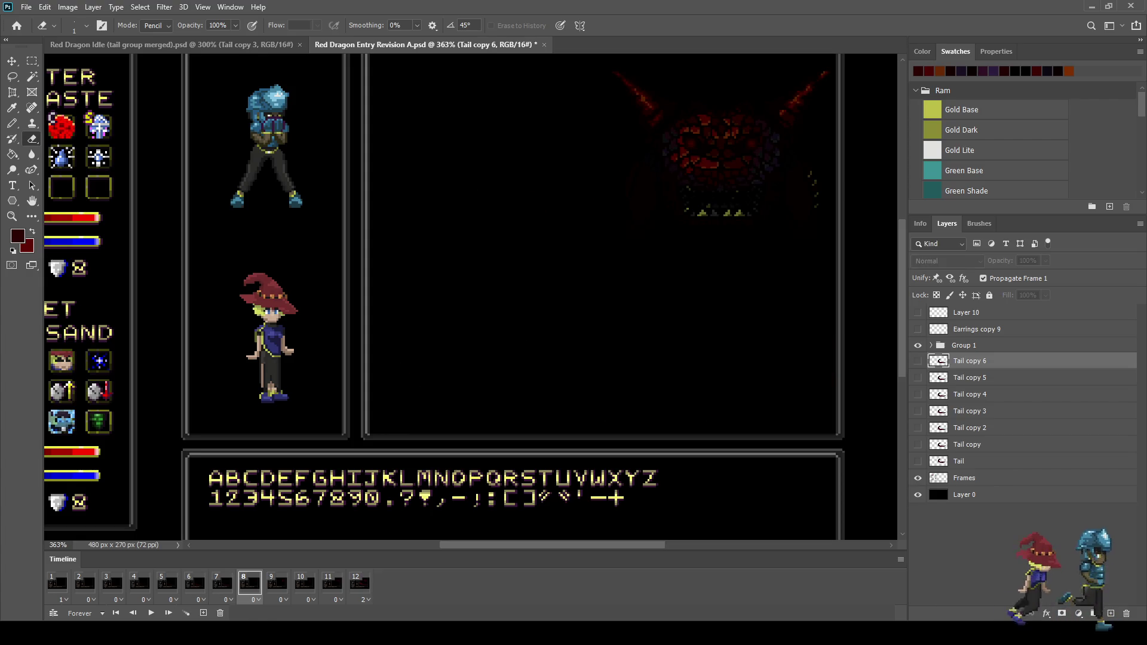
{"action": "key", "text": "ctrl+j"}
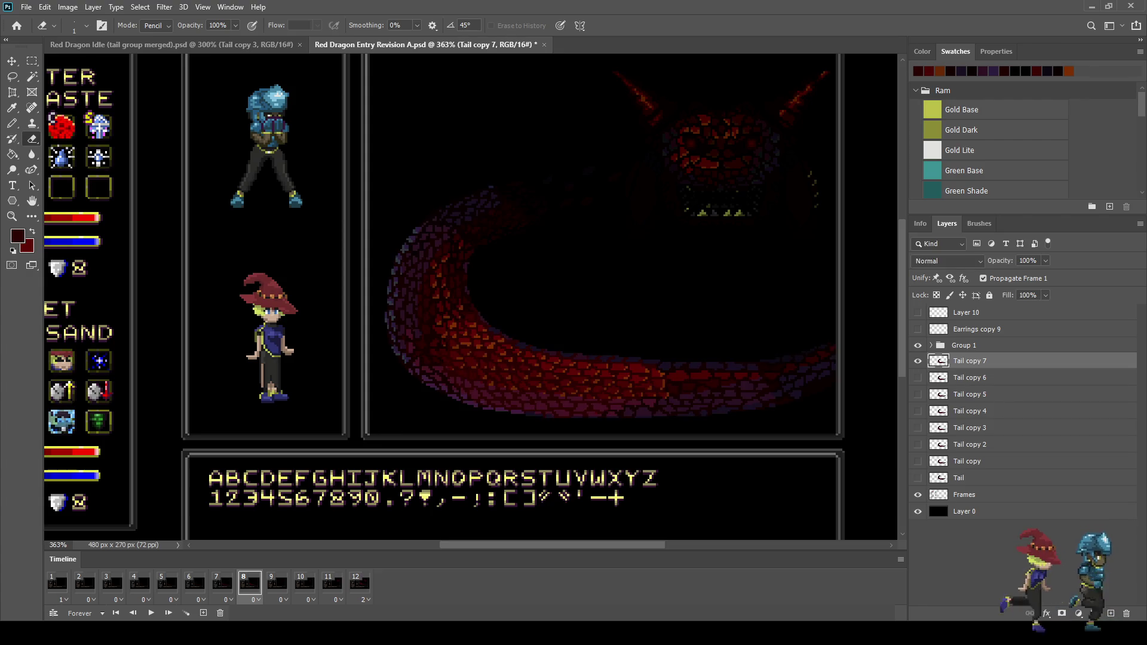
{"action": "key", "text": "ctrl+t"}
{"action": "key", "text": "Return"}
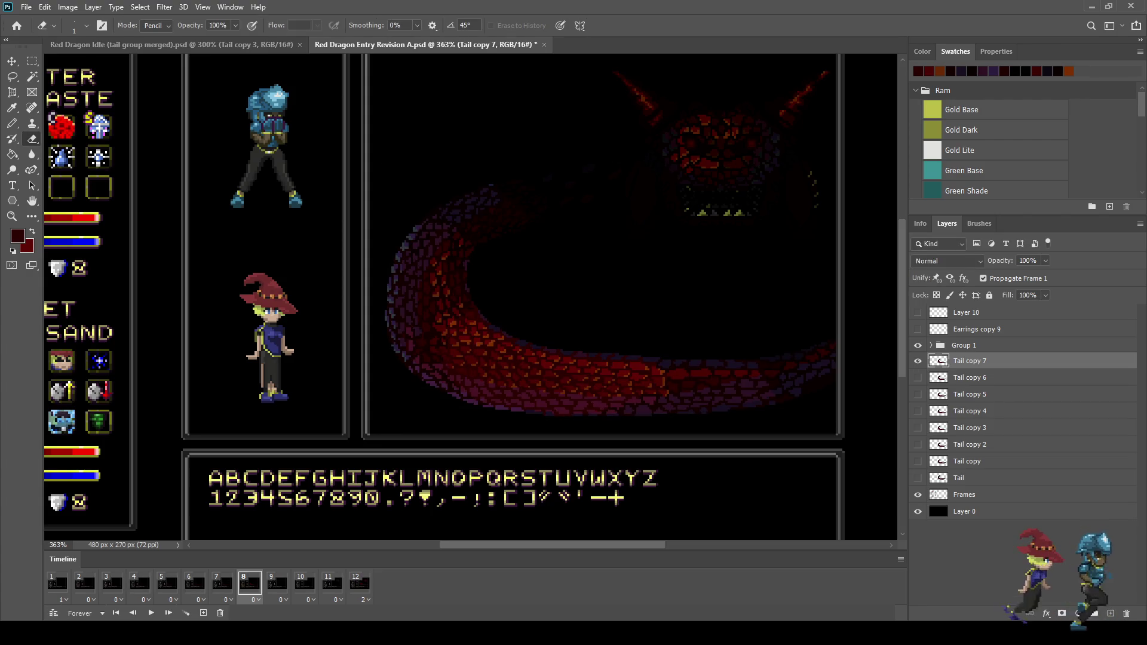
{"action": "left_click", "coordinate": [1028, 261]}
{"action": "type", "text": "70"}
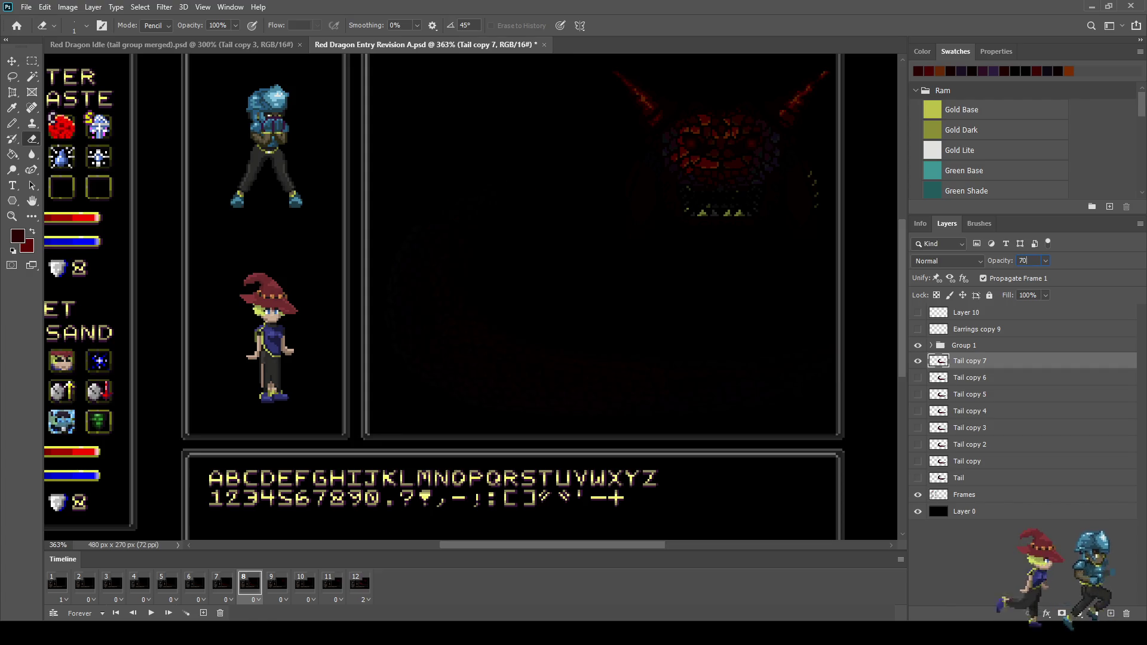
Add a visible tail copy on frame 9 at 80% opacity
{"action": "left_click", "coordinate": [277, 583]}
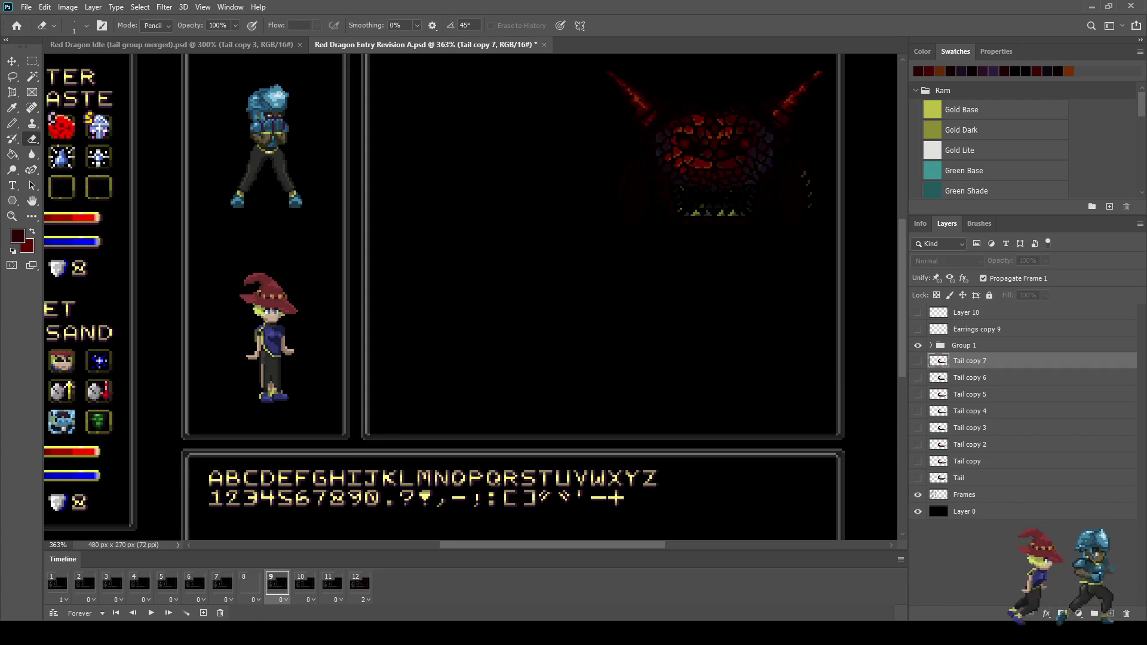
{"action": "key", "text": "ctrl+j"}
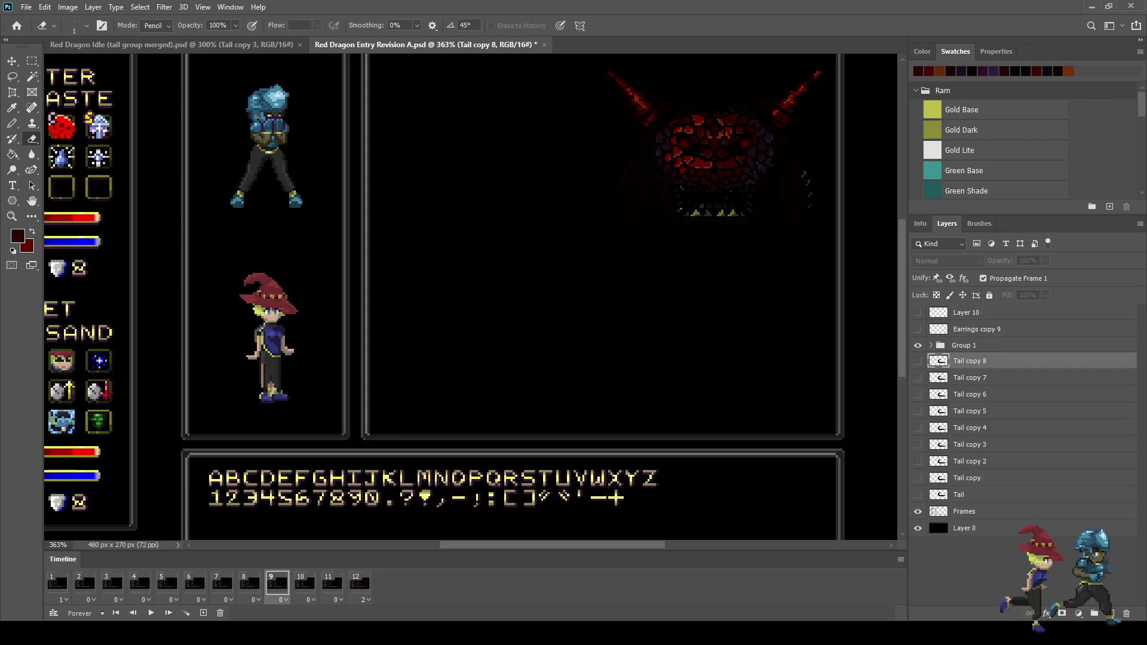
{"action": "left_click", "coordinate": [918, 361]}
{"action": "left_click", "coordinate": [1028, 261]}
{"action": "type", "text": "80"}
{"action": "key", "text": "ctrl+t"}
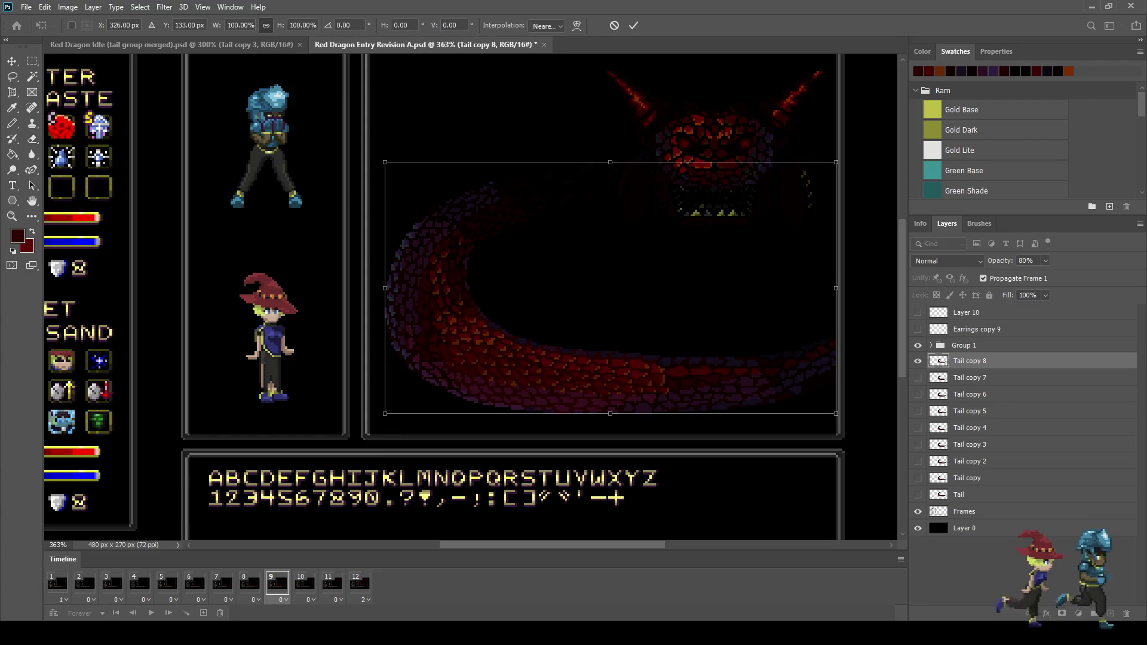
{"action": "key", "text": "Return"}
{"action": "key", "text": "e"}
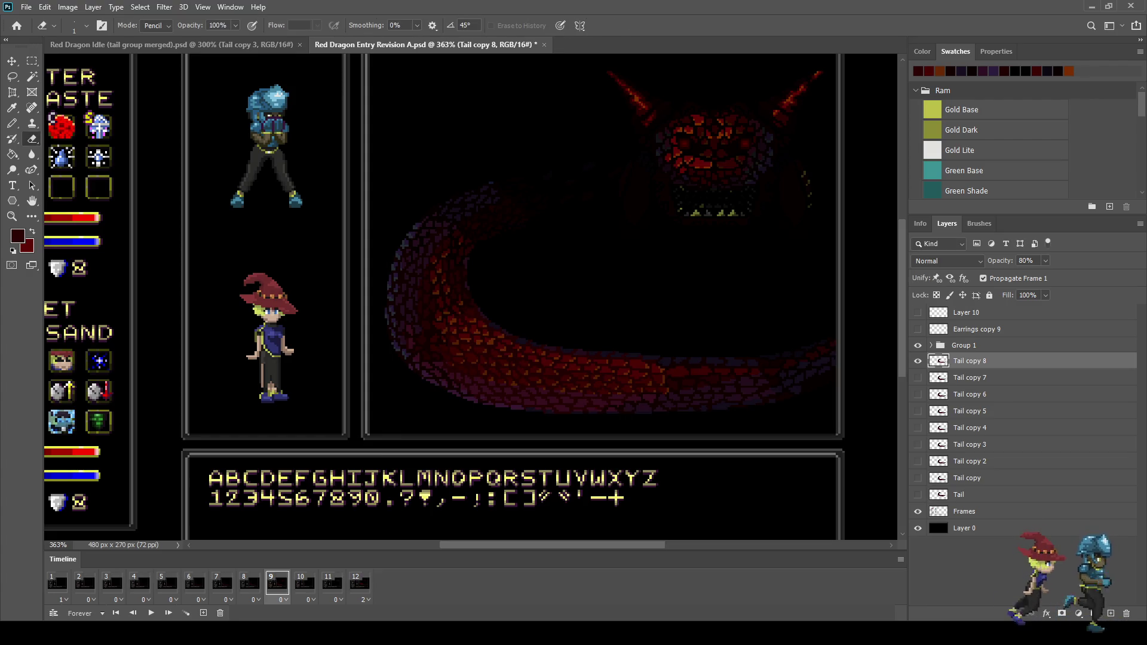
{"action": "key", "text": "space"}
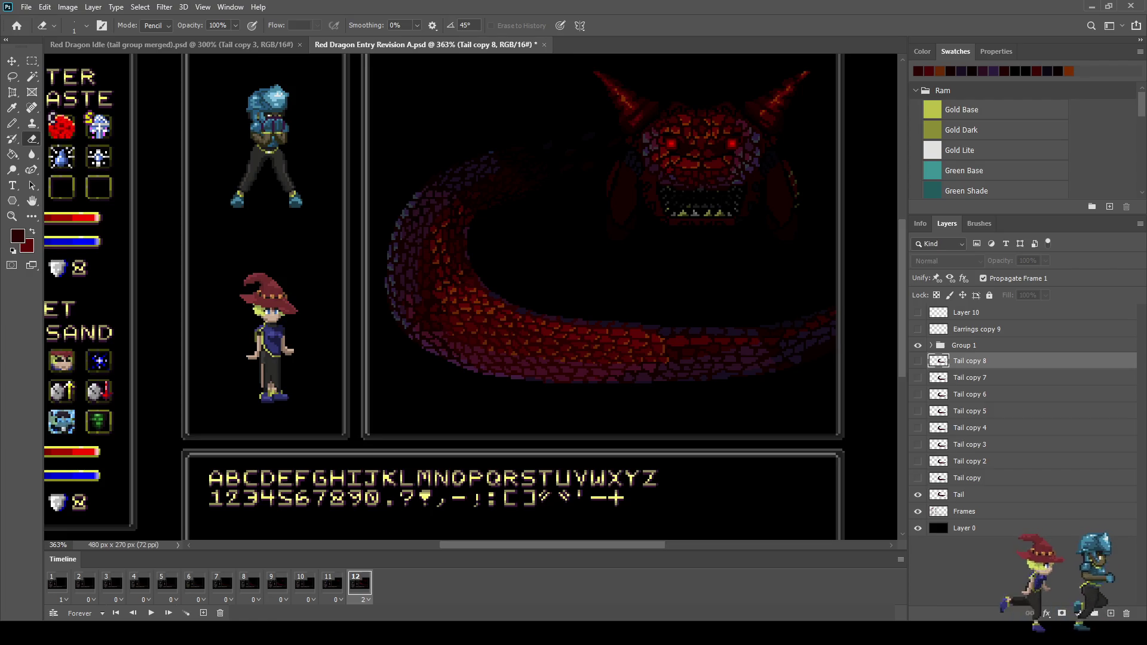
{"action": "left_click", "coordinate": [277, 582]}
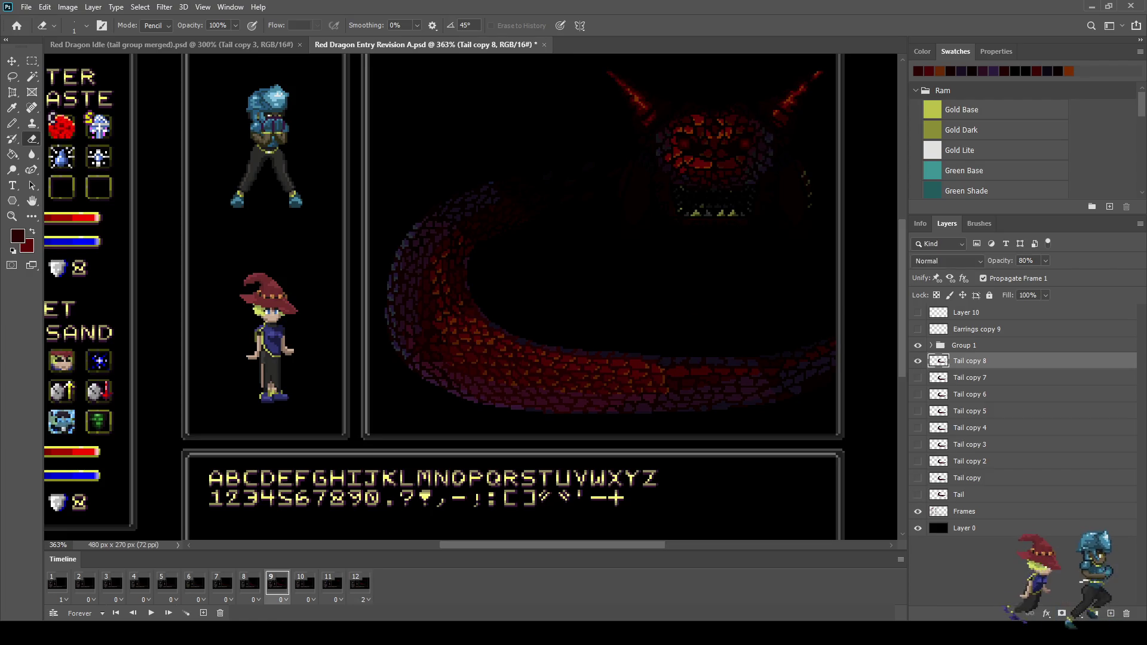
Add a tail copy on frame 10, nudged up, at 90% opacity, checking it against frame 9
{"action": "left_click", "coordinate": [304, 582]}
{"action": "key", "text": "ctrl+j"}
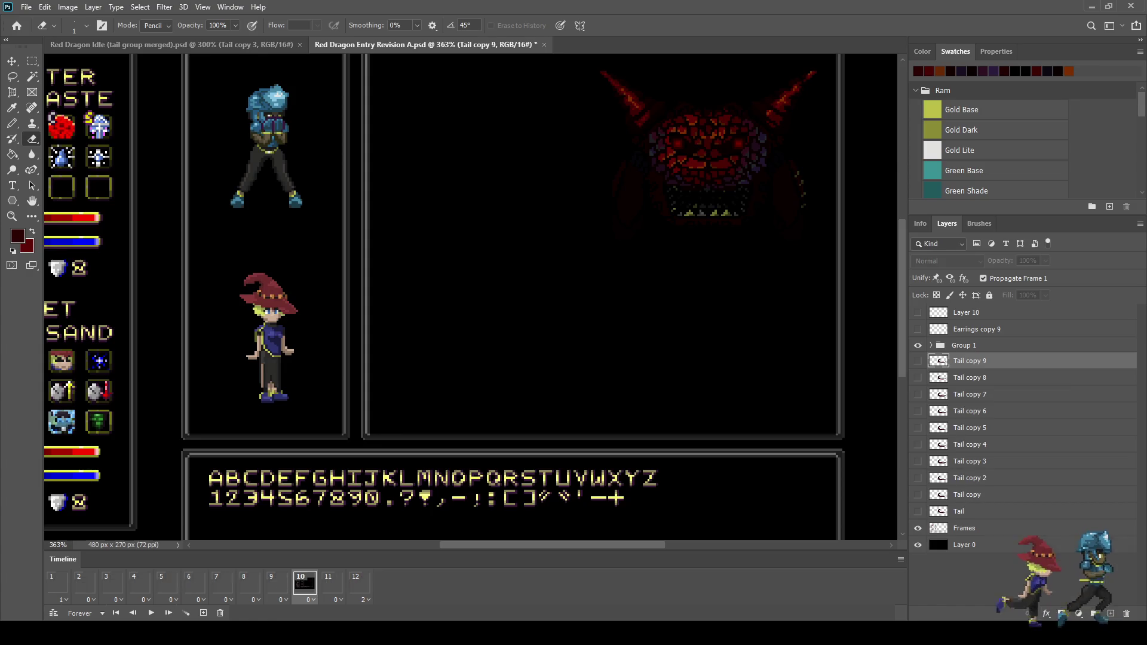
{"action": "key", "text": "ctrl+Up"}
{"action": "key", "text": "ctrl+Up"}
{"action": "key", "text": "ctrl+Up"}
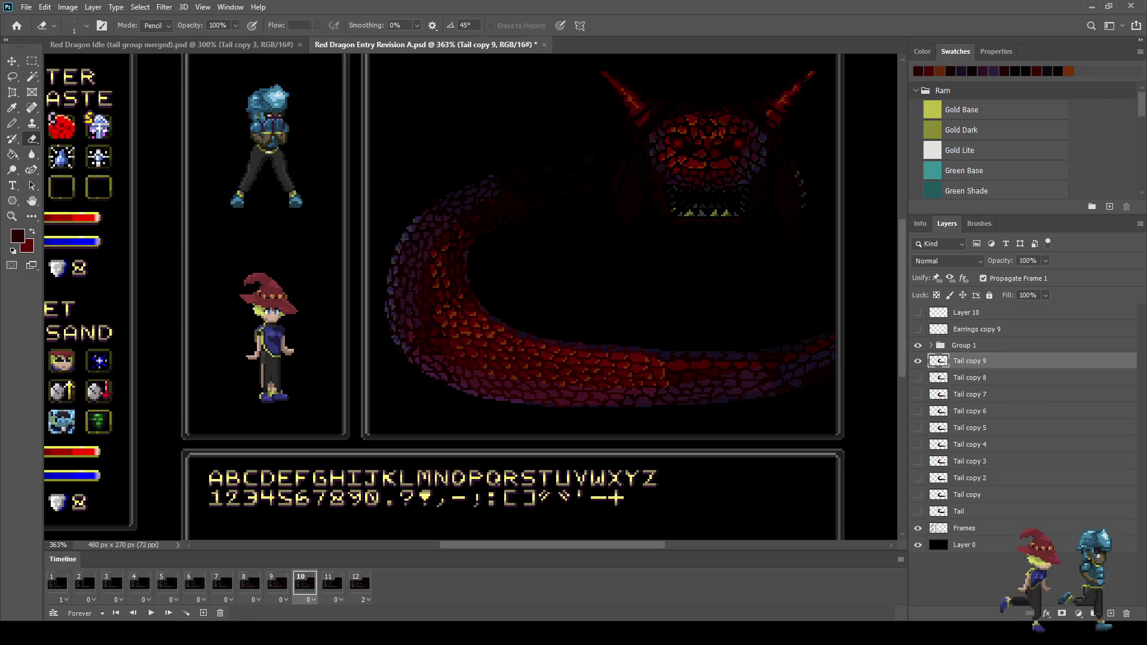
{"action": "left_click", "coordinate": [1028, 260]}
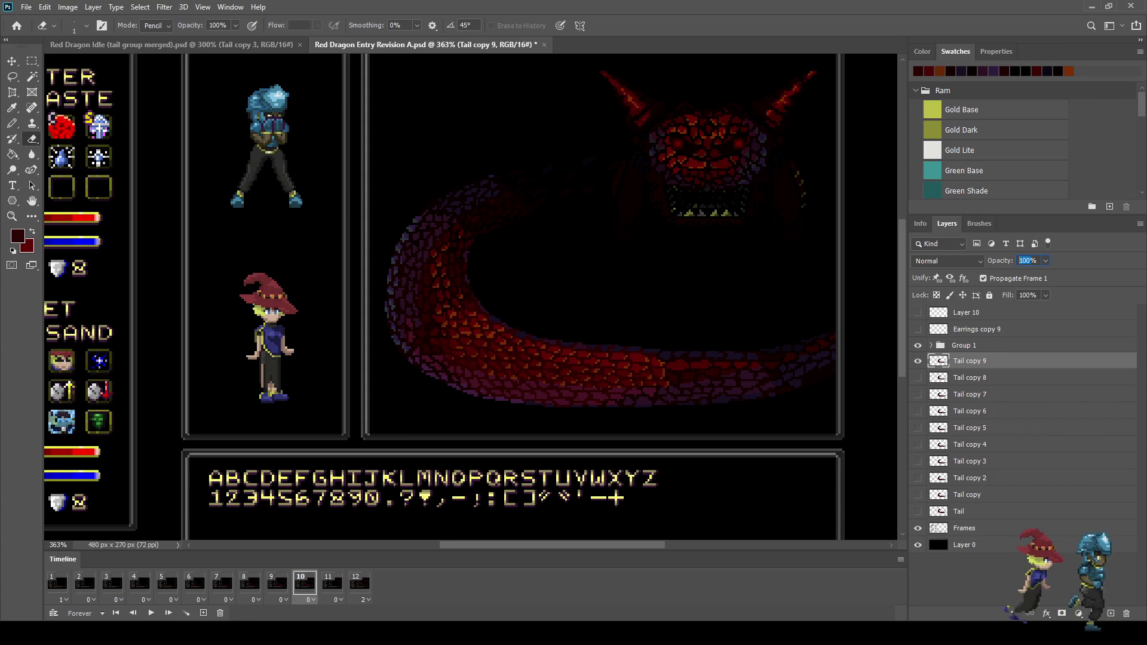
{"action": "type", "text": "90"}
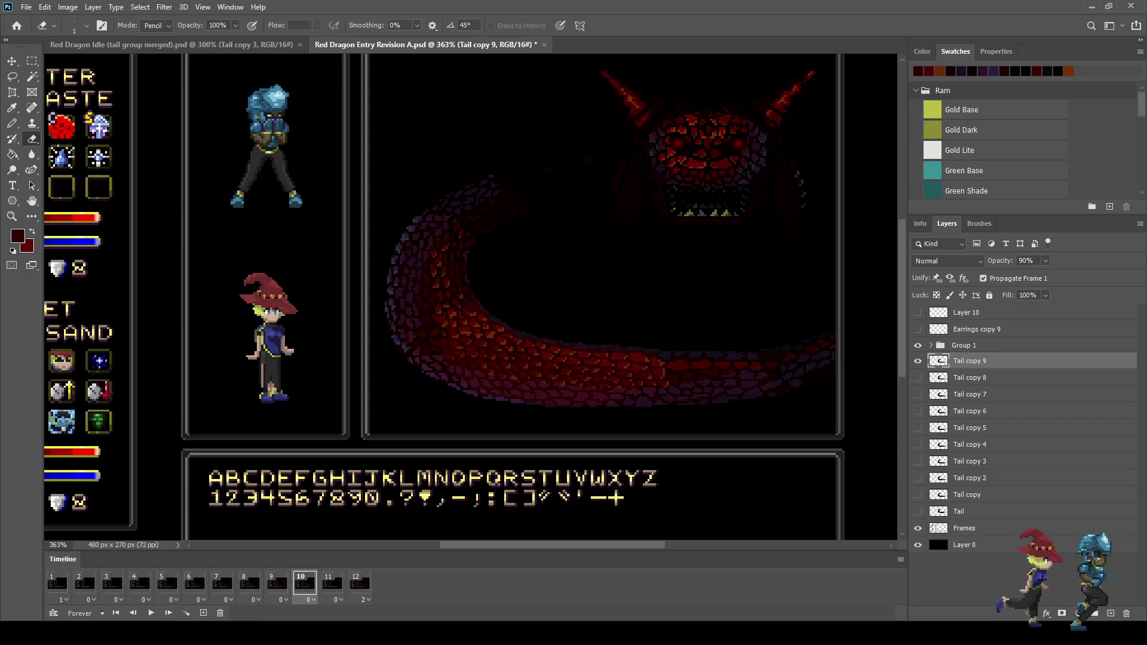
{"action": "left_click", "coordinate": [276, 583]}
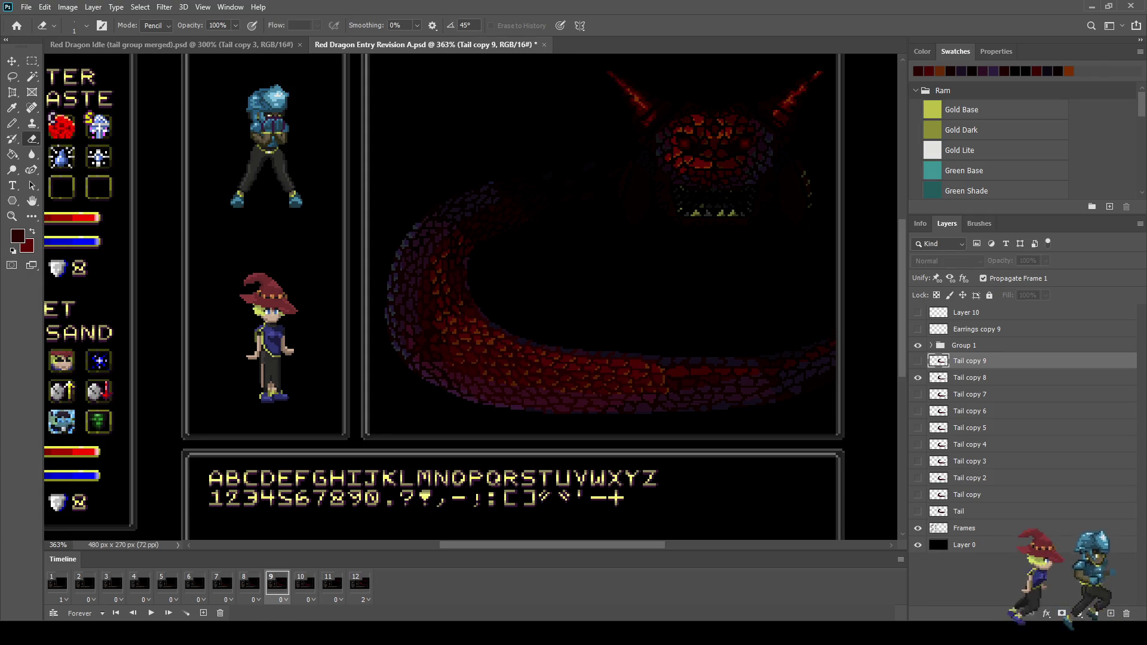
{"action": "left_click", "coordinate": [304, 584]}
{"action": "left_click", "coordinate": [277, 583]}
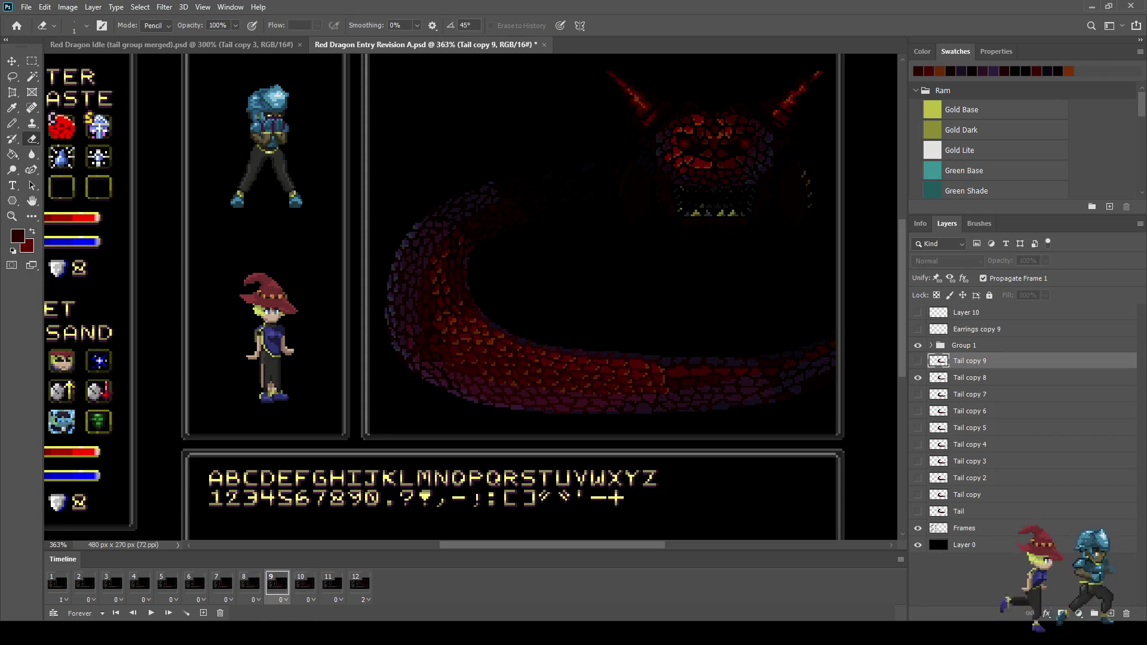
{"action": "left_click", "coordinate": [970, 377]}
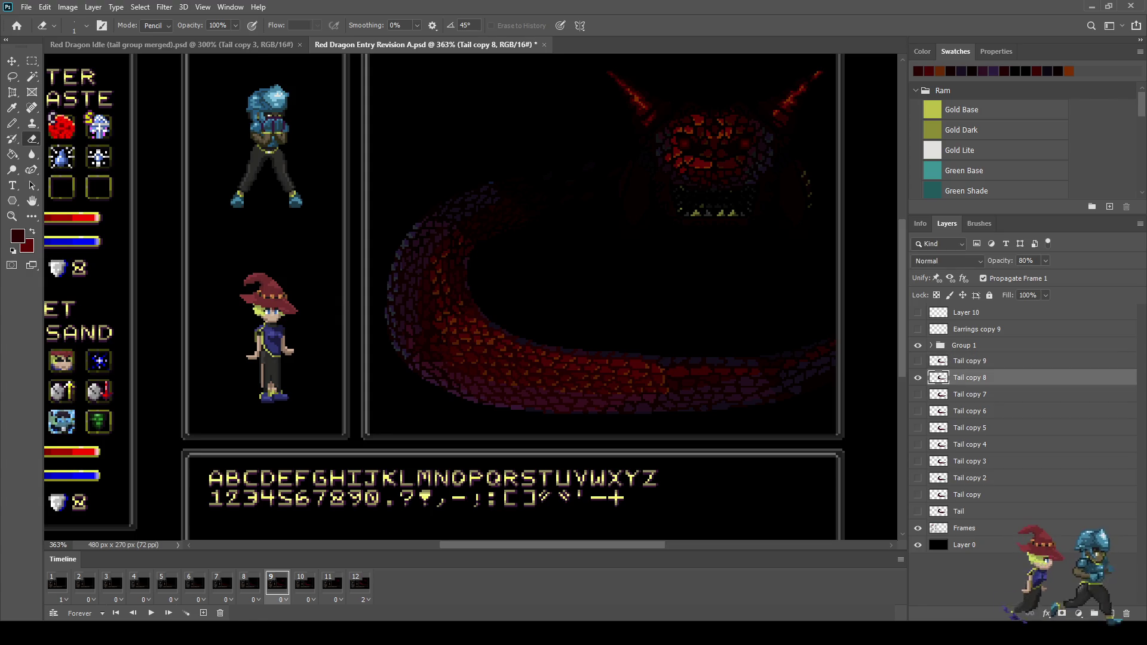
Add a tail copy on frame 11 and nudge it upward
{"action": "left_click", "coordinate": [333, 583]}
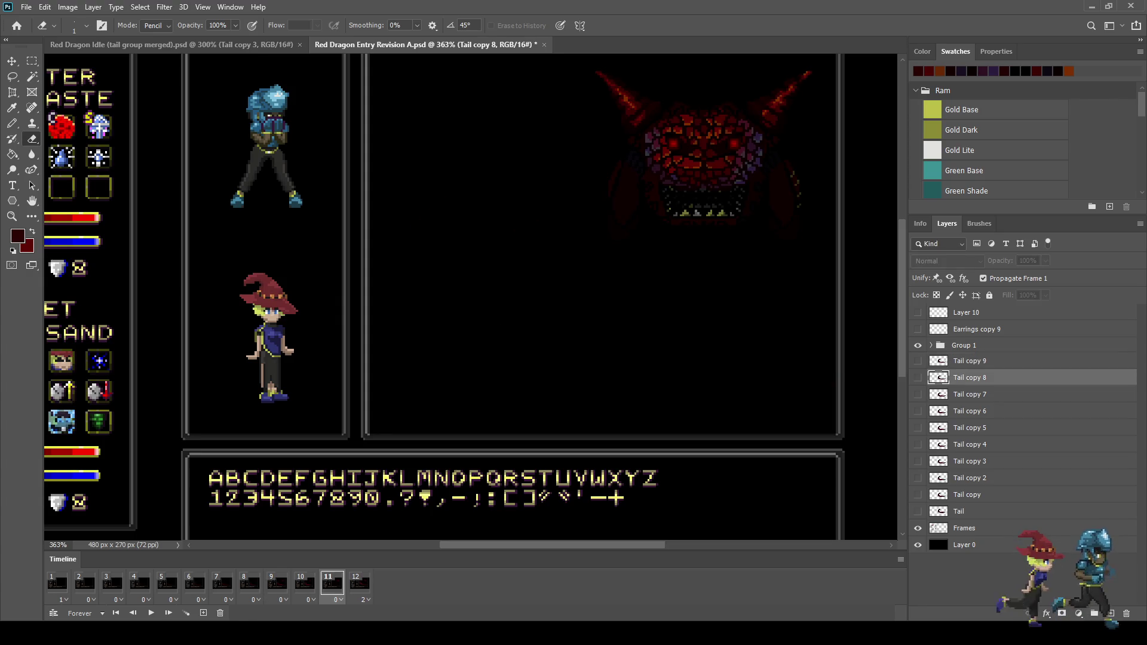
{"action": "key", "text": "ctrl+j"}
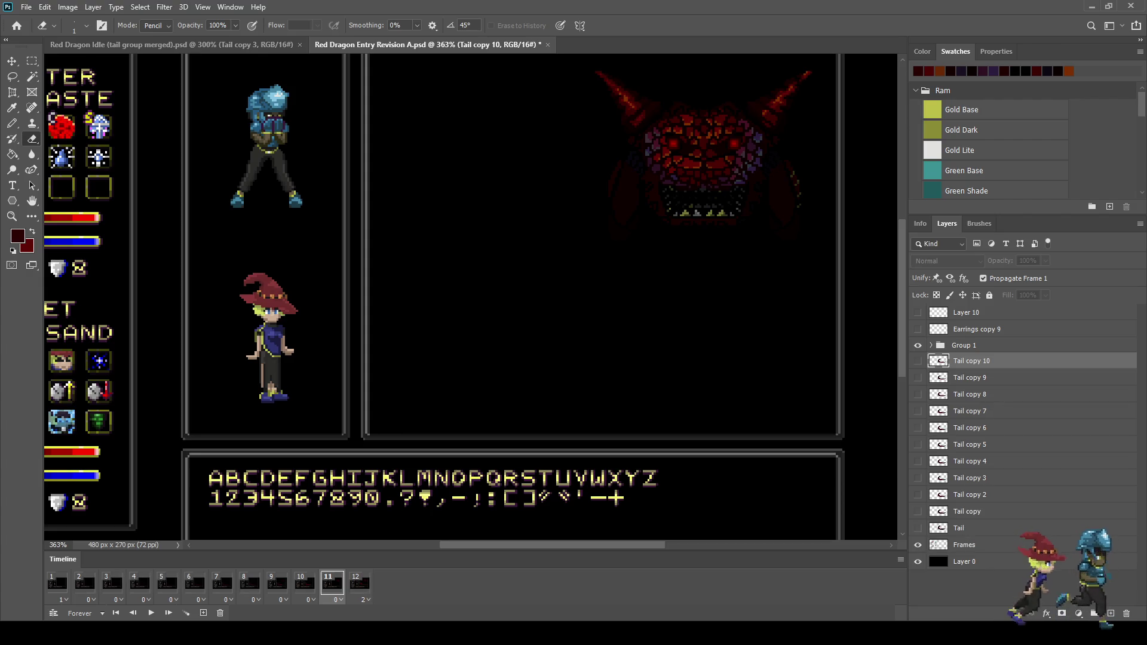
{"action": "key", "text": "ctrl+z"}
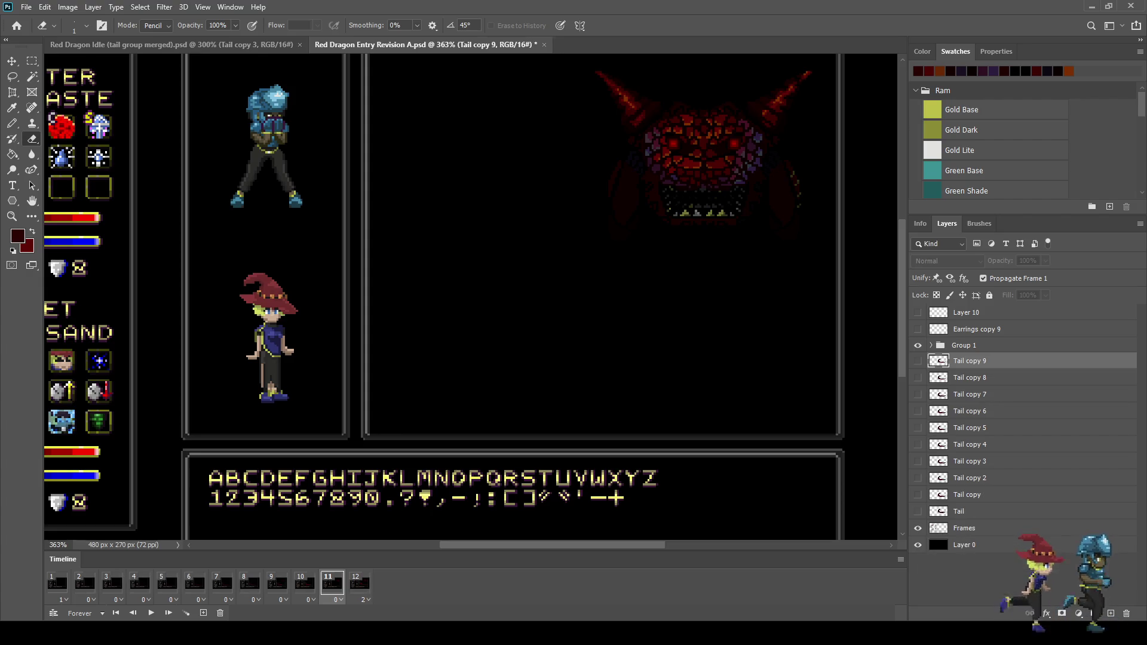
{"action": "key", "text": "ctrl+shift+z"}
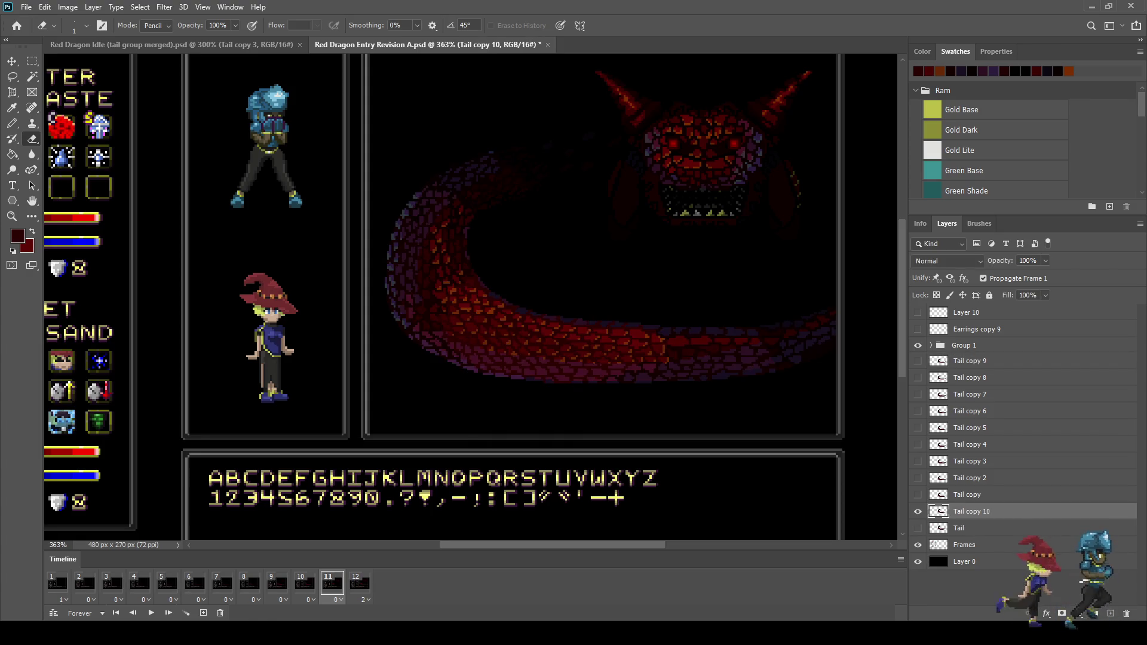
{"action": "left_click", "coordinate": [304, 584]}
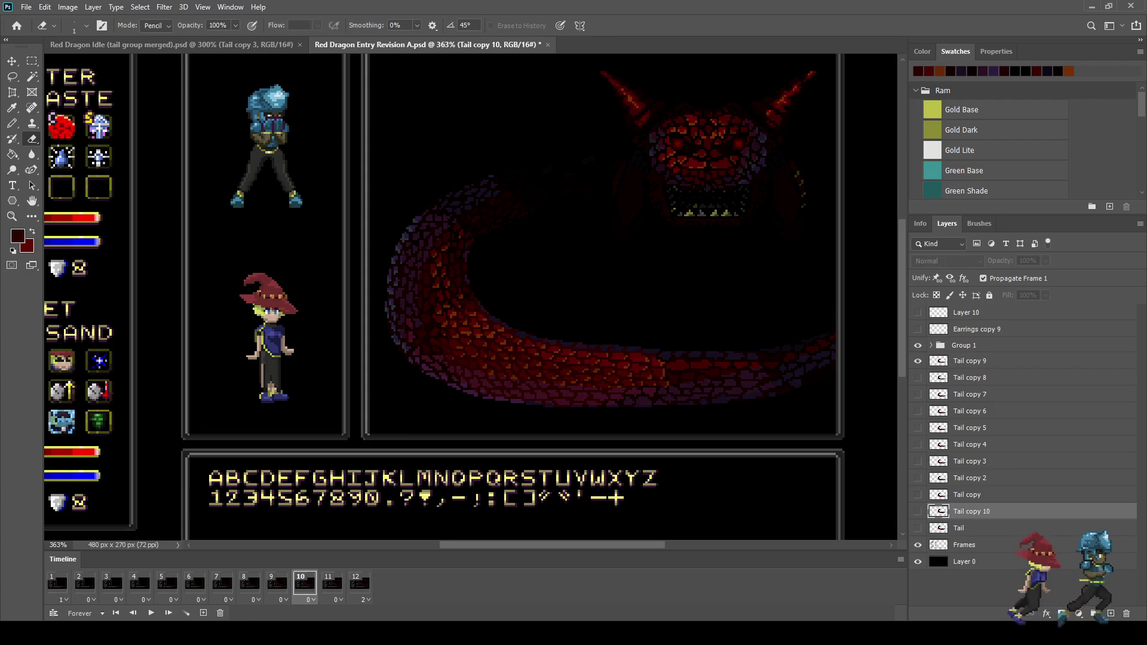
{"action": "left_click", "coordinate": [333, 583]}
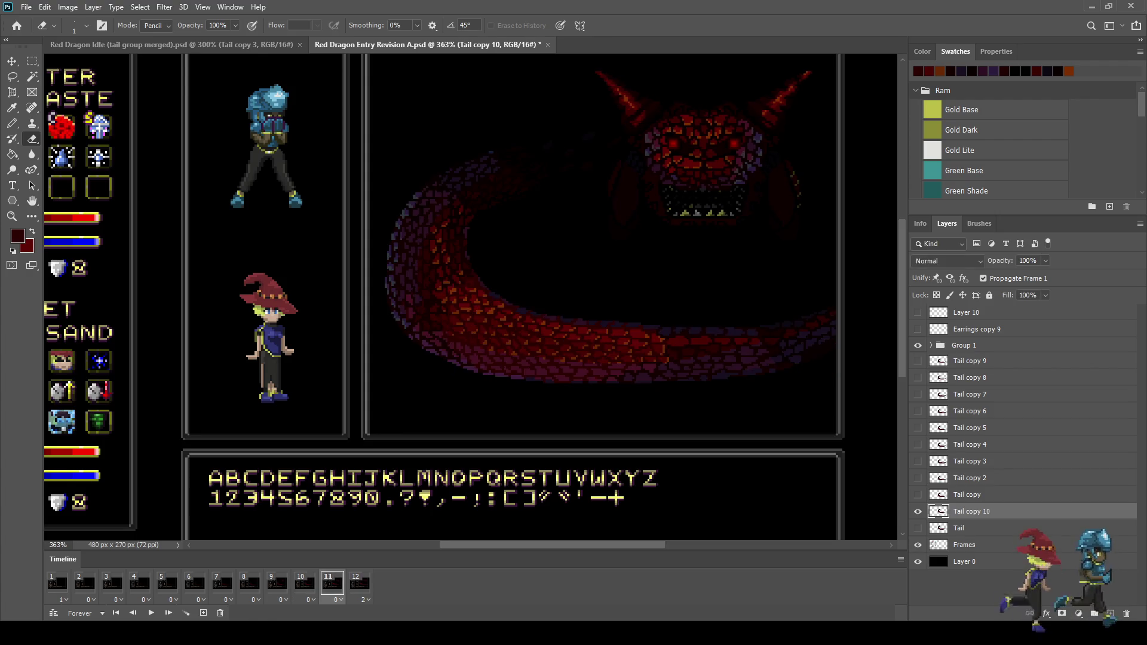
{"action": "key", "text": "ctrl+t"}
{"action": "key", "text": "Up"}
{"action": "key", "text": "Up"}
{"action": "key", "text": "Up"}
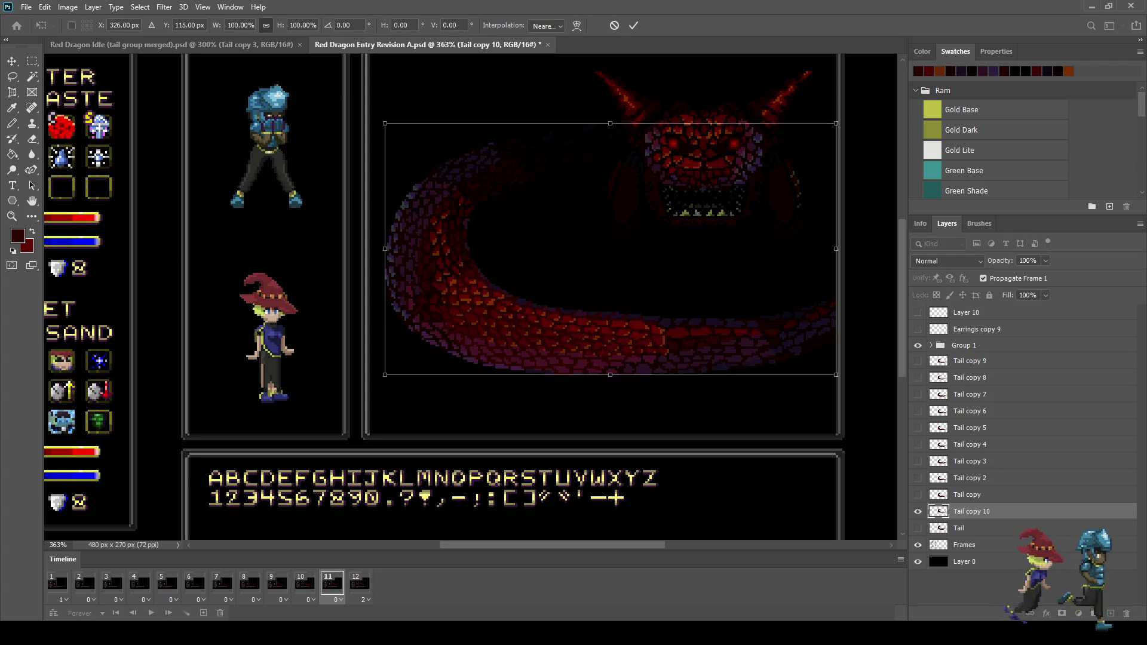
{"action": "key", "text": "Return"}
{"action": "key", "text": "e"}
Play the entry animation from the start and zoom out to see the whole battle screen
{"action": "left_click", "coordinate": [360, 583]}
{"action": "key", "text": "space"}
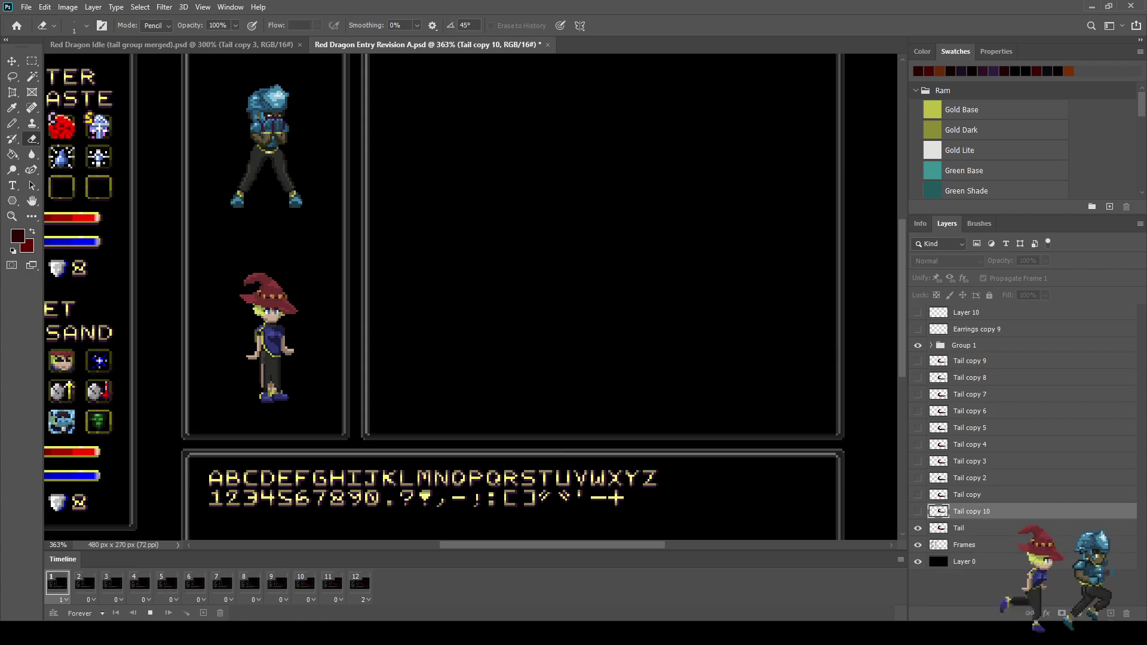
{"action": "key", "text": "ctrl+minus"}
{"action": "key", "text": "ctrl+minus"}
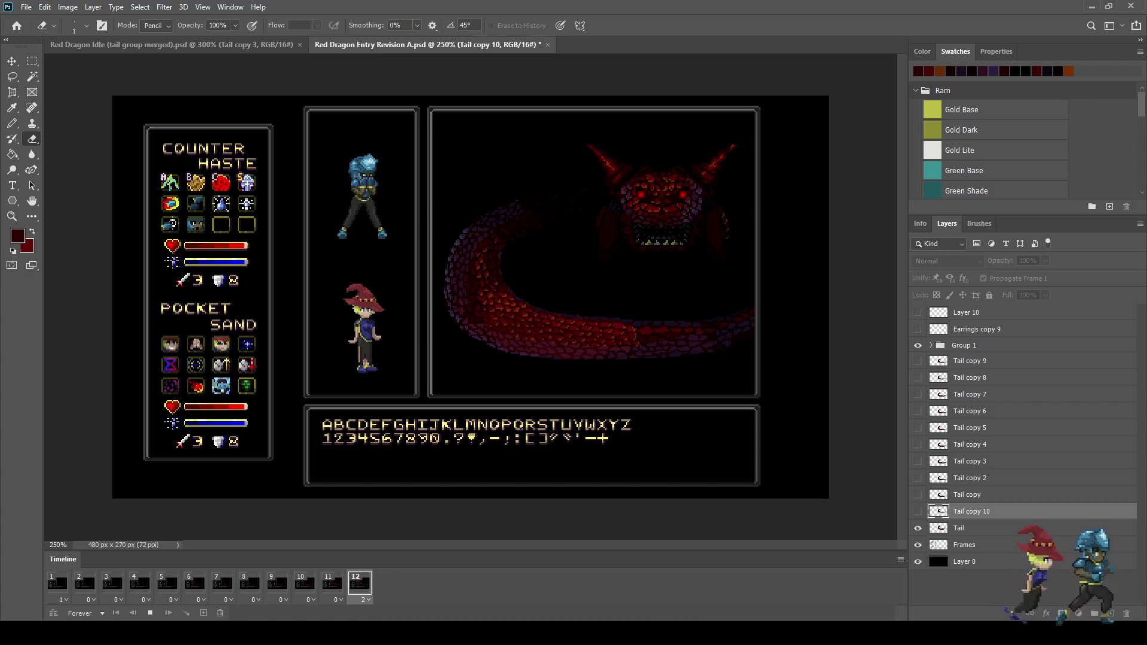
Raise the tails on Tail copy 8 and Tail copy 9 a few pixels after checking frames 8–10
{"action": "left_click", "coordinate": [304, 583]}
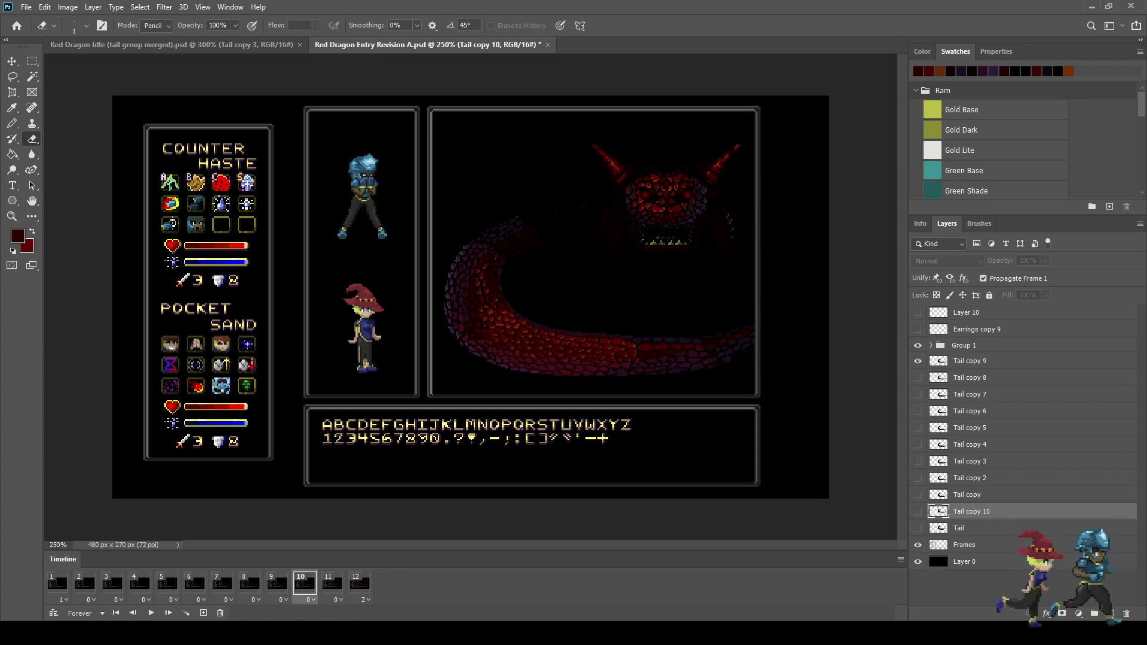
{"action": "left_click", "coordinate": [277, 583]}
{"action": "left_click", "coordinate": [249, 583]}
{"action": "left_click", "coordinate": [276, 583]}
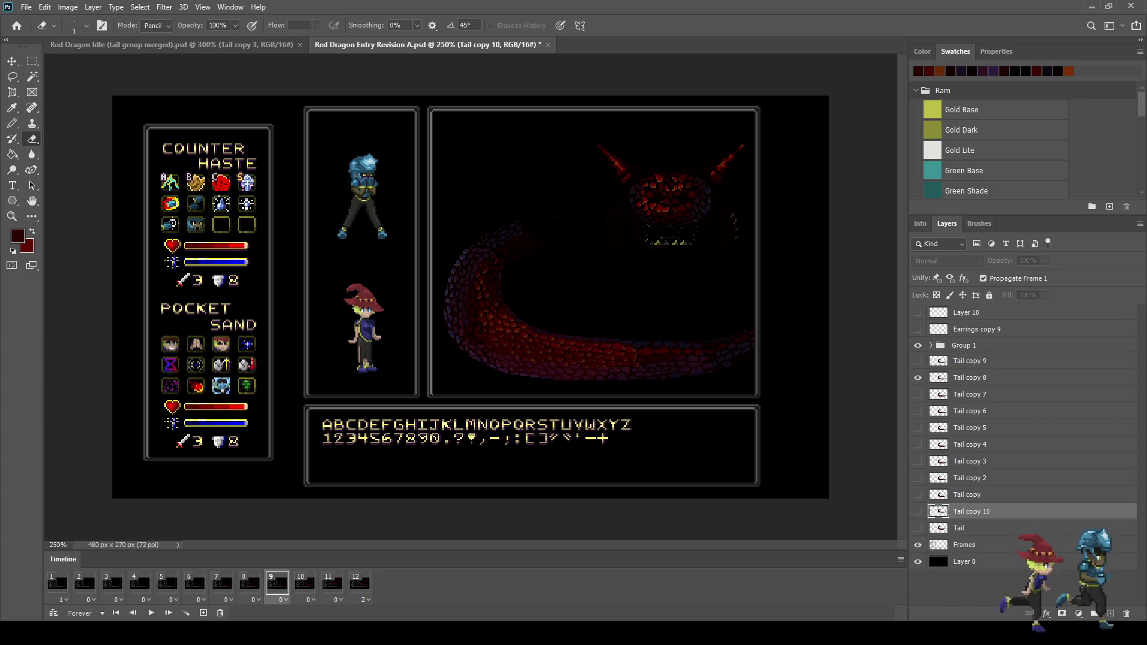
{"action": "left_click", "coordinate": [969, 378]}
{"action": "left_click", "coordinate": [969, 361], "text": "shift"}
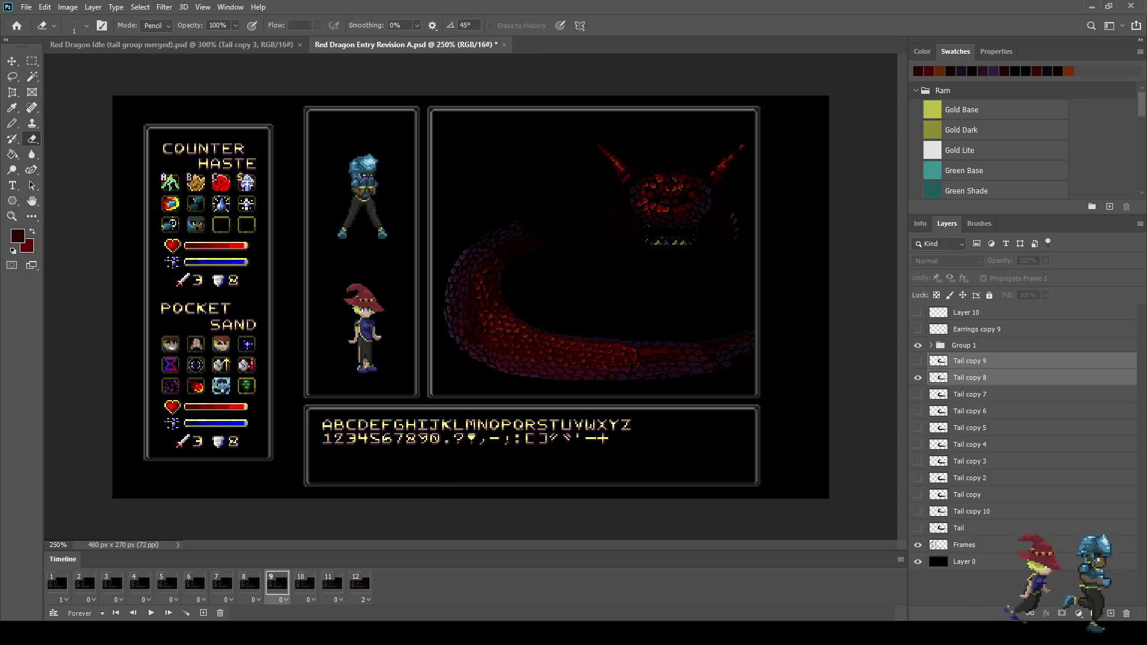
{"action": "key", "text": "ctrl+Up"}
{"action": "key", "text": "ctrl+Up"}
{"action": "key", "text": "ctrl+Up"}
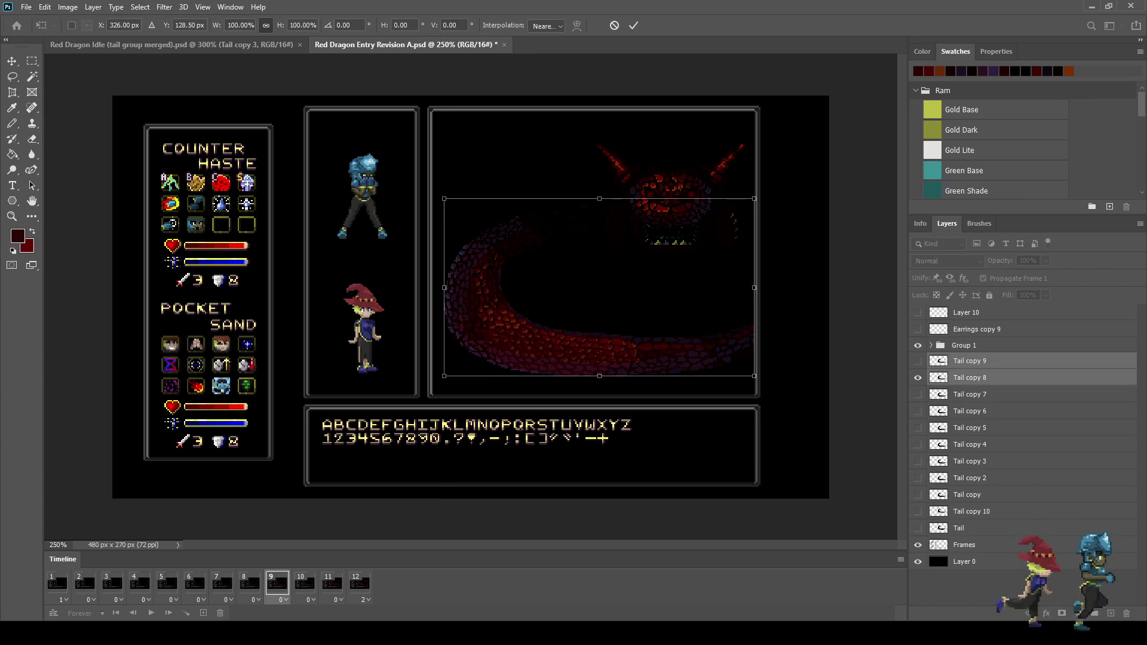
Nudge the frame-11 tail on Tail copy 10 down a few pixels in two small moves
{"action": "left_click", "coordinate": [304, 584]}
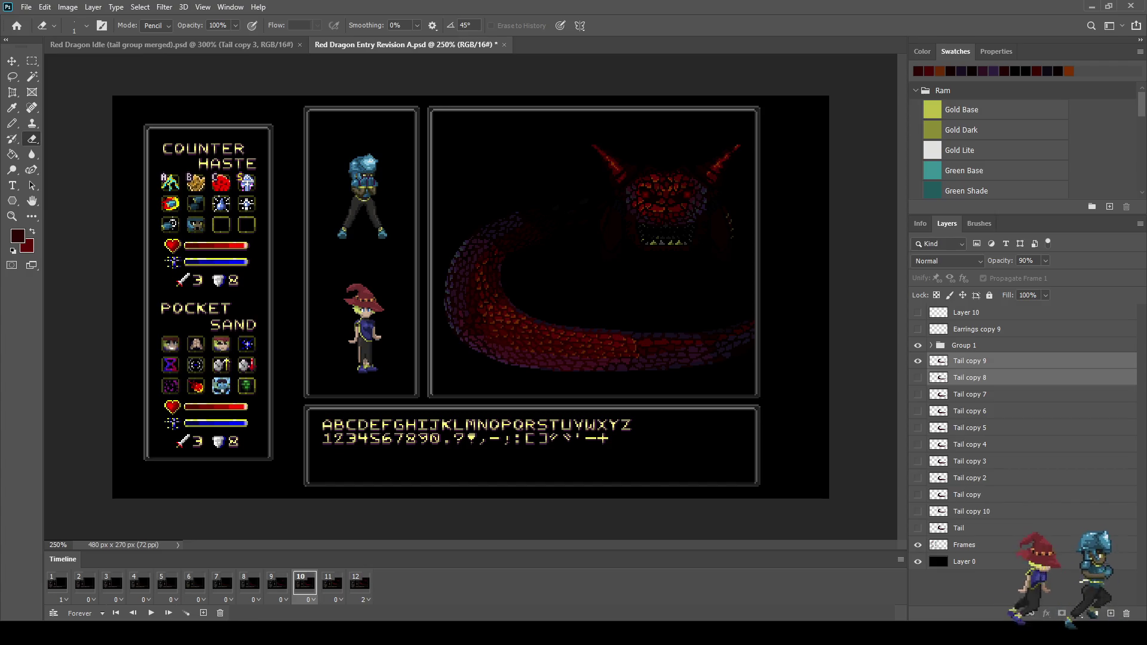
{"action": "left_click", "coordinate": [332, 584]}
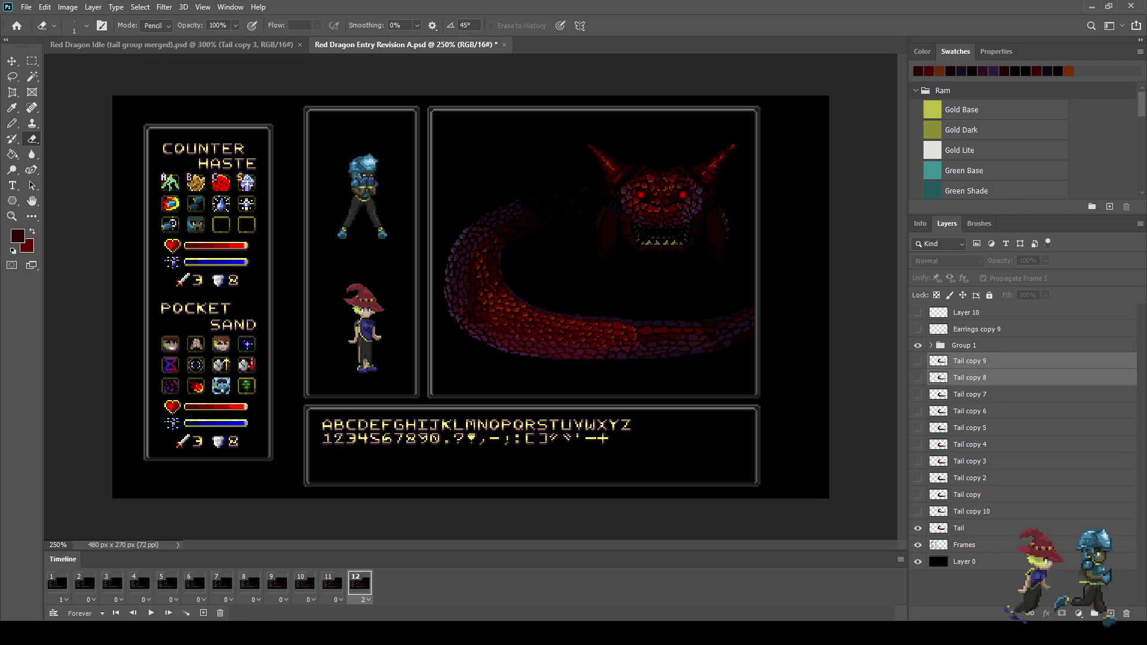
{"action": "left_click", "coordinate": [972, 511]}
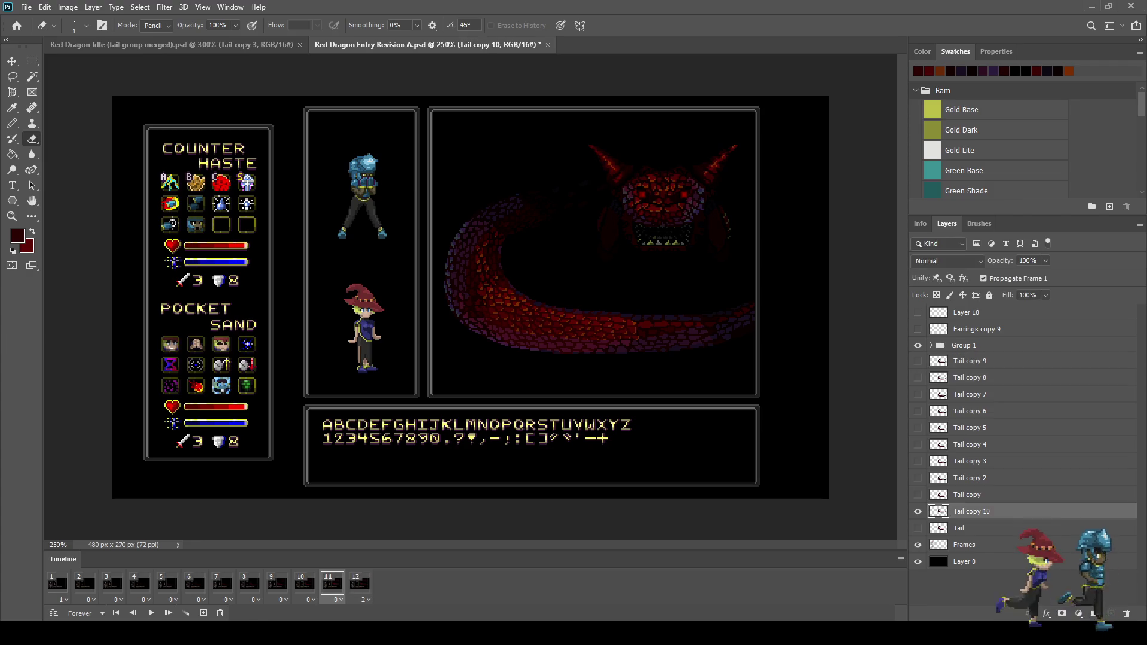
{"action": "key", "text": "ctrl+t"}
{"action": "key", "text": "Down"}
{"action": "key", "text": "Down"}
{"action": "key", "text": "Down"}
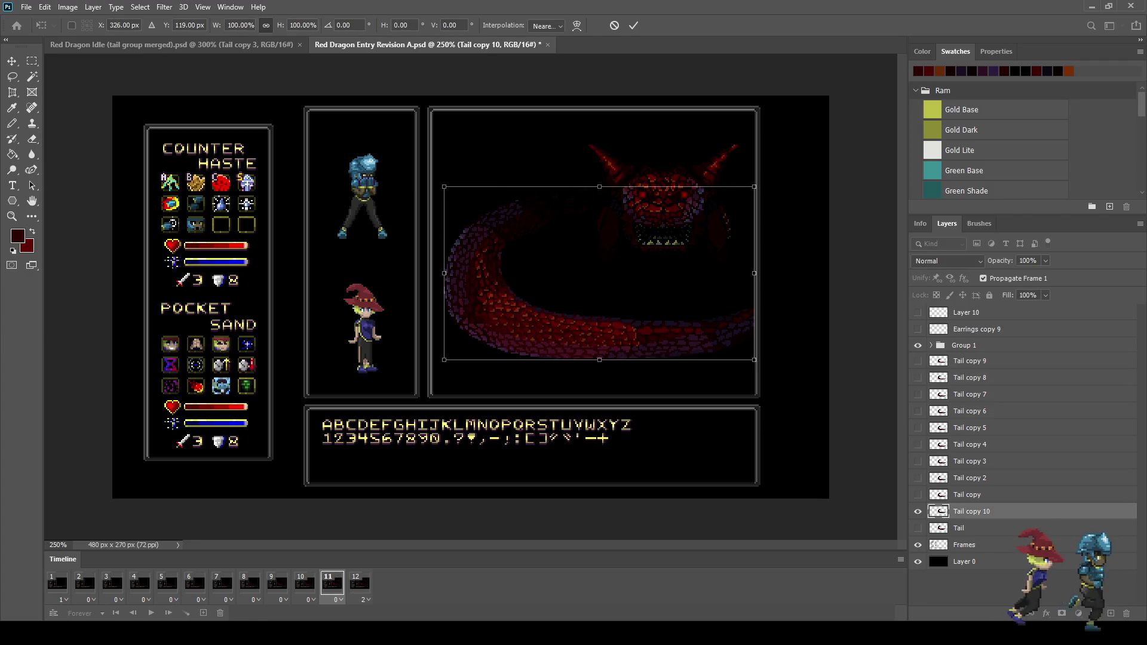
{"action": "key", "text": "Return"}
{"action": "key", "text": "e"}
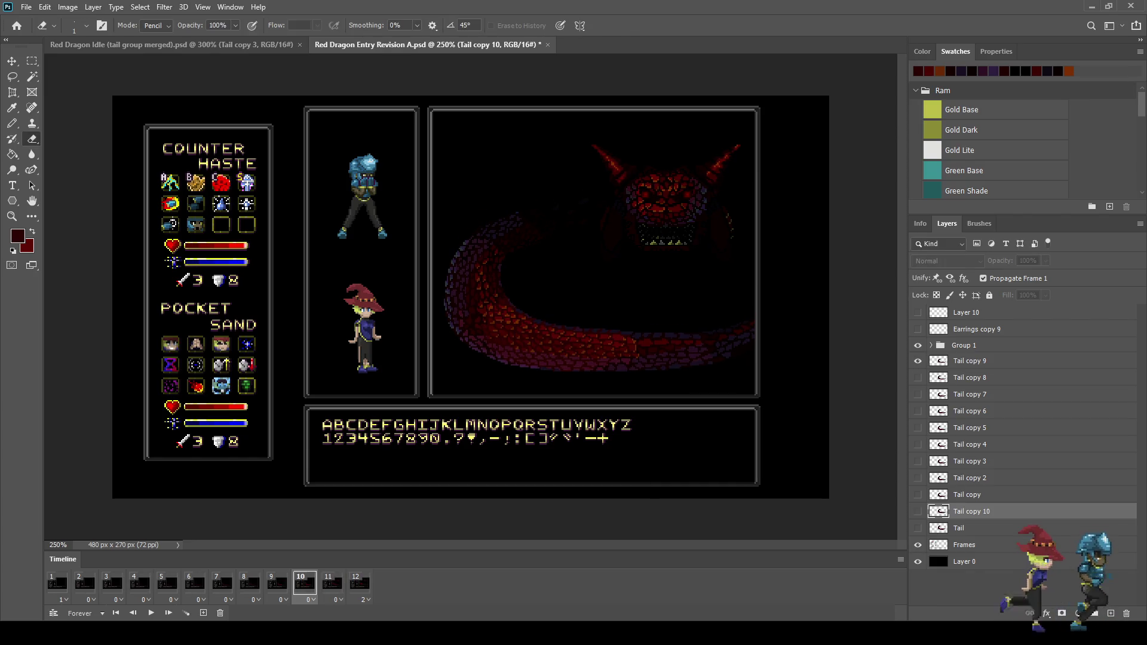
{"action": "key", "text": "ctrl+t"}
{"action": "key", "text": "Down"}
{"action": "key", "text": "Down"}
{"action": "key", "text": "Down"}
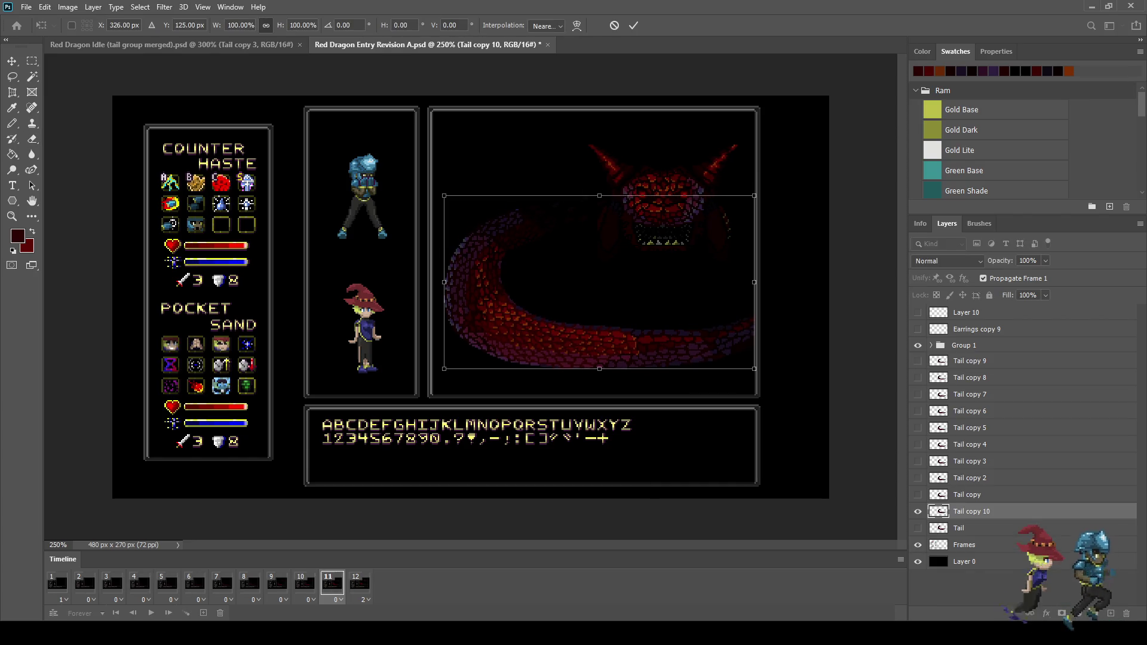
{"action": "key", "text": "Return"}
{"action": "key", "text": "e"}
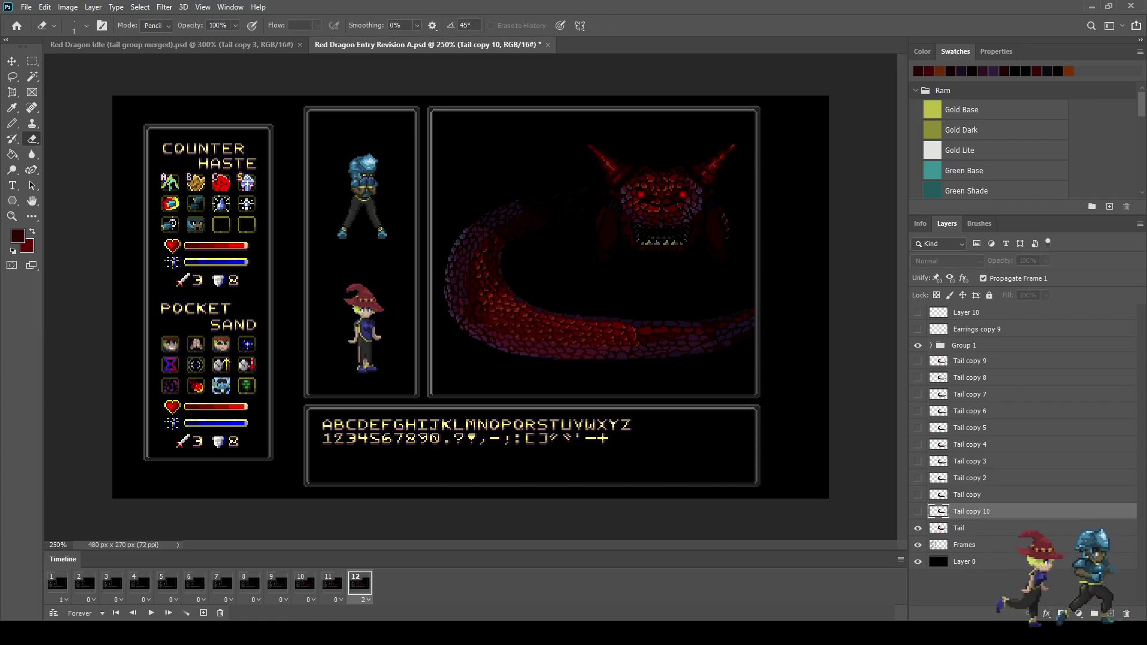
Play the tail-uncoiling animation several times, then zoom out to the whole battle screen
{"action": "key", "text": "space"}
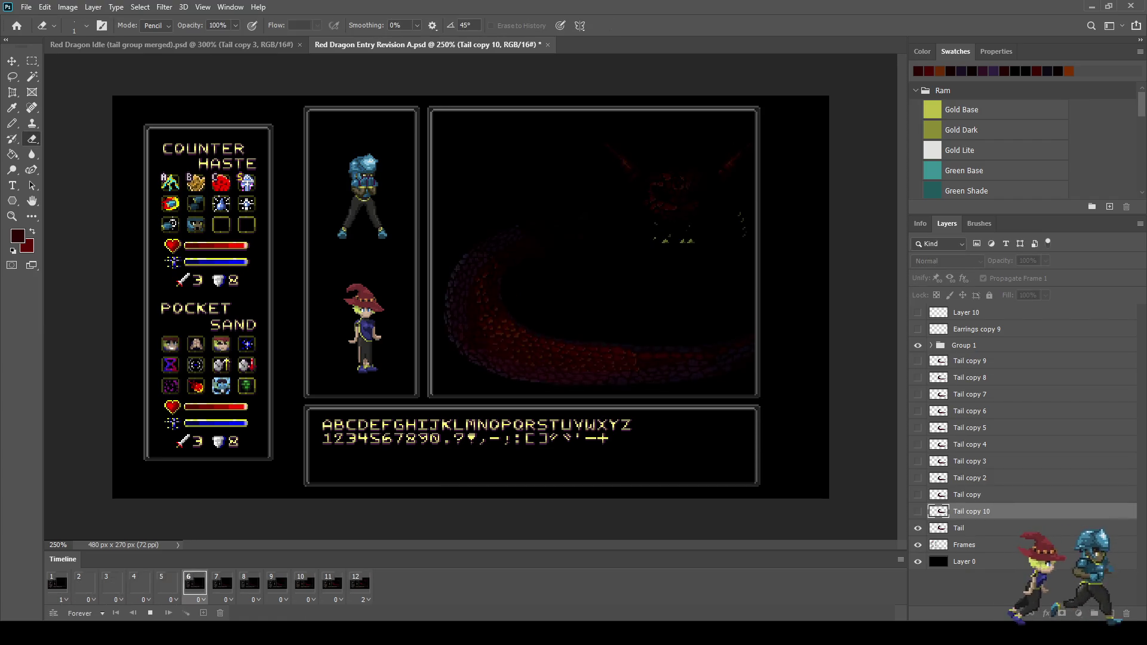
{"action": "key", "text": "space"}
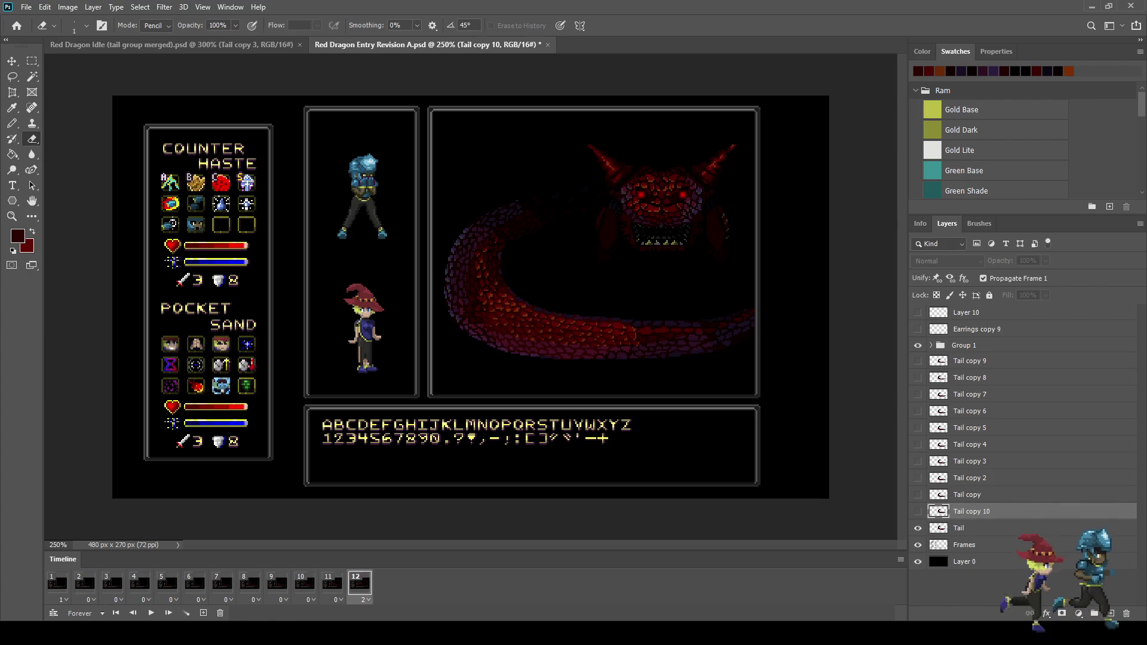
{"action": "key", "text": "space"}
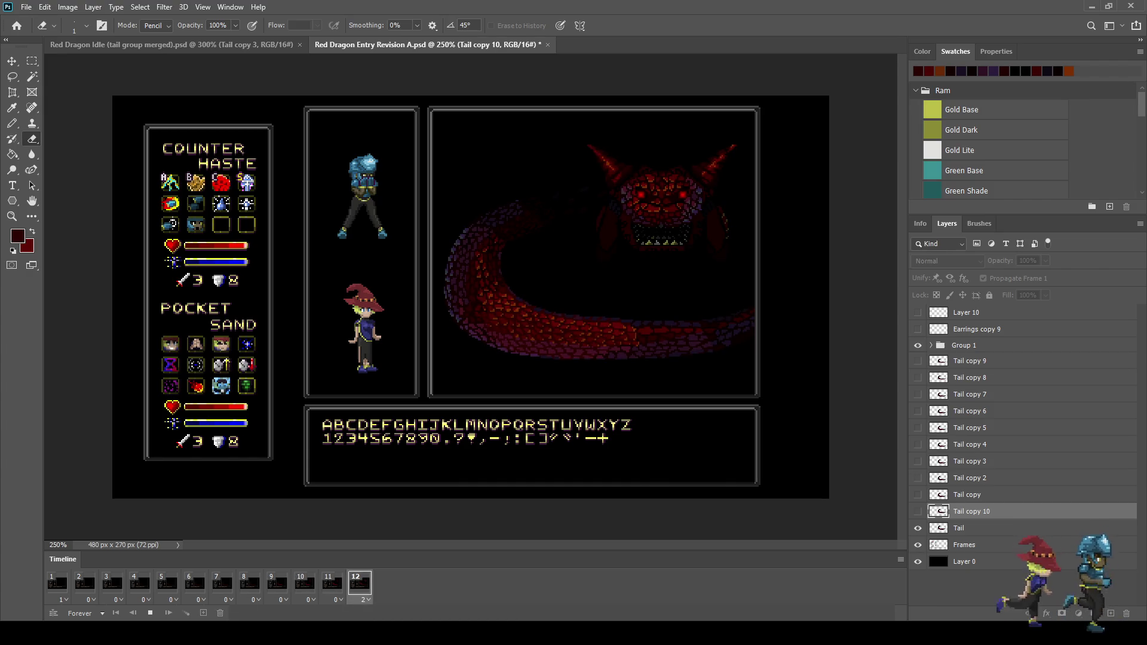
{"action": "key", "text": "space"}
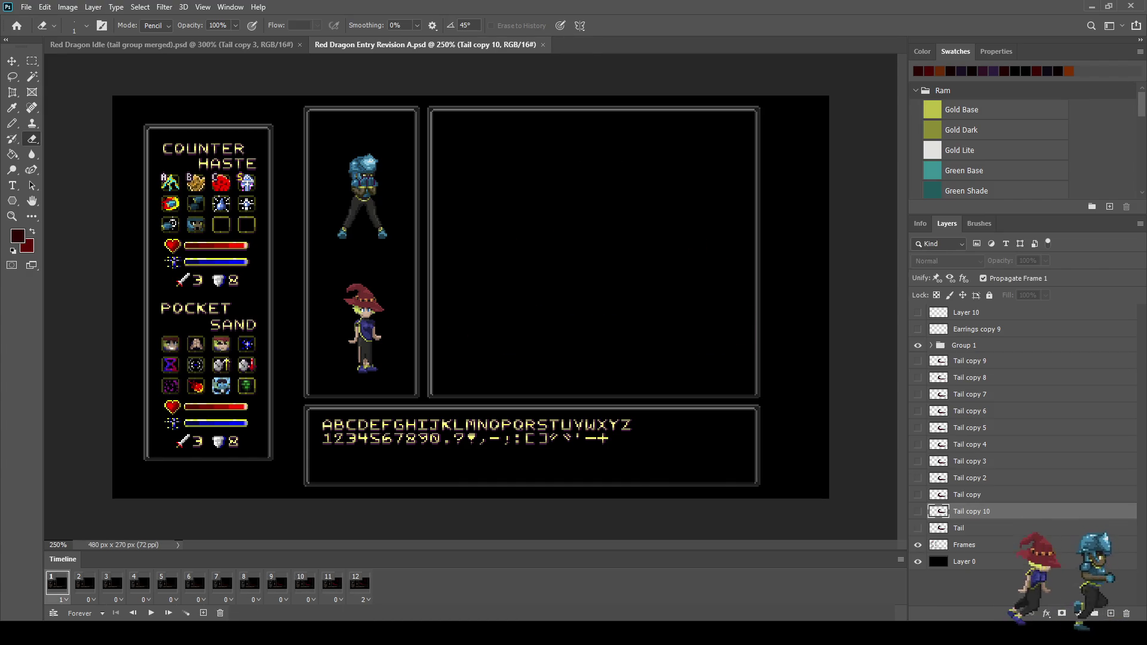
{"action": "left_click", "coordinate": [359, 583]}
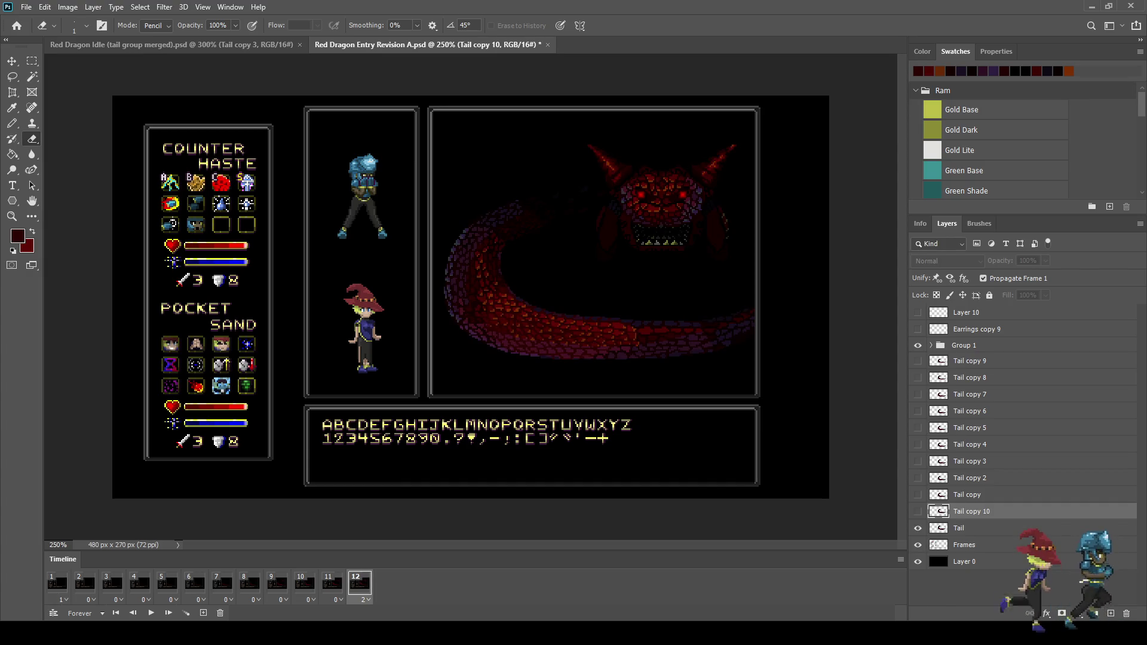
{"action": "key", "text": "space"}
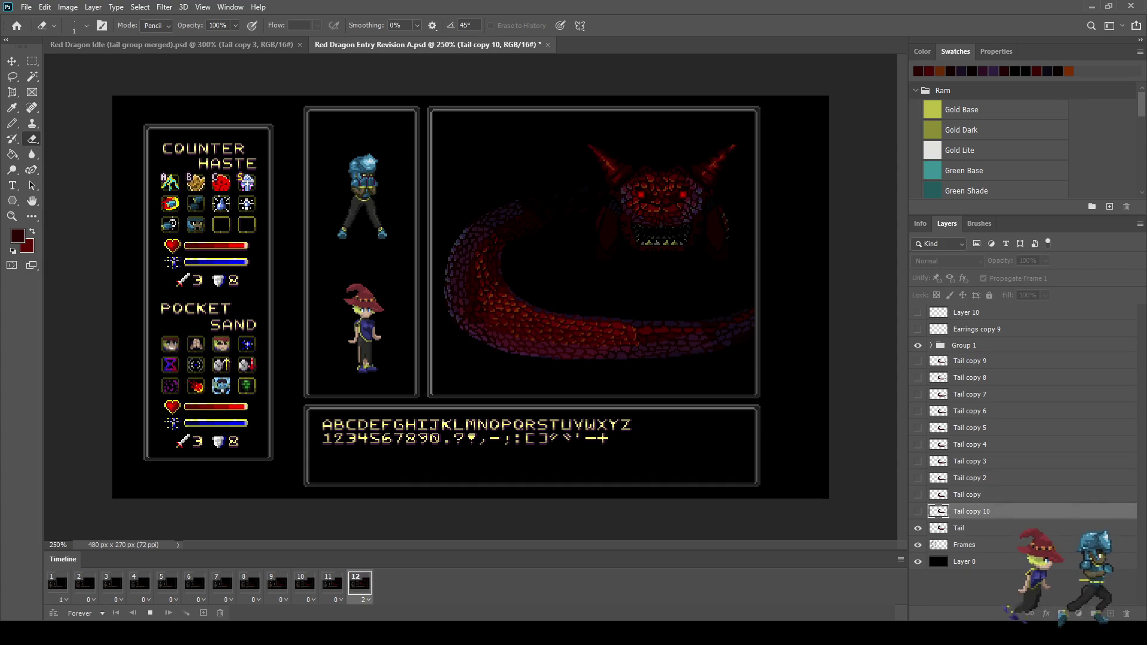
{"action": "key", "text": "ctrl+1"}
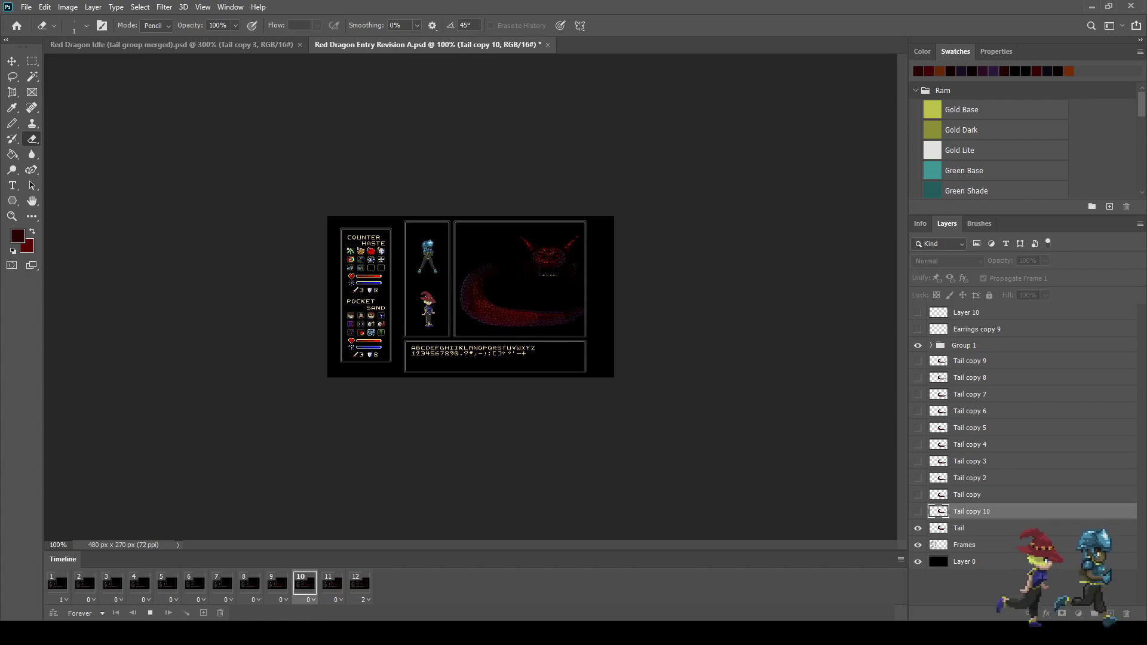
{"action": "key", "text": "f"}
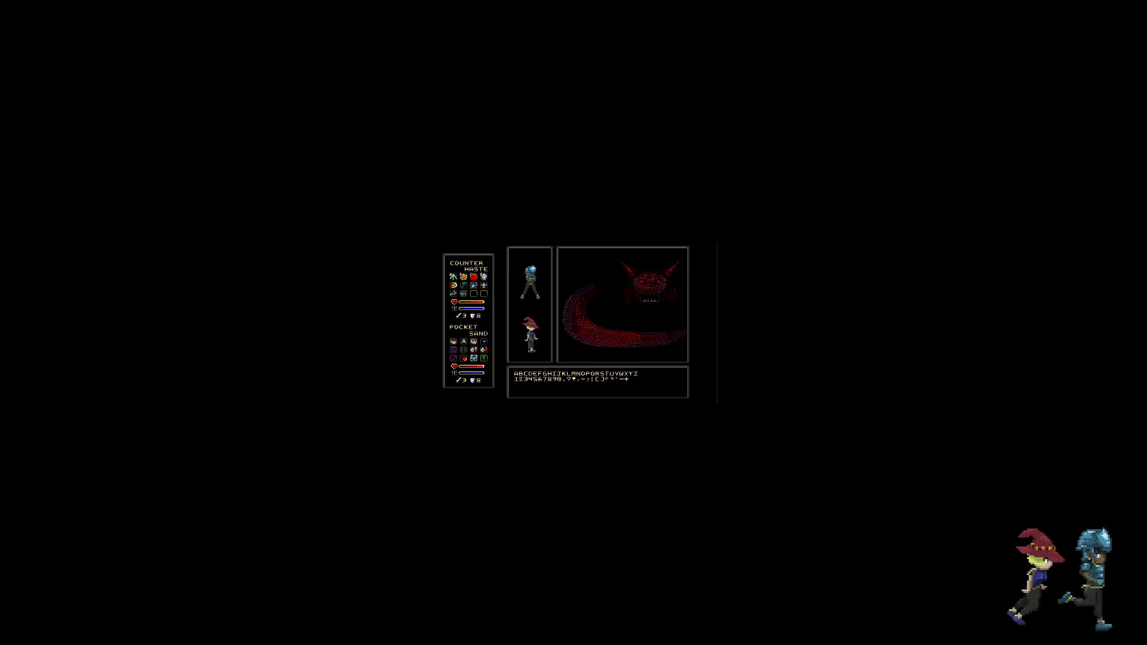
{"action": "key", "text": "ctrl+0"}
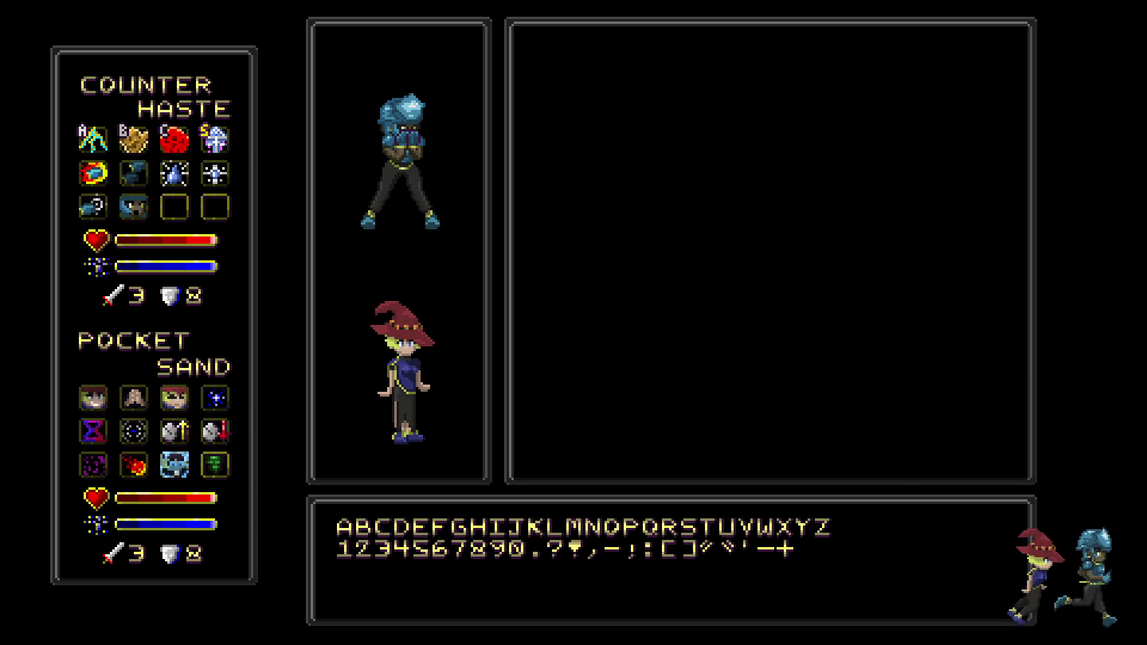
{"action": "key", "text": "f"}
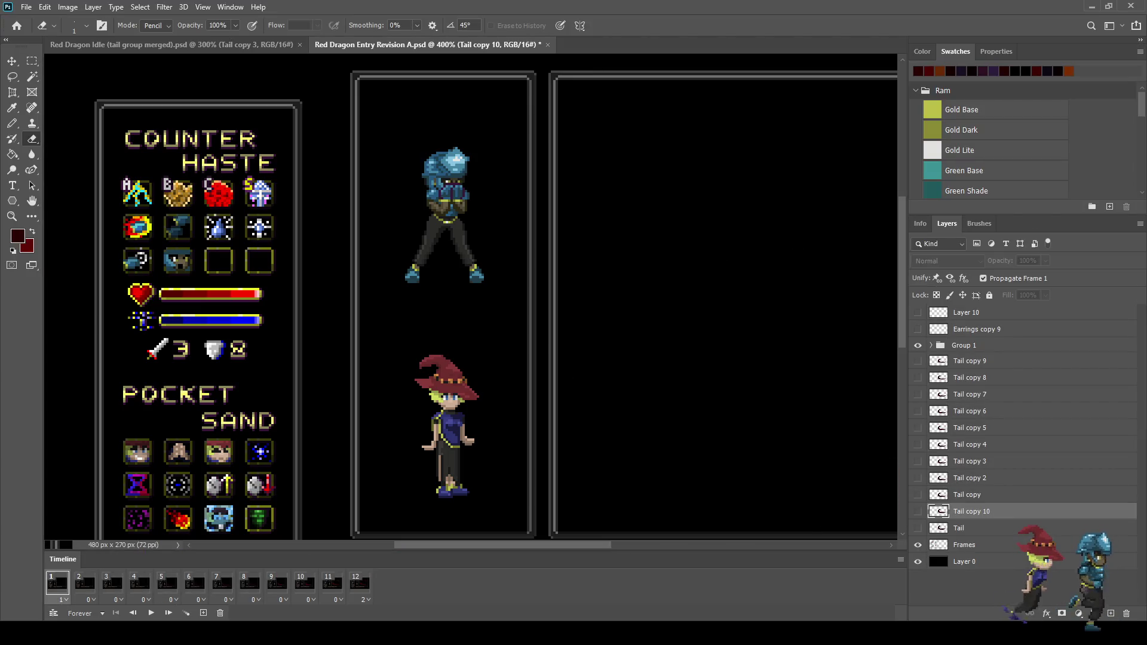
Merge all the Tail copy layers into one Tail layer and view it on frame 12
{"action": "left_click", "coordinate": [970, 361], "text": "shift"}
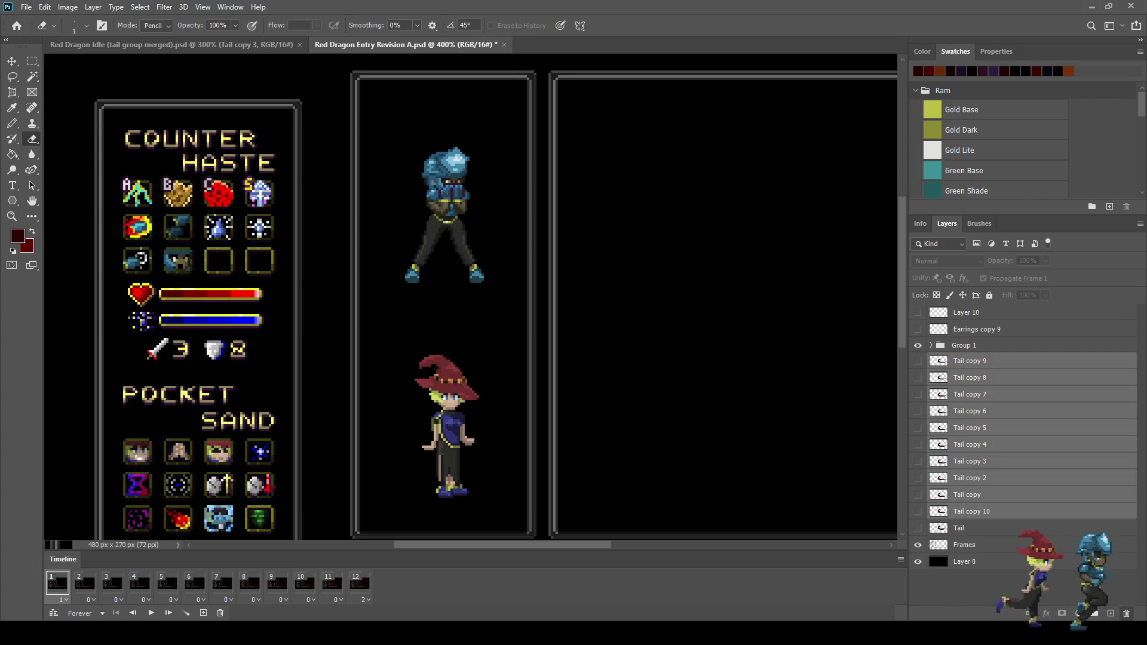
{"action": "key", "text": "ctrl+e"}
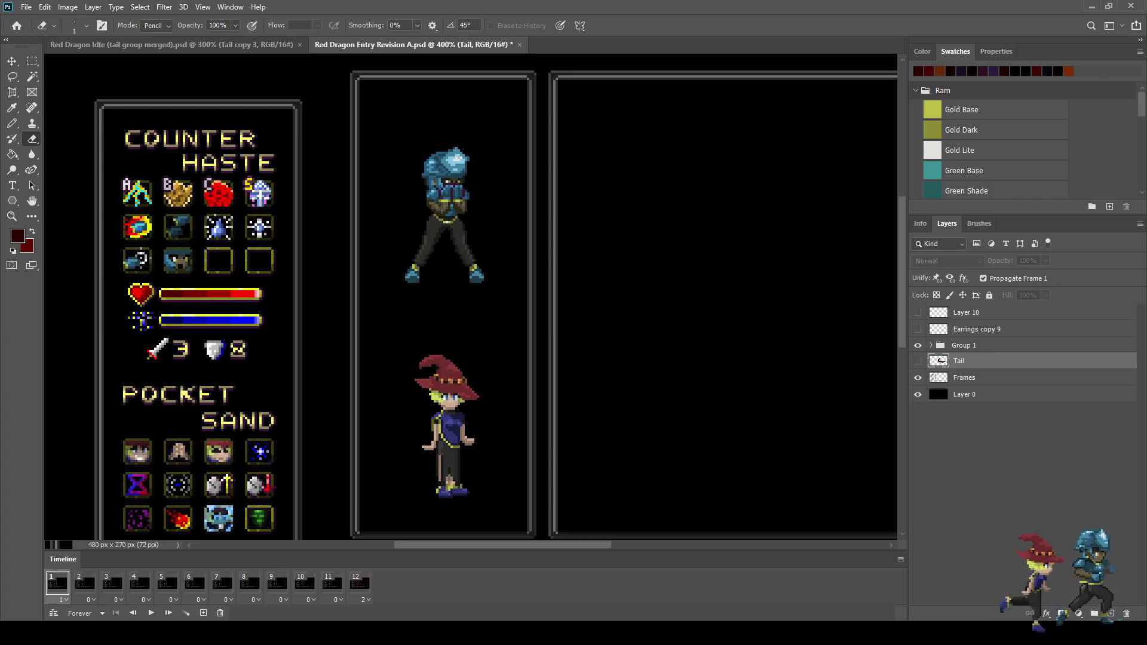
{"action": "left_click", "coordinate": [360, 583]}
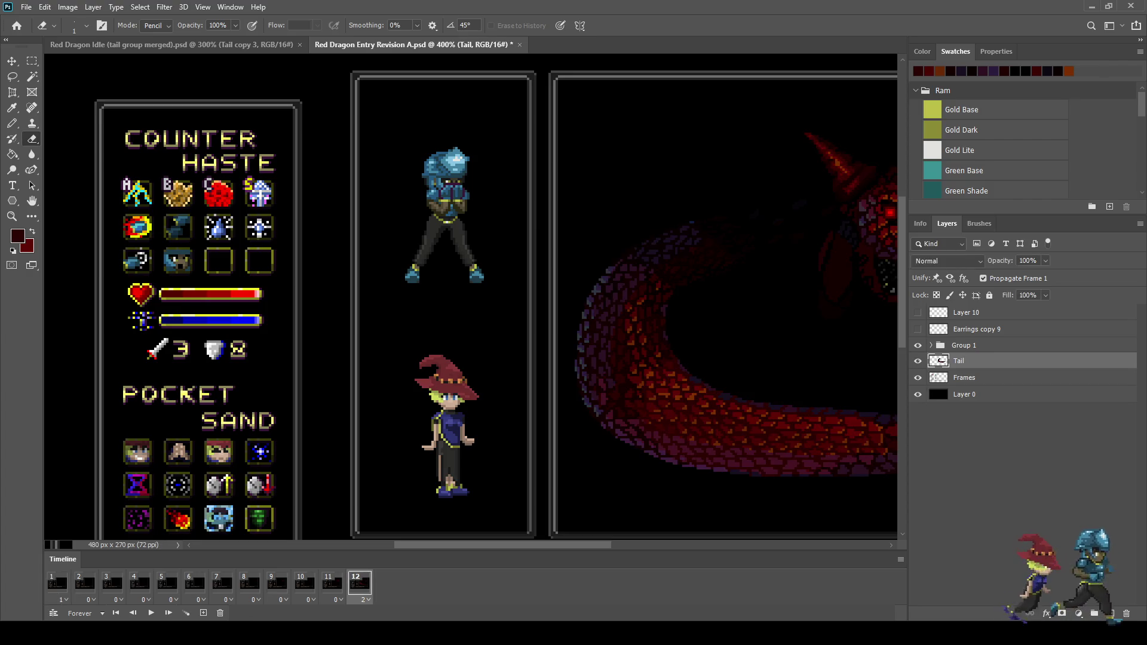
{"action": "scroll", "coordinate": [461, 303], "scroll_direction": "up", "scroll_amount": 10}
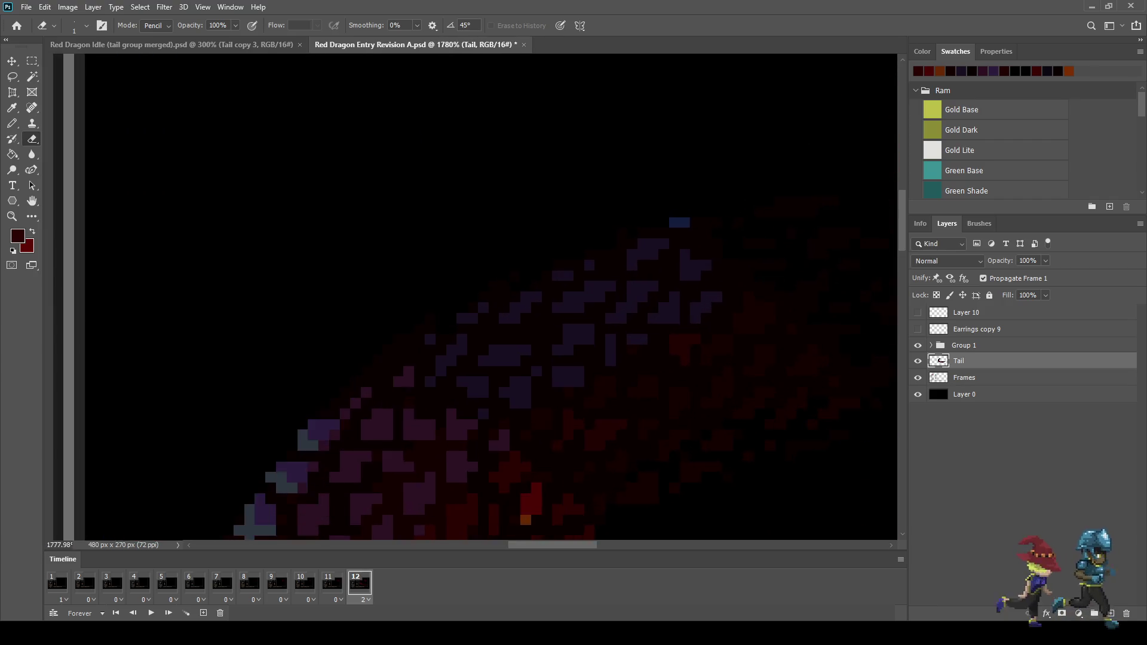
{"action": "scroll", "coordinate": [461, 304], "scroll_direction": "up", "scroll_amount": 2}
Switch to the Pencil, zoom in on the tail, and save the document
{"action": "key", "text": "b"}
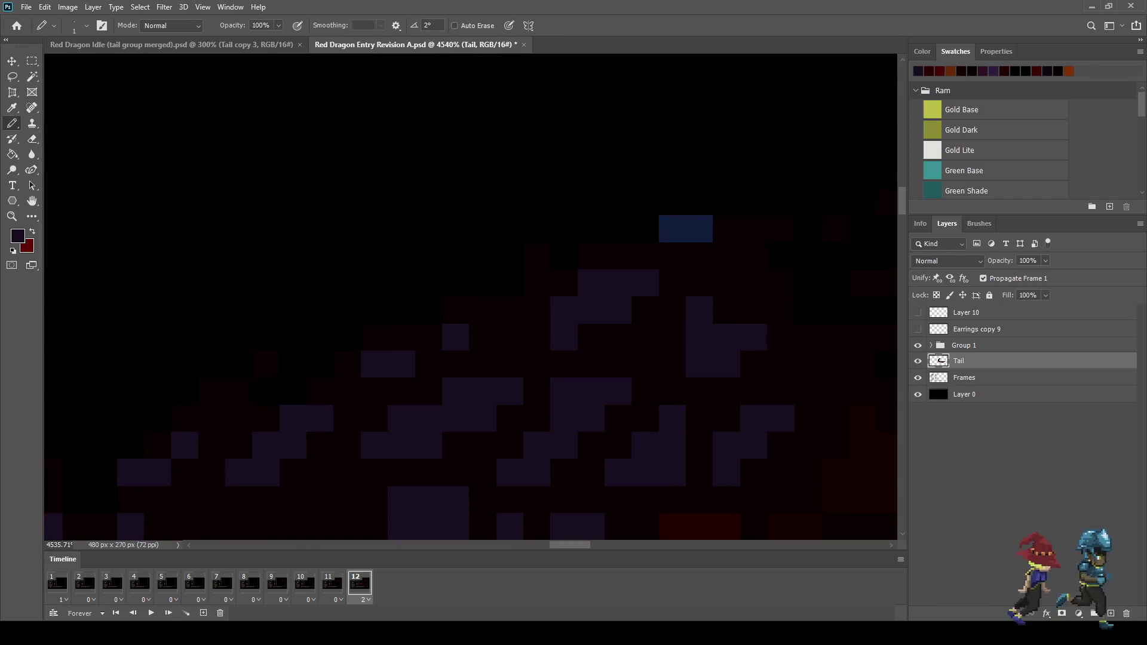
{"action": "scroll", "coordinate": [462, 303], "scroll_direction": "down", "scroll_amount": 8}
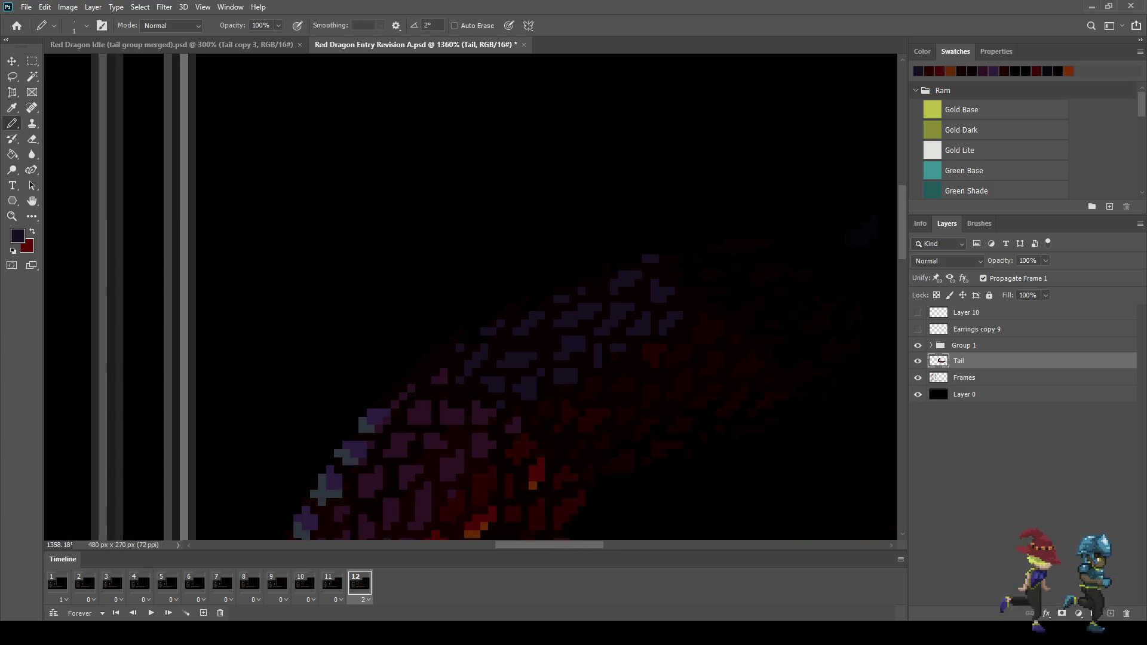
{"action": "scroll", "coordinate": [462, 303], "scroll_direction": "down", "scroll_amount": 5}
{"action": "scroll", "coordinate": [461, 304], "scroll_direction": "up", "scroll_amount": 3}
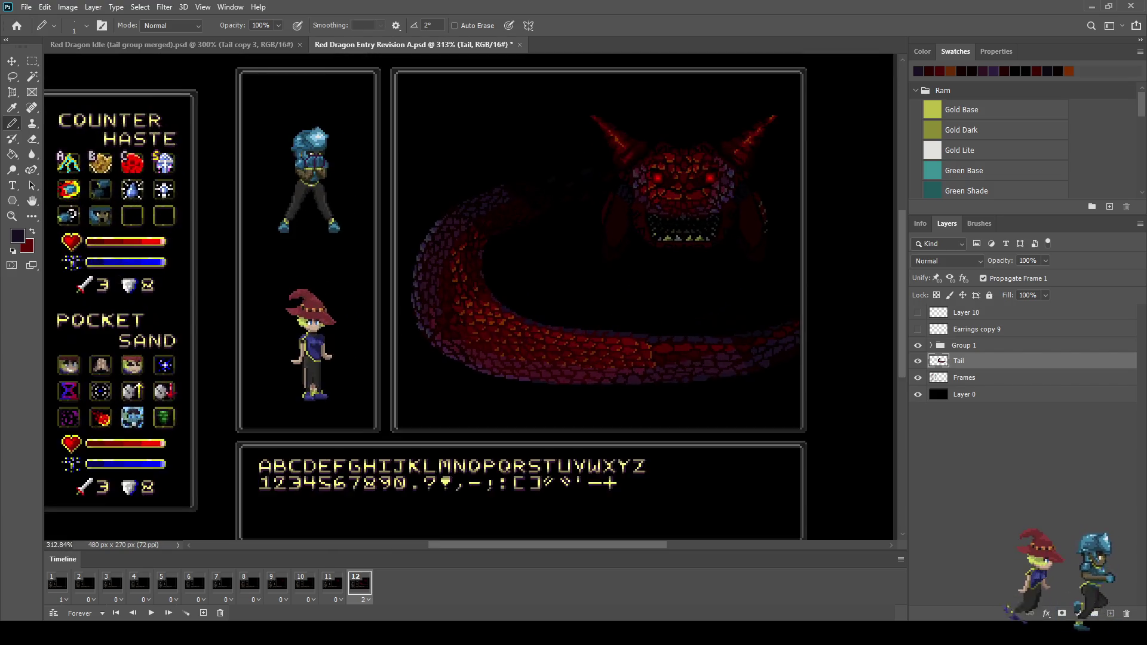
{"action": "key", "text": "ctrl+s"}
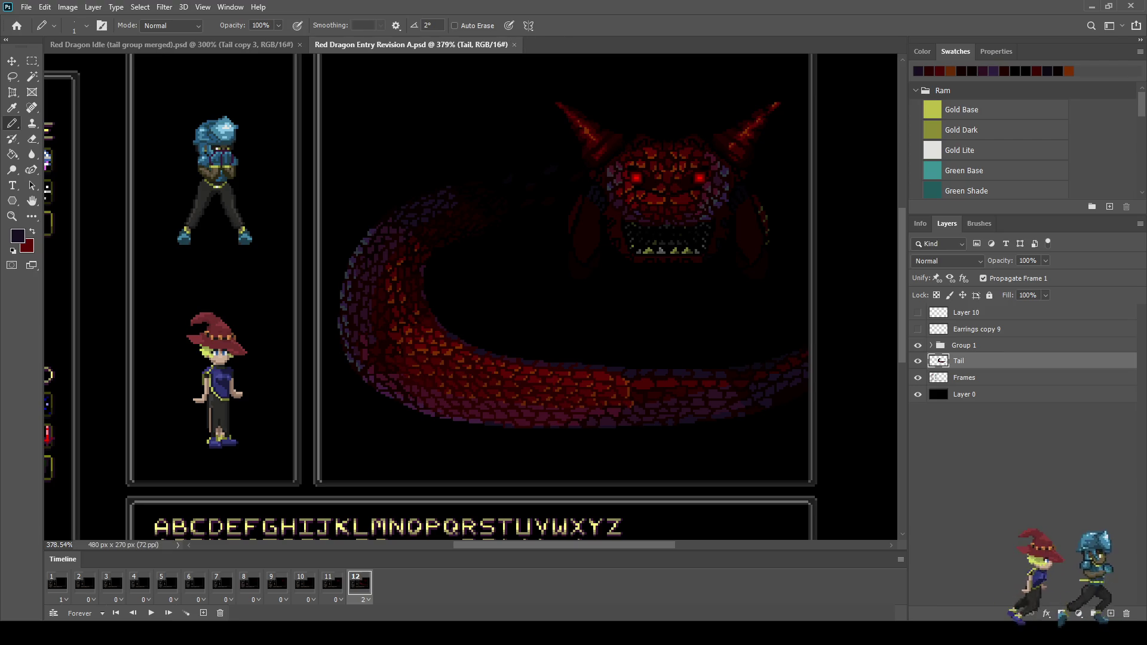
{"action": "left_click", "coordinate": [332, 582]}
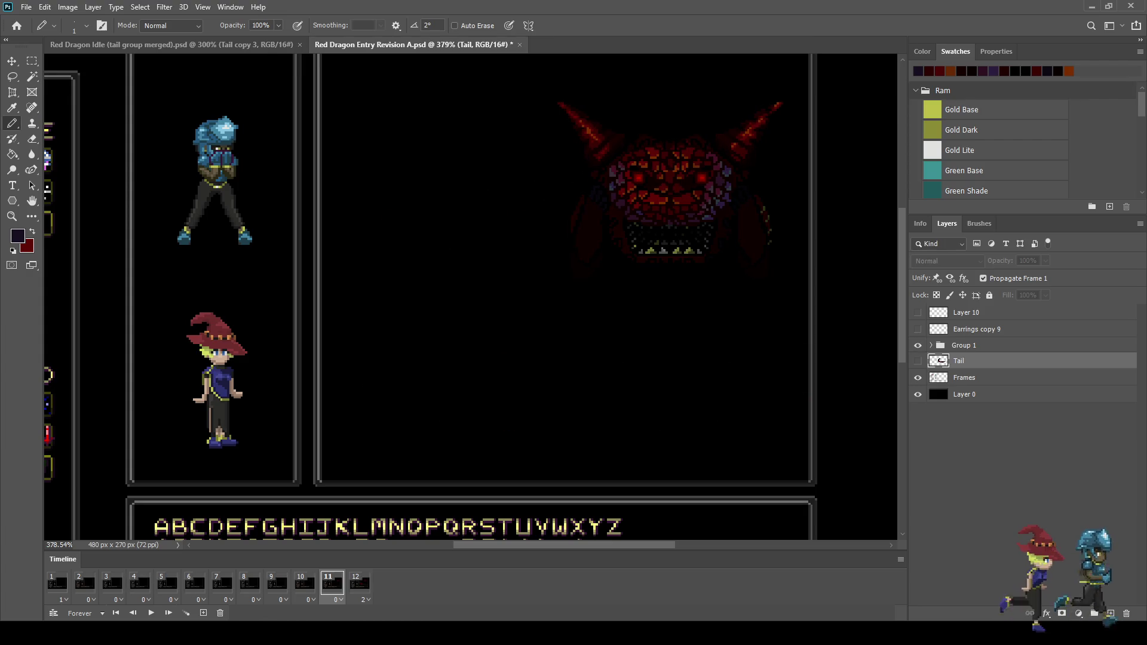
Duplicate Tail for frame 11 and transform the lassoed curved section below the dragon's head
{"action": "key", "text": "ctrl+j"}
{"action": "key", "text": "ctrl+comma"}
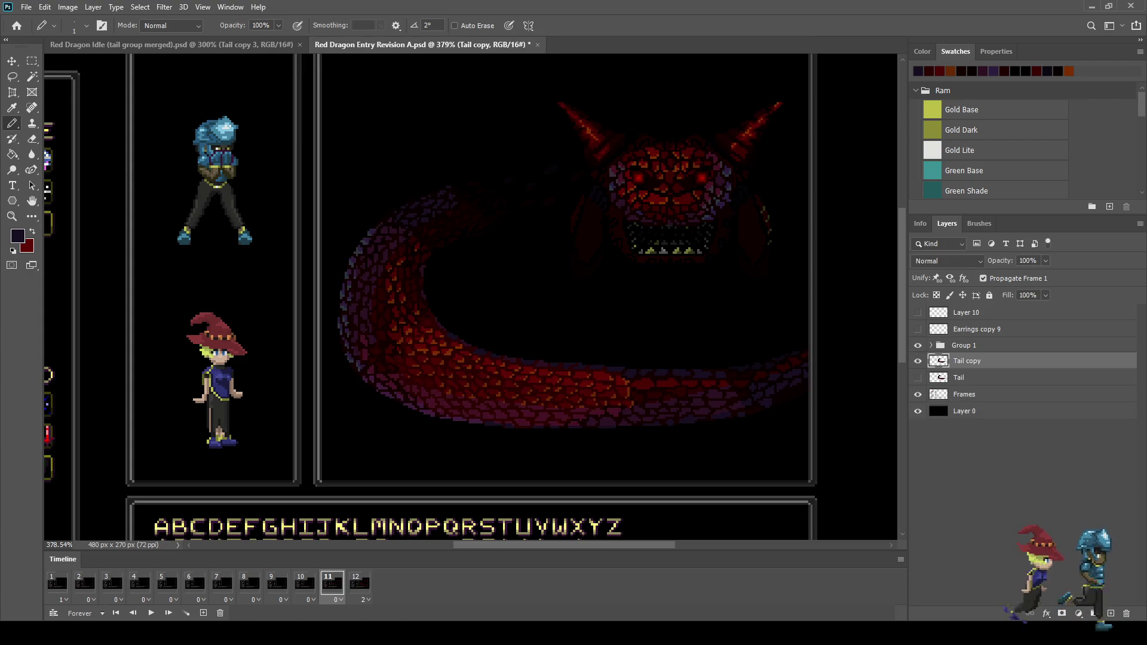
{"action": "key", "text": "l"}
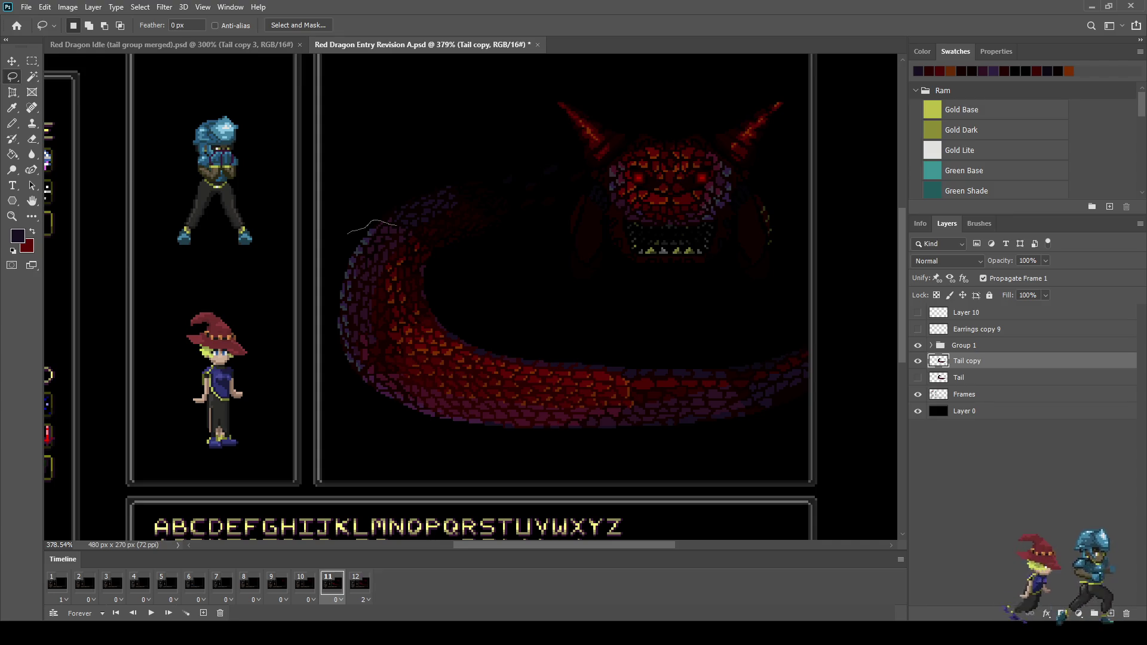
{"action": "mouse_move", "coordinate": [427, 242]}
{"action": "left_mouse_down"}
{"action": "mouse_move", "coordinate": [603, 292]}
{"action": "mouse_move", "coordinate": [816, 315]}
{"action": "mouse_move", "coordinate": [736, 490]}
{"action": "mouse_move", "coordinate": [335, 443]}
{"action": "mouse_move", "coordinate": [309, 290]}
{"action": "mouse_move", "coordinate": [349, 231]}
{"action": "left_mouse_up"}
{"action": "key", "text": "ctrl+t"}
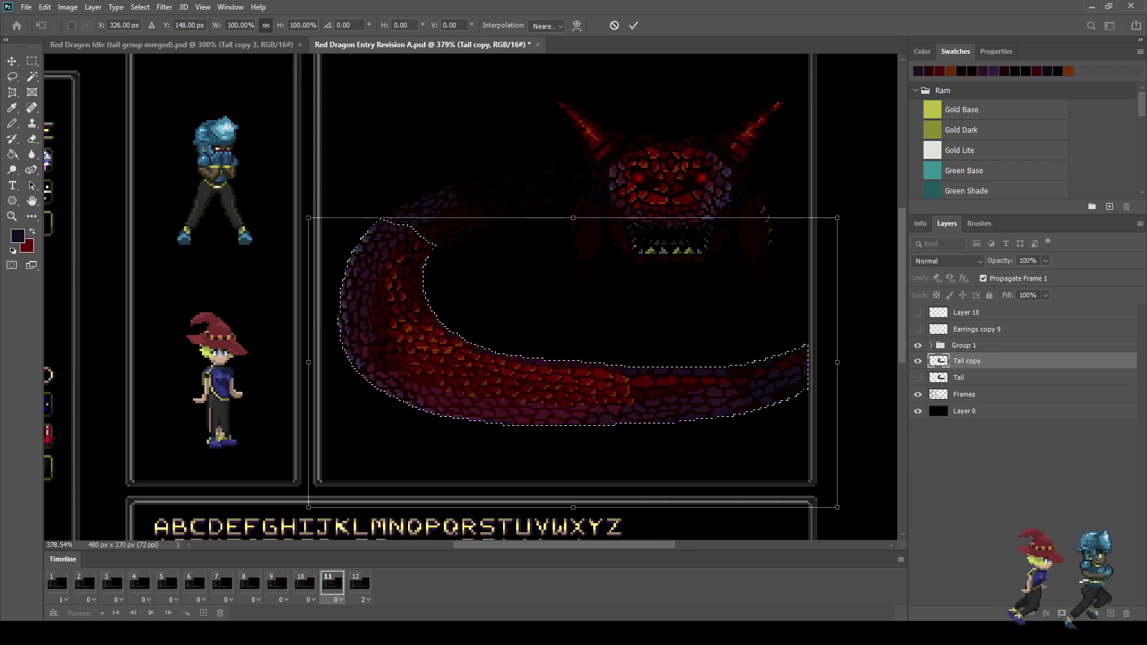
{"action": "key", "text": "Return"}
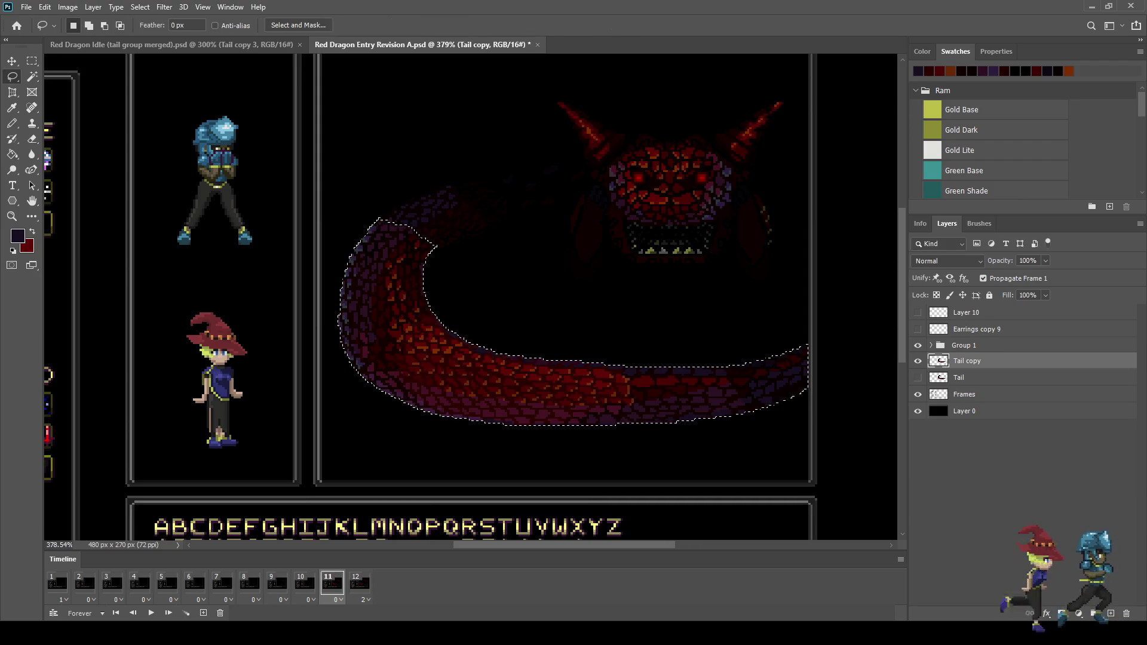
{"action": "key", "text": "ctrl+d"}
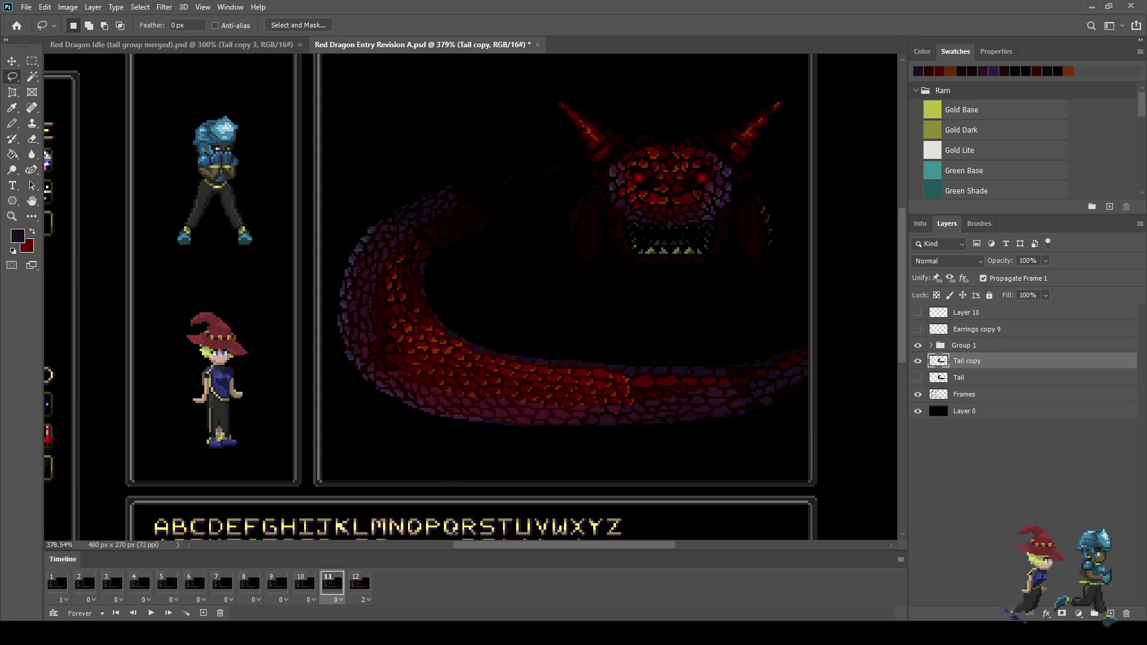
Reposition the whole frame-11 tail layer, then duplicate it as Tail copy 2 for frame 10
{"action": "key", "text": "ctrl+t"}
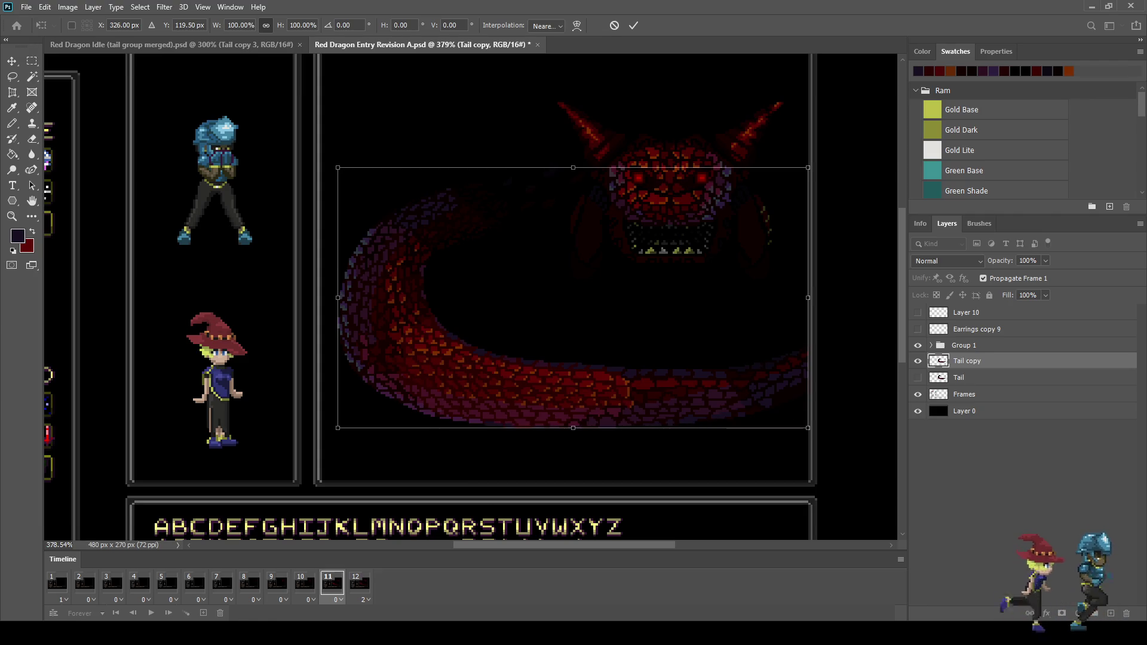
{"action": "key", "text": "Return"}
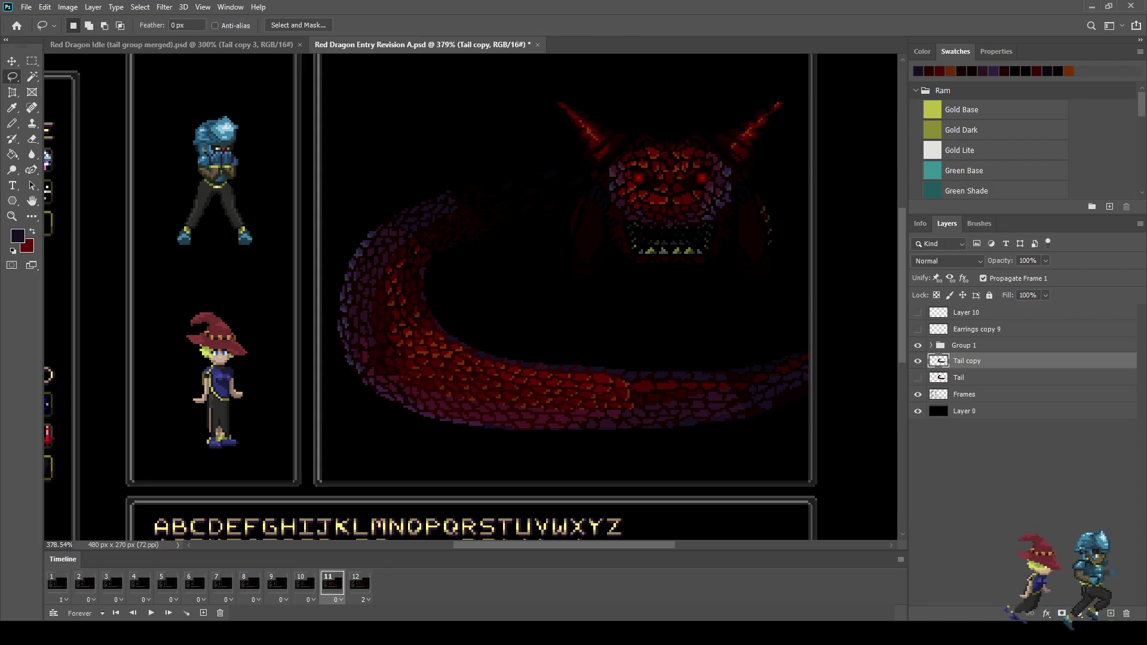
{"action": "left_click", "coordinate": [304, 583]}
{"action": "key", "text": "ctrl+j"}
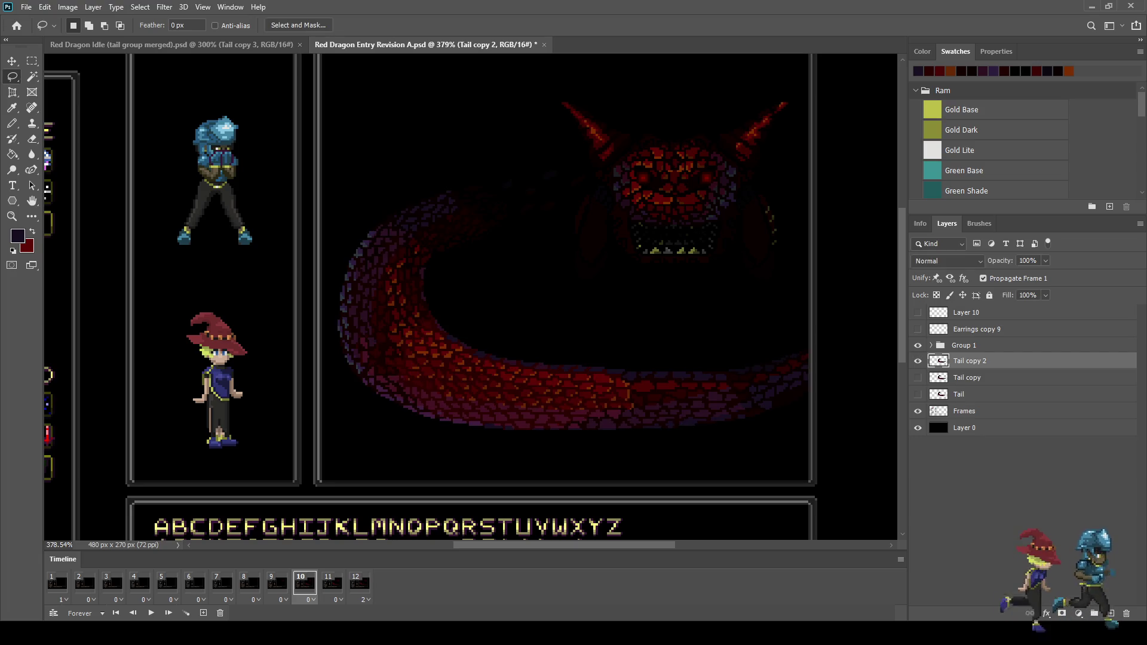
Lasso the tail loop on Tail copy 2 and apply a transform to it
{"action": "mouse_move", "coordinate": [348, 319]}
{"action": "left_mouse_down"}
{"action": "mouse_move", "coordinate": [588, 310]}
{"action": "mouse_move", "coordinate": [817, 325]}
{"action": "mouse_move", "coordinate": [631, 506]}
{"action": "mouse_move", "coordinate": [333, 416]}
{"action": "mouse_move", "coordinate": [330, 330]}
{"action": "left_mouse_up"}
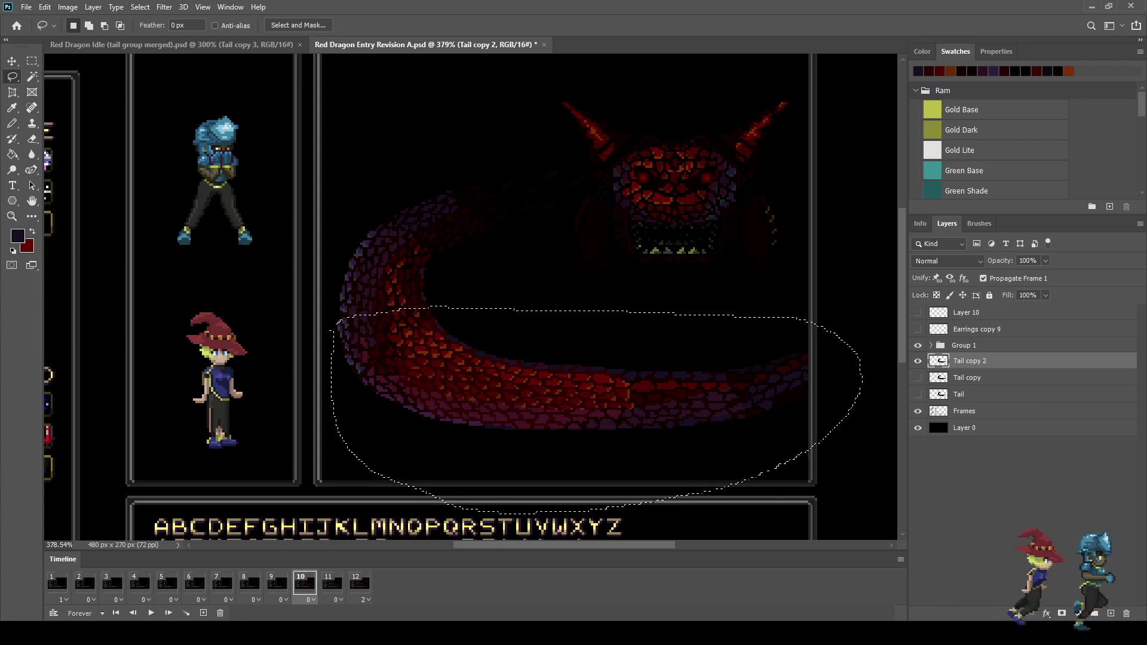
{"action": "key", "text": "ctrl+t"}
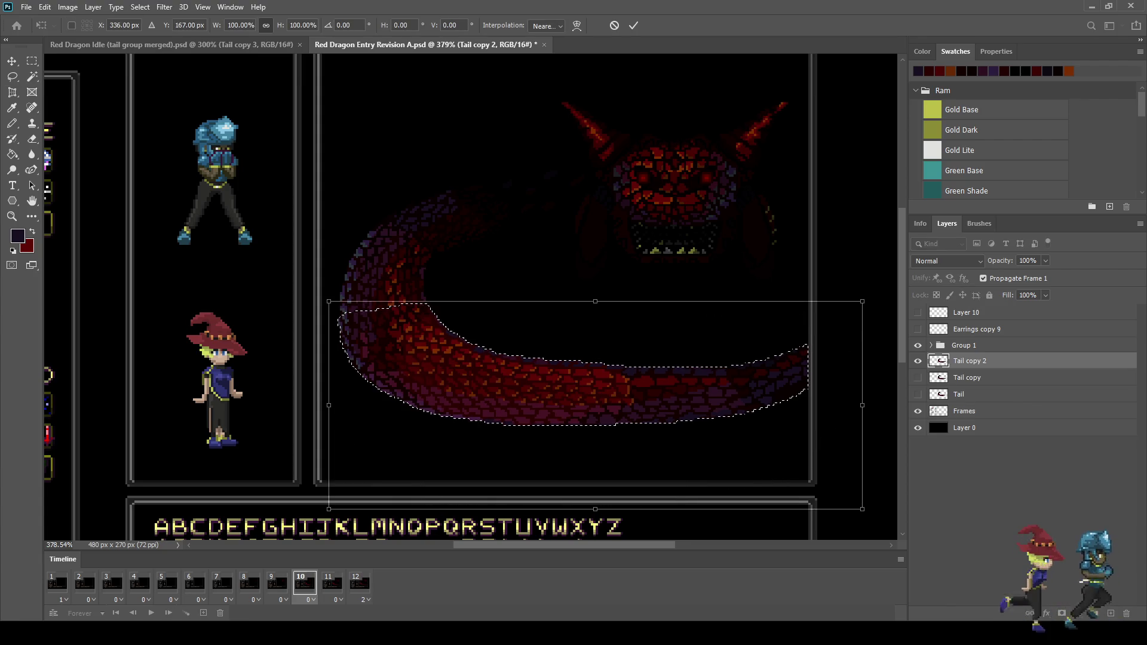
{"action": "key", "text": "Return"}
{"action": "key", "text": "ctrl+d"}
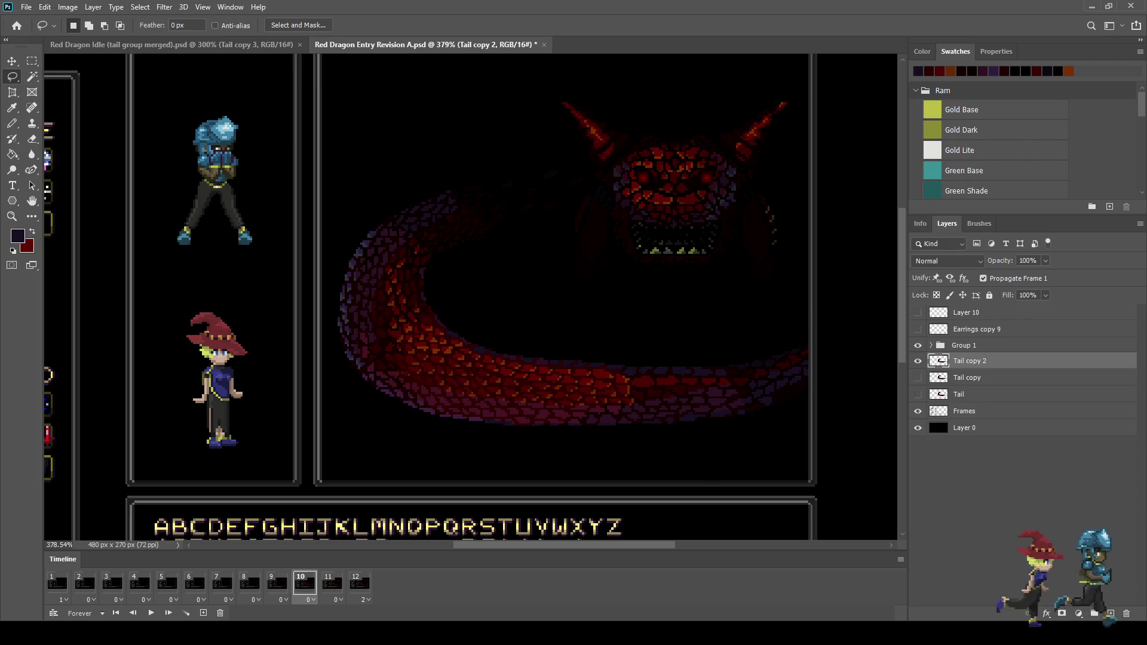
Nudge the reselected front tail section 1 px right, then zoom in with the Eraser to check
{"action": "mouse_move", "coordinate": [322, 225]}
{"action": "left_mouse_down"}
{"action": "mouse_move", "coordinate": [346, 212]}
{"action": "mouse_move", "coordinate": [864, 370]}
{"action": "mouse_move", "coordinate": [382, 463]}
{"action": "mouse_move", "coordinate": [309, 277]}
{"action": "mouse_move", "coordinate": [332, 223]}
{"action": "left_mouse_up"}
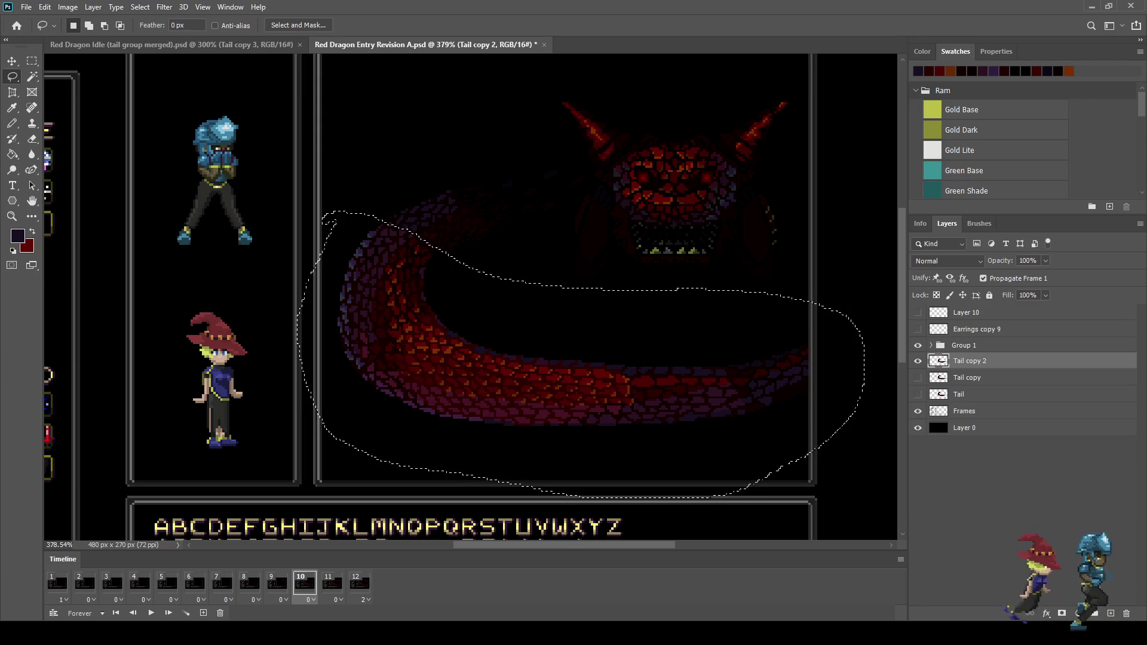
{"action": "key", "text": "ctrl+t"}
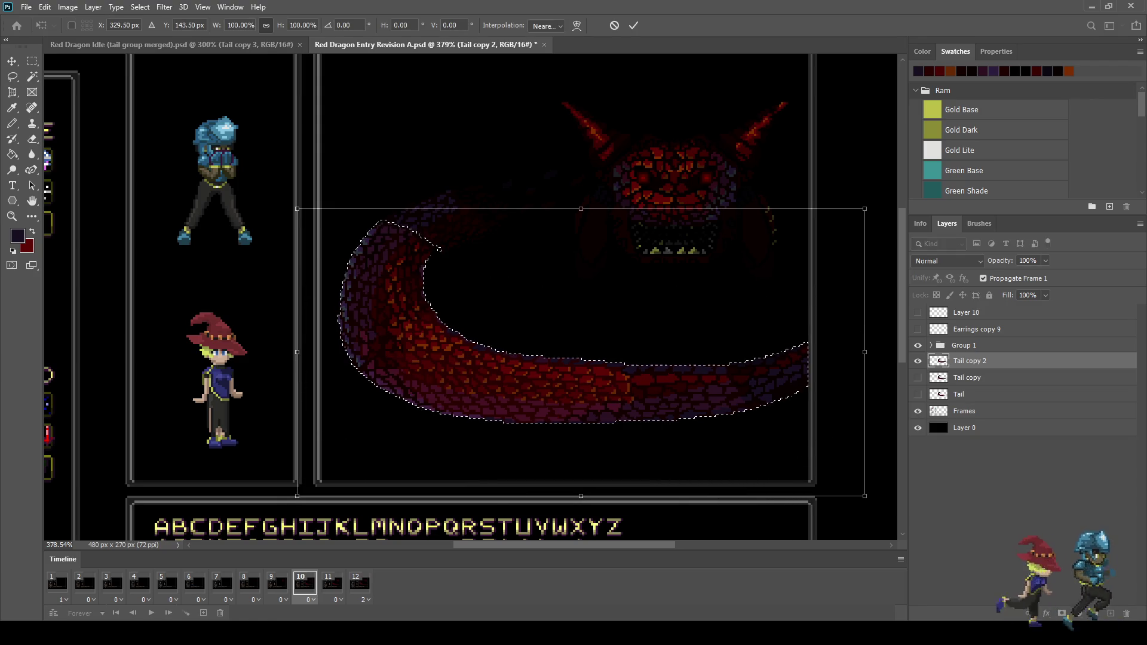
{"action": "key", "text": "Right"}
{"action": "key", "text": "Return"}
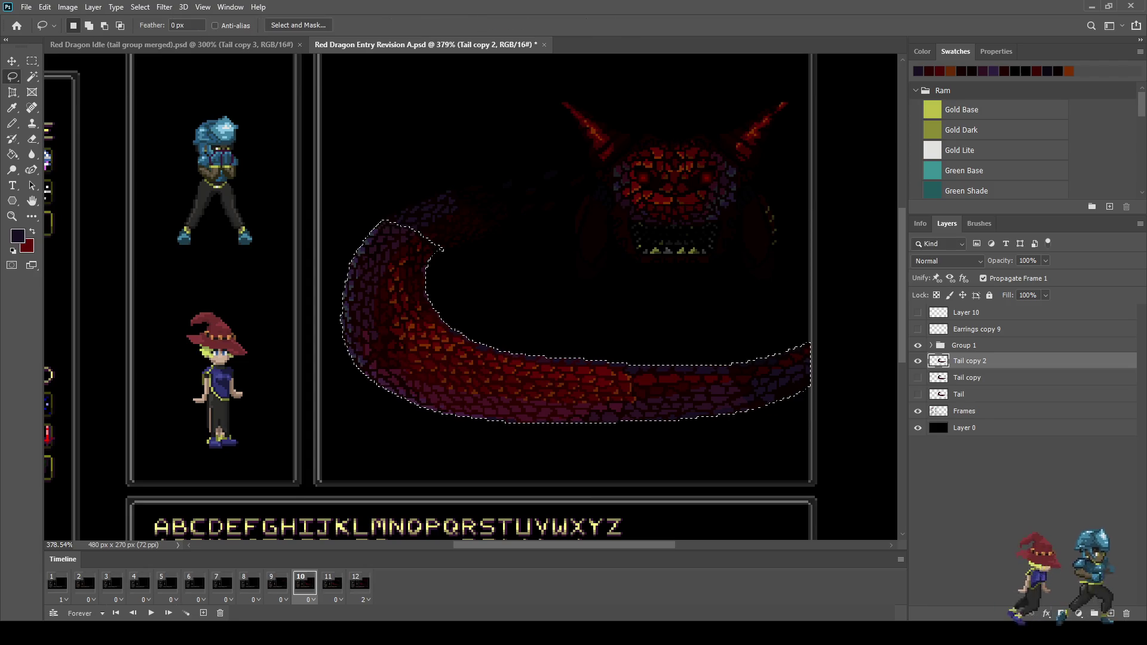
{"action": "key", "text": "ctrl+d"}
{"action": "scroll", "coordinate": [777, 323], "scroll_direction": "up", "scroll_amount": 3}
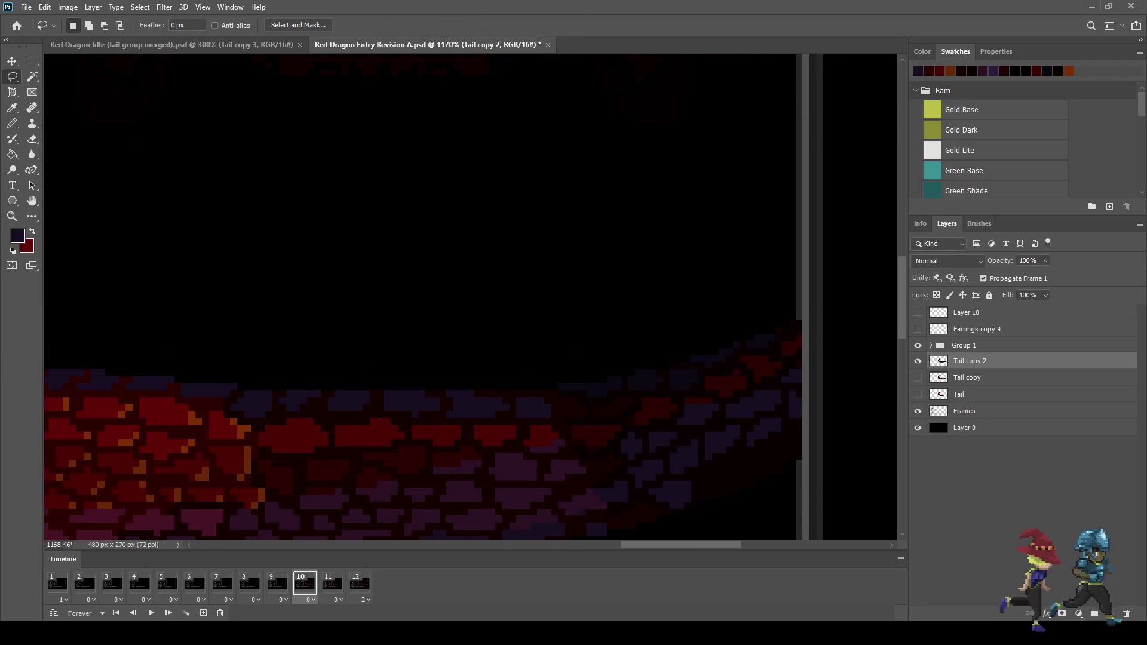
{"action": "key", "text": "e"}
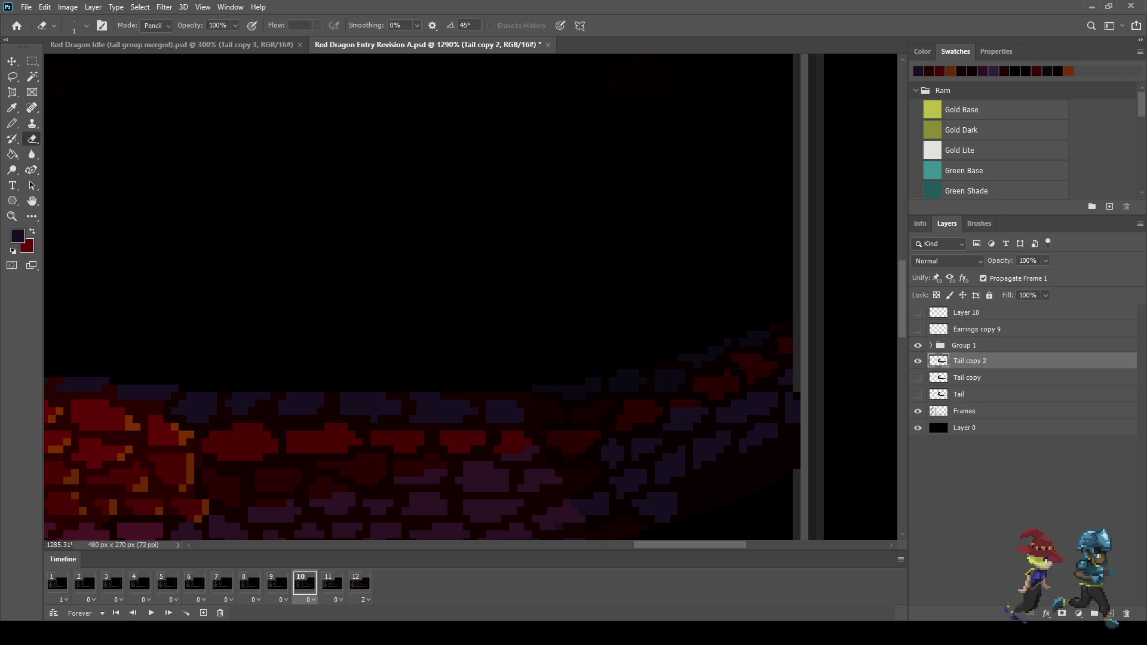
{"action": "scroll", "coordinate": [657, 418], "scroll_direction": "down", "scroll_amount": 5}
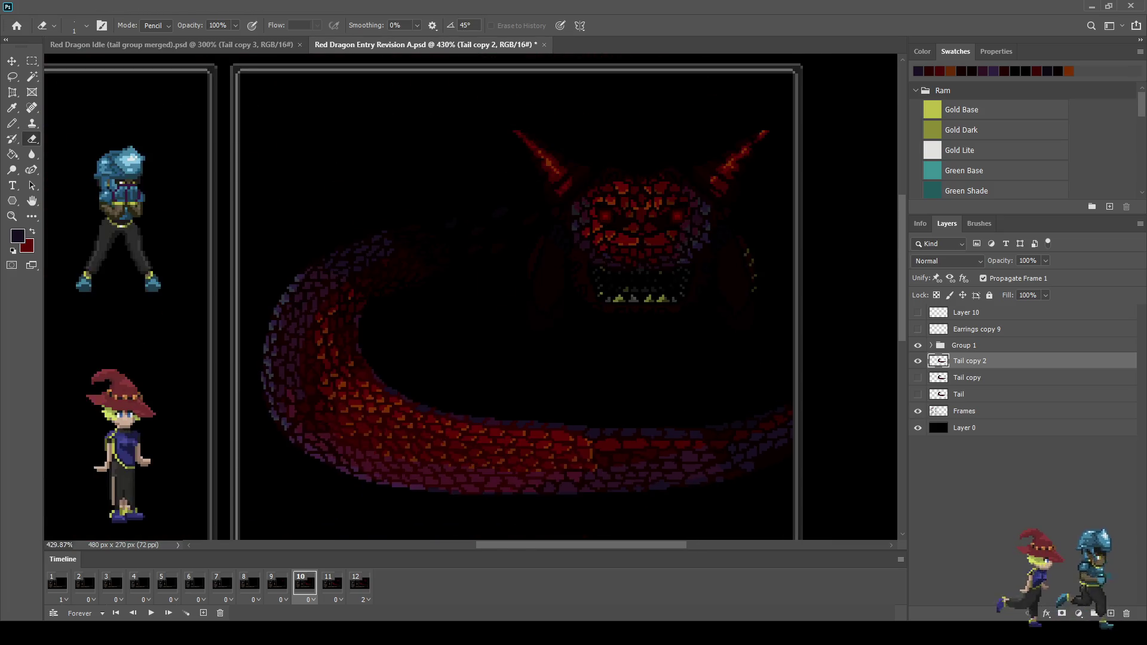
{"action": "scroll", "coordinate": [461, 234], "scroll_direction": "up", "scroll_amount": 2}
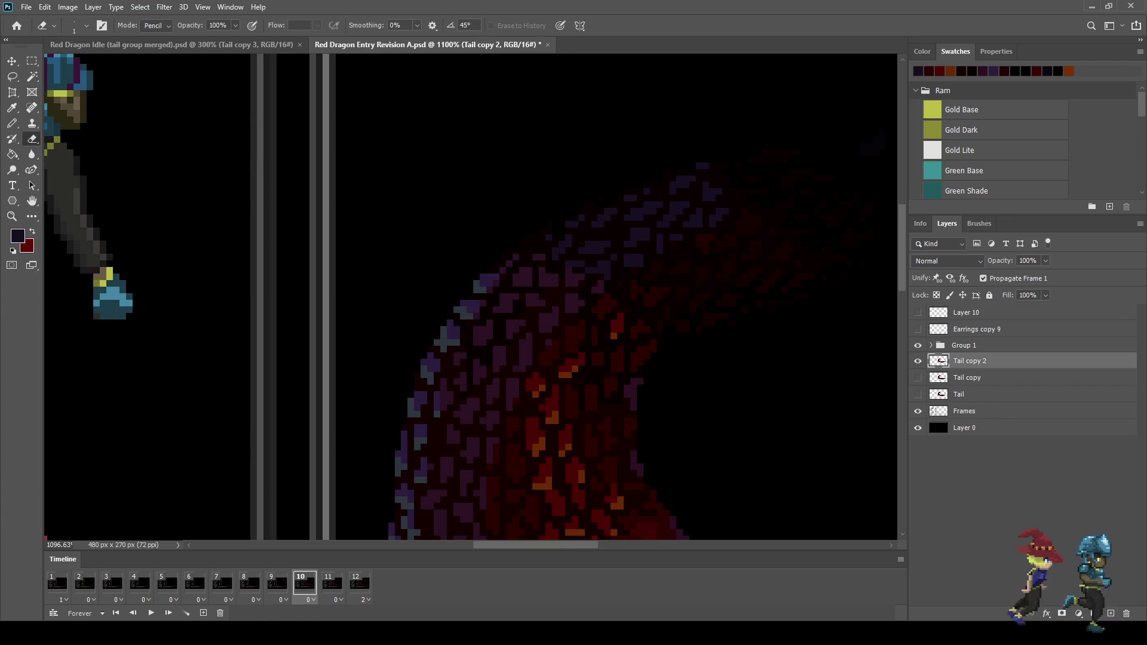
{"action": "scroll", "coordinate": [461, 235], "scroll_direction": "down", "scroll_amount": 5}
{"action": "scroll", "coordinate": [470, 299], "scroll_direction": "down", "scroll_amount": 1}
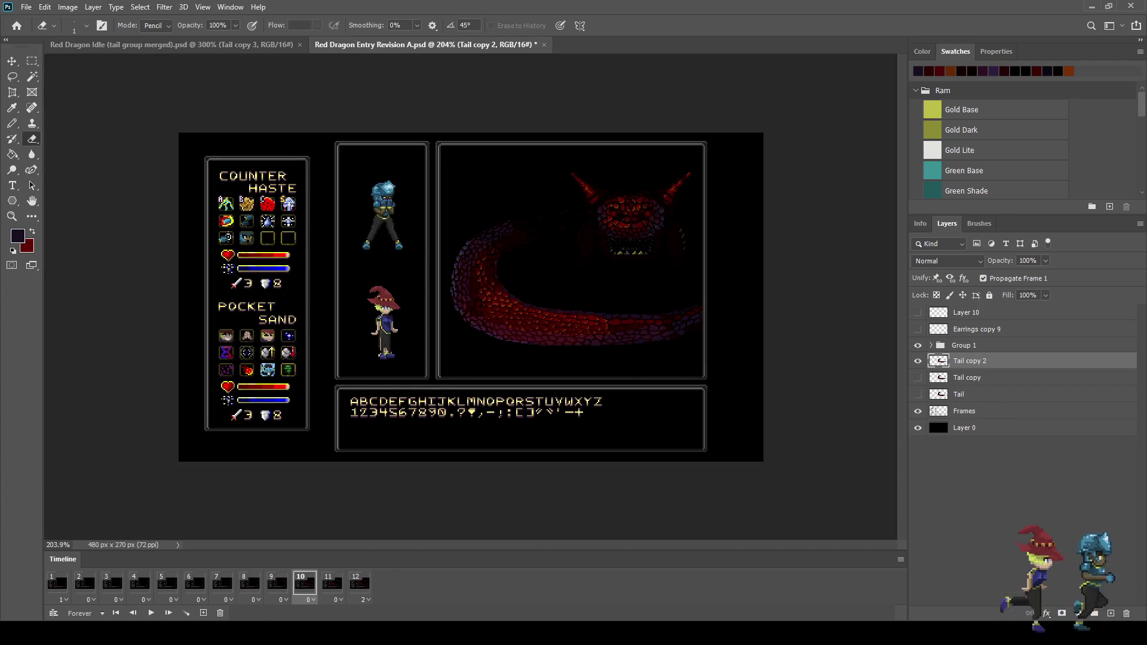
Play and stop the tail animation preview a few times, then select the original Tail layer
{"action": "key", "text": "space"}
{"action": "key", "text": "space"}
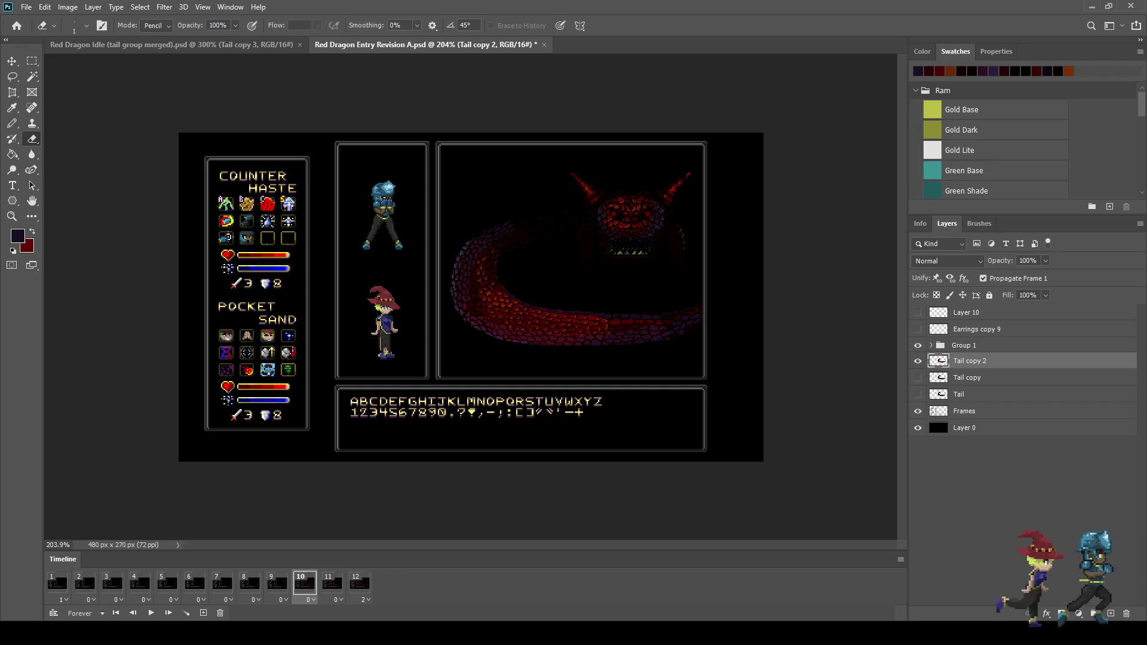
{"action": "key", "text": "space"}
{"action": "key", "text": "space"}
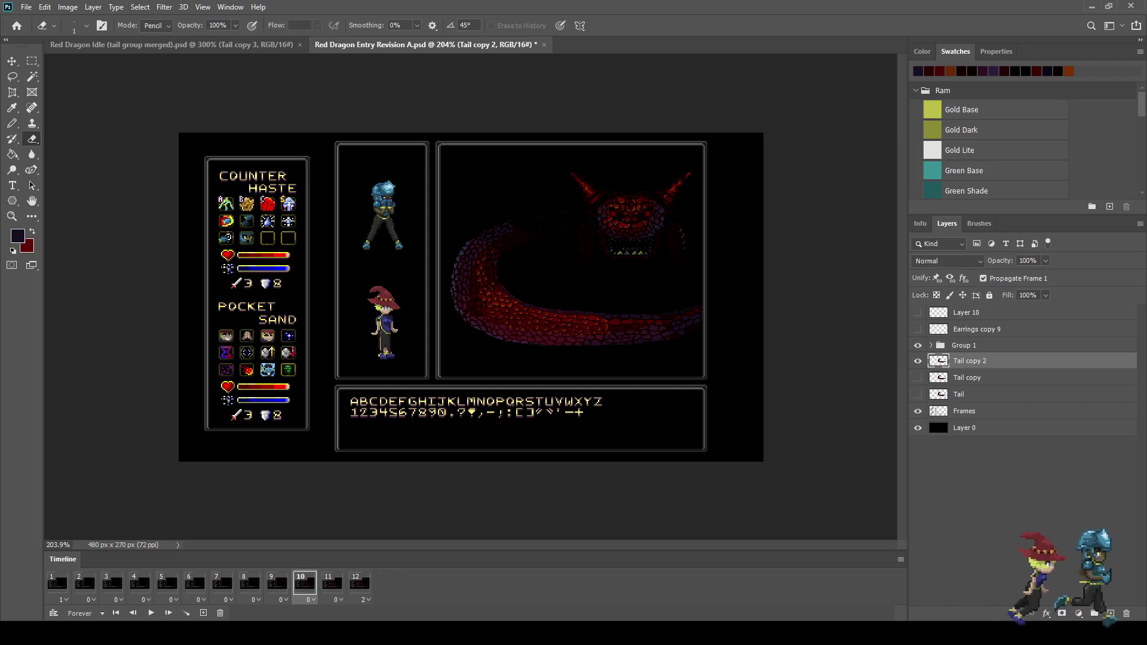
{"action": "key", "text": "space"}
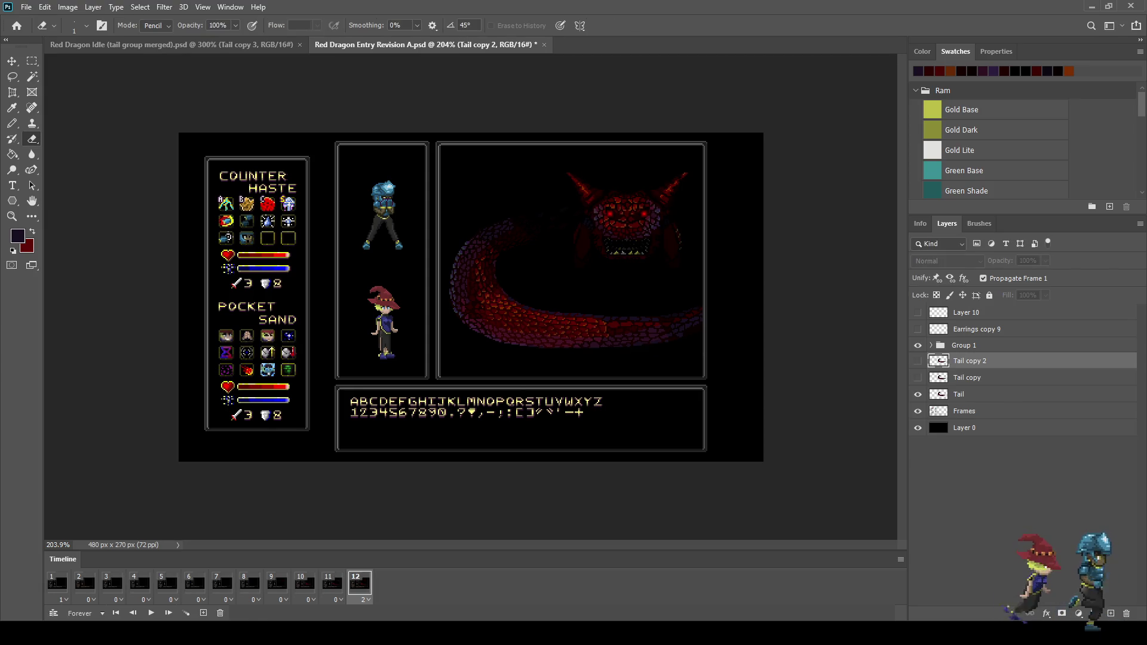
{"action": "key", "text": "space"}
{"action": "key", "text": "space"}
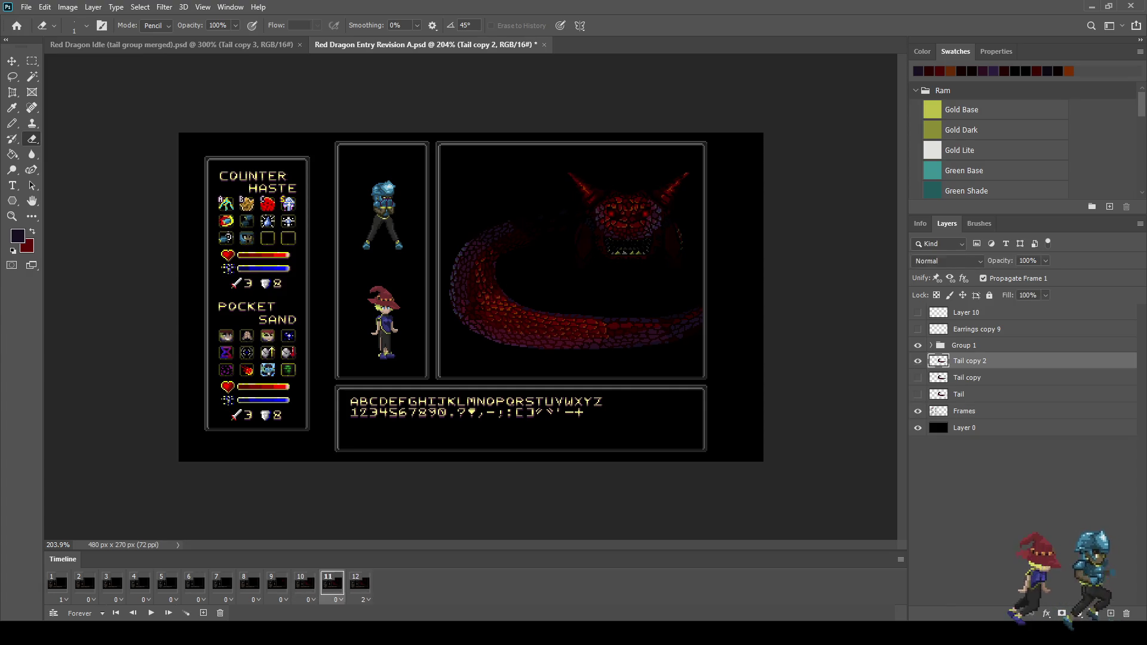
{"action": "key", "text": "space"}
{"action": "key", "text": "space"}
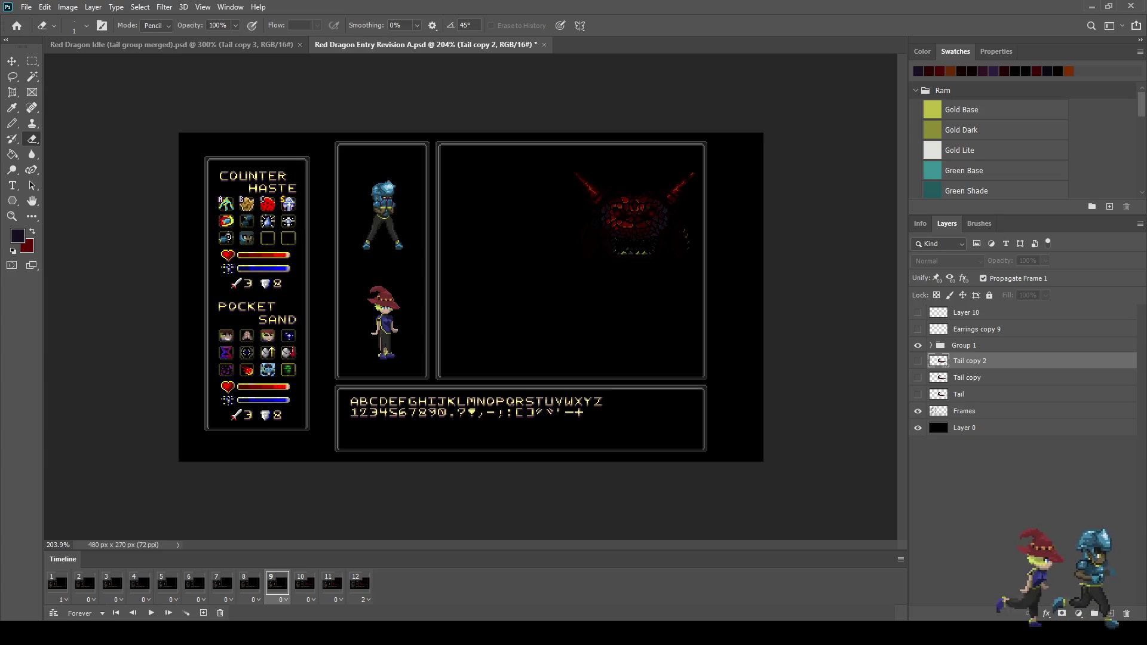
{"action": "left_click", "coordinate": [959, 394]}
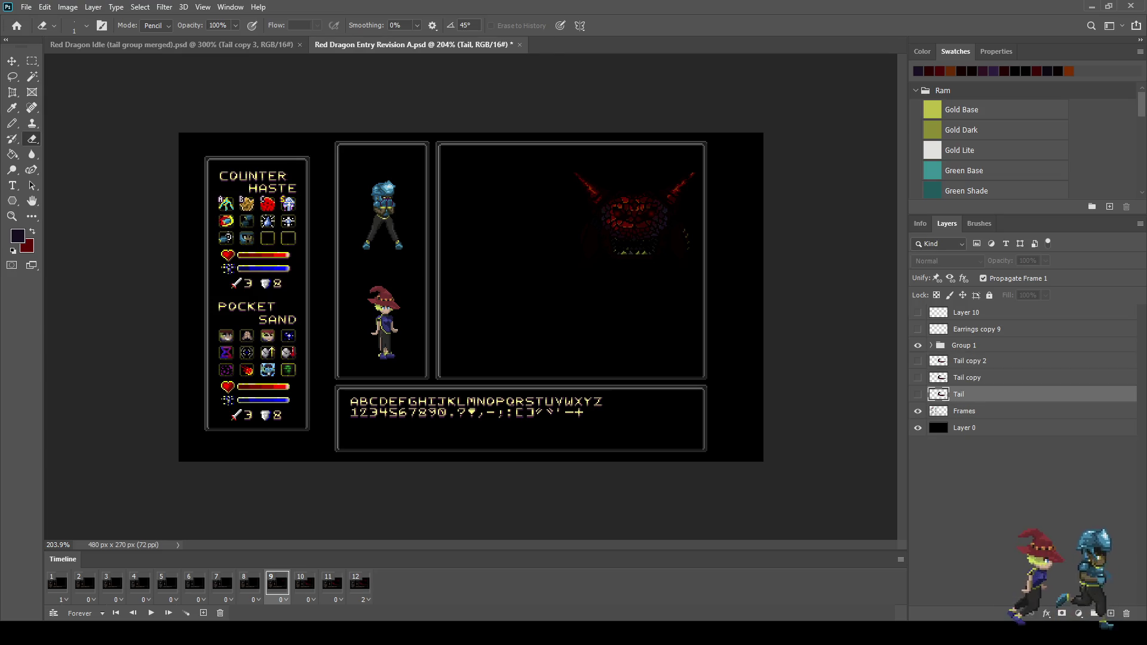
Duplicate Tail as Tail copy 3 for frame 9 and shift it upward
{"action": "key", "text": "ctrl+j"}
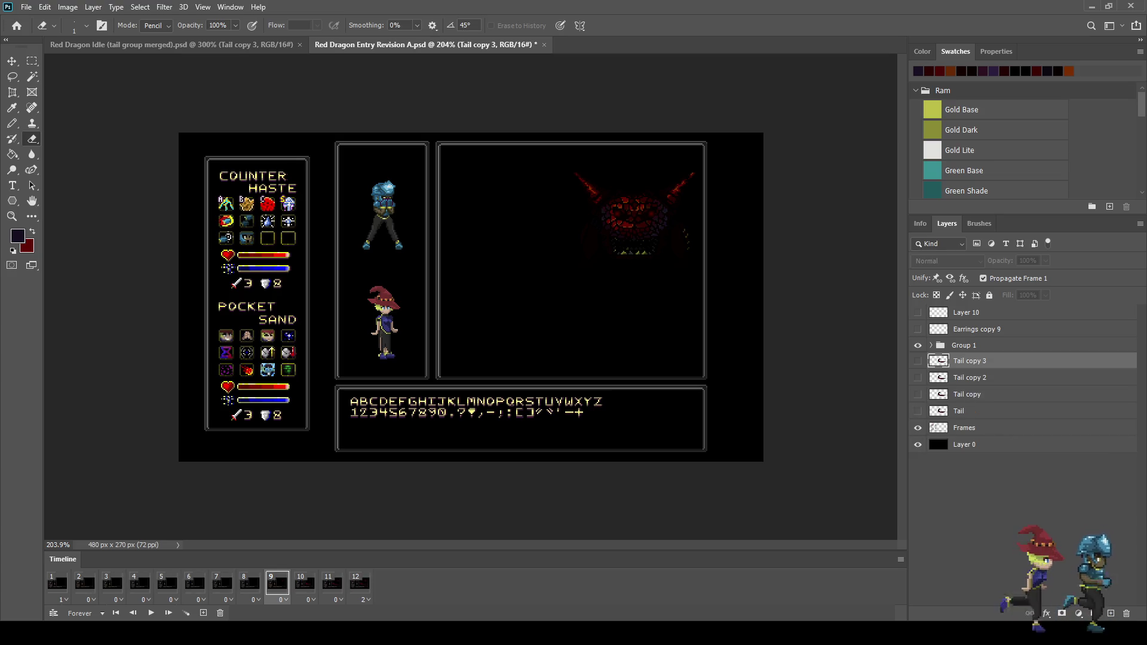
{"action": "key", "text": "ctrl+t"}
{"action": "key", "text": "Up"}
{"action": "key", "text": "Up"}
{"action": "key", "text": "Up"}
{"action": "key", "text": "Return"}
{"action": "key", "text": "e"}
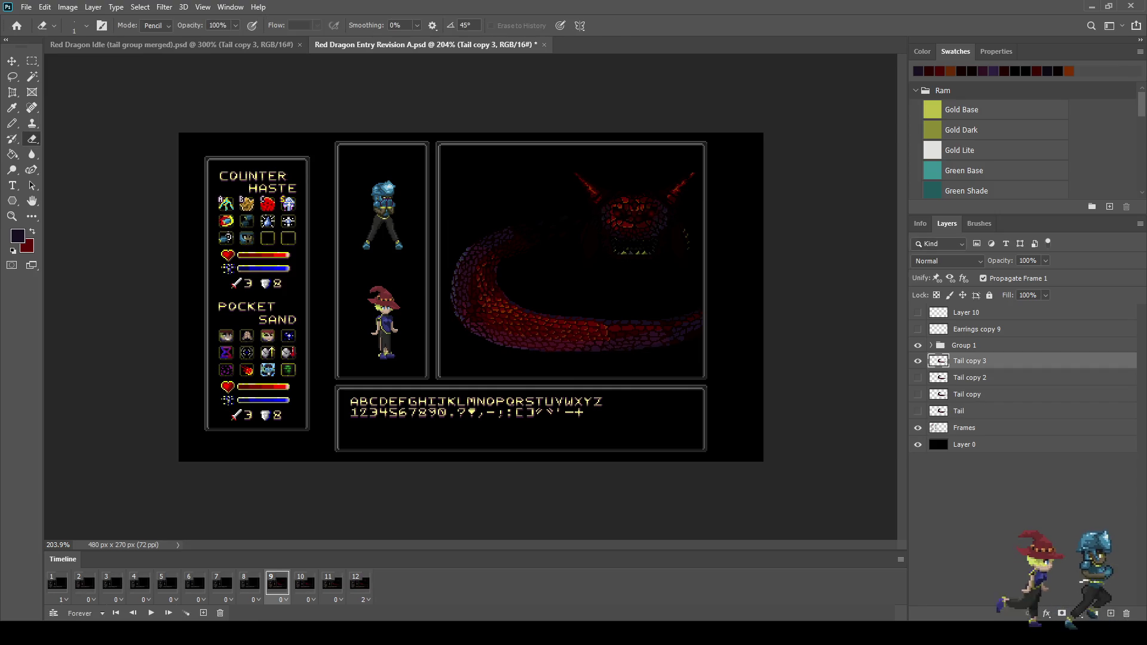
{"action": "scroll", "coordinate": [546, 303], "scroll_direction": "up", "scroll_amount": 3}
Lasso and reshape the tail's front section, preview the motion, and refine the frame-9 tail
{"action": "key", "text": "l"}
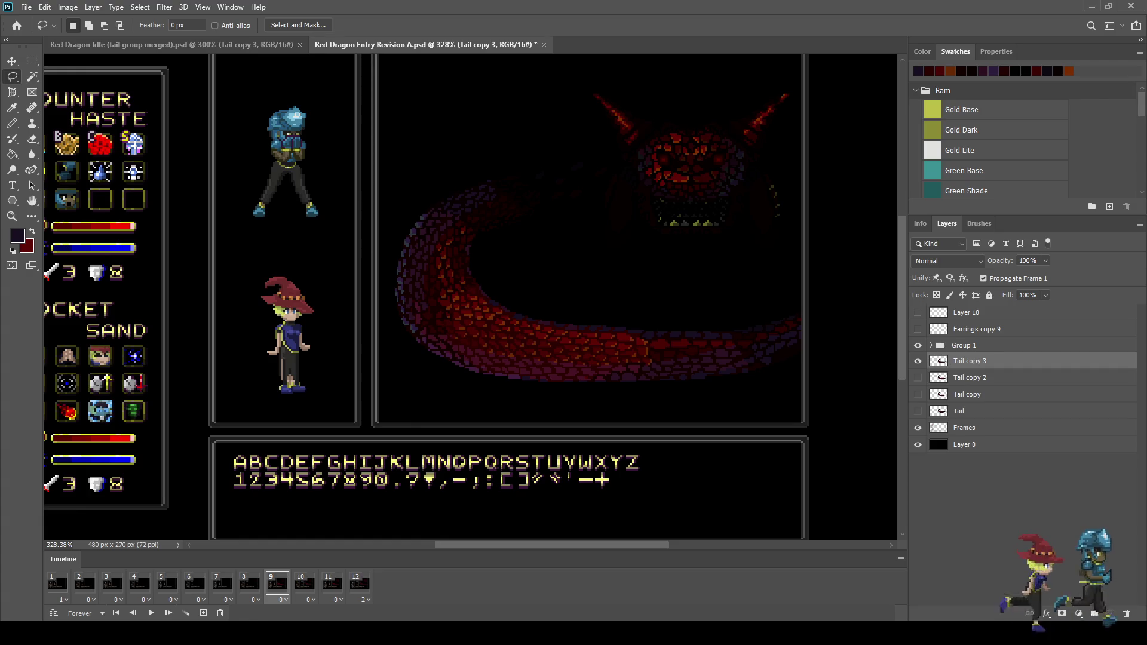
{"action": "mouse_move", "coordinate": [388, 276]}
{"action": "left_mouse_down"}
{"action": "mouse_move", "coordinate": [545, 266]}
{"action": "mouse_move", "coordinate": [823, 303]}
{"action": "mouse_move", "coordinate": [677, 430]}
{"action": "mouse_move", "coordinate": [384, 363]}
{"action": "mouse_move", "coordinate": [389, 275]}
{"action": "left_mouse_up"}
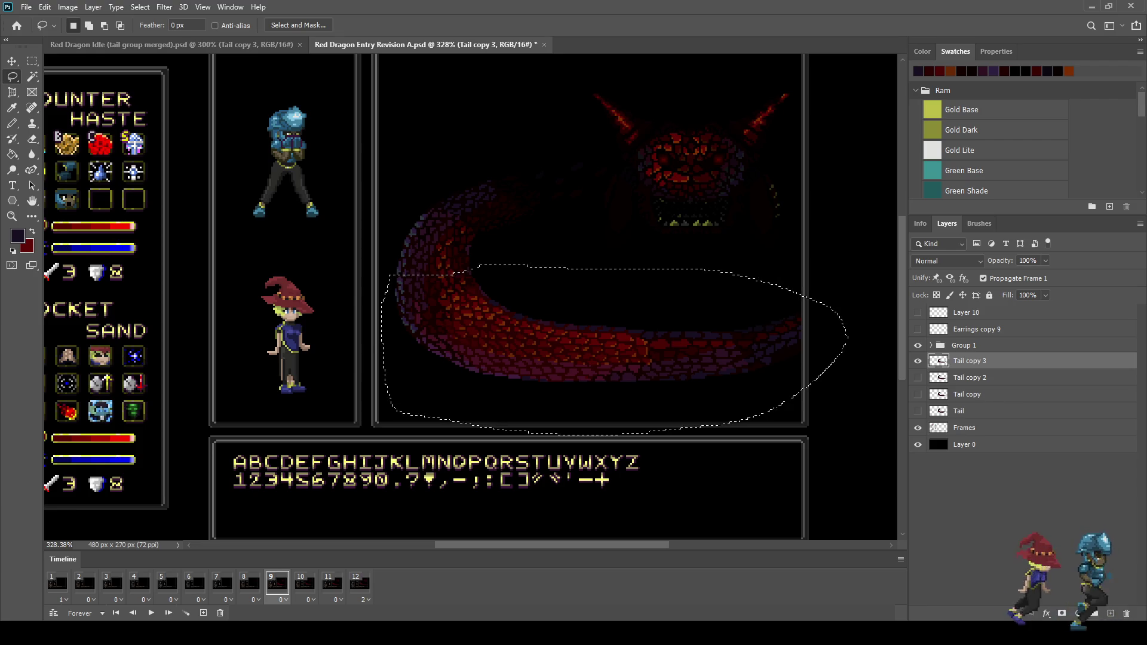
{"action": "key", "text": "ctrl+t"}
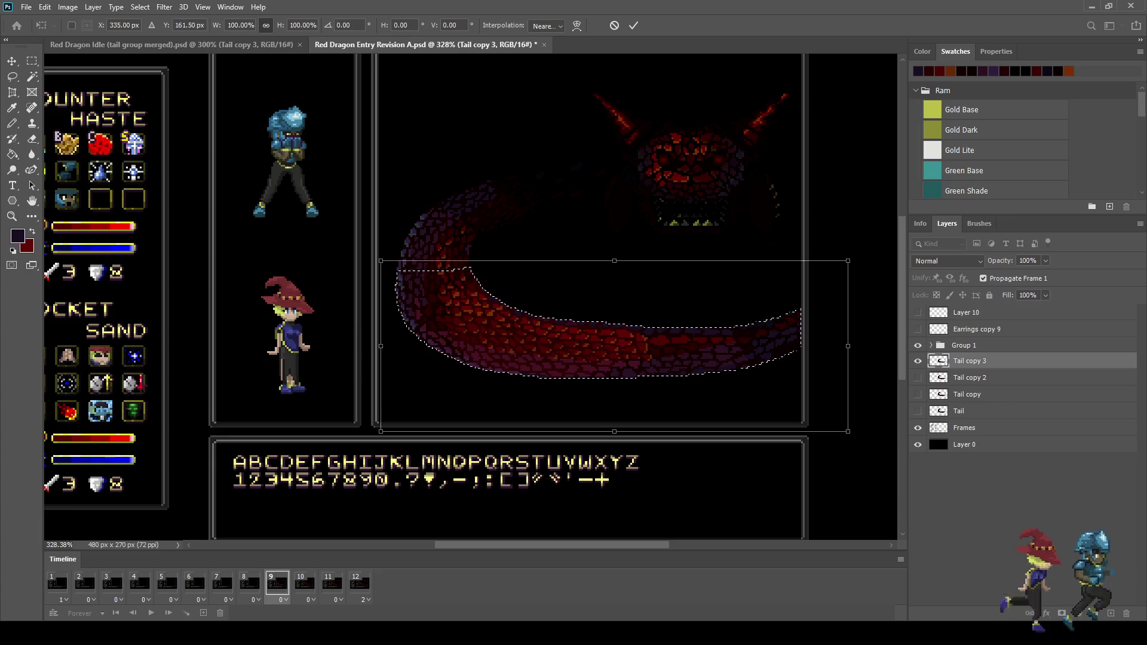
{"action": "key", "text": "Return"}
{"action": "key", "text": "ctrl+d"}
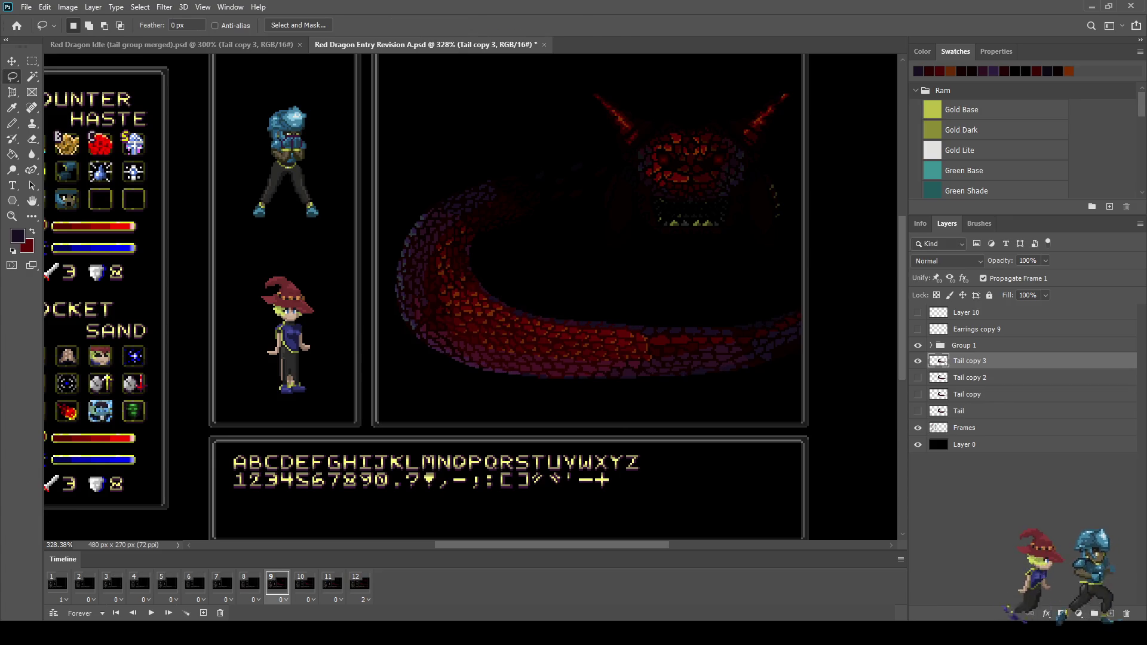
{"action": "key", "text": "space"}
{"action": "key", "text": "space"}
{"action": "key", "text": "ctrl+t"}
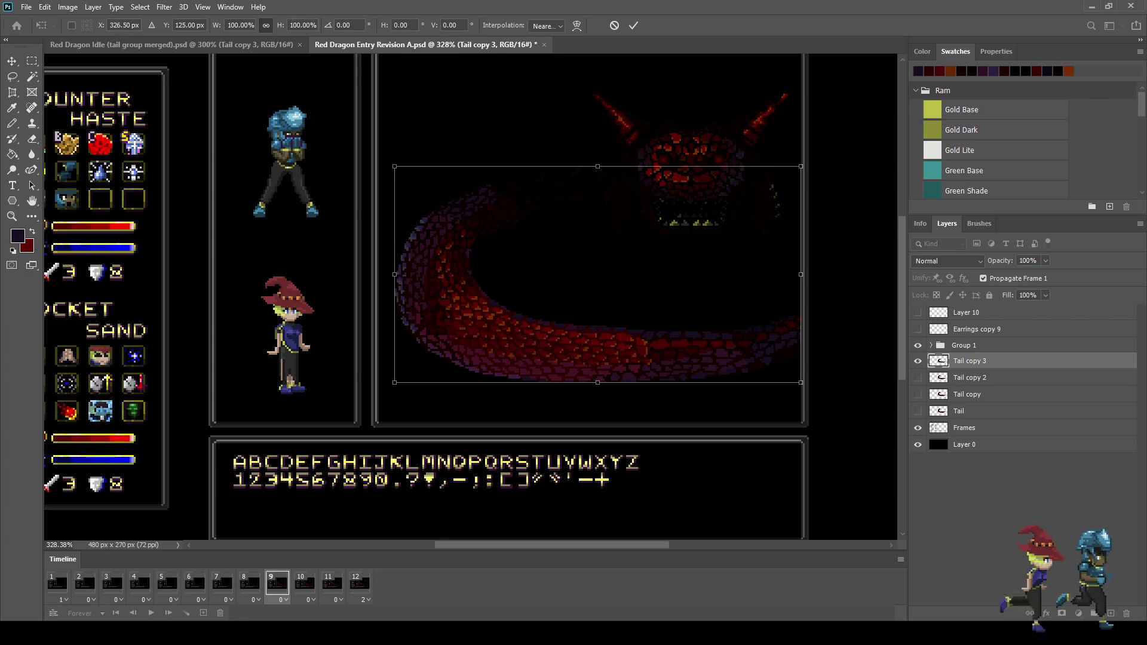
{"action": "key", "text": "Return"}
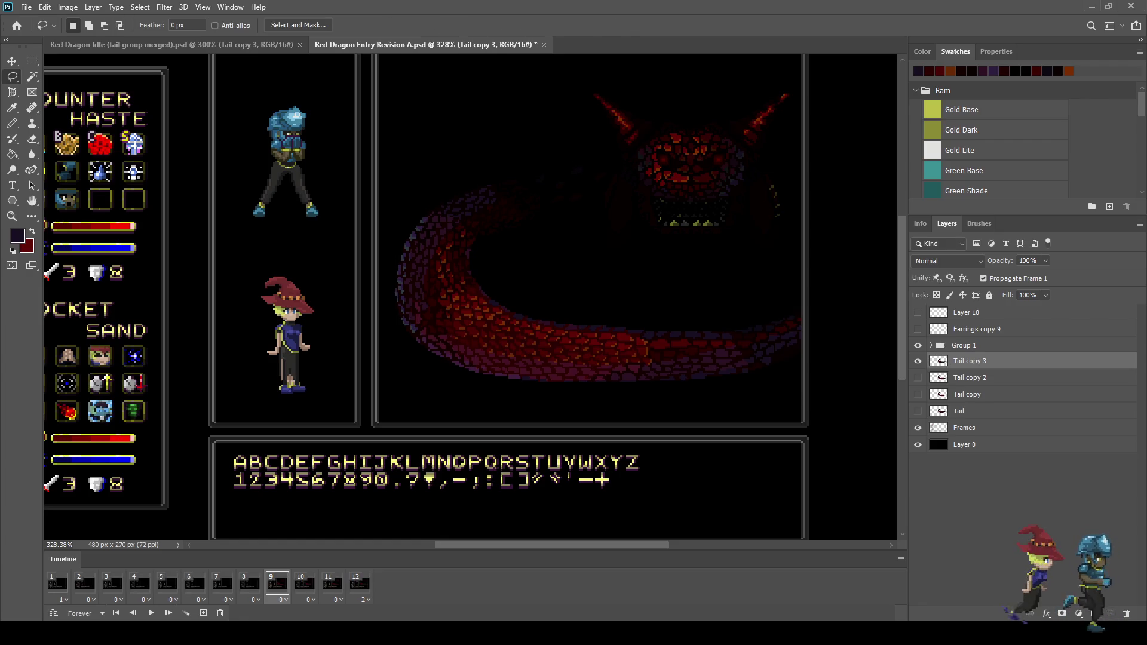
{"action": "left_click", "coordinate": [250, 583]}
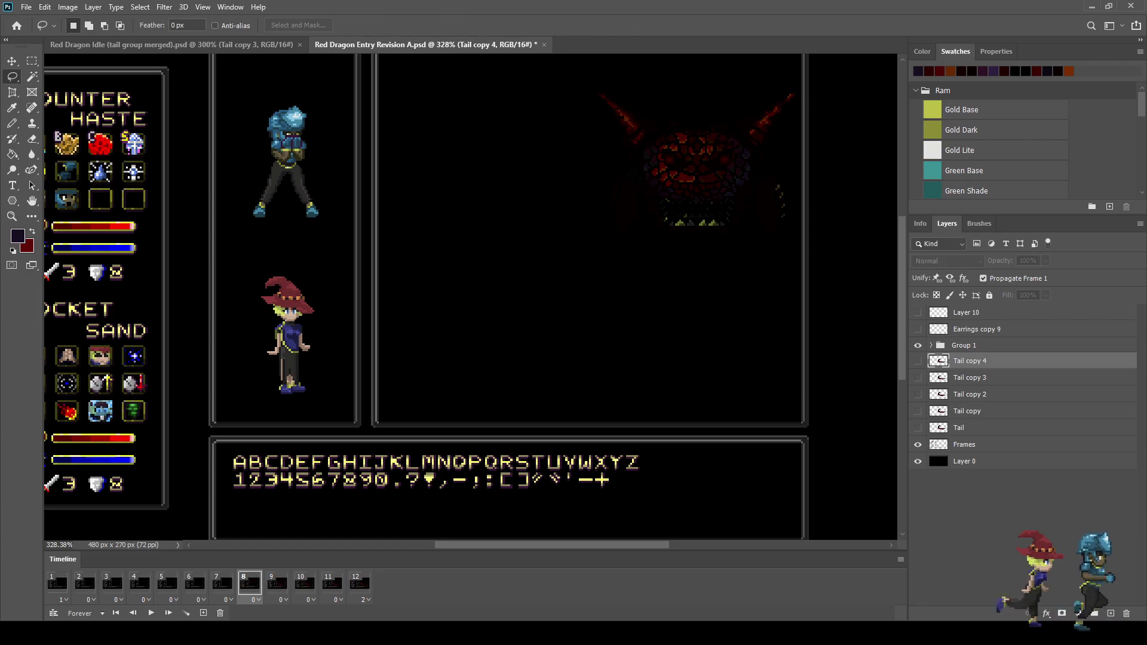
Duplicate the tail as Tail copy 4 for frame 8 and transform its lassoed front section
{"action": "key", "text": "ctrl+j"}
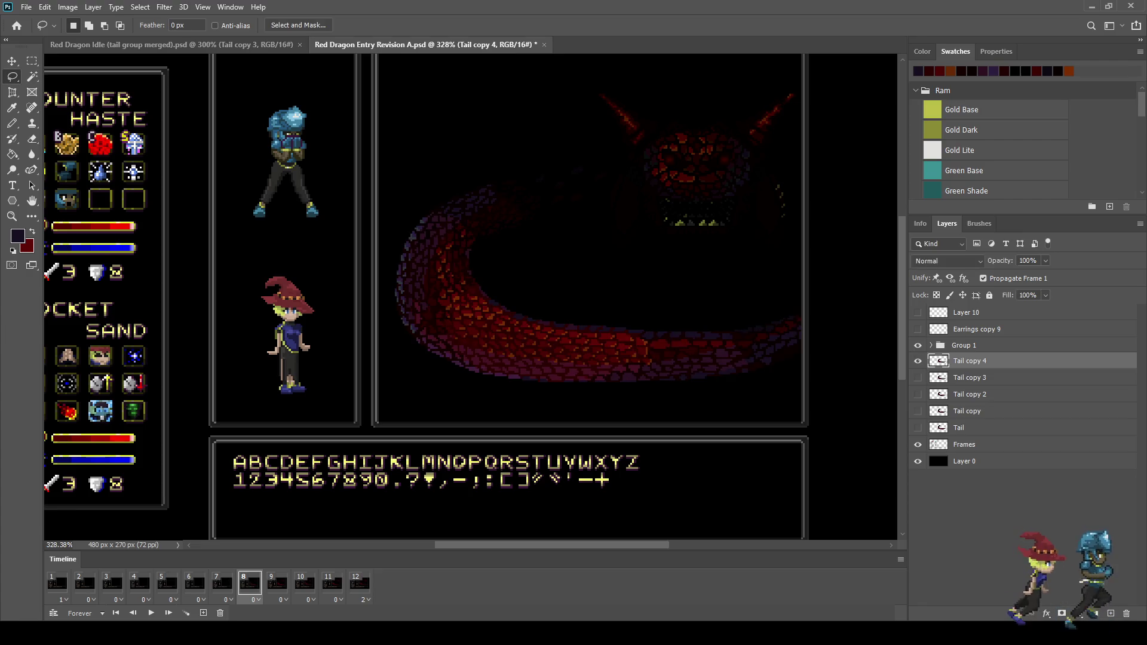
{"action": "key", "text": "ctrl+t"}
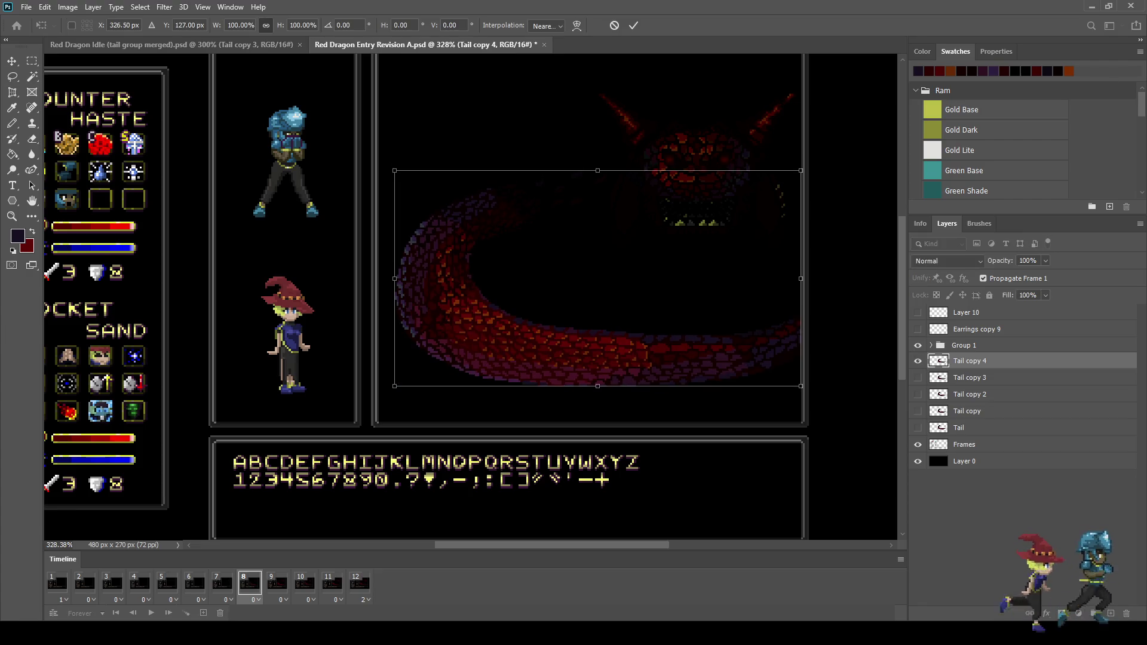
{"action": "key", "text": "Return"}
{"action": "key", "text": "l"}
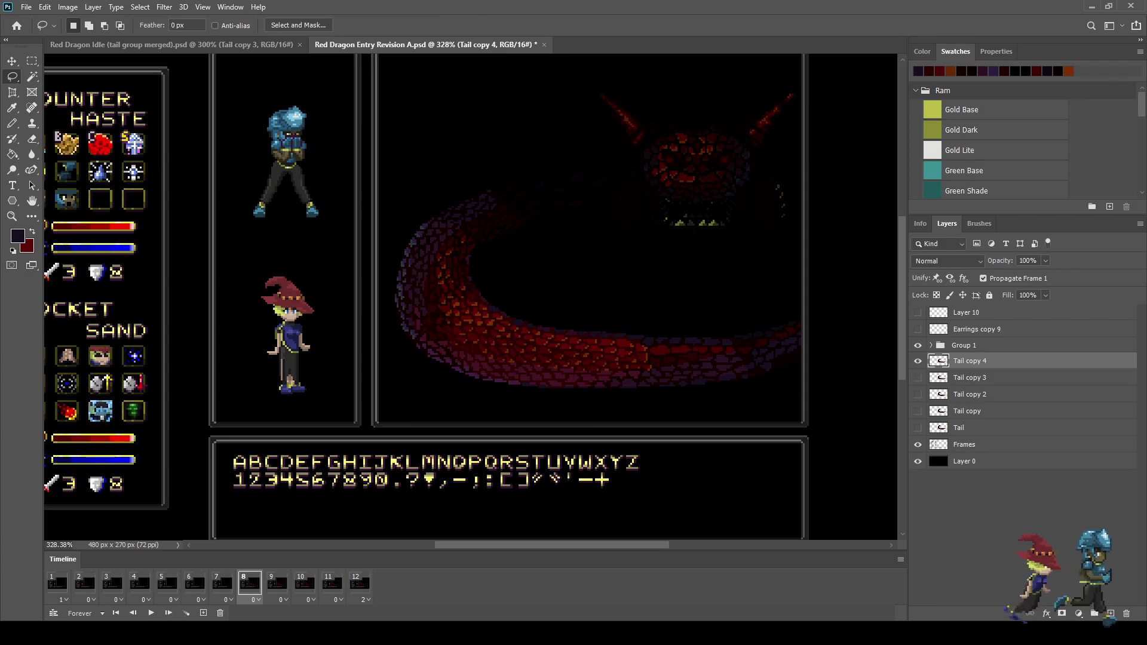
{"action": "scroll", "coordinate": [404, 364], "scroll_direction": "up", "scroll_amount": 2}
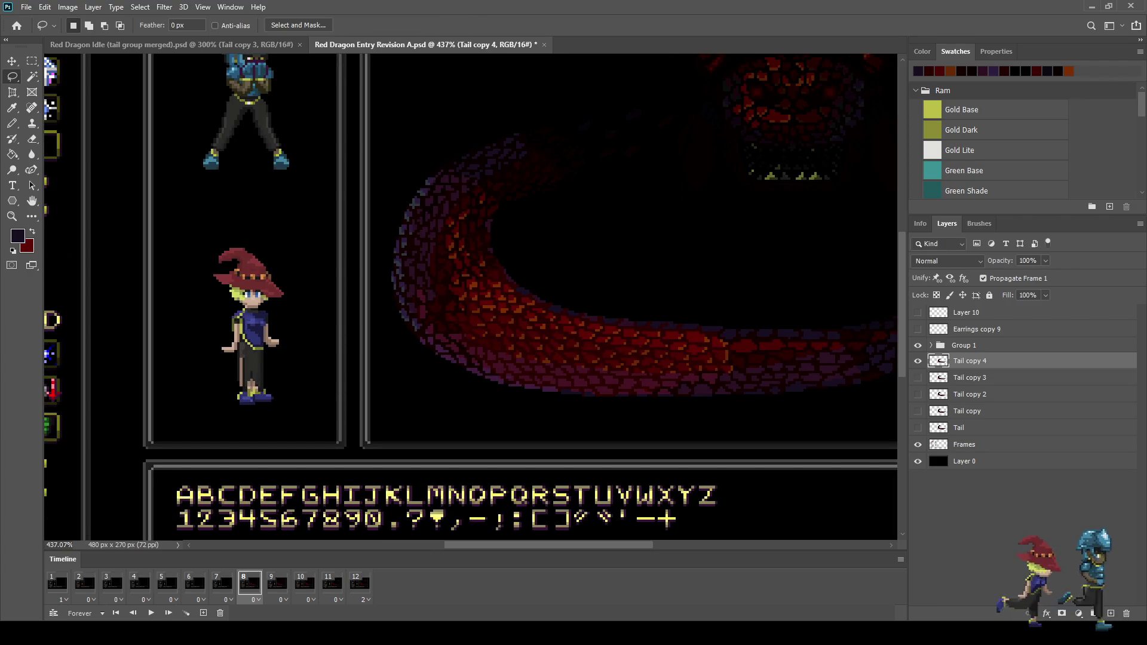
{"action": "scroll", "coordinate": [416, 363], "scroll_direction": "down", "scroll_amount": 2}
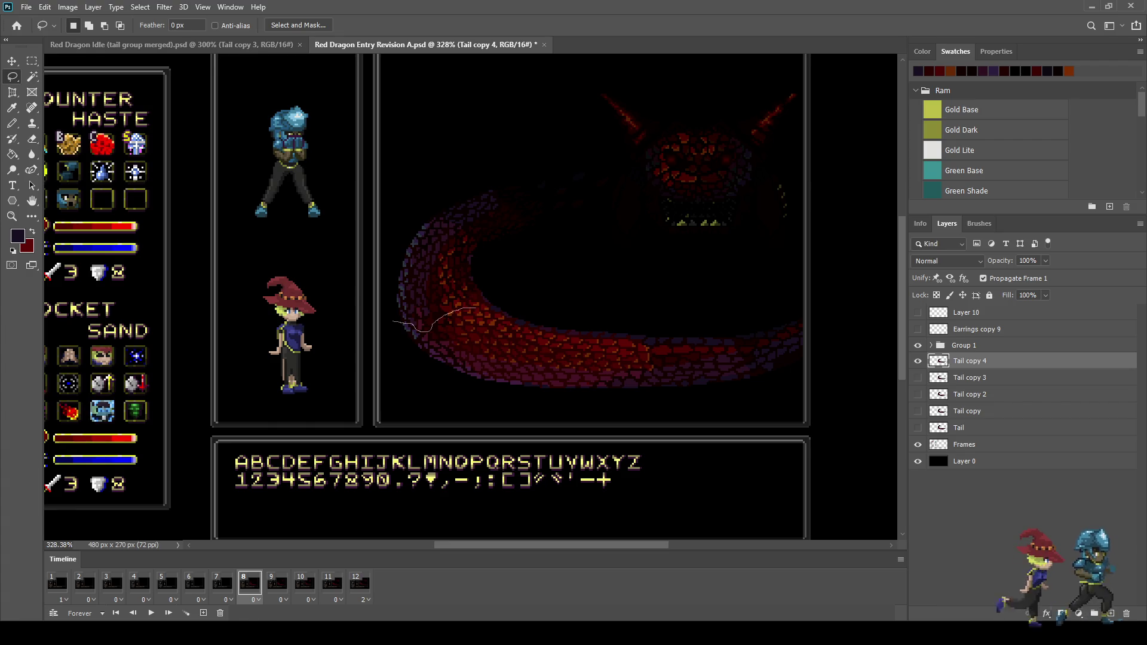
{"action": "mouse_move", "coordinate": [483, 305]}
{"action": "left_mouse_down"}
{"action": "mouse_move", "coordinate": [820, 296]}
{"action": "mouse_move", "coordinate": [400, 436]}
{"action": "mouse_move", "coordinate": [392, 323]}
{"action": "left_mouse_up"}
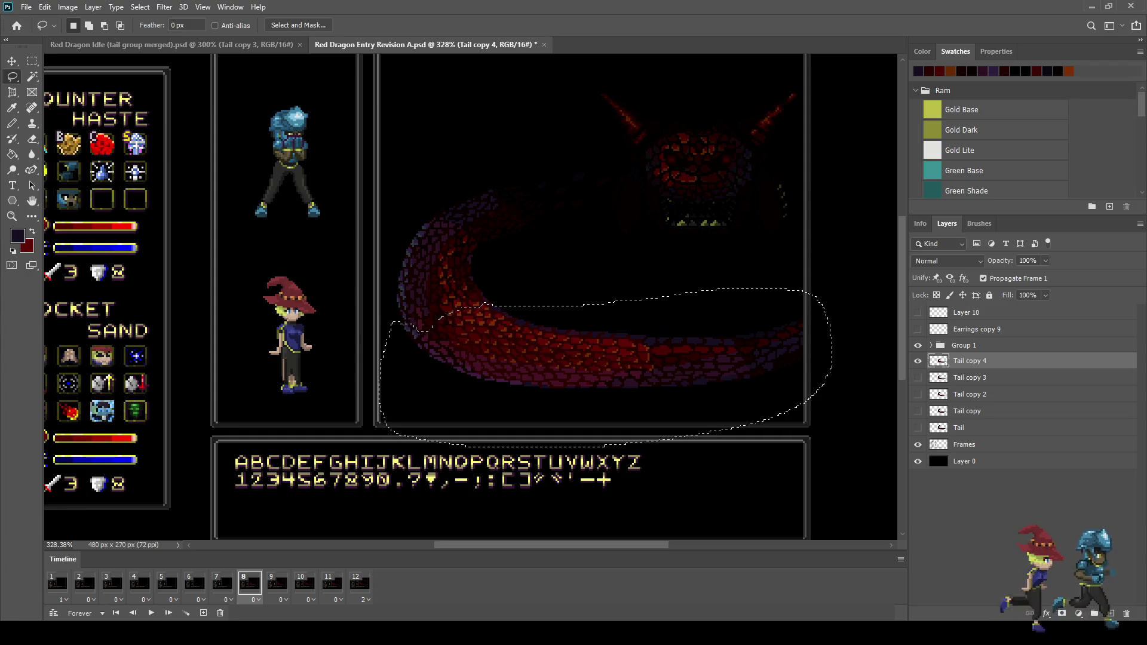
{"action": "key", "text": "ctrl+t"}
{"action": "key", "text": "Return"}
{"action": "key", "text": "ctrl+d"}
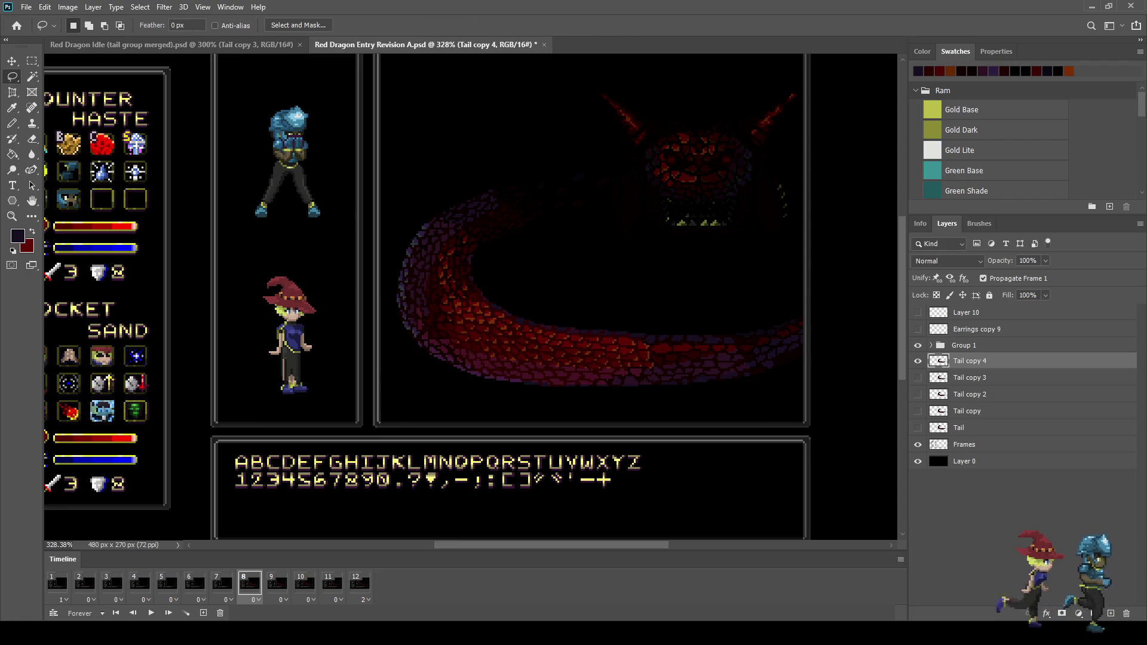
Preview the tail animation, then duplicate Tail copy 4 into Tail copy 5
{"action": "key", "text": "space"}
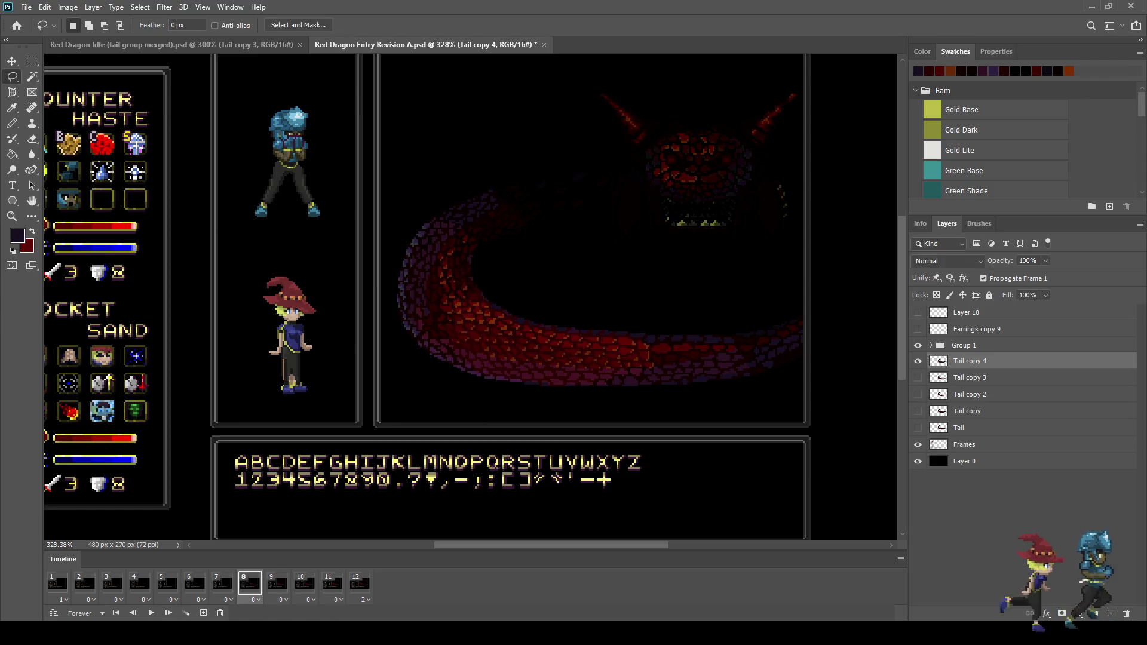
{"action": "key", "text": "space"}
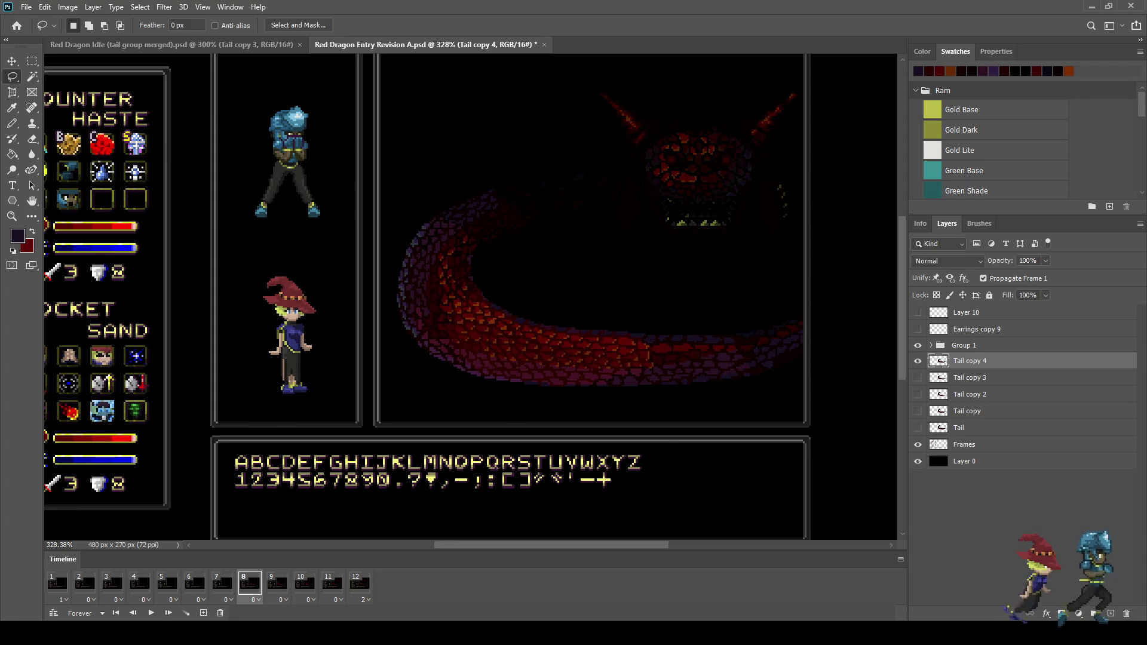
{"action": "key", "text": "space"}
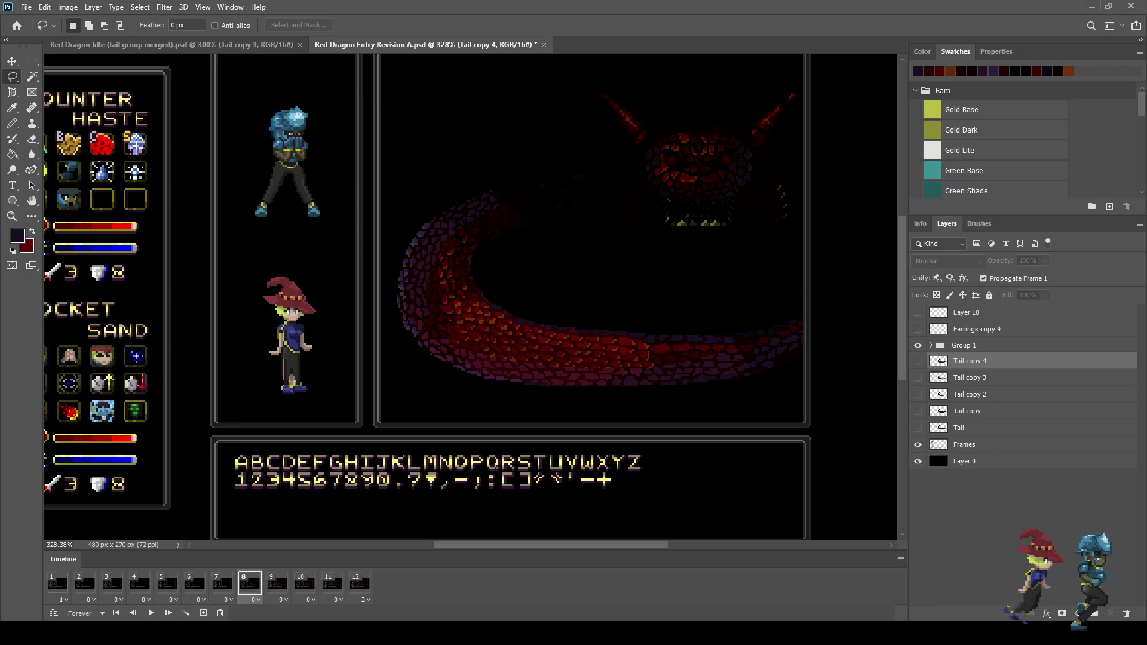
{"action": "key", "text": "ctrl+j"}
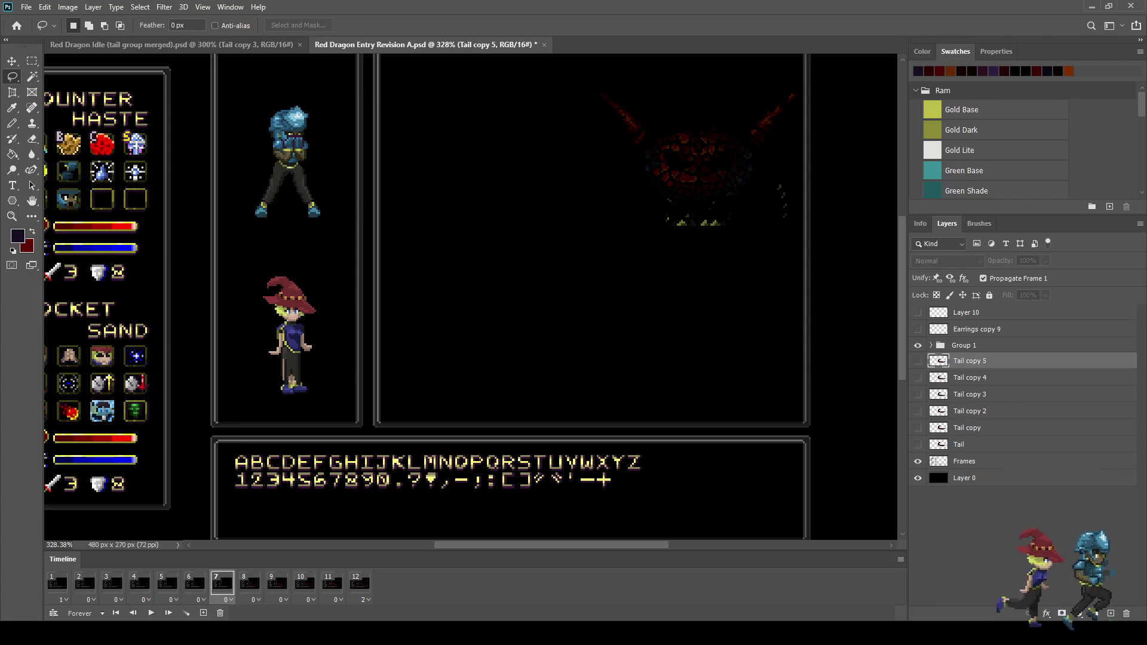
Show Tail copy 5 on frame 7, nudge it down, and adjust the tail's lower curve
{"action": "left_click", "coordinate": [918, 361]}
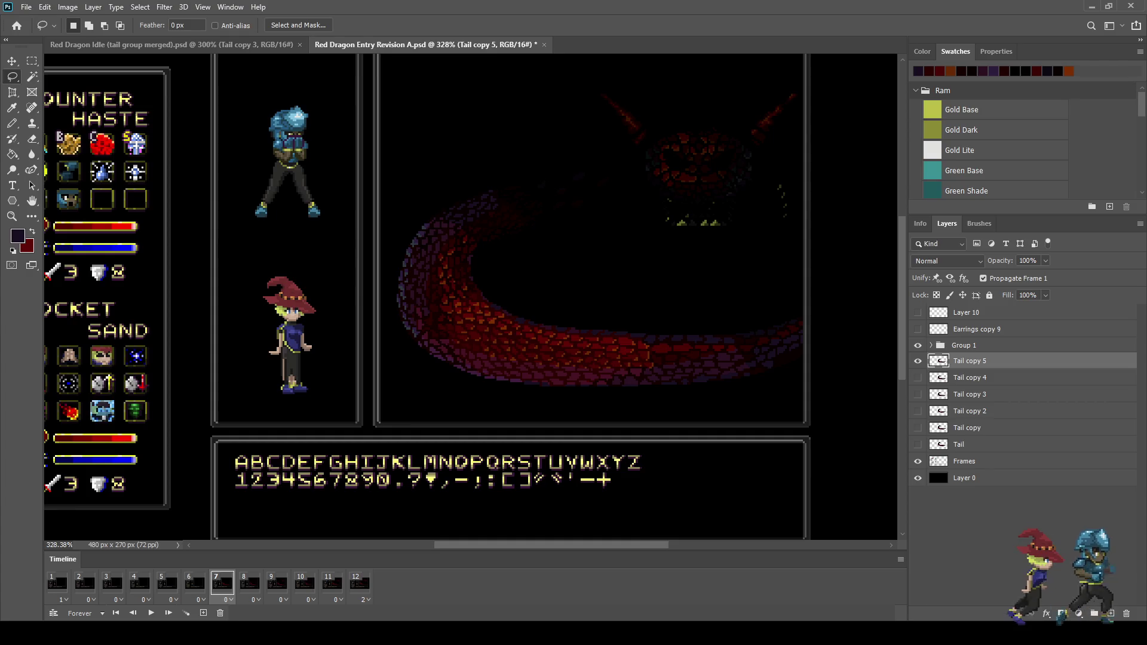
{"action": "key", "text": "ctrl+t"}
{"action": "key", "text": "Down"}
{"action": "key", "text": "Down"}
{"action": "key", "text": "Down"}
{"action": "key", "text": "Return"}
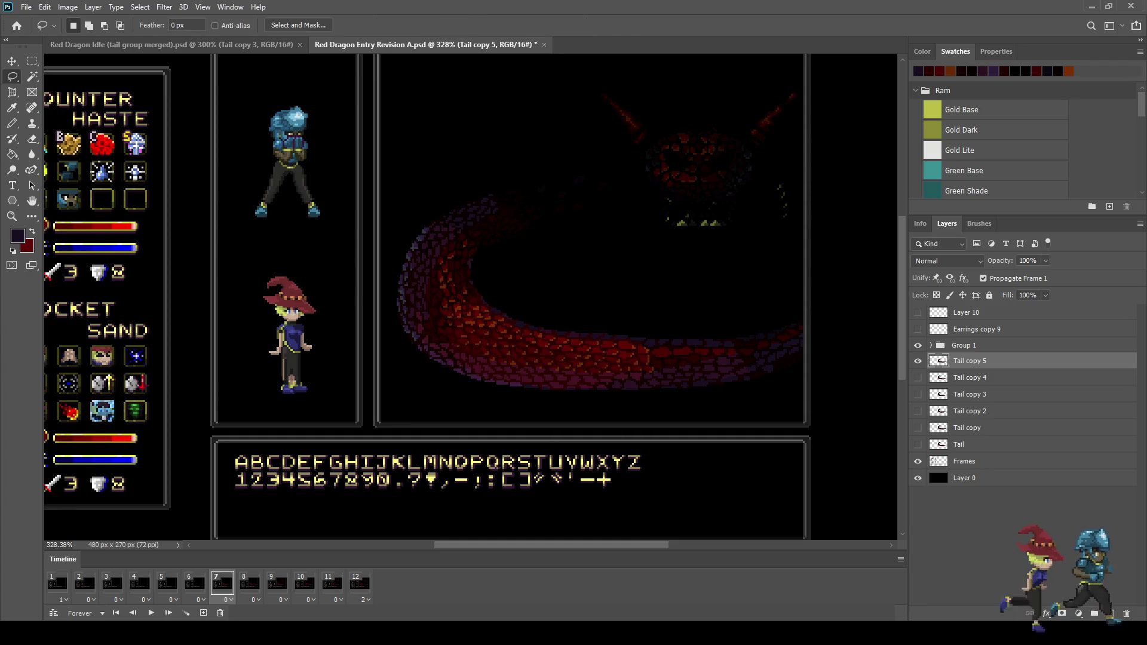
{"action": "scroll", "coordinate": [489, 359], "scroll_direction": "up", "scroll_amount": 2}
{"action": "mouse_move", "coordinate": [361, 258]}
{"action": "left_mouse_down"}
{"action": "mouse_move", "coordinate": [789, 242]}
{"action": "mouse_move", "coordinate": [897, 251]}
{"action": "mouse_move", "coordinate": [330, 395]}
{"action": "mouse_move", "coordinate": [361, 257]}
{"action": "left_mouse_up"}
{"action": "scroll", "coordinate": [360, 258], "scroll_direction": "down", "scroll_amount": 2}
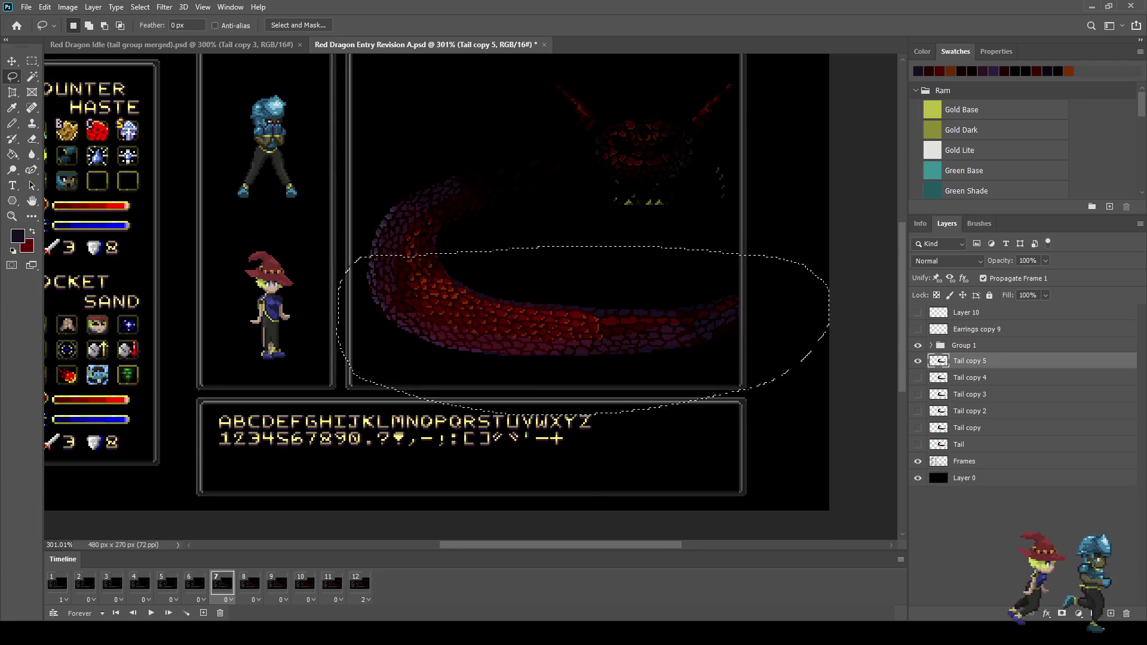
{"action": "scroll", "coordinate": [636, 236], "scroll_direction": "up", "scroll_amount": 1}
{"action": "key", "text": "ctrl+t"}
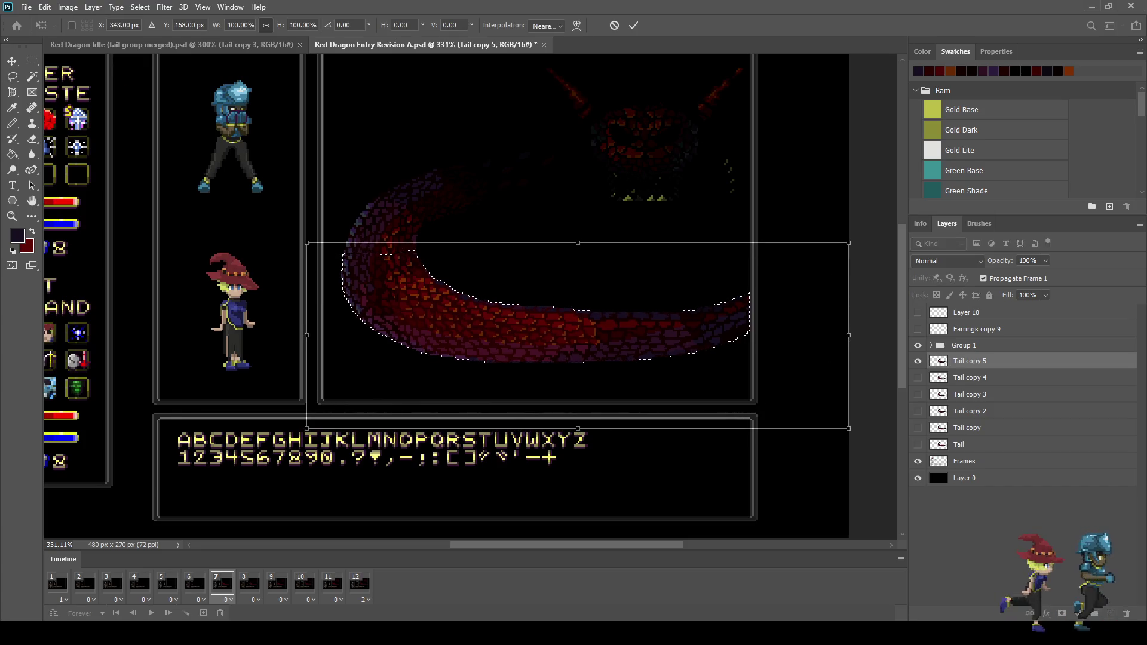
{"action": "key", "text": "Return"}
{"action": "key", "text": "ctrl+d"}
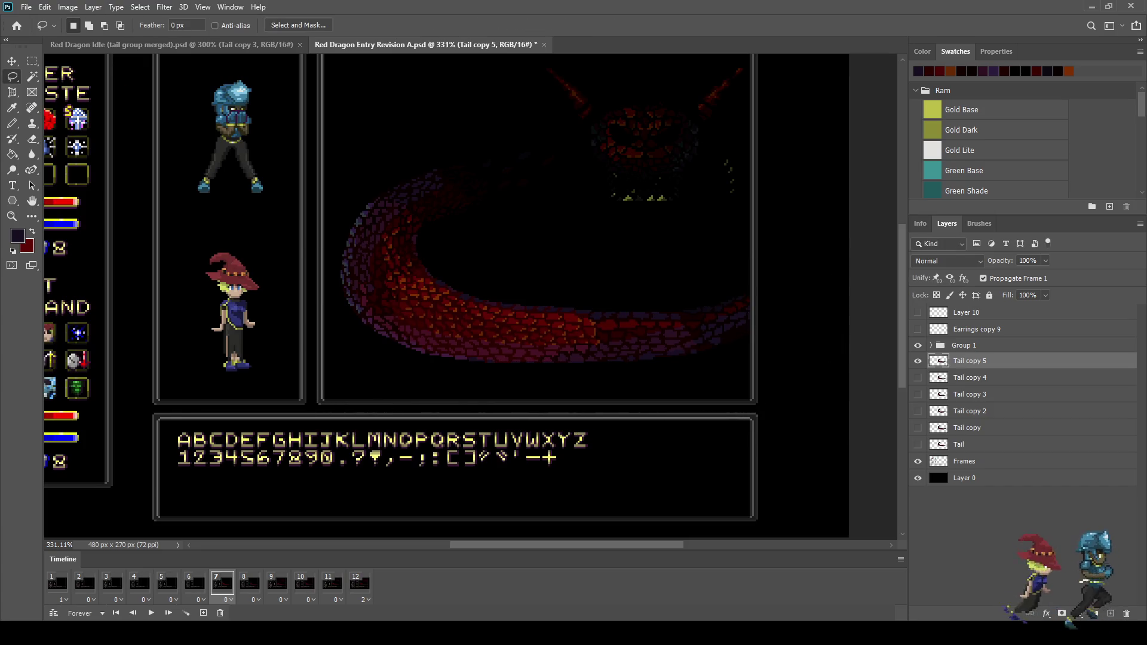
Transform the tail's upper sweep and far end sections on frame 7
{"action": "mouse_move", "coordinate": [348, 193]}
{"action": "left_mouse_down"}
{"action": "mouse_move", "coordinate": [401, 203]}
{"action": "mouse_move", "coordinate": [498, 254]}
{"action": "mouse_move", "coordinate": [795, 286]}
{"action": "mouse_move", "coordinate": [383, 431]}
{"action": "mouse_move", "coordinate": [299, 236]}
{"action": "mouse_move", "coordinate": [342, 195]}
{"action": "left_mouse_up"}
{"action": "key", "text": "ctrl+t"}
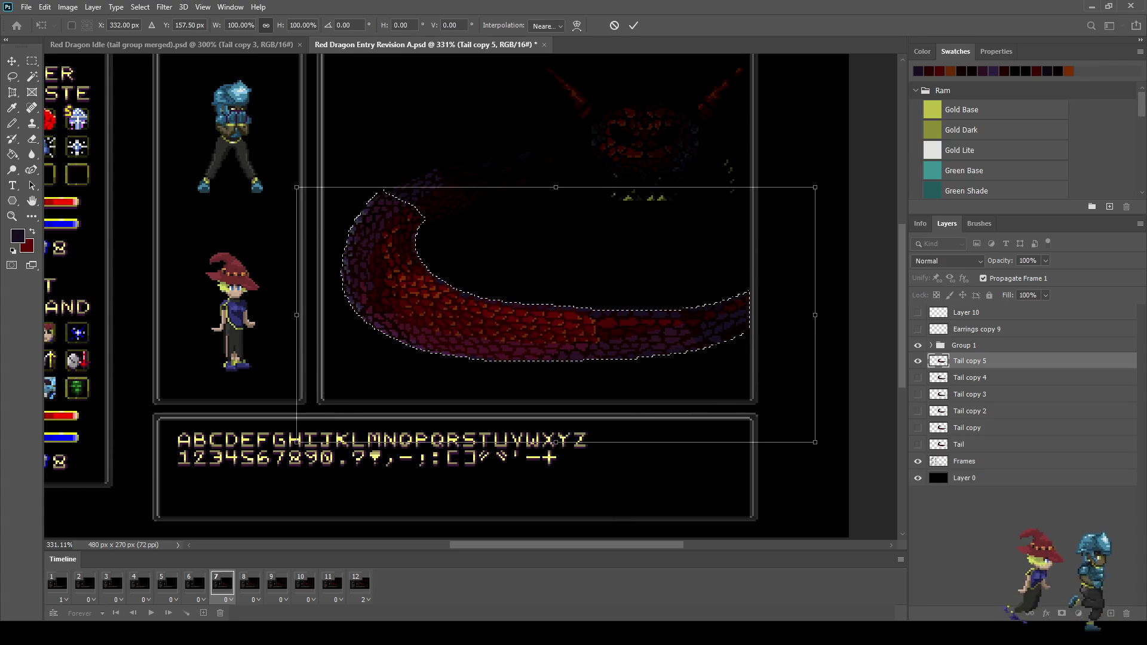
{"action": "key", "text": "Return"}
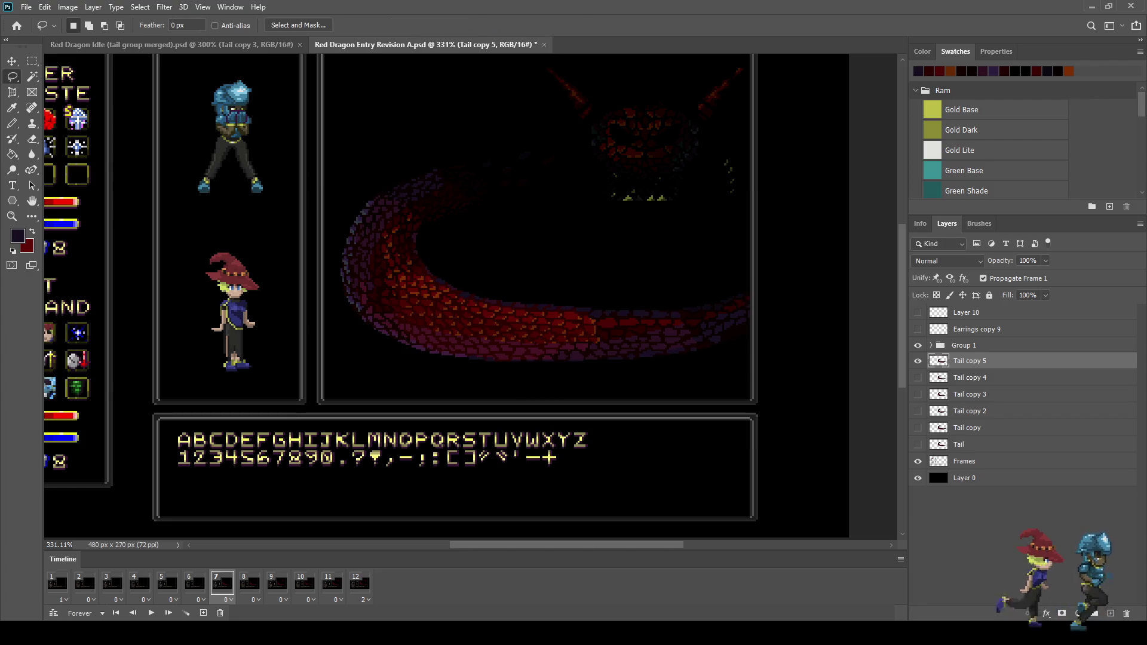
{"action": "scroll", "coordinate": [365, 184], "scroll_direction": "up", "scroll_amount": 6}
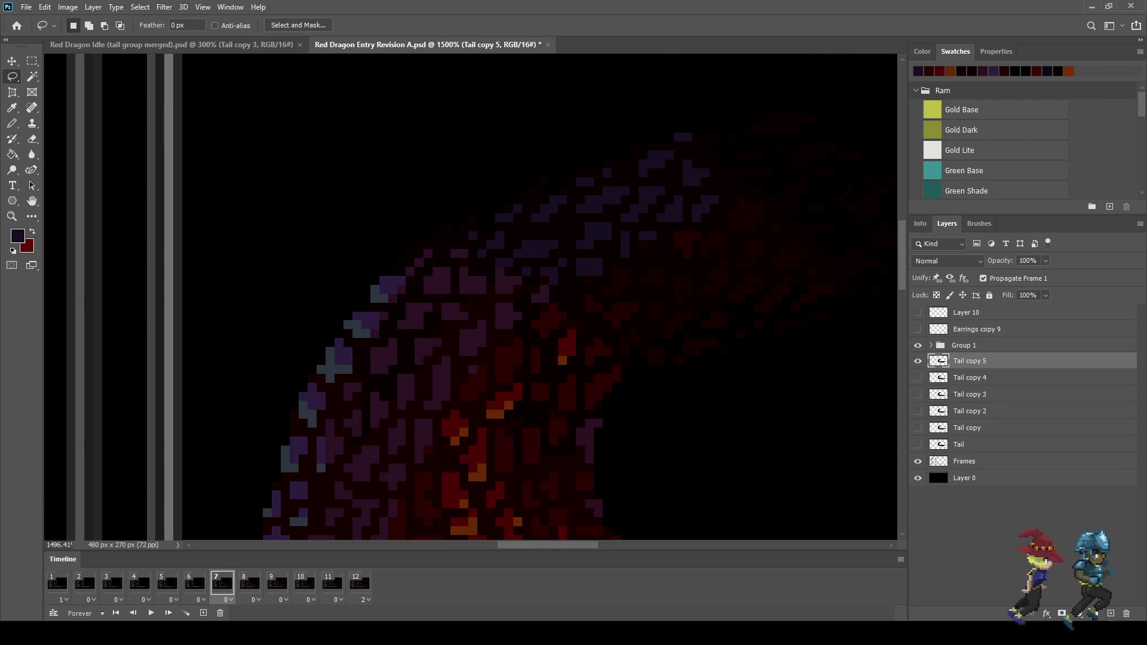
{"action": "scroll", "coordinate": [472, 210], "scroll_direction": "down", "scroll_amount": 6}
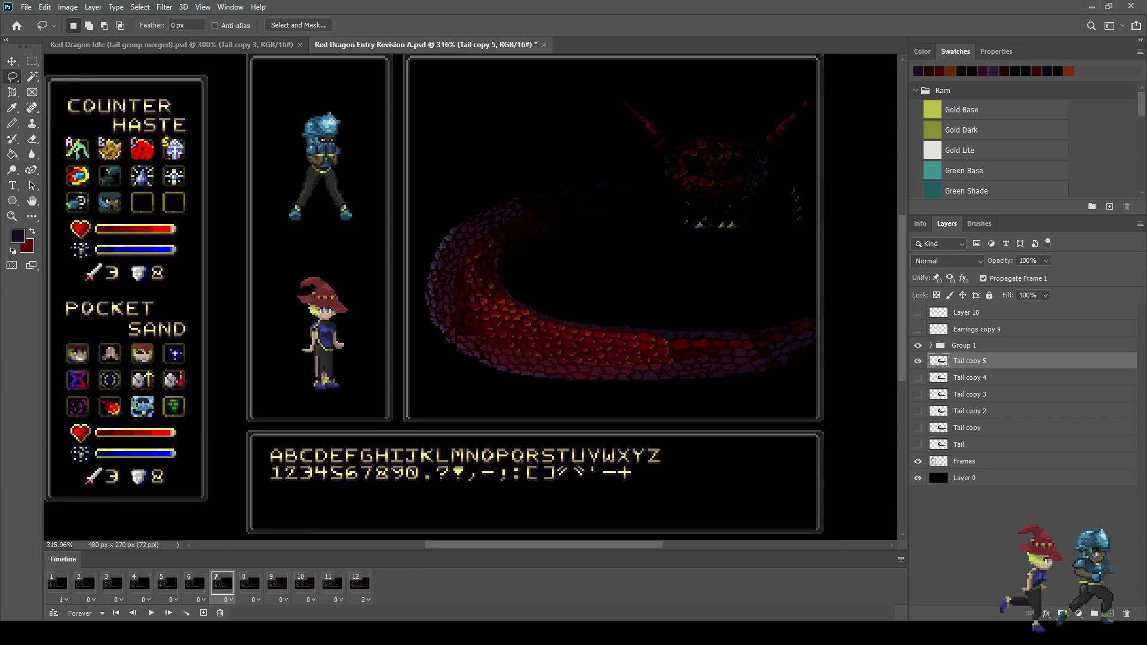
{"action": "scroll", "coordinate": [627, 344], "scroll_direction": "up", "scroll_amount": 1}
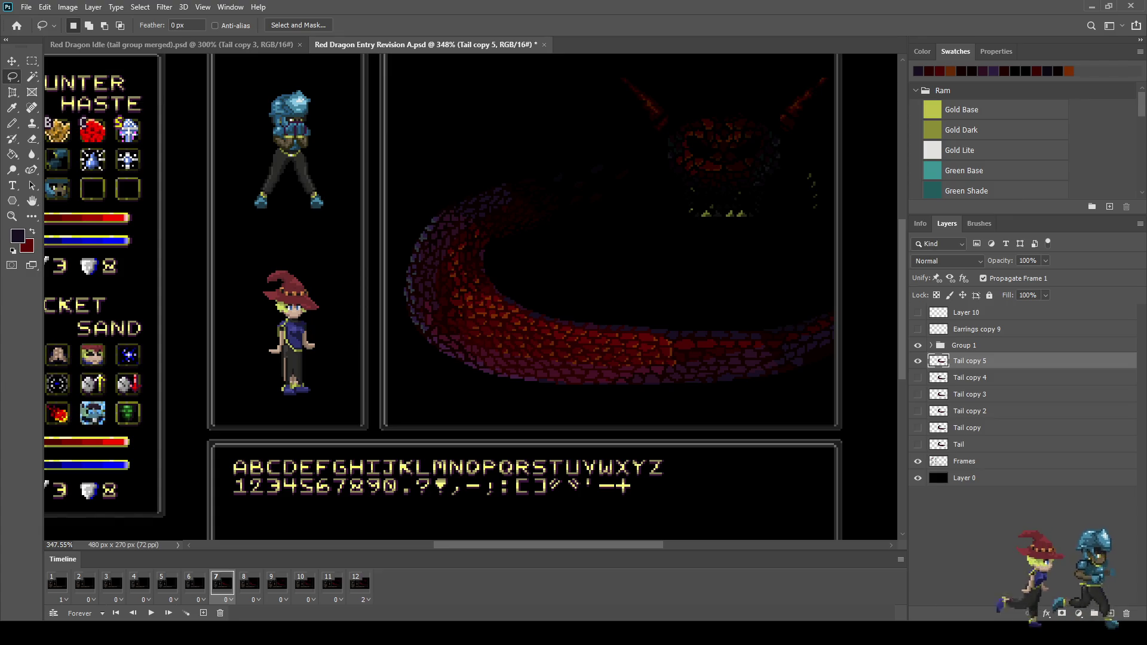
{"action": "mouse_move", "coordinate": [396, 286]}
{"action": "left_mouse_down"}
{"action": "mouse_move", "coordinate": [501, 295]}
{"action": "mouse_move", "coordinate": [711, 279]}
{"action": "mouse_move", "coordinate": [831, 391]}
{"action": "mouse_move", "coordinate": [383, 375]}
{"action": "mouse_move", "coordinate": [395, 288]}
{"action": "left_mouse_up"}
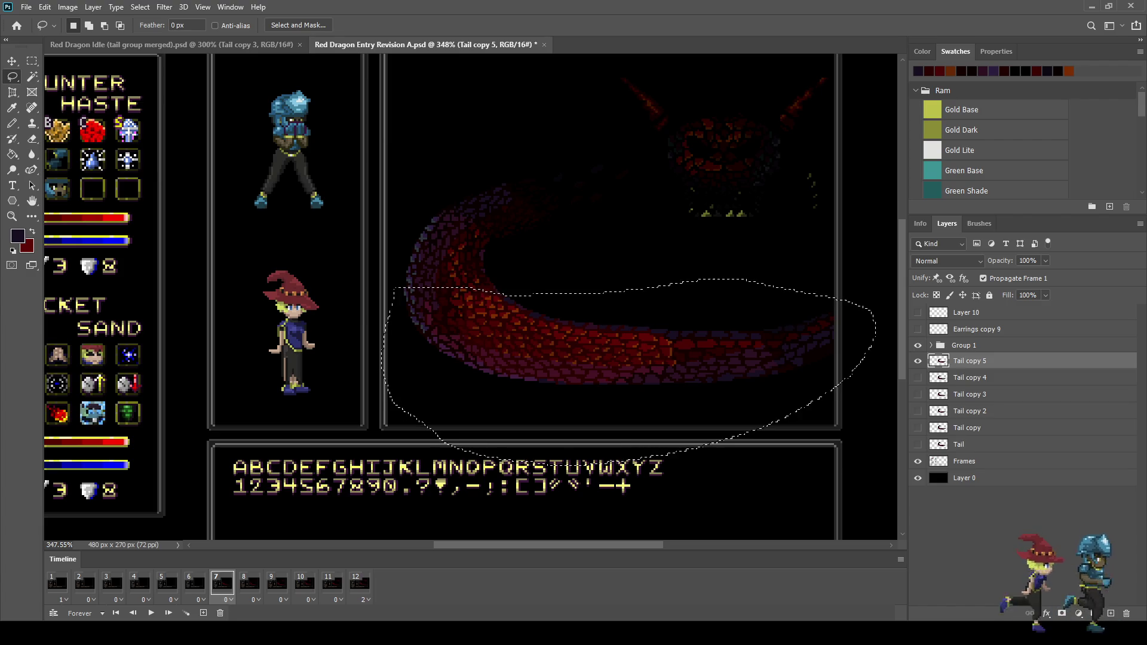
{"action": "key", "text": "ctrl+t"}
{"action": "key", "text": "Return"}
{"action": "key", "text": "ctrl+d"}
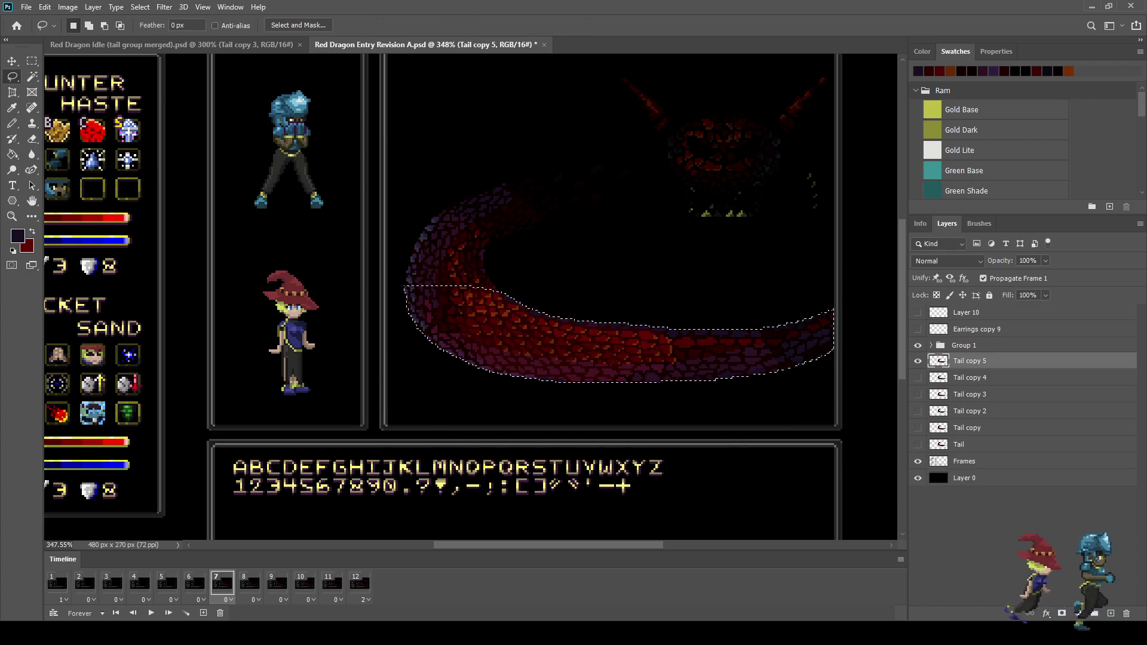
Compare frames 7 and 8, then nudge the frame-7 tail down one more pixel
{"action": "key", "text": "Right"}
{"action": "key", "text": "Left"}
{"action": "key", "text": "Right"}
{"action": "key", "text": "Left"}
{"action": "key", "text": "ctrl+t"}
{"action": "key", "text": "Down"}
{"action": "key", "text": "Down"}
{"action": "key", "text": "Down"}
{"action": "key", "text": "Return"}
{"action": "key", "text": "Right"}
{"action": "key", "text": "Right"}
Step forward through the frames up to frame 9, then back to frame 7 and frame 6
{"action": "key", "text": "Right"}
{"action": "key", "text": "Right"}
{"action": "key", "text": "Right"}
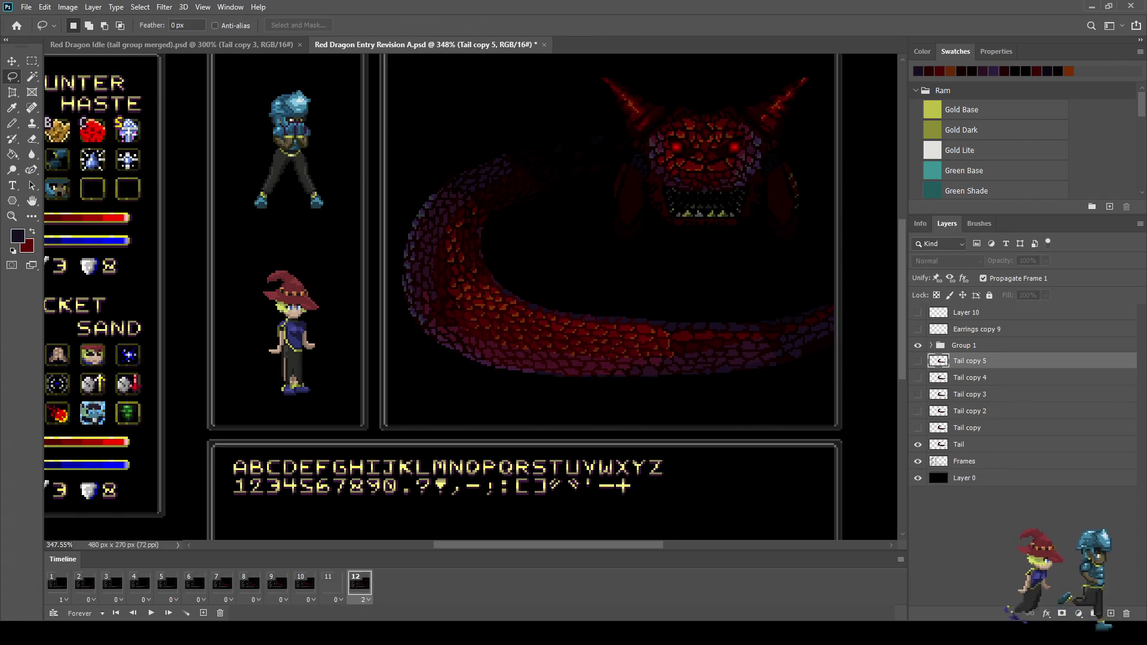
{"action": "key", "text": "Right"}
{"action": "key", "text": "Right"}
{"action": "key", "text": "Right"}
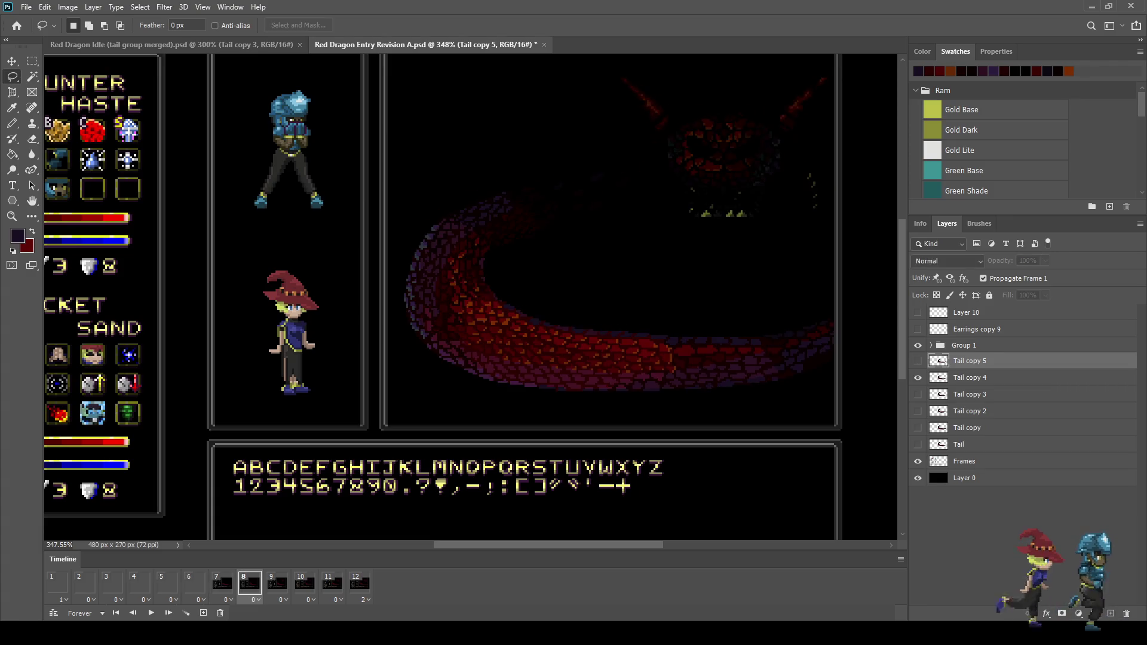
{"action": "key", "text": "Right"}
{"action": "key", "text": "Right"}
{"action": "key", "text": "Right"}
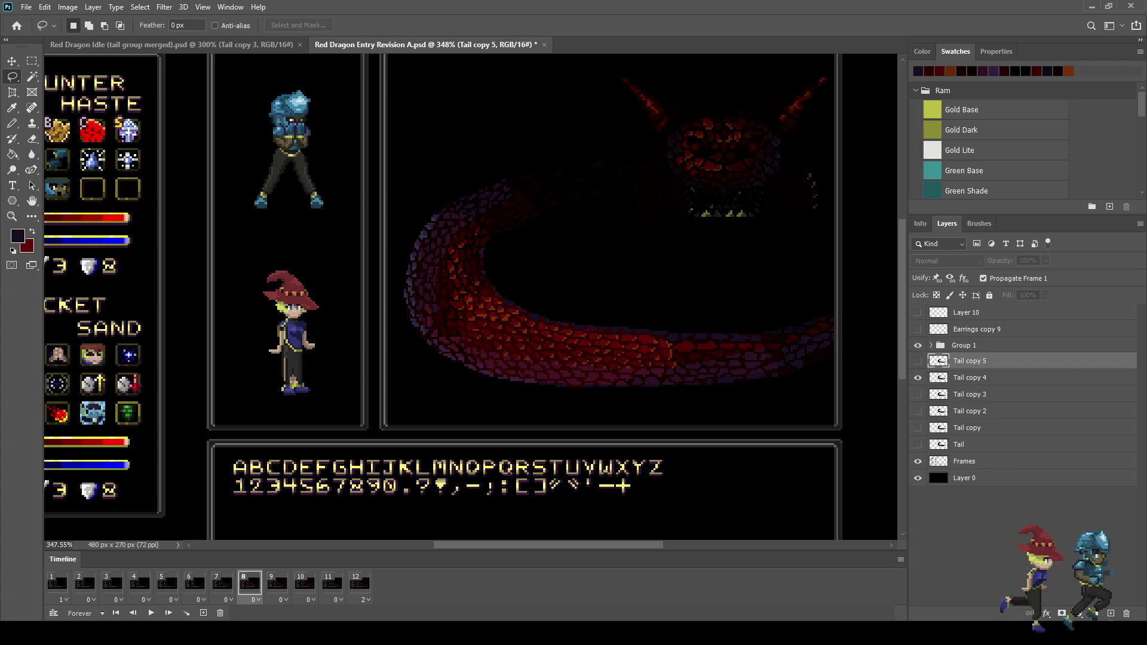
{"action": "key", "text": "Right"}
{"action": "key", "text": "Right"}
{"action": "key", "text": "Left"}
{"action": "key", "text": "Left"}
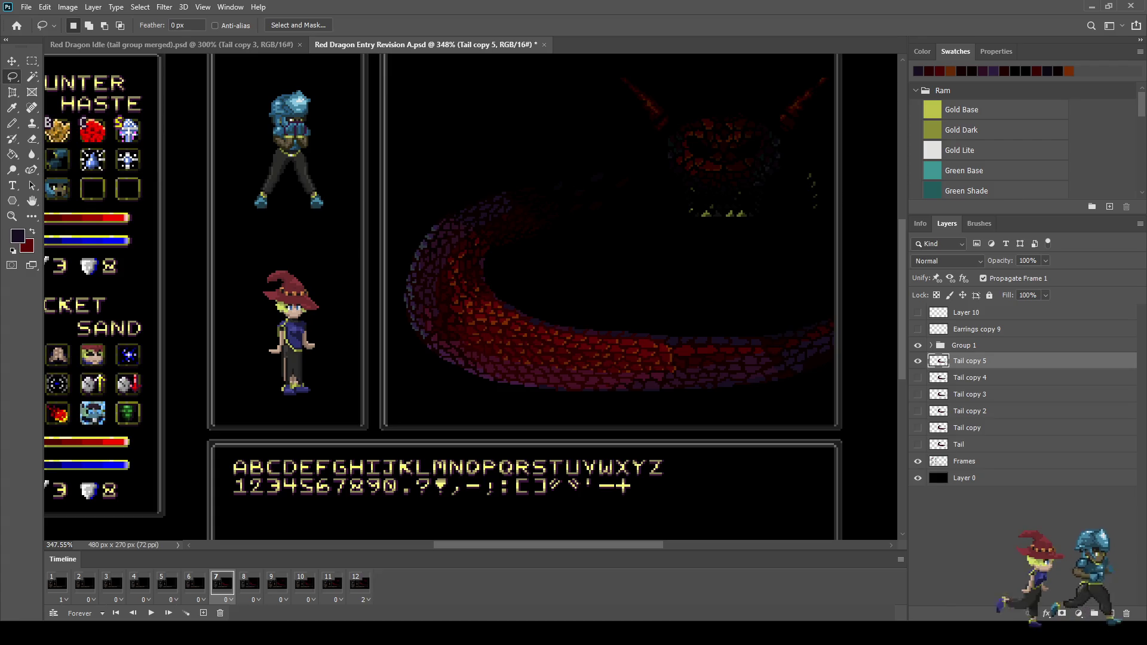
{"action": "key", "text": "Left"}
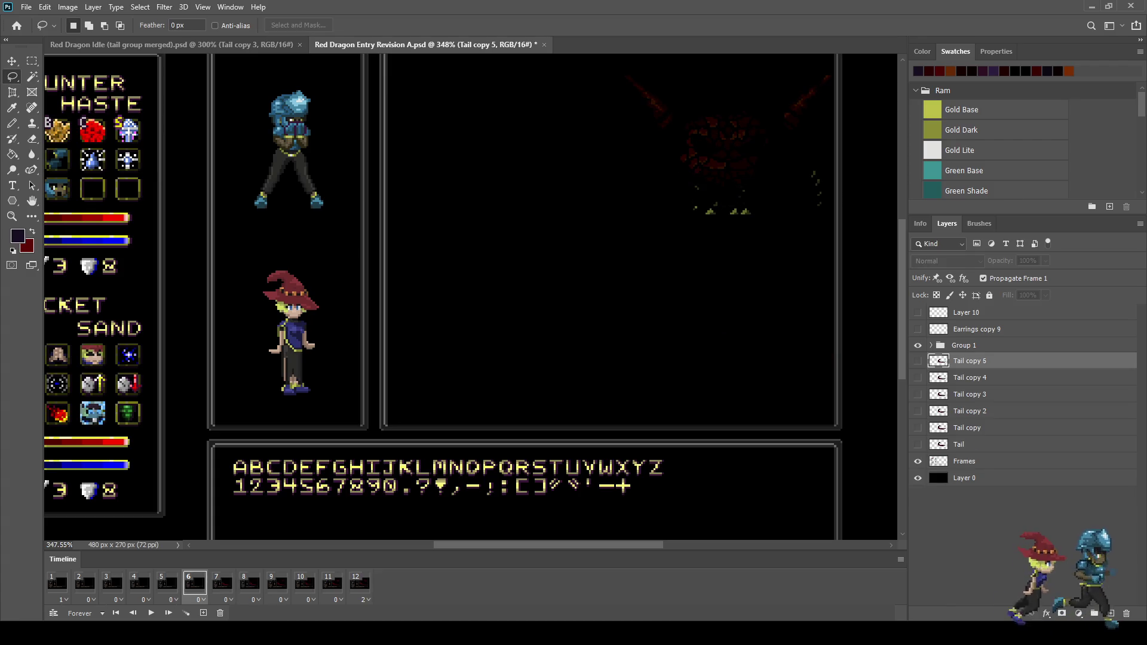
Duplicate the tail as a visible Tail copy 6 and lasso the lower part of the tail
{"action": "key", "text": "ctrl+j"}
{"action": "key", "text": "ctrl+comma"}
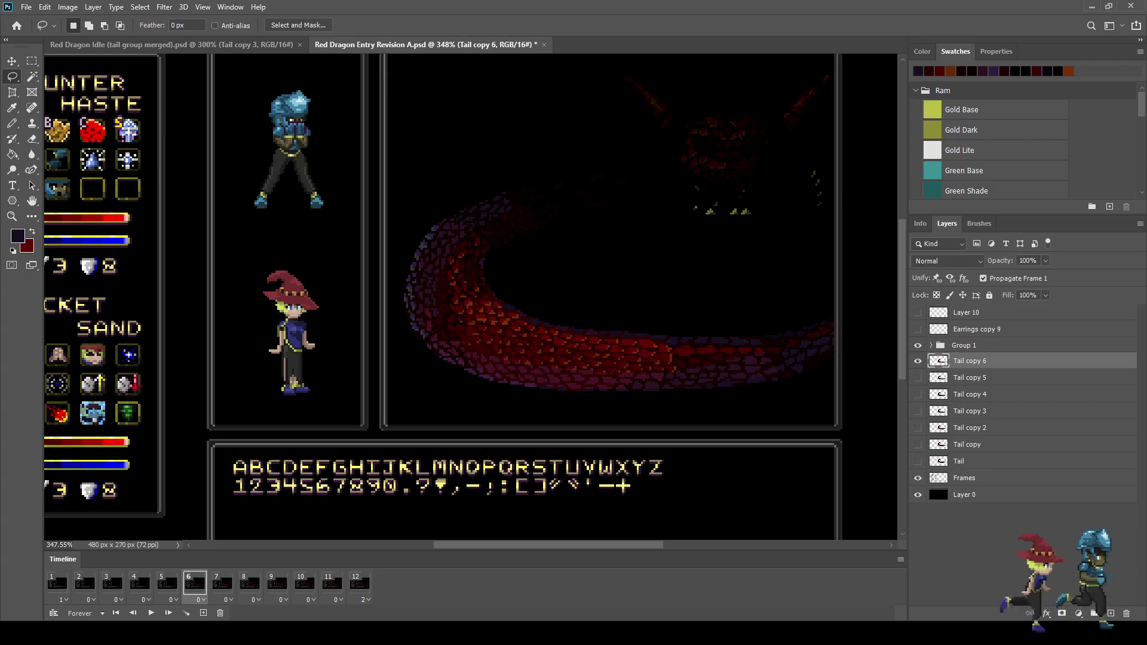
{"action": "scroll", "coordinate": [459, 288], "scroll_direction": "up", "scroll_amount": 3}
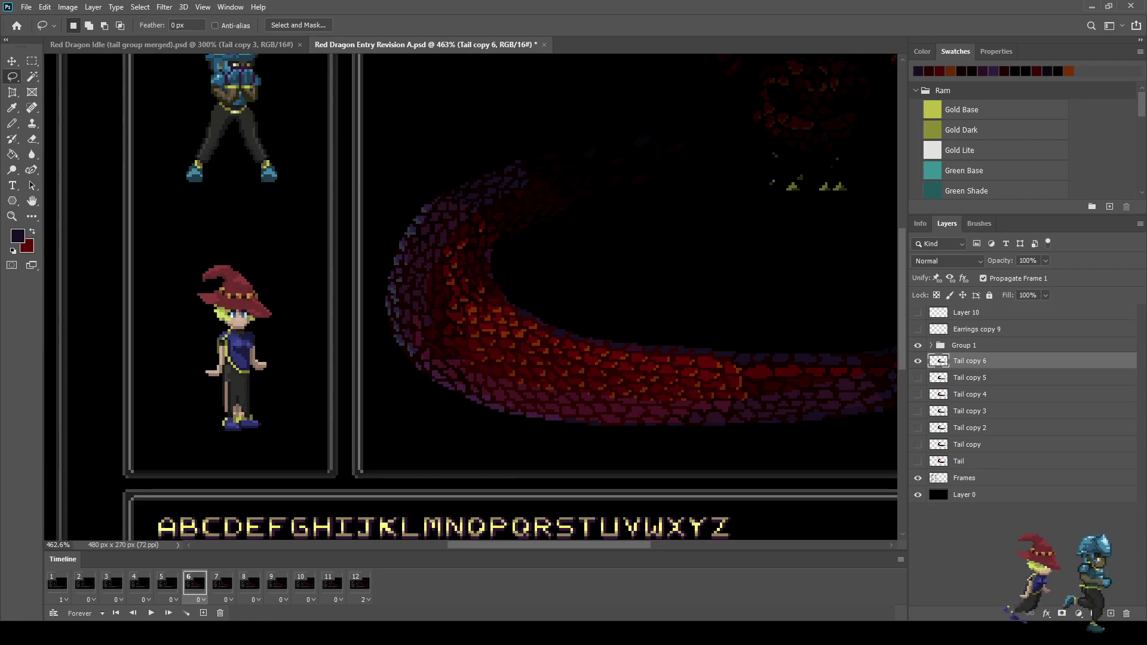
{"action": "mouse_move", "coordinate": [383, 270]}
{"action": "left_mouse_down"}
{"action": "mouse_move", "coordinate": [896, 282]}
{"action": "mouse_move", "coordinate": [418, 439]}
{"action": "mouse_move", "coordinate": [365, 337]}
{"action": "left_mouse_up"}
{"action": "scroll", "coordinate": [488, 312], "scroll_direction": "down", "scroll_amount": 4}
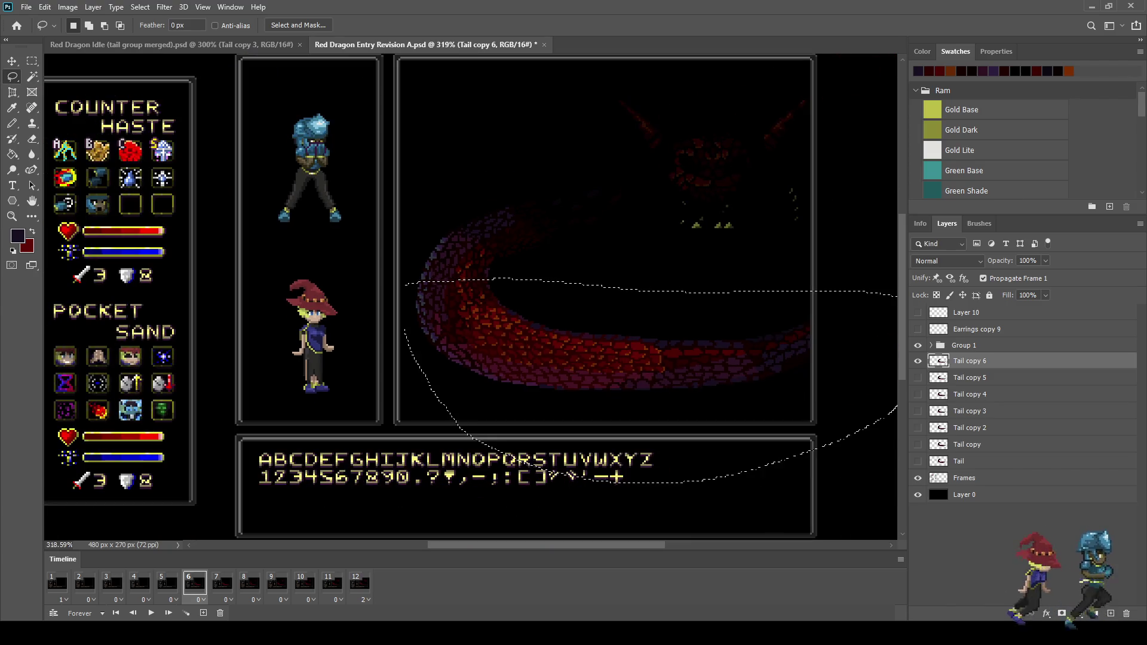
{"action": "scroll", "coordinate": [590, 298], "scroll_direction": "up", "scroll_amount": 8}
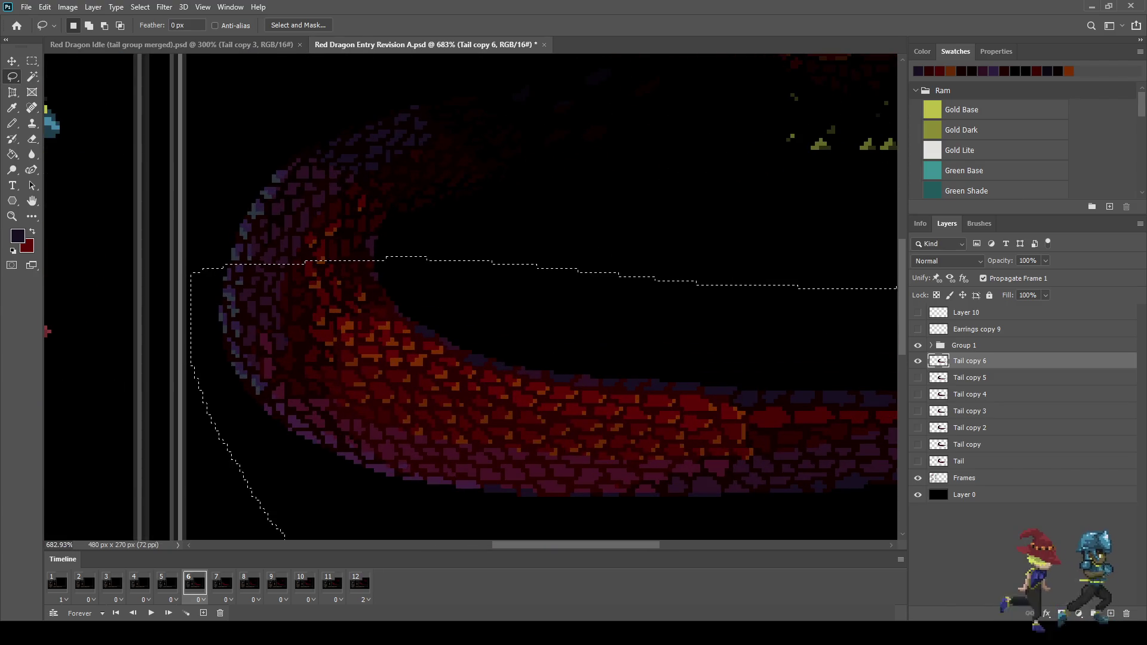
Try a Free Transform on that section, undo it, and nudge the tail down to Y 133, then select frame 5
{"action": "key", "text": "ctrl+t"}
{"action": "key", "text": "Escape"}
{"action": "key", "text": "ctrl+z"}
{"action": "key", "text": "ctrl+z"}
{"action": "key", "text": "ctrl+z"}
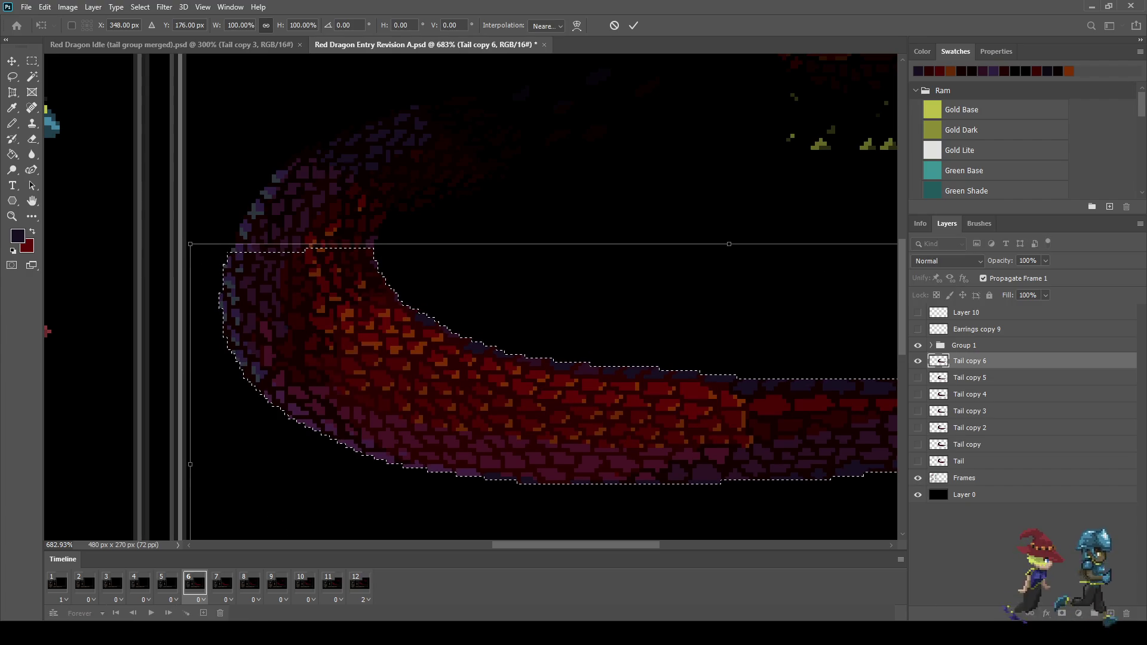
{"action": "key", "text": "ctrl+d"}
{"action": "scroll", "coordinate": [481, 247], "scroll_direction": "down", "scroll_amount": 8}
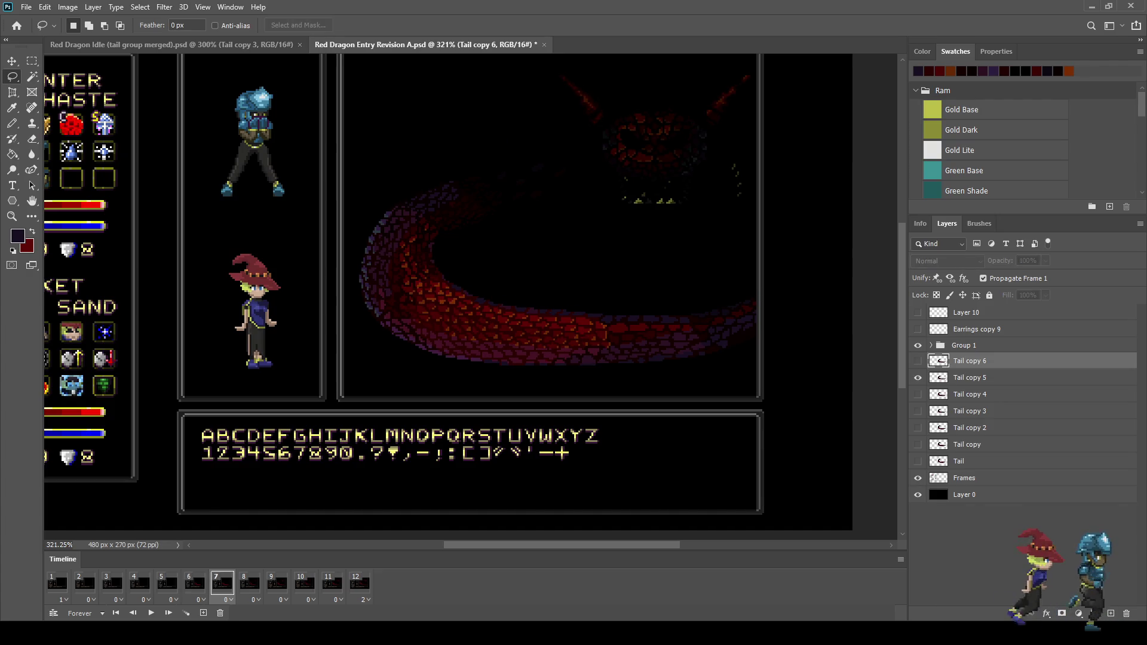
{"action": "key", "text": "ctrl+Down"}
{"action": "key", "text": "ctrl+Down"}
{"action": "key", "text": "ctrl+Down"}
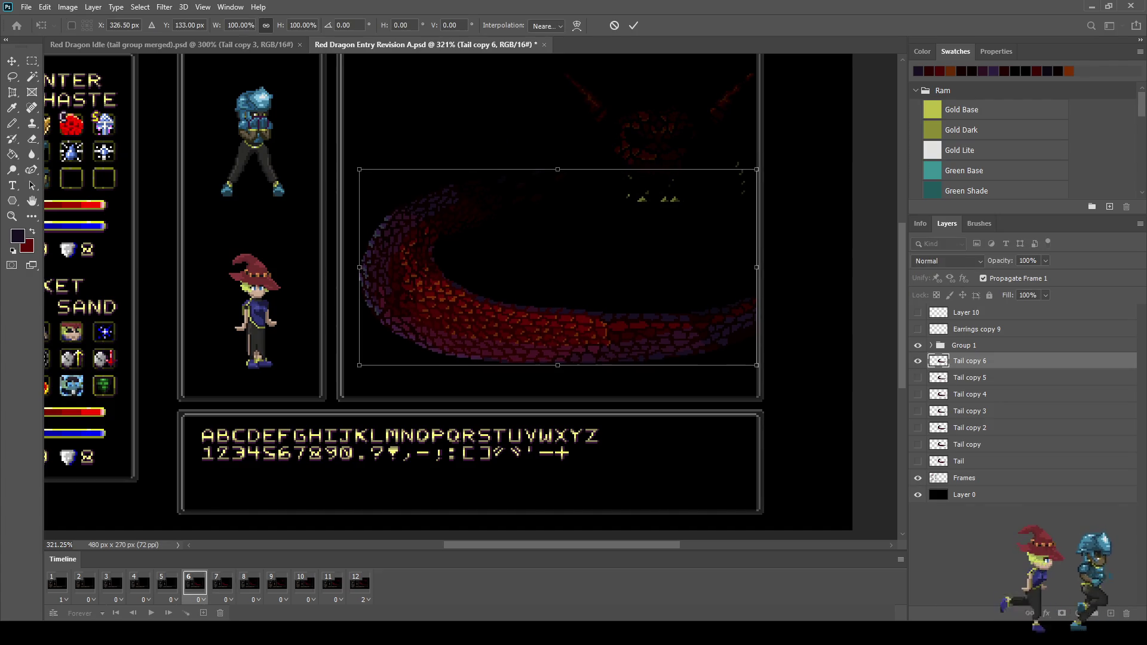
{"action": "left_click", "coordinate": [167, 583]}
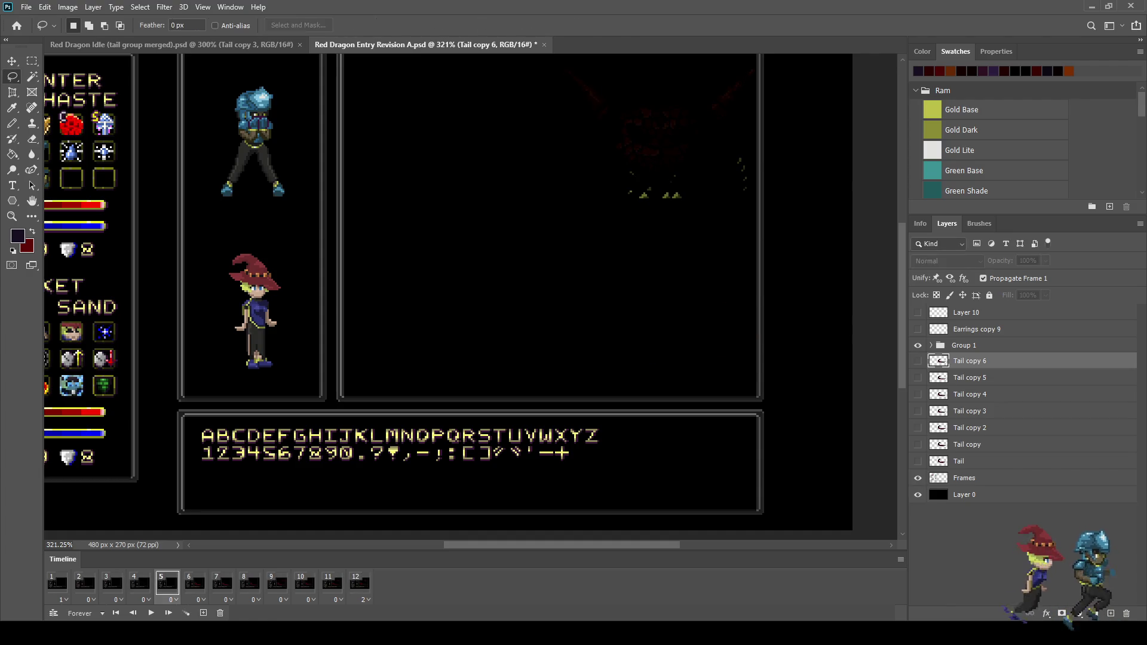
Duplicate the tail as Tail copy 7 and lasso around the tail's curl
{"action": "key", "text": "ctrl+j"}
{"action": "scroll", "coordinate": [536, 296], "scroll_direction": "up", "scroll_amount": 2}
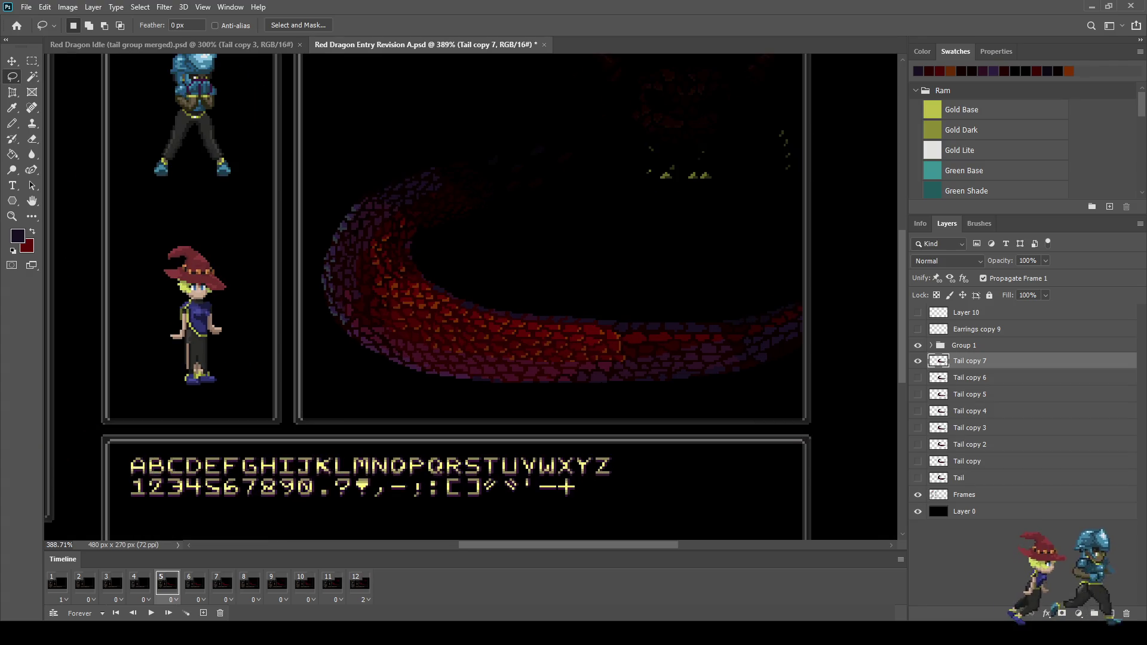
{"action": "scroll", "coordinate": [448, 296], "scroll_direction": "up", "scroll_amount": 1}
{"action": "scroll", "coordinate": [297, 254], "scroll_direction": "up", "scroll_amount": 1}
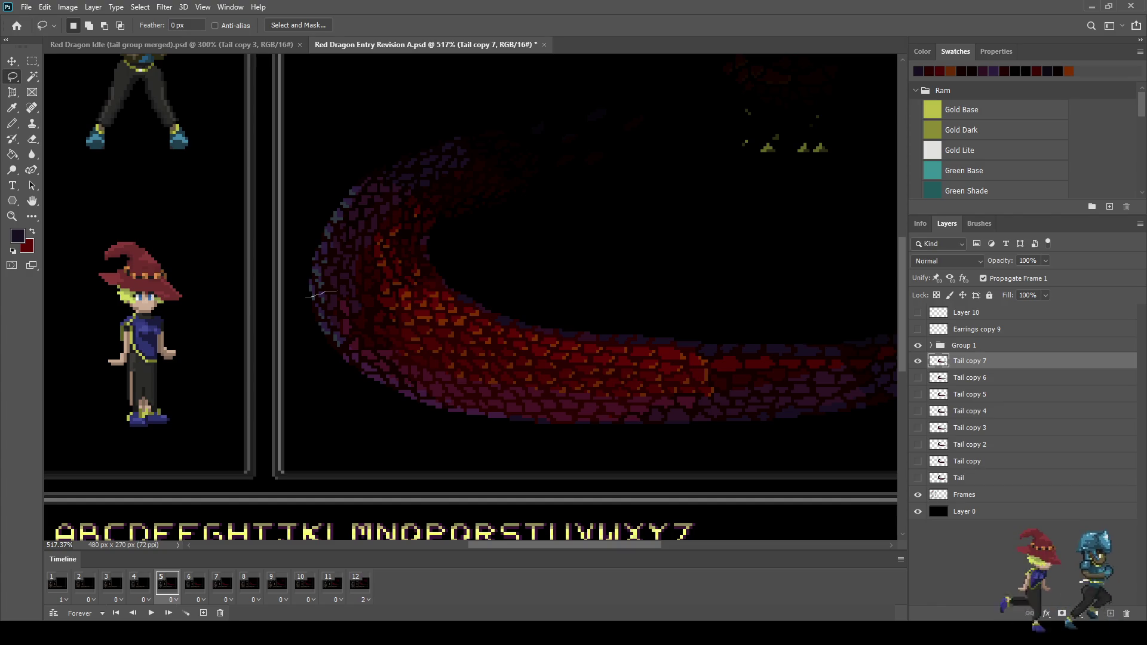
{"action": "mouse_move", "coordinate": [394, 273]}
{"action": "left_mouse_down"}
{"action": "mouse_move", "coordinate": [424, 261]}
{"action": "mouse_move", "coordinate": [890, 253]}
{"action": "mouse_move", "coordinate": [279, 447]}
{"action": "mouse_move", "coordinate": [271, 334]}
{"action": "mouse_move", "coordinate": [293, 305]}
{"action": "left_mouse_up"}
{"action": "key", "text": "ctrl+0"}
Transform the curl, then the whole tail layer, placing it at Y 137, then select frame 4
{"action": "scroll", "coordinate": [654, 310], "scroll_direction": "up", "scroll_amount": 2}
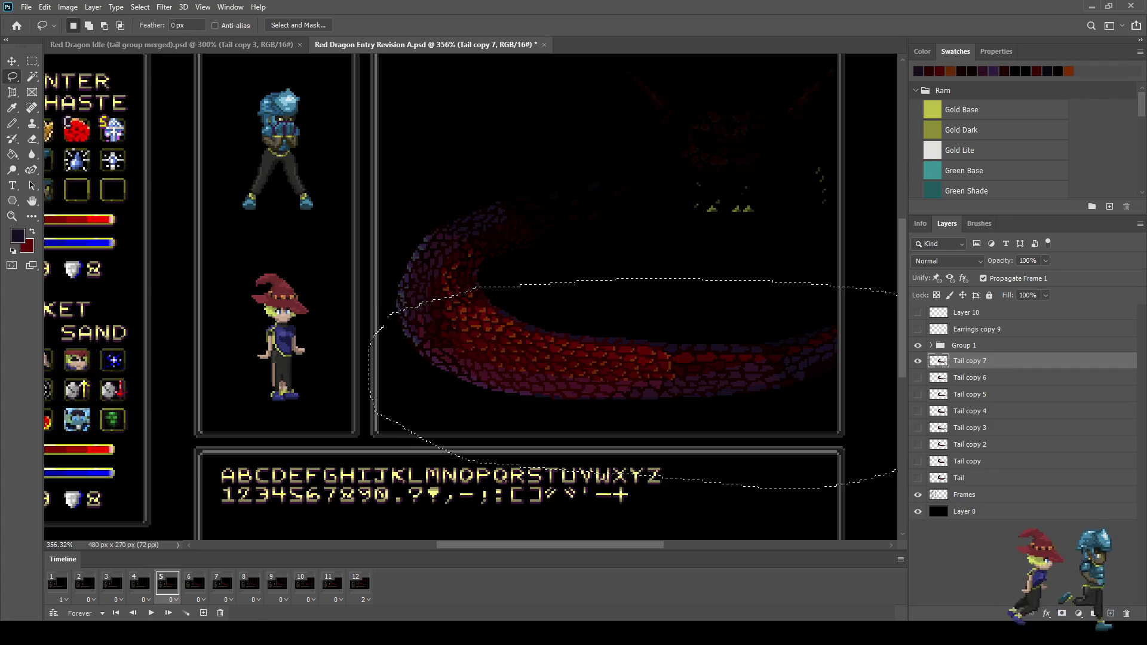
{"action": "key", "text": "ctrl+t"}
{"action": "key", "text": "Return"}
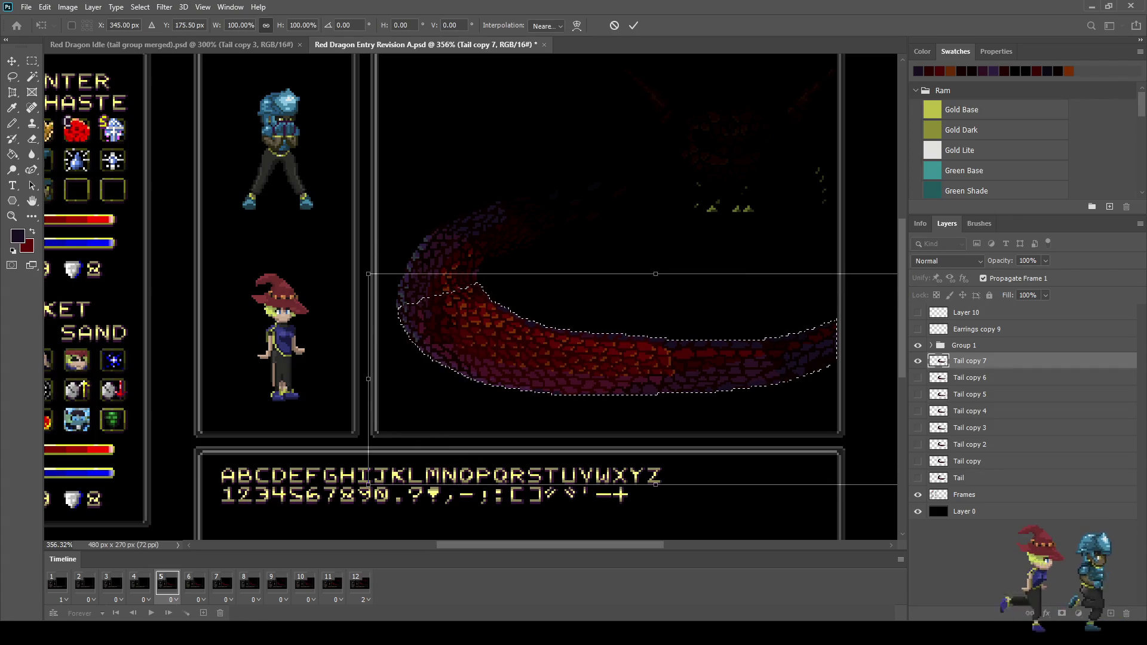
{"action": "scroll", "coordinate": [484, 286], "scroll_direction": "up", "scroll_amount": 10}
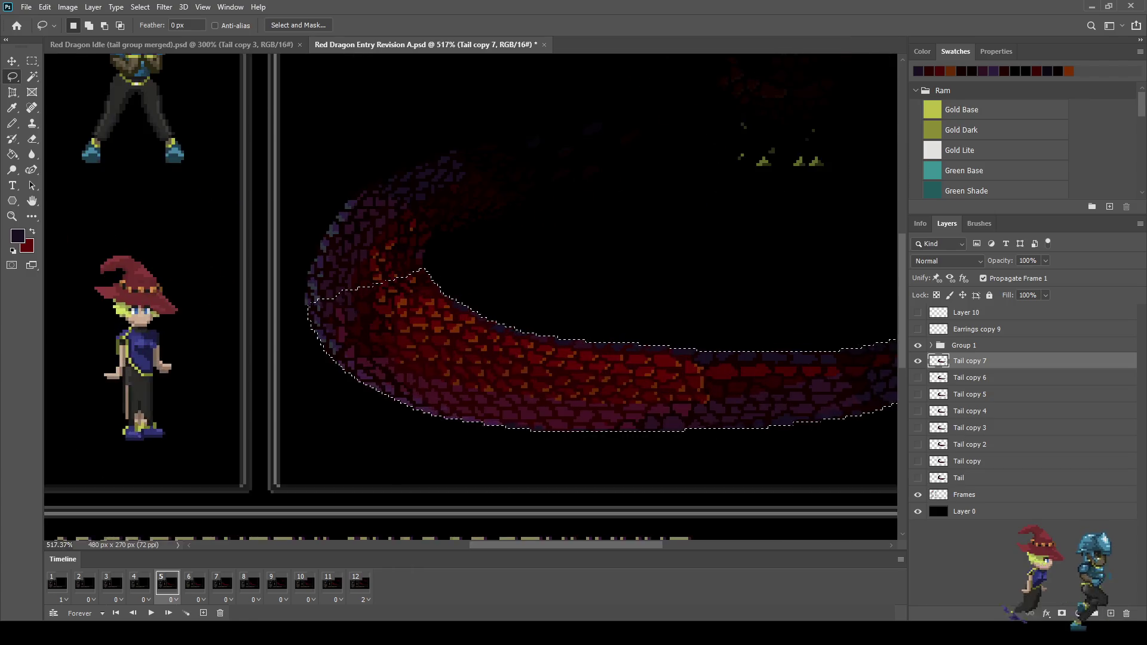
{"action": "key", "text": "ctrl+d"}
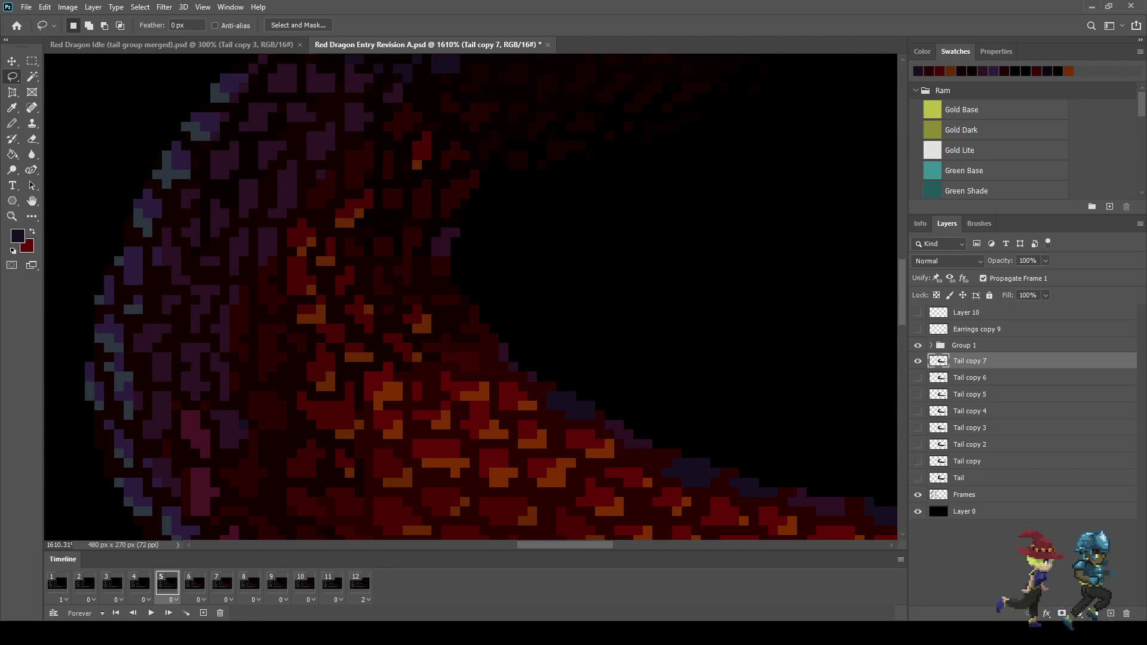
{"action": "scroll", "coordinate": [484, 286], "scroll_direction": "down", "scroll_amount": 10}
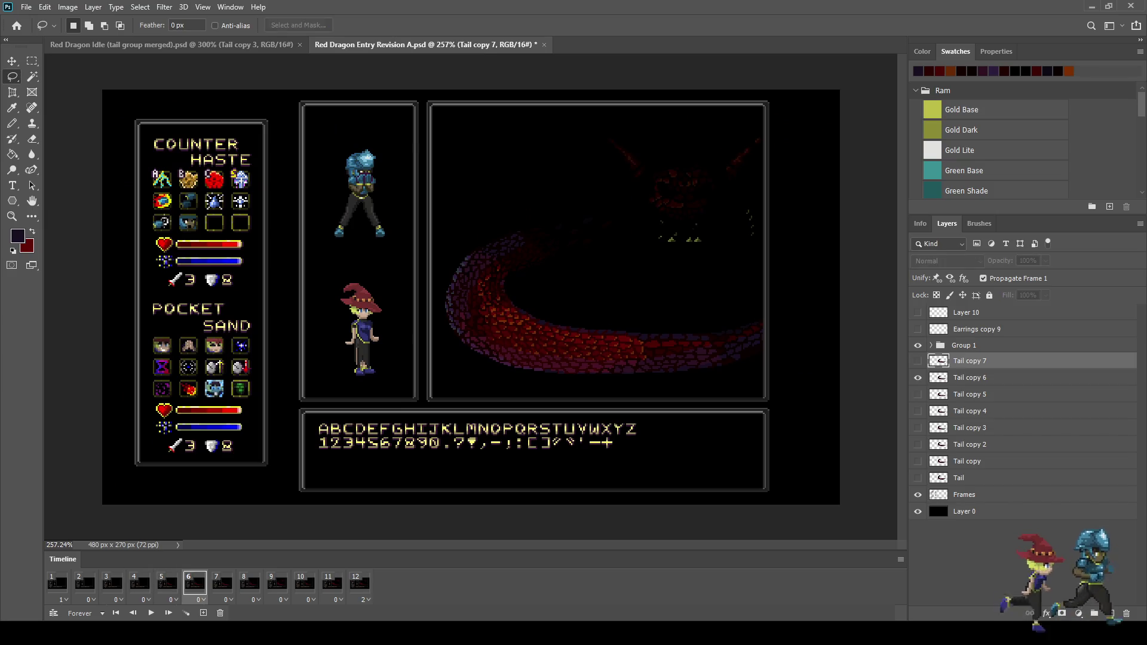
{"action": "key", "text": "ctrl+t"}
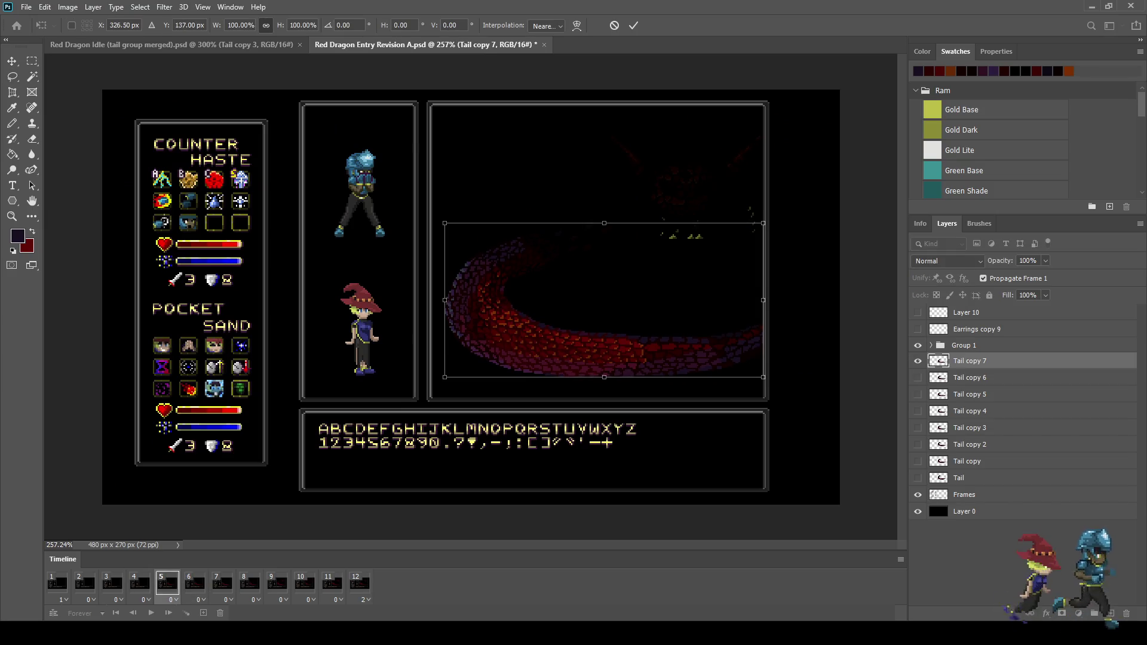
{"action": "key", "text": "Return"}
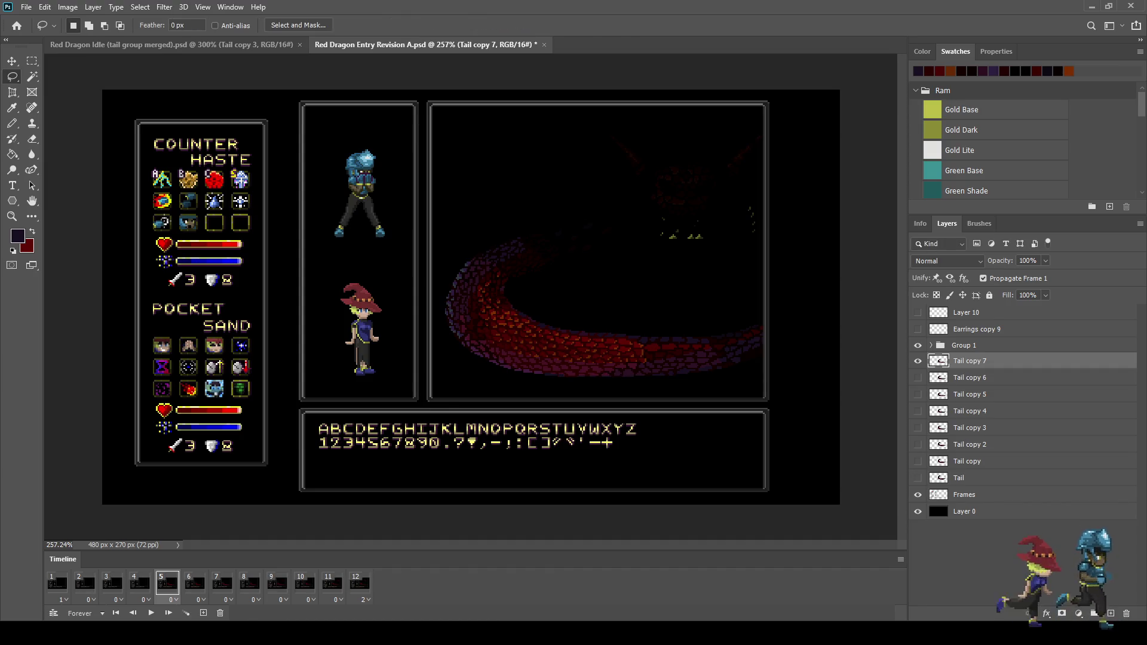
{"action": "left_click", "coordinate": [139, 583]}
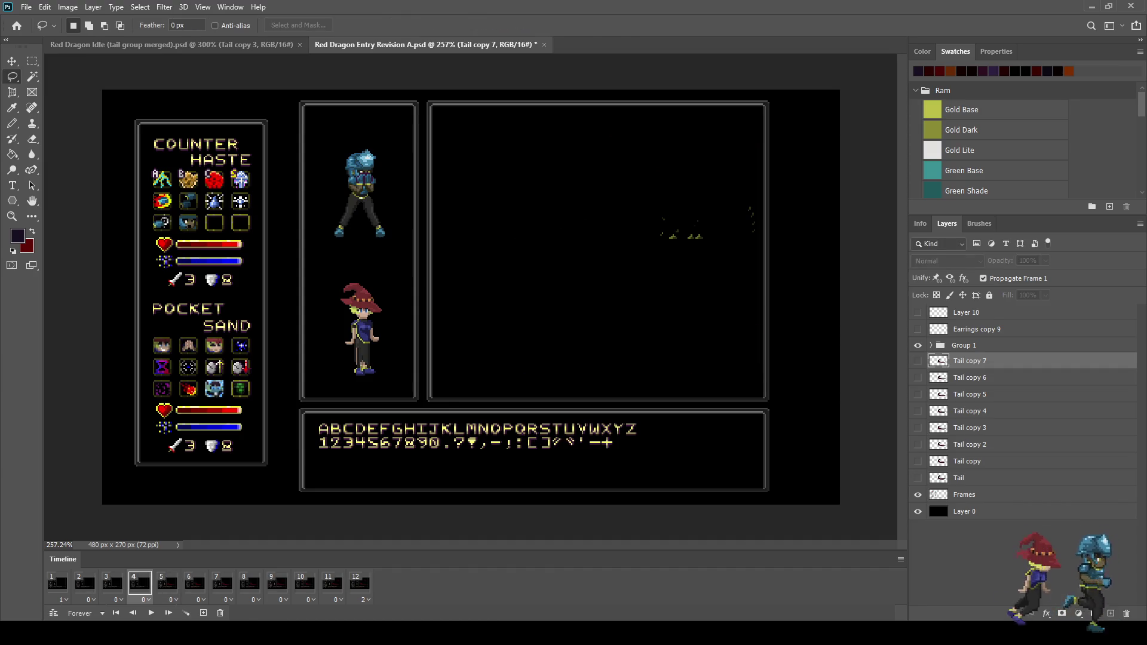
Duplicate the tail as a visible Tail copy 8, transform it, and save the document
{"action": "key", "text": "ctrl+j"}
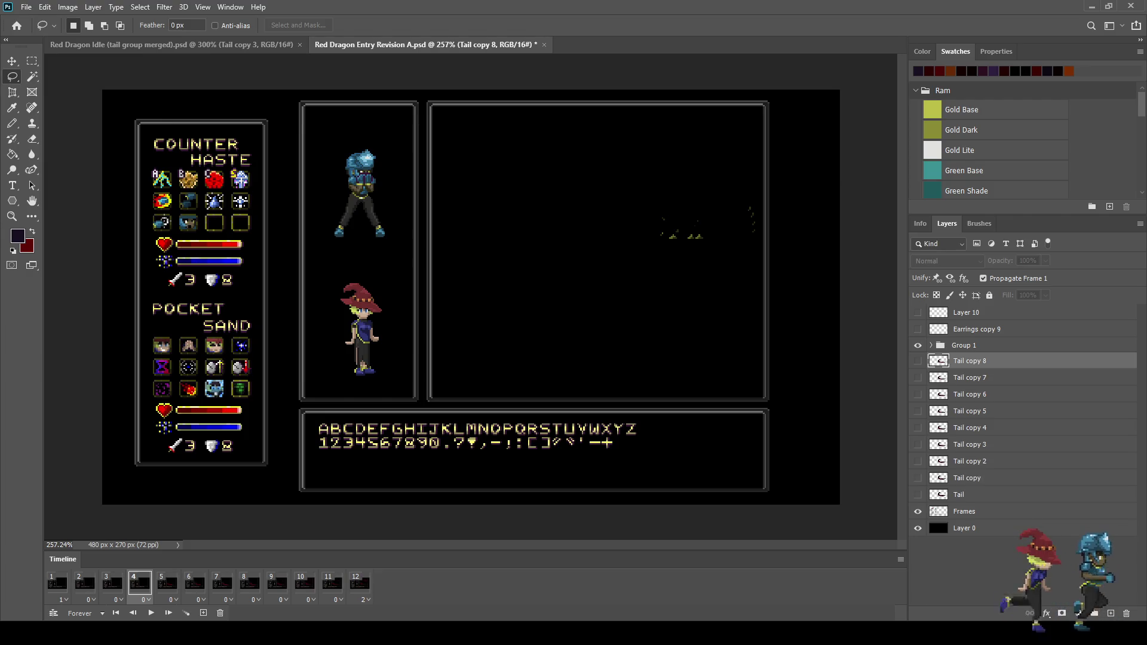
{"action": "key", "text": "ctrl+comma"}
{"action": "key", "text": "ctrl+t"}
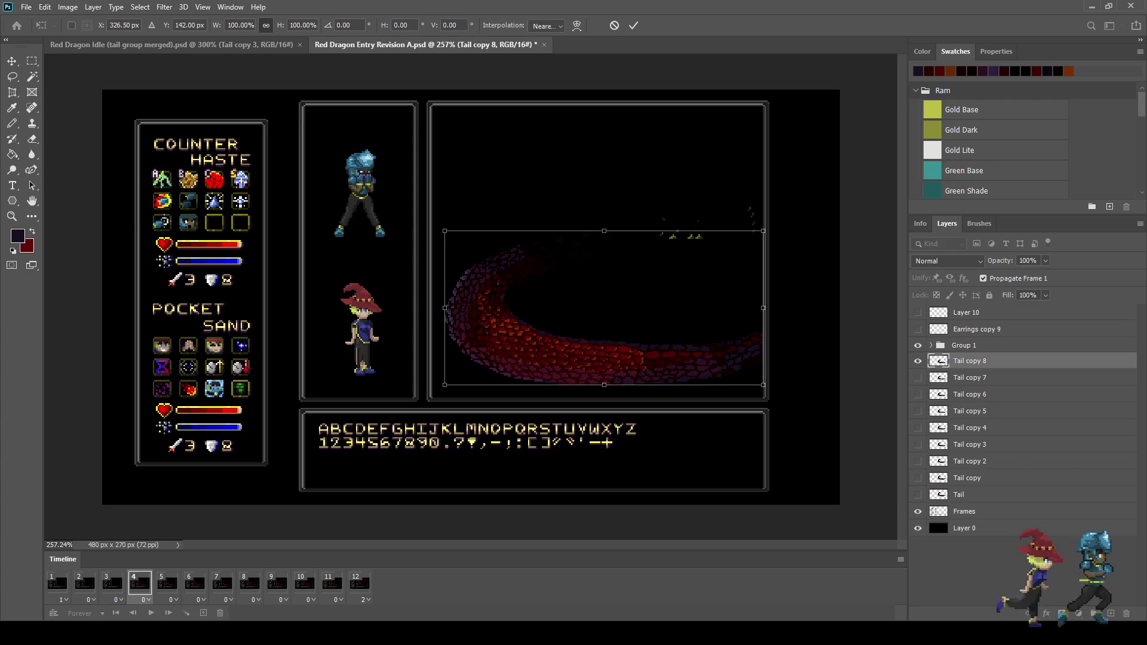
{"action": "key", "text": "Return"}
{"action": "key", "text": "l"}
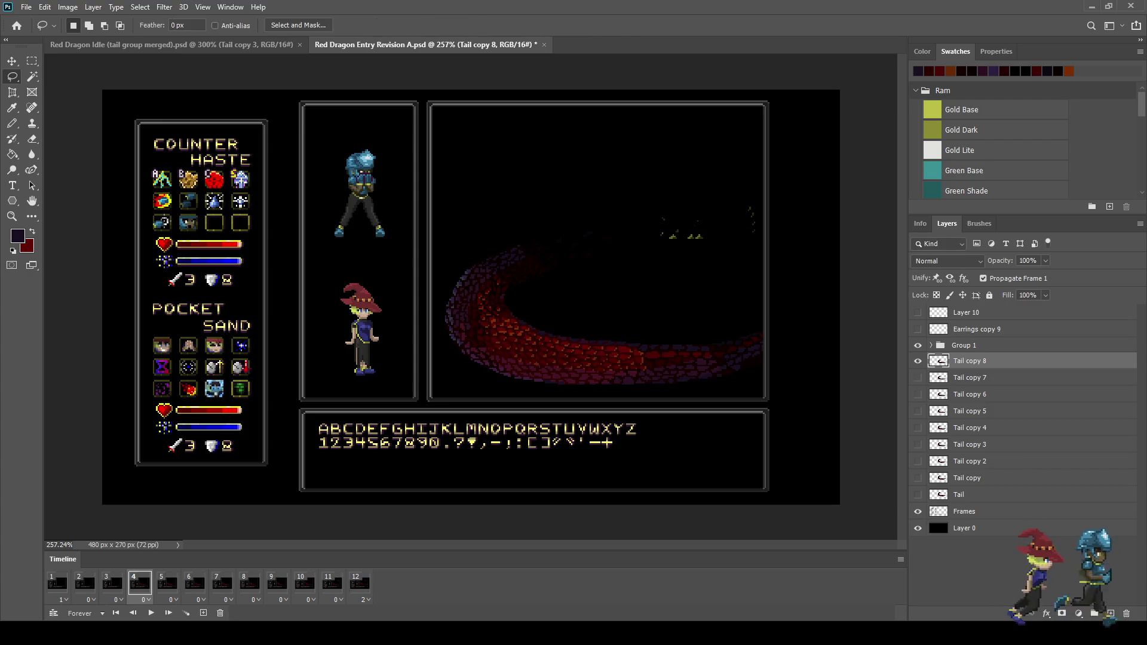
{"action": "key", "text": "ctrl+s"}
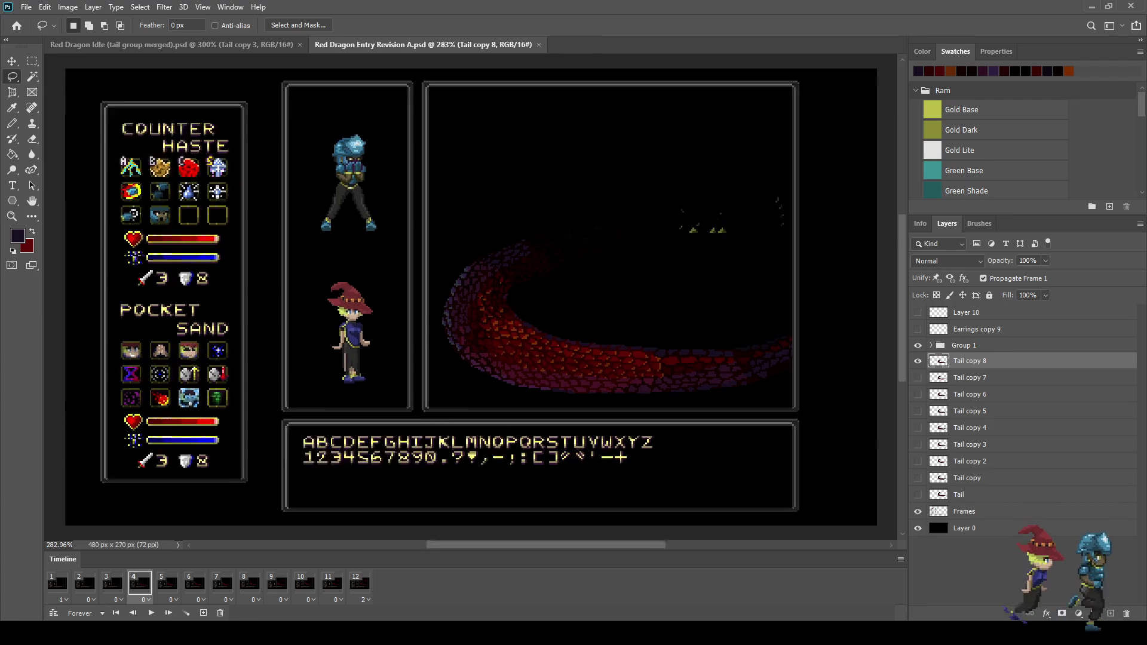
Lasso the tail's inner curve, adding the lower tail and its left edge
{"action": "scroll", "coordinate": [547, 324], "scroll_direction": "up", "scroll_amount": 3}
{"action": "scroll", "coordinate": [547, 325], "scroll_direction": "up", "scroll_amount": 2}
{"action": "scroll", "coordinate": [275, 209], "scroll_direction": "up", "scroll_amount": 1}
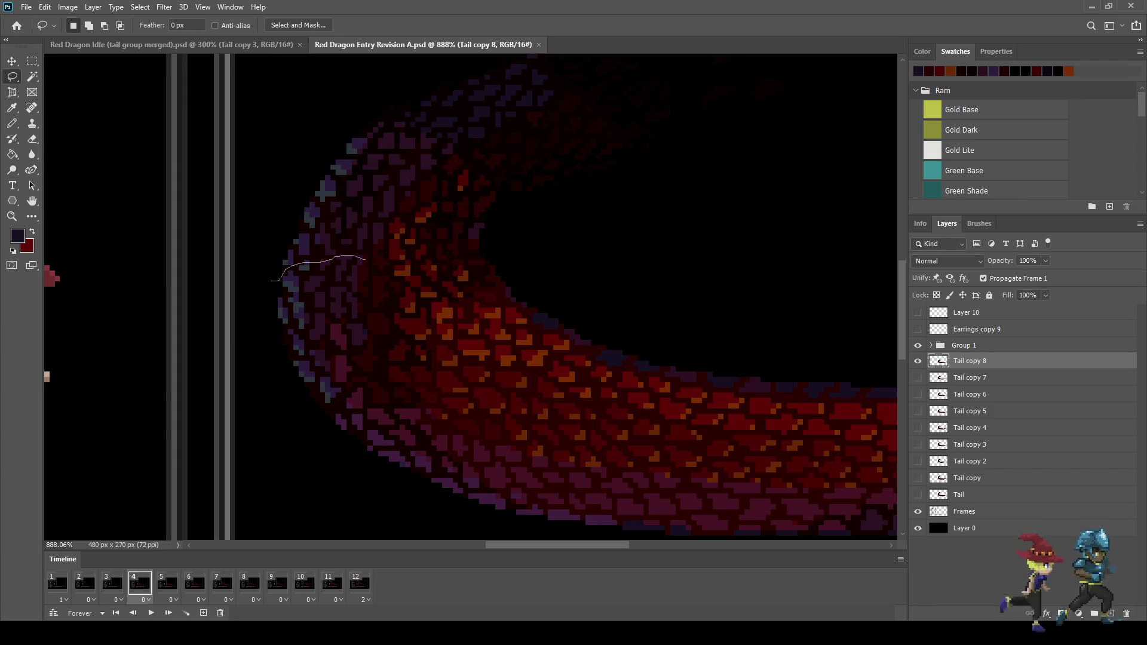
{"action": "mouse_move", "coordinate": [393, 263]}
{"action": "left_mouse_down"}
{"action": "mouse_move", "coordinate": [898, 241]}
{"action": "mouse_move", "coordinate": [708, 499]}
{"action": "mouse_move", "coordinate": [349, 433]}
{"action": "mouse_move", "coordinate": [272, 281]}
{"action": "left_mouse_up"}
{"action": "scroll", "coordinate": [272, 281], "scroll_direction": "down", "scroll_amount": 2}
{"action": "scroll", "coordinate": [320, 351], "scroll_direction": "down", "scroll_amount": 2}
{"action": "mouse_move", "coordinate": [302, 382]}
{"action": "left_mouse_down"}
{"action": "mouse_move", "coordinate": [441, 466]}
{"action": "mouse_move", "coordinate": [867, 389]}
{"action": "mouse_move", "coordinate": [666, 312]}
{"action": "left_mouse_up"}
{"action": "scroll", "coordinate": [496, 283], "scroll_direction": "up", "scroll_amount": 2}
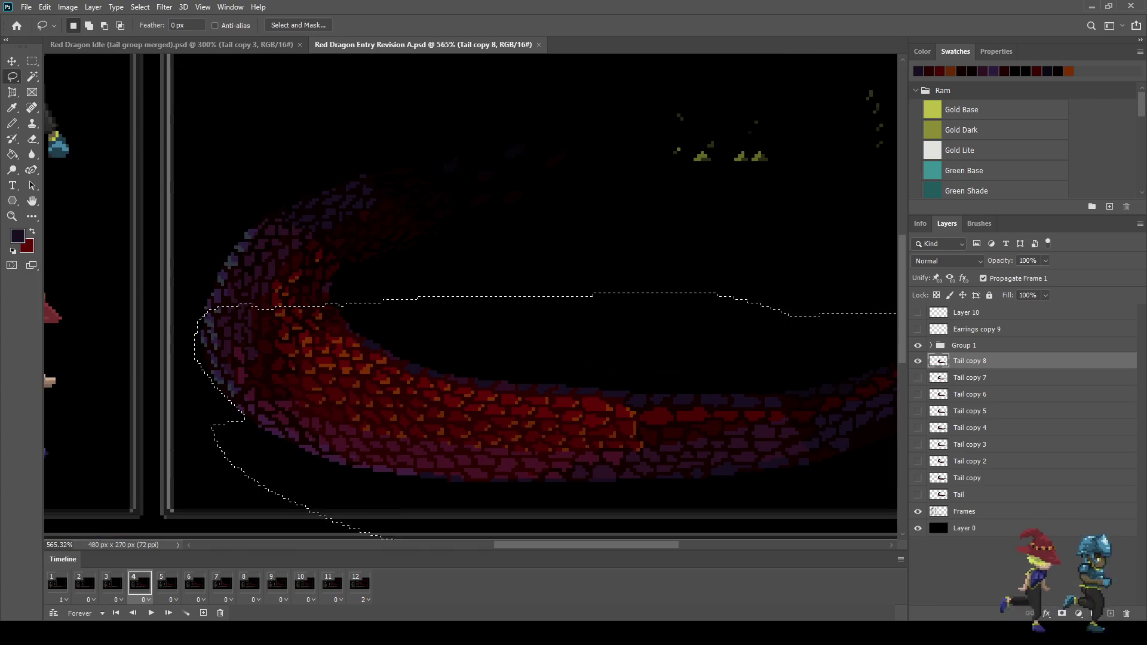
{"action": "mouse_move", "coordinate": [183, 328]}
{"action": "left_mouse_down"}
{"action": "mouse_move", "coordinate": [201, 427]}
{"action": "mouse_move", "coordinate": [281, 352]}
{"action": "mouse_move", "coordinate": [187, 326]}
{"action": "left_mouse_up"}
Transform the selected lower curve, deselect, and compare the result with undo and redo
{"action": "scroll", "coordinate": [498, 396], "scroll_direction": "down", "scroll_amount": 2}
{"action": "scroll", "coordinate": [359, 418], "scroll_direction": "up", "scroll_amount": 1}
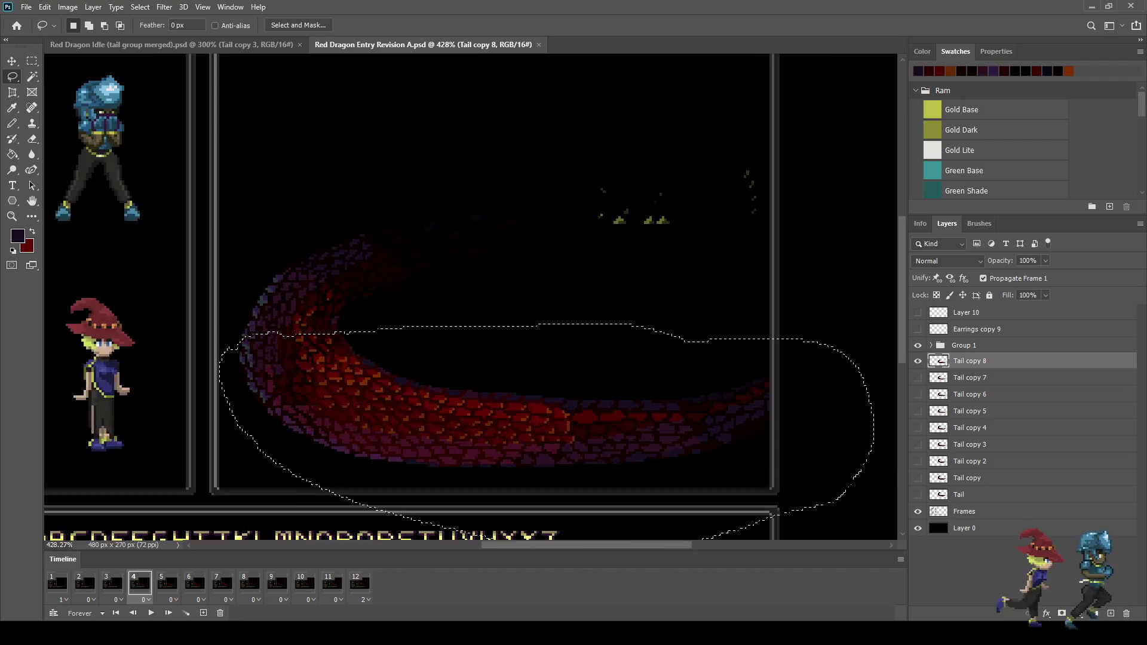
{"action": "key", "text": "ctrl+t"}
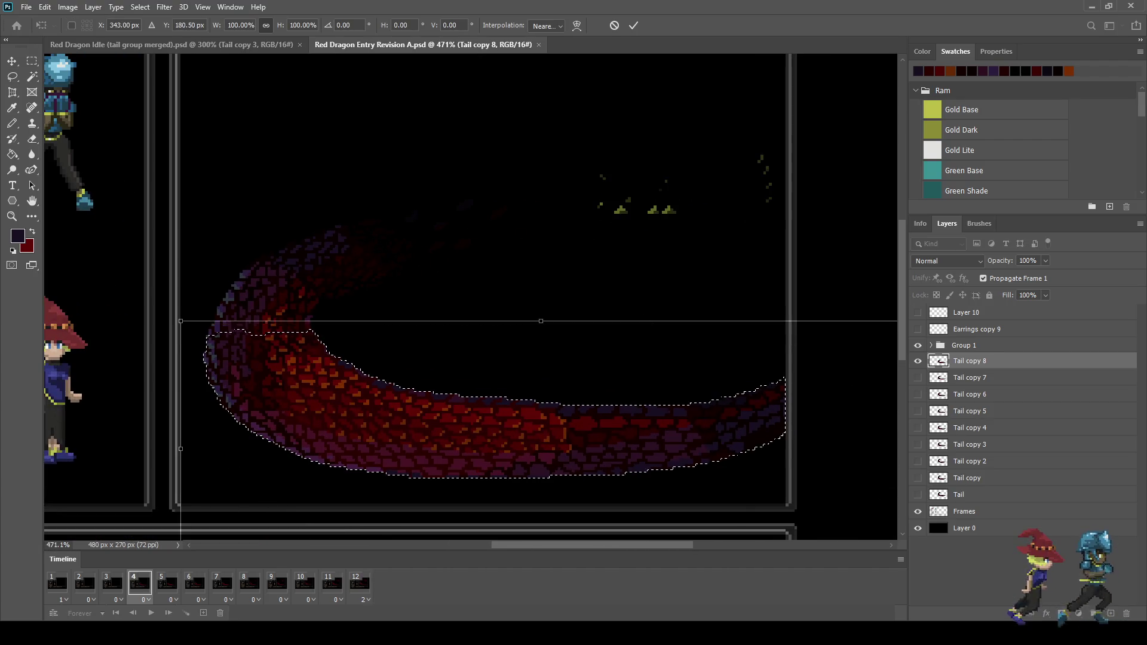
{"action": "key", "text": "Return"}
{"action": "key", "text": "ctrl+d"}
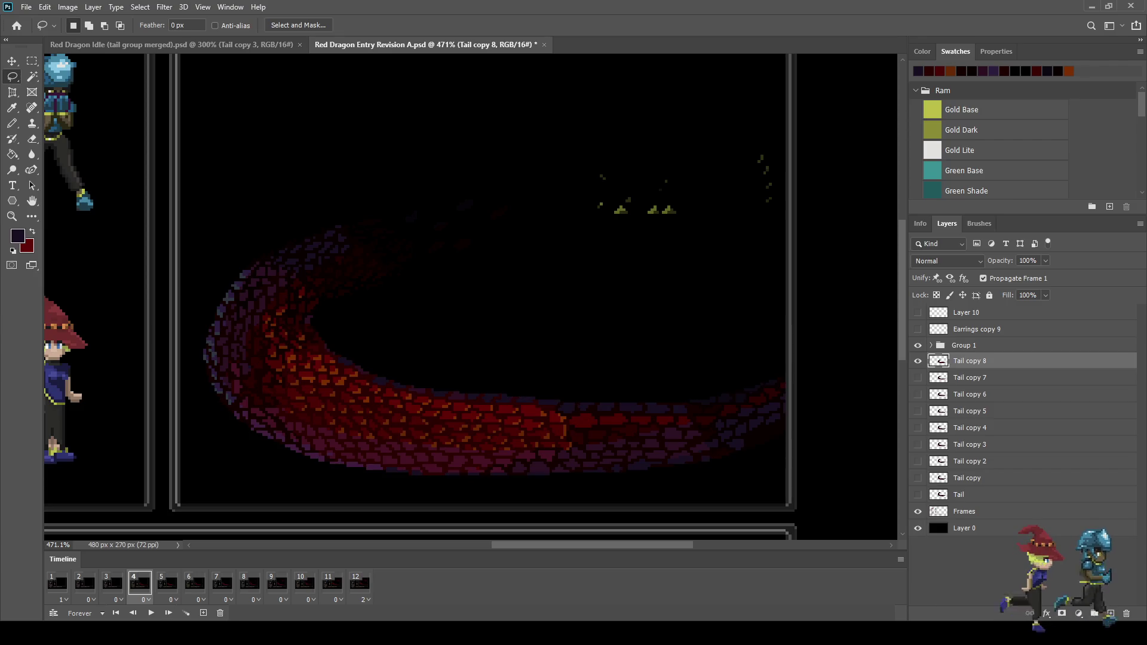
{"action": "key", "text": "ctrl+z"}
{"action": "key", "text": "ctrl+shift+z"}
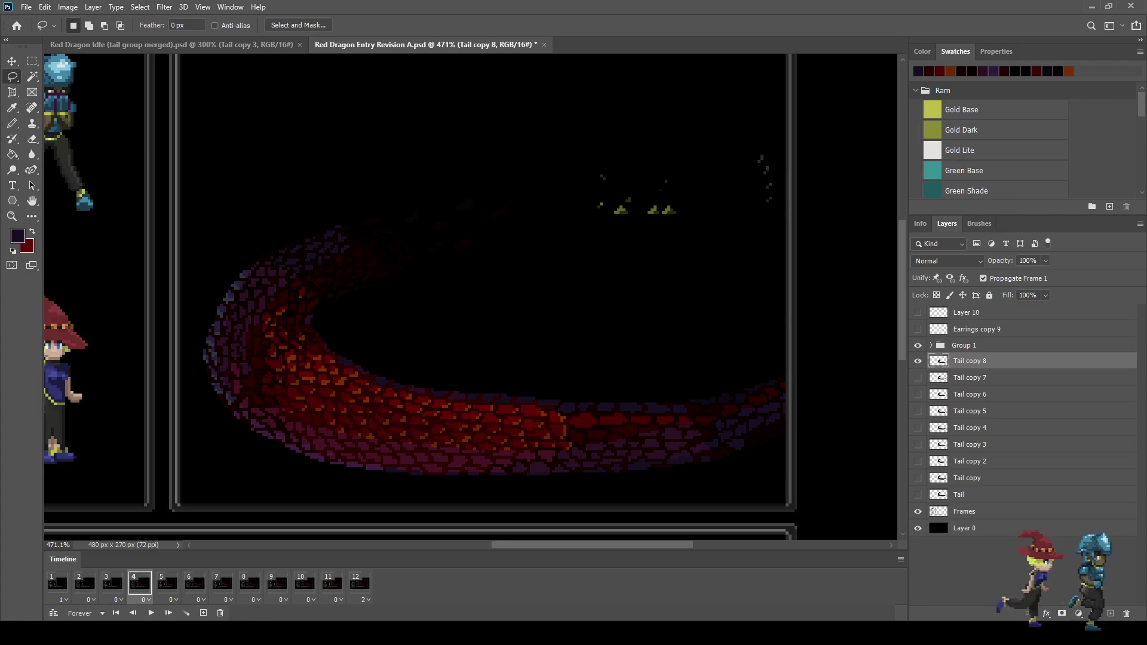
On frame 3, duplicate the tail as a visible Tail copy 9
{"action": "left_click", "coordinate": [112, 583]}
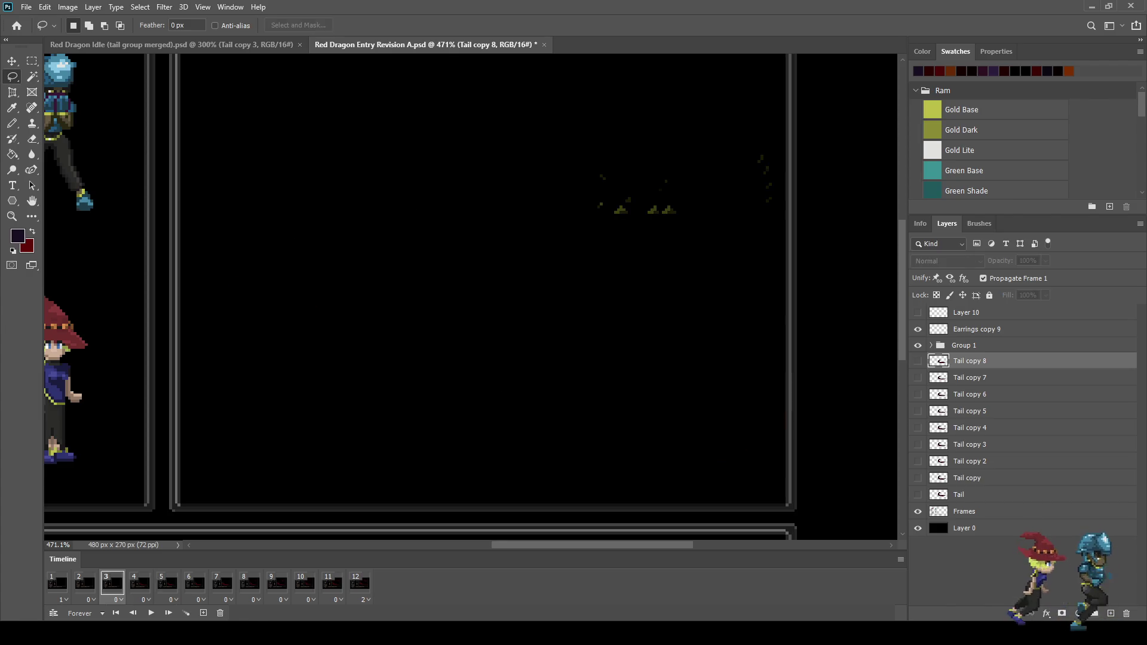
{"action": "key", "text": "ctrl+j"}
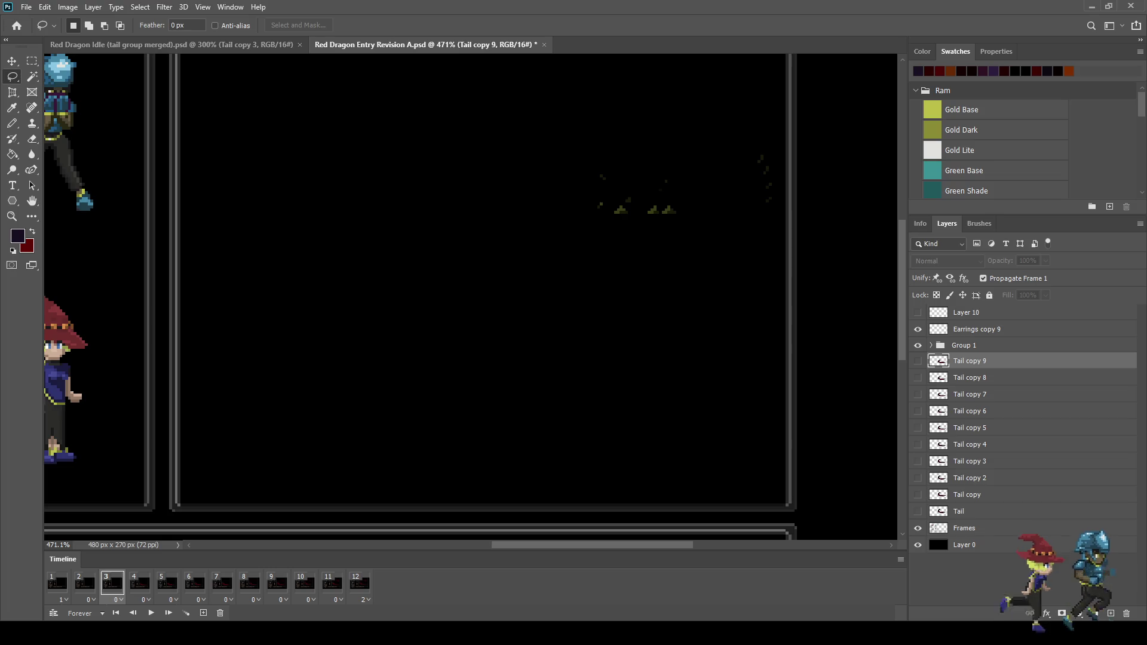
{"action": "key", "text": "ctrl+comma"}
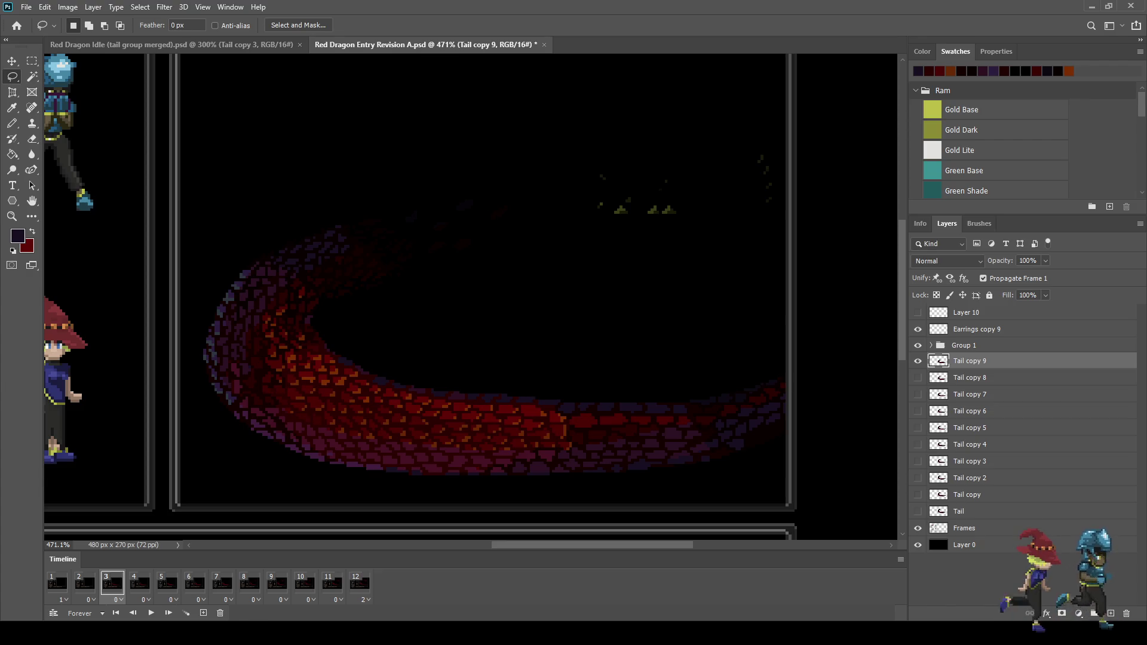
{"action": "scroll", "coordinate": [199, 341], "scroll_direction": "up", "scroll_amount": 2}
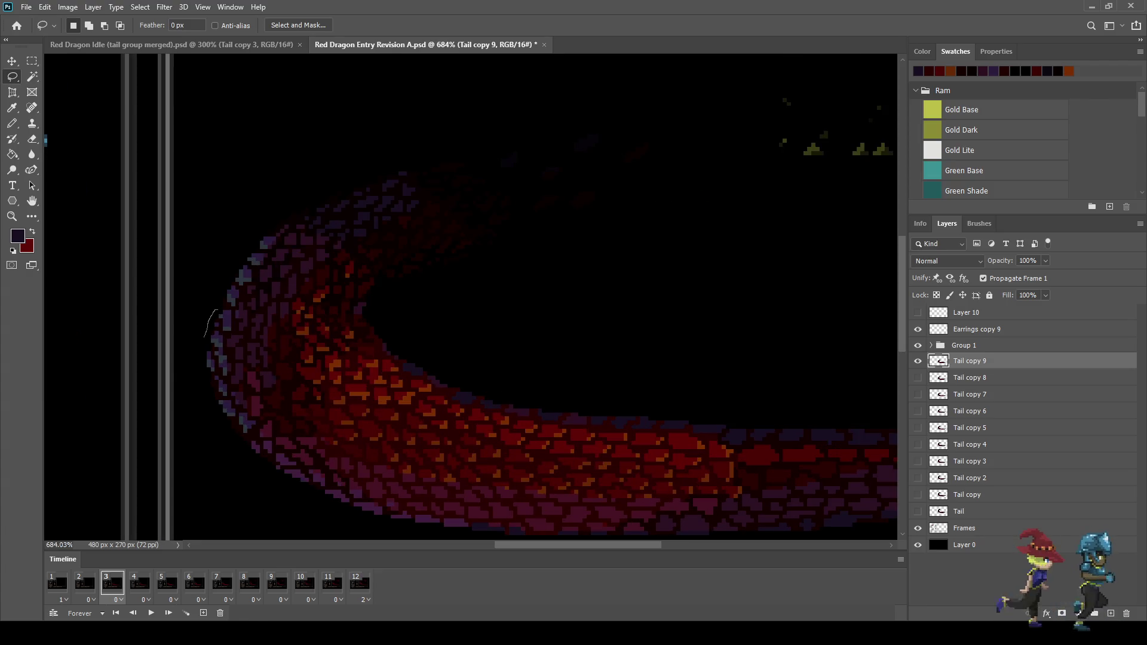
Lasso the tail's top edge and lower coil
{"action": "left_click_drag", "start_coordinate": [281, 304], "coordinate": [898, 311]}
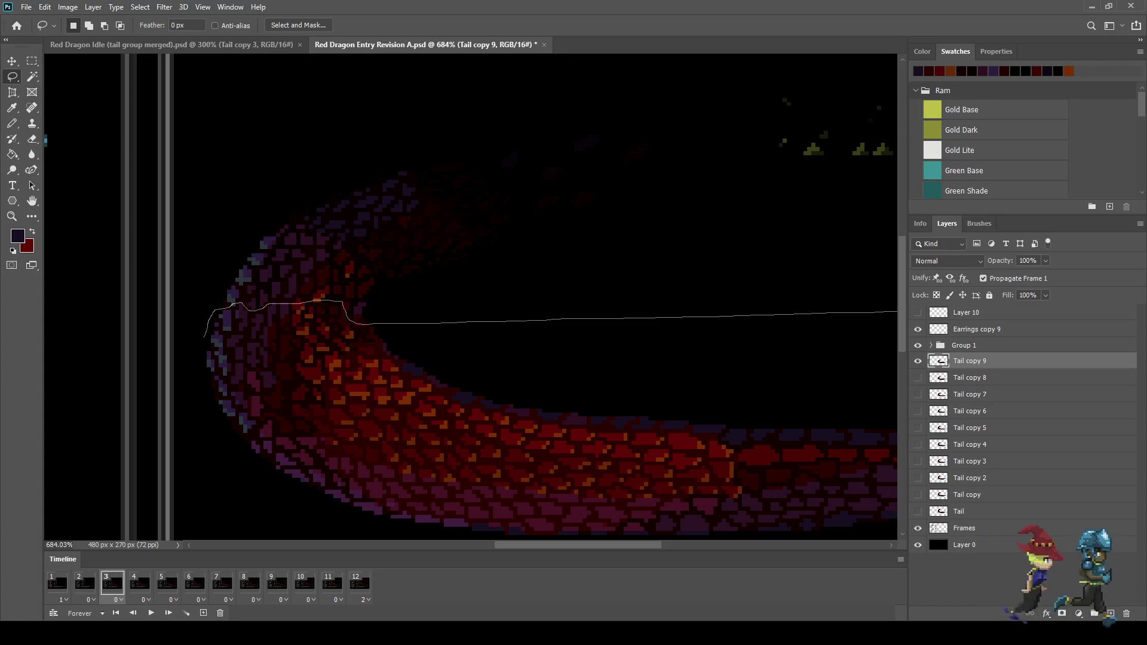
{"action": "mouse_move", "coordinate": [373, 541]}
{"action": "left_mouse_down"}
{"action": "mouse_move", "coordinate": [213, 415]}
{"action": "mouse_move", "coordinate": [205, 337]}
{"action": "left_mouse_up"}
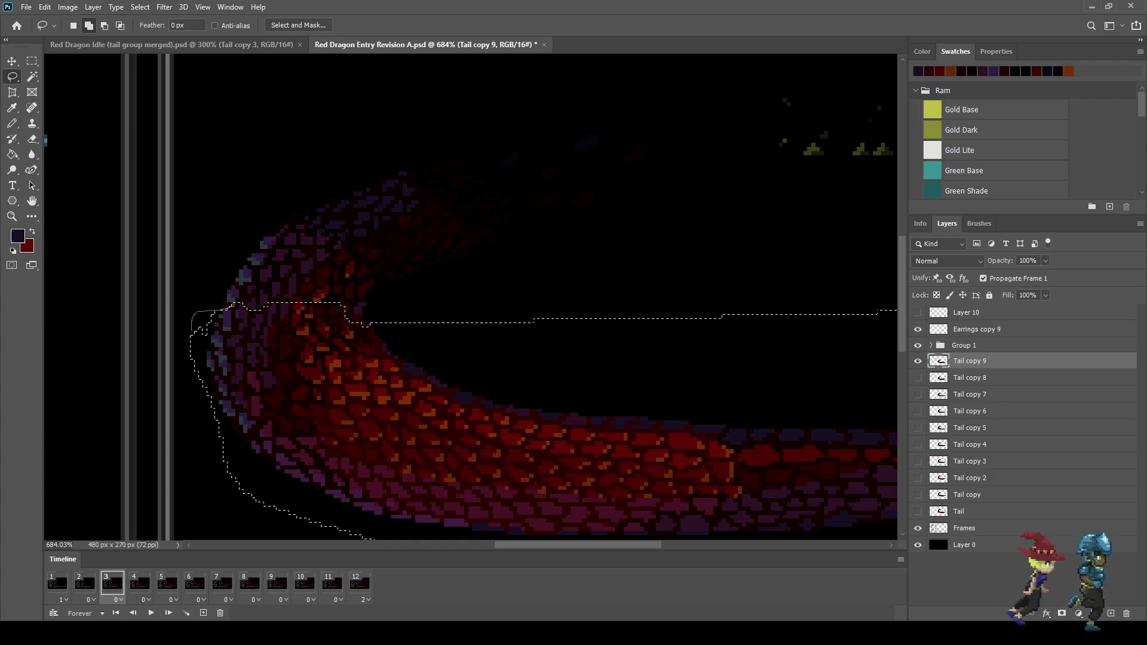
{"action": "scroll", "coordinate": [623, 288], "scroll_direction": "down", "scroll_amount": 5}
{"action": "scroll", "coordinate": [798, 291], "scroll_direction": "up", "scroll_amount": 2}
{"action": "scroll", "coordinate": [798, 291], "scroll_direction": "down", "scroll_amount": 2}
{"action": "scroll", "coordinate": [798, 291], "scroll_direction": "up", "scroll_amount": 2}
{"action": "scroll", "coordinate": [789, 281], "scroll_direction": "up", "scroll_amount": 1}
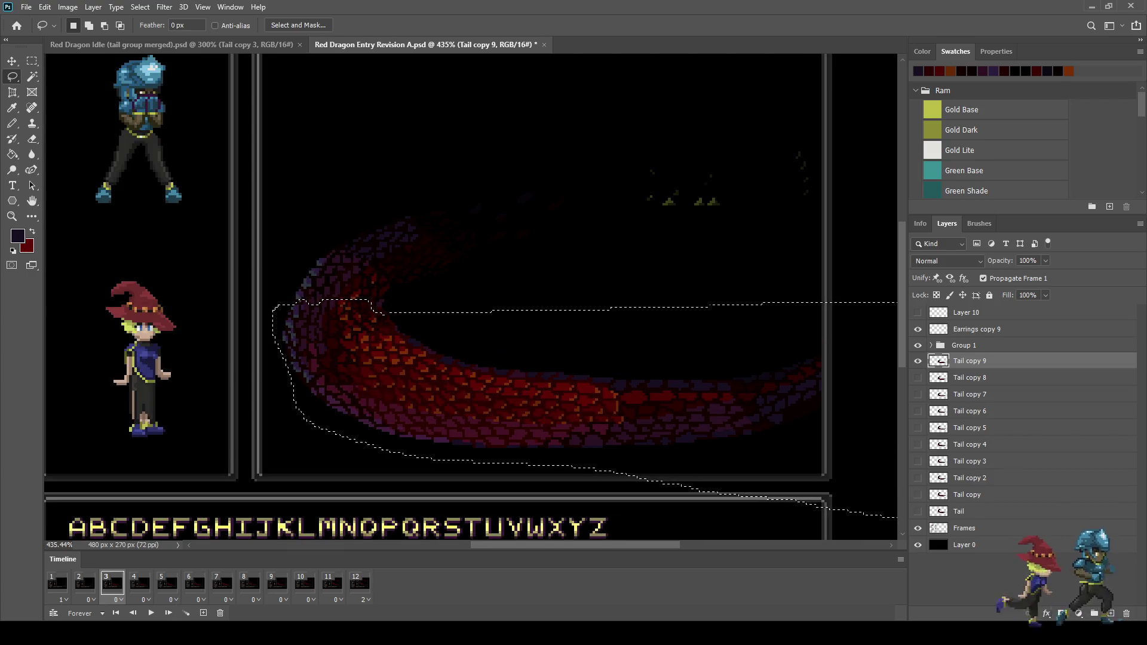
Nudge the selected tail section up 1 pixel, deselect, and compare with undo and redo
{"action": "key", "text": "ctrl+t"}
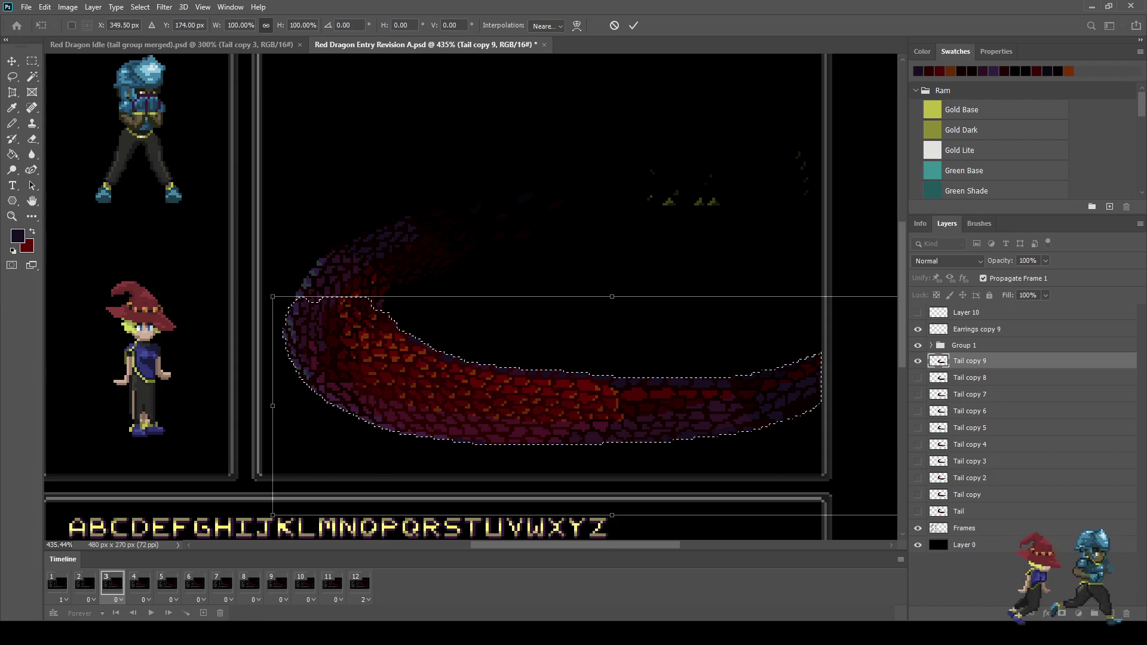
{"action": "key", "text": "Up"}
{"action": "key", "text": "Return"}
{"action": "key", "text": "ctrl+d"}
{"action": "key", "text": "ctrl+z"}
{"action": "key", "text": "ctrl+shift+z"}
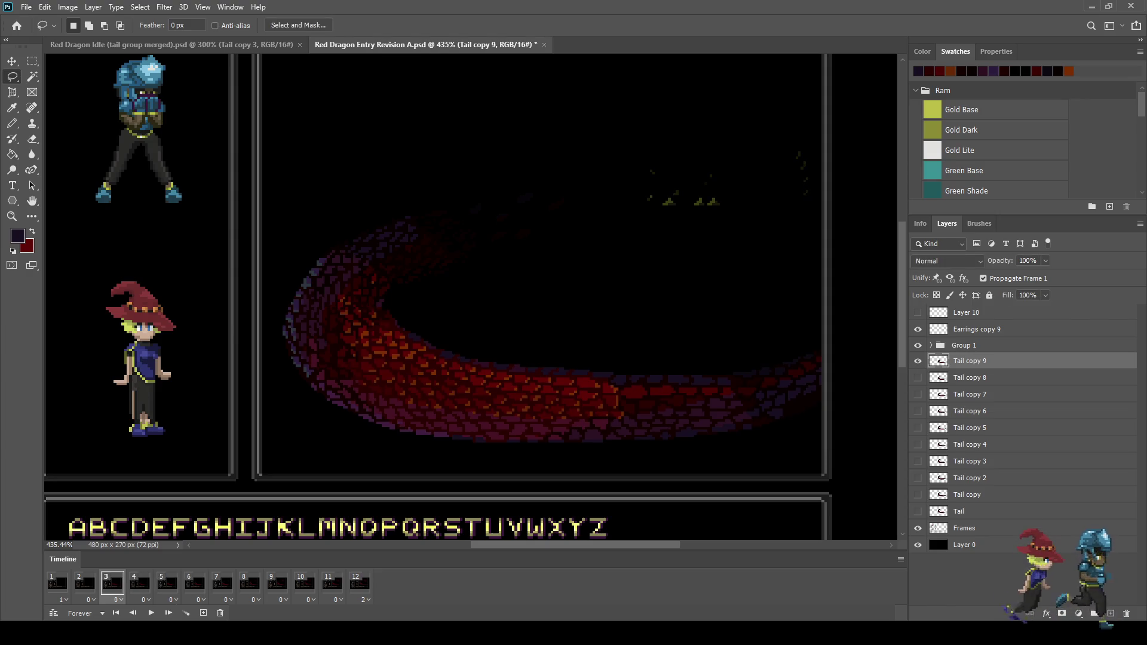
Move the whole Tail copy 9 down 2 pixels to Y 143, then select frame 2
{"action": "key", "text": "ctrl+t"}
{"action": "key", "text": "Down"}
{"action": "key", "text": "Down"}
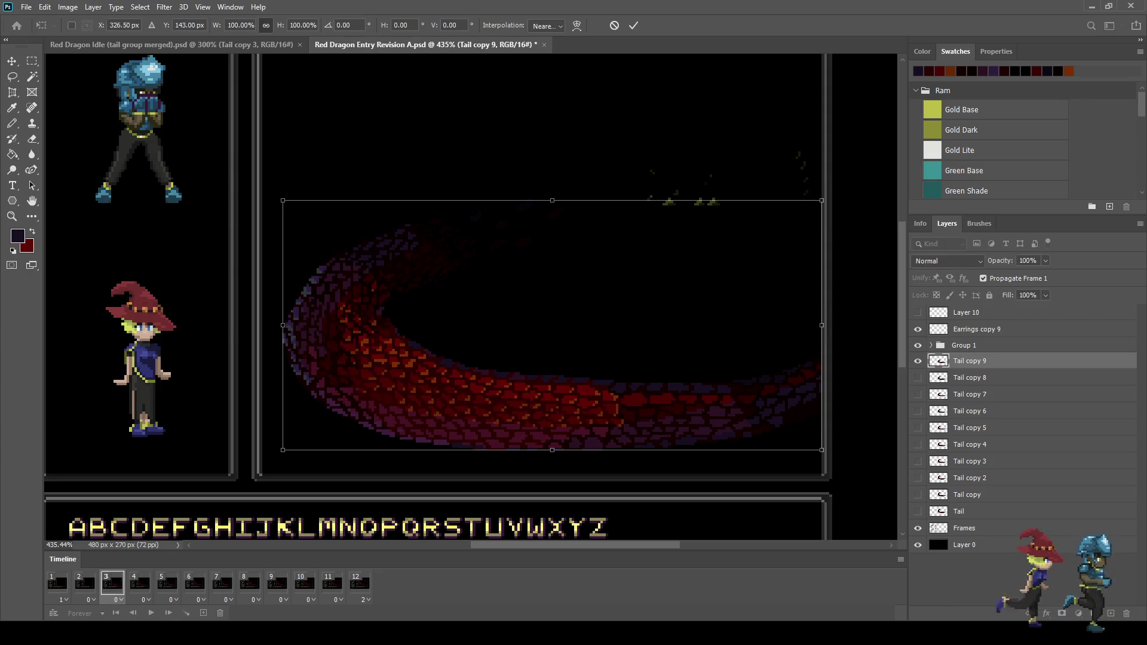
{"action": "key", "text": "Down"}
{"action": "key", "text": "Down"}
{"action": "key", "text": "Return"}
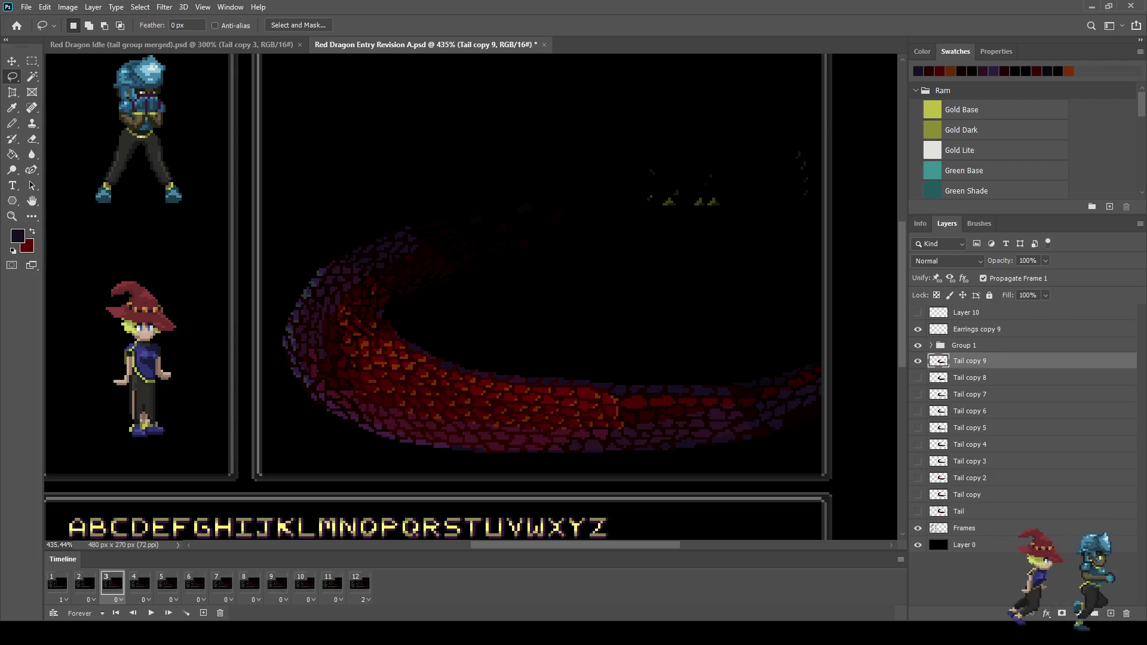
{"action": "left_click", "coordinate": [84, 583]}
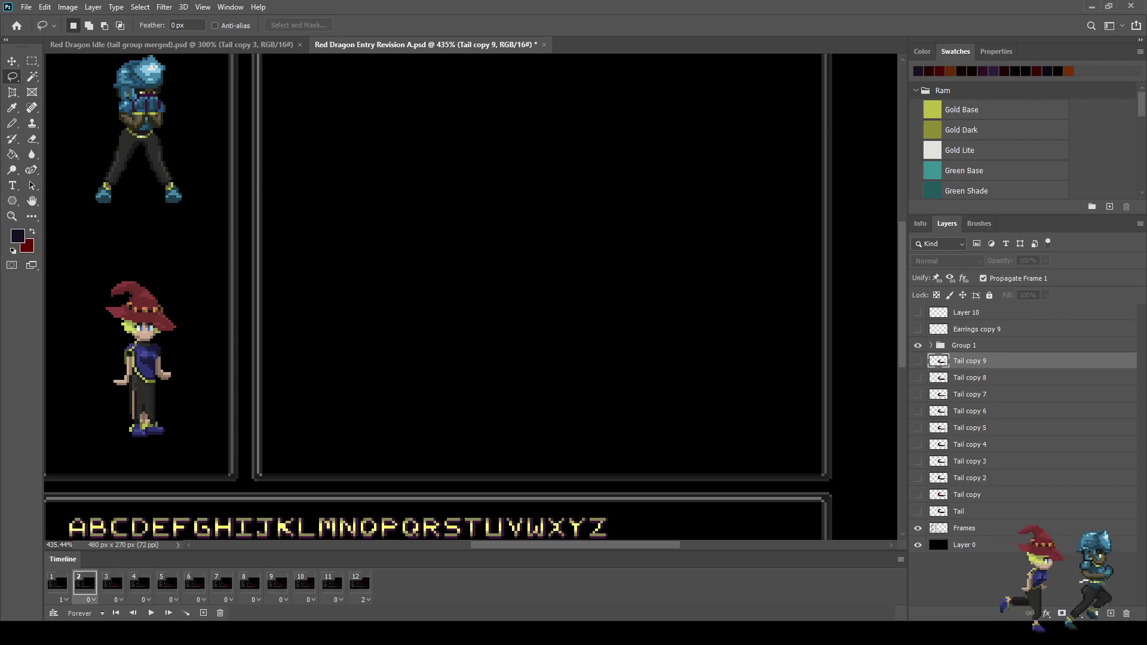
Duplicate the tail as a visible Tail copy 10 and lasso the coil's inner edge
{"action": "key", "text": "ctrl+j"}
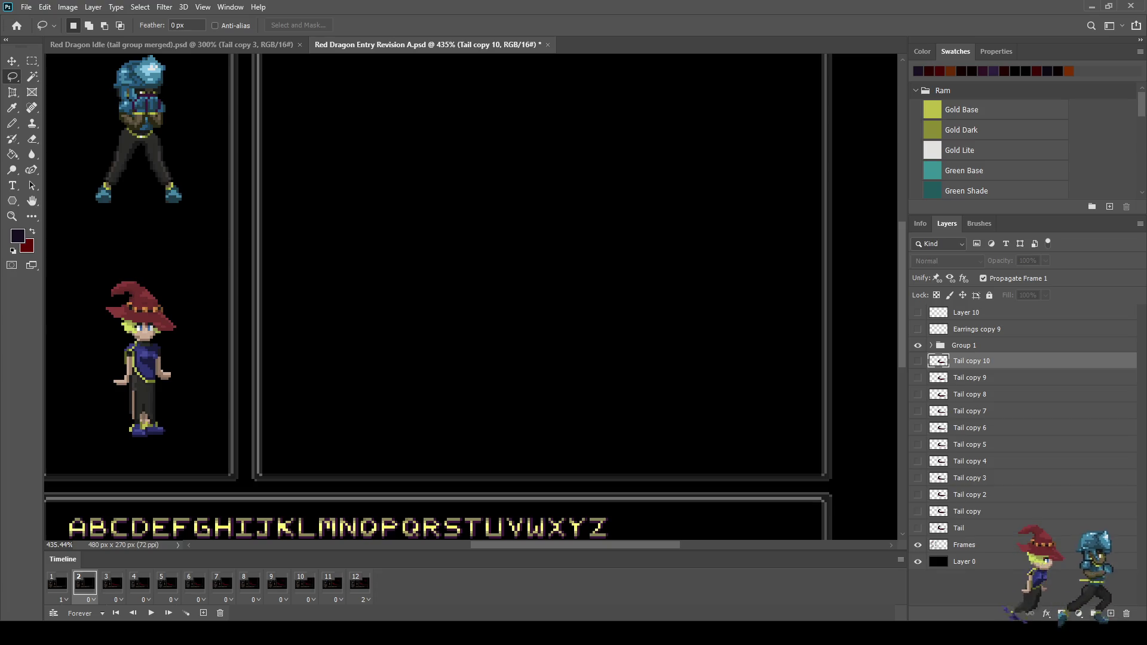
{"action": "left_click", "coordinate": [918, 361]}
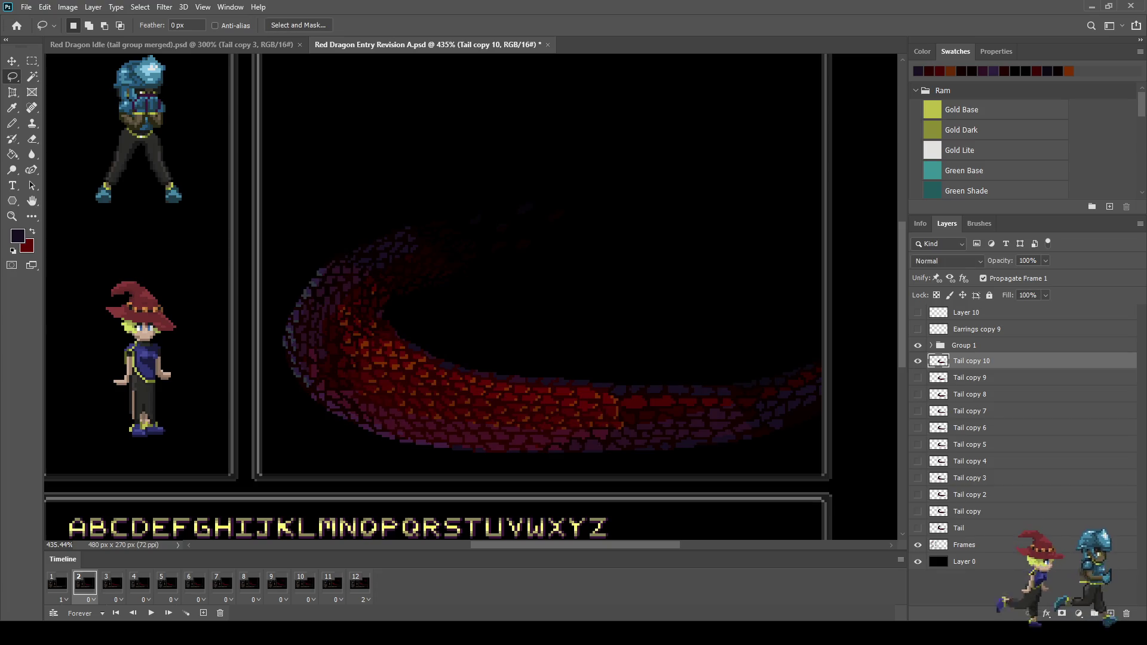
{"action": "scroll", "coordinate": [311, 341], "scroll_direction": "up", "scroll_amount": 5}
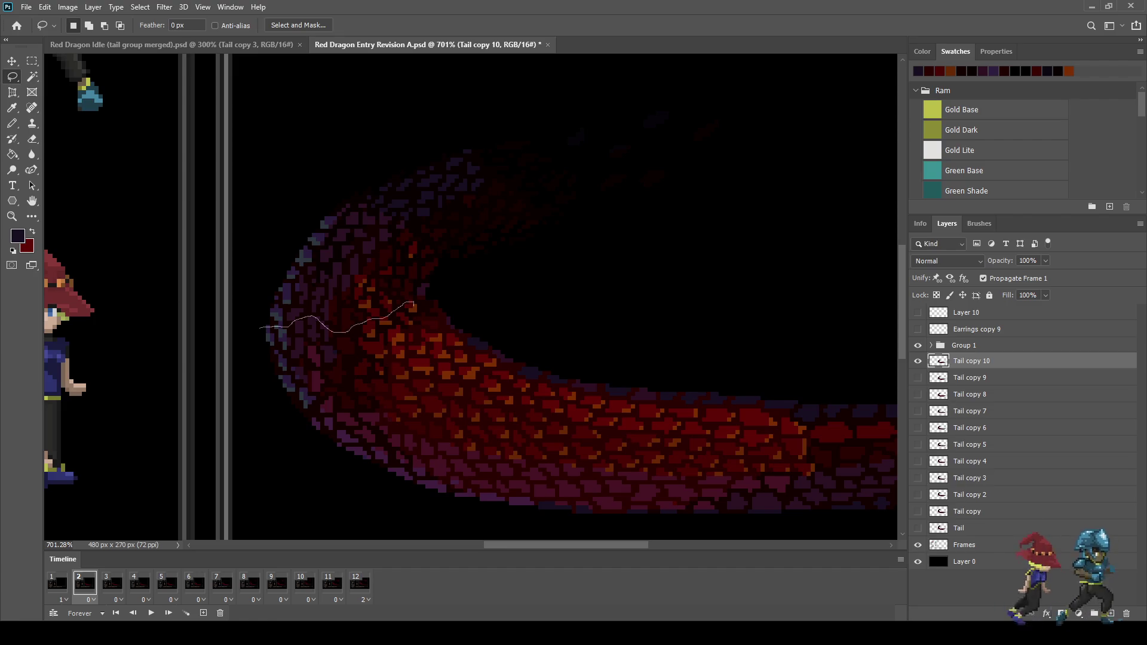
{"action": "mouse_move", "coordinate": [432, 314]}
{"action": "left_mouse_down"}
{"action": "mouse_move", "coordinate": [898, 308]}
{"action": "mouse_move", "coordinate": [242, 396]}
{"action": "mouse_move", "coordinate": [257, 334]}
{"action": "left_mouse_up"}
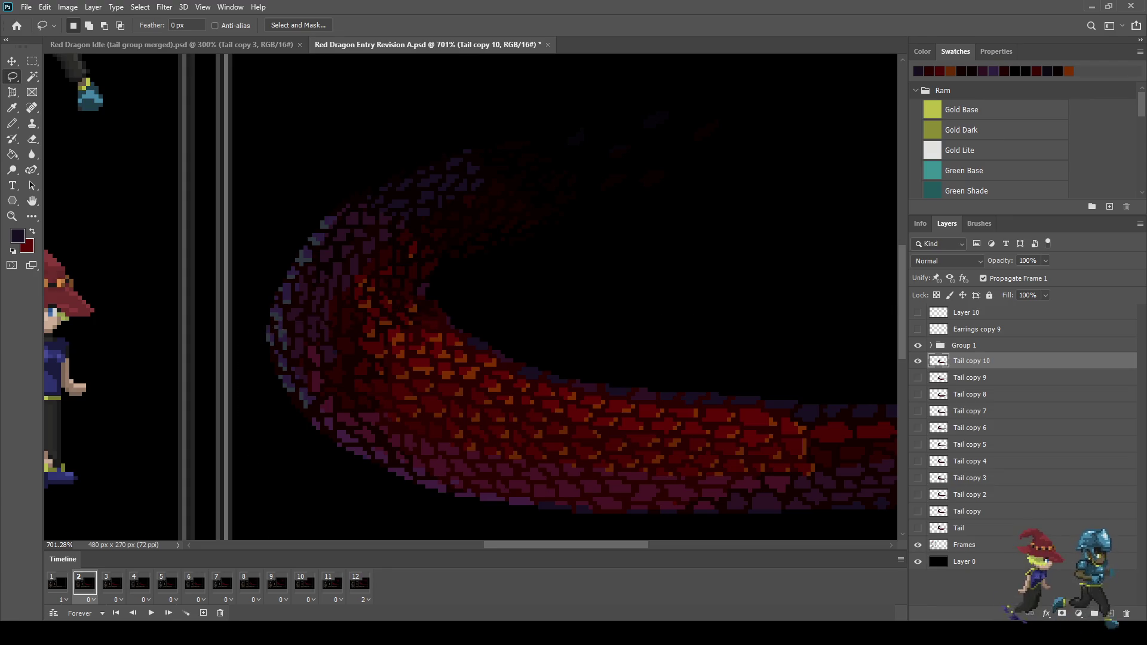
{"action": "scroll", "coordinate": [502, 342], "scroll_direction": "down", "scroll_amount": 4}
{"action": "scroll", "coordinate": [515, 317], "scroll_direction": "up", "scroll_amount": 5}
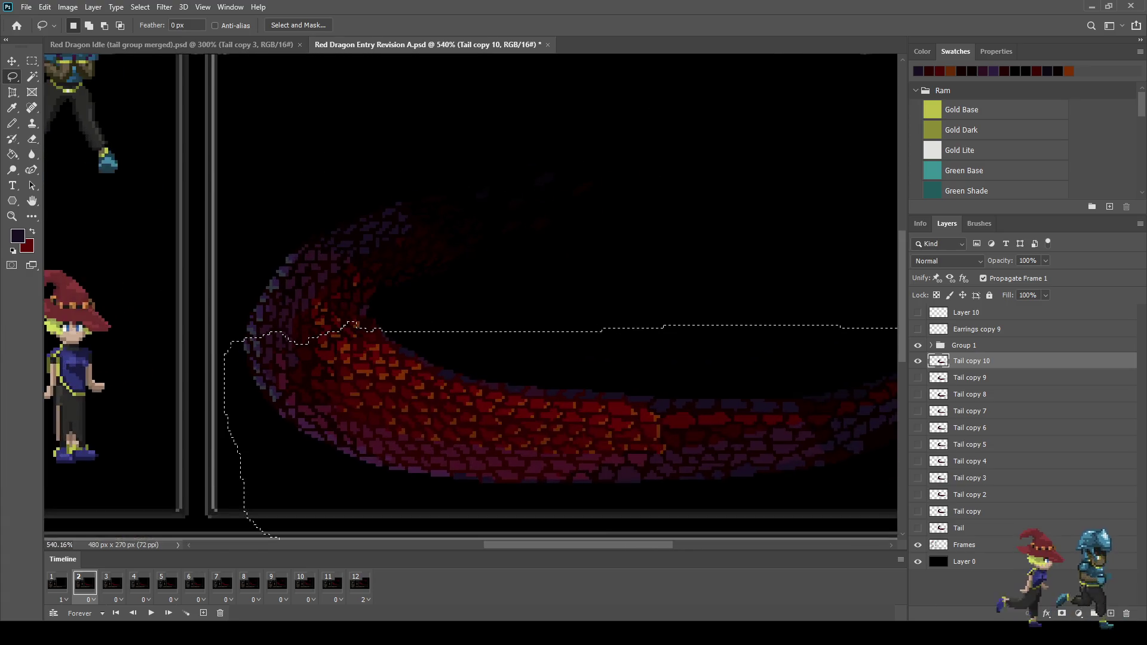
Run Free Transform on the selected curl, commit it, and deselect
{"action": "key", "text": "ctrl+t"}
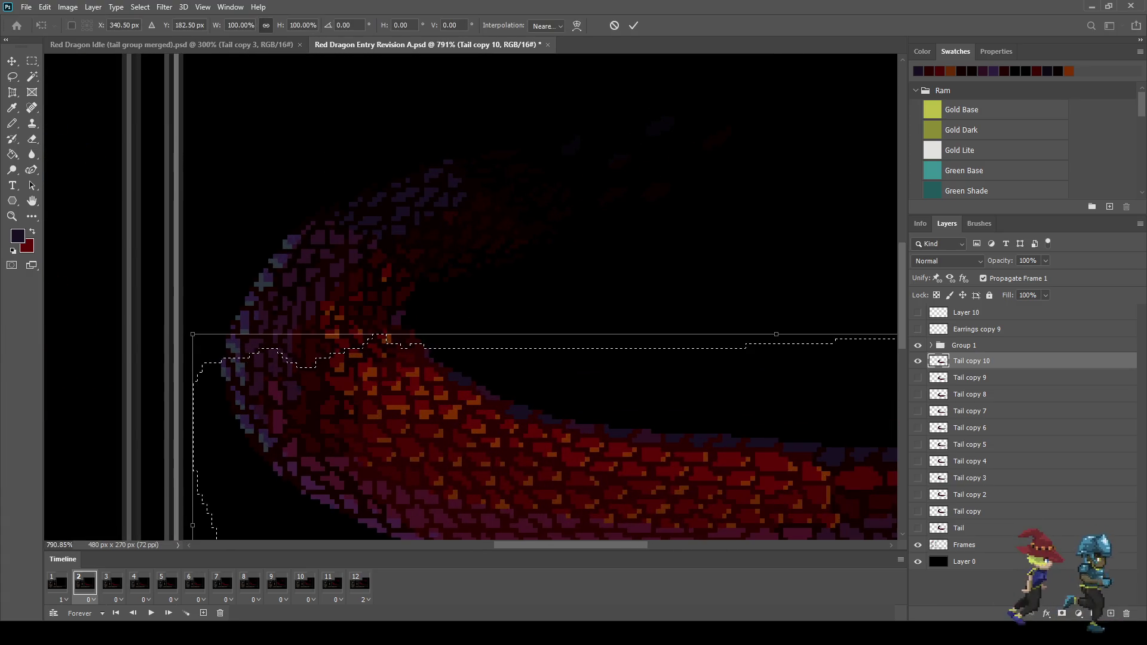
{"action": "key", "text": "Return"}
{"action": "key", "text": "ctrl+d"}
{"action": "scroll", "coordinate": [516, 318], "scroll_direction": "down", "scroll_amount": 5}
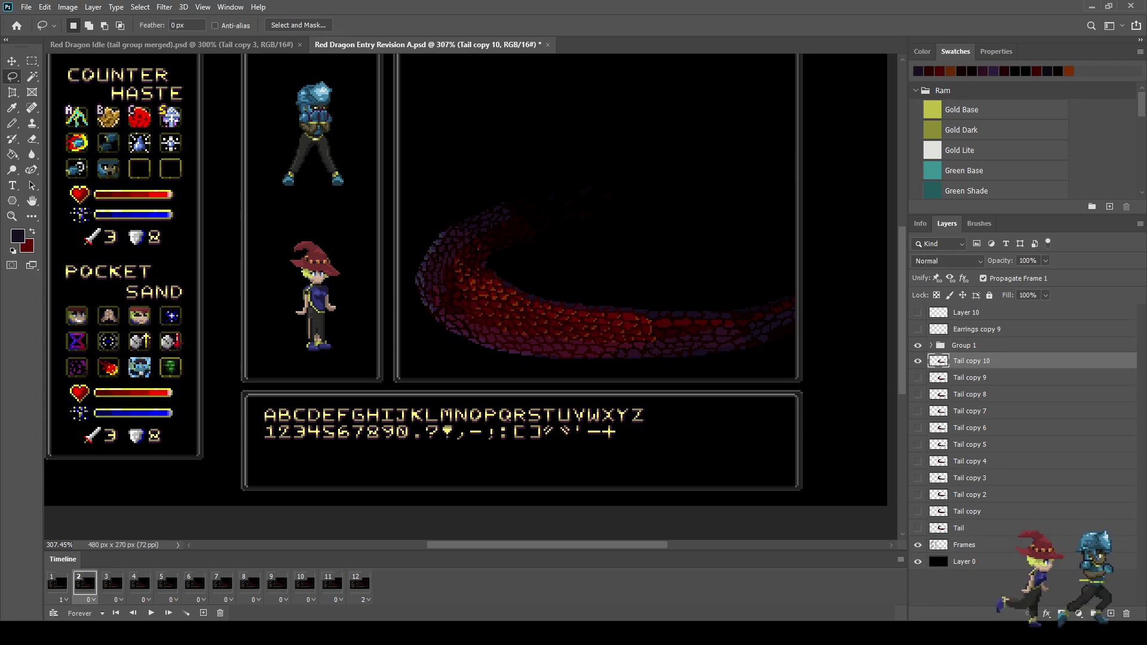
Transform the whole tail, save the document, and check frame 1 before returning to frame 2
{"action": "key", "text": "ctrl+t"}
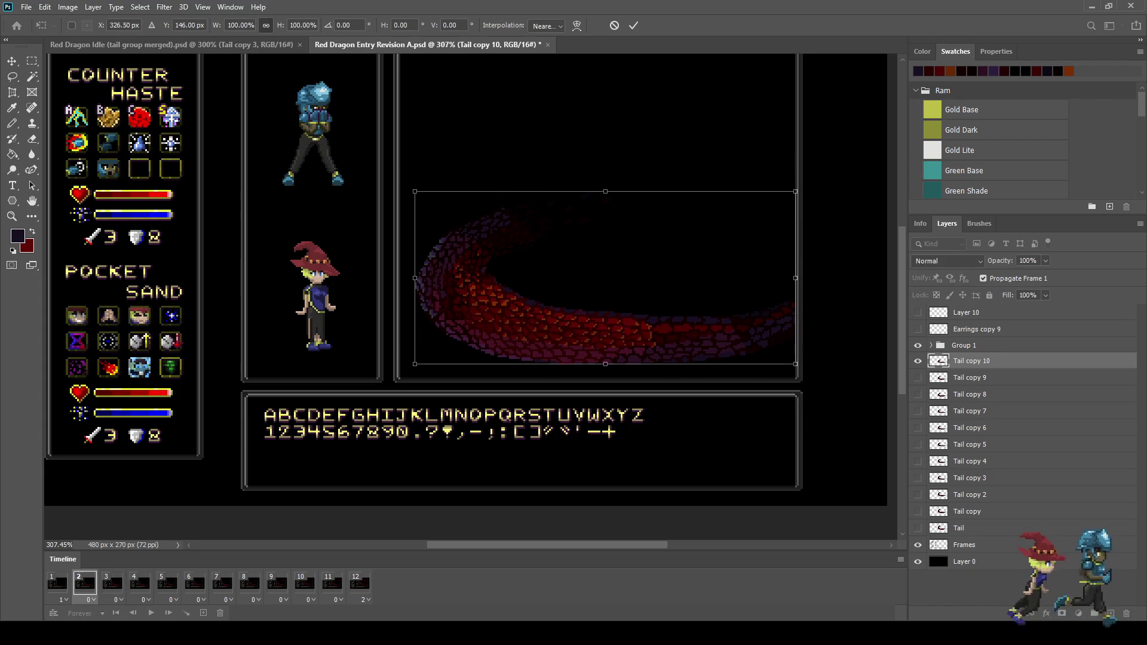
{"action": "key", "text": "Return"}
{"action": "key", "text": "ctrl+s"}
{"action": "key", "text": "Left"}
{"action": "key", "text": "Right"}
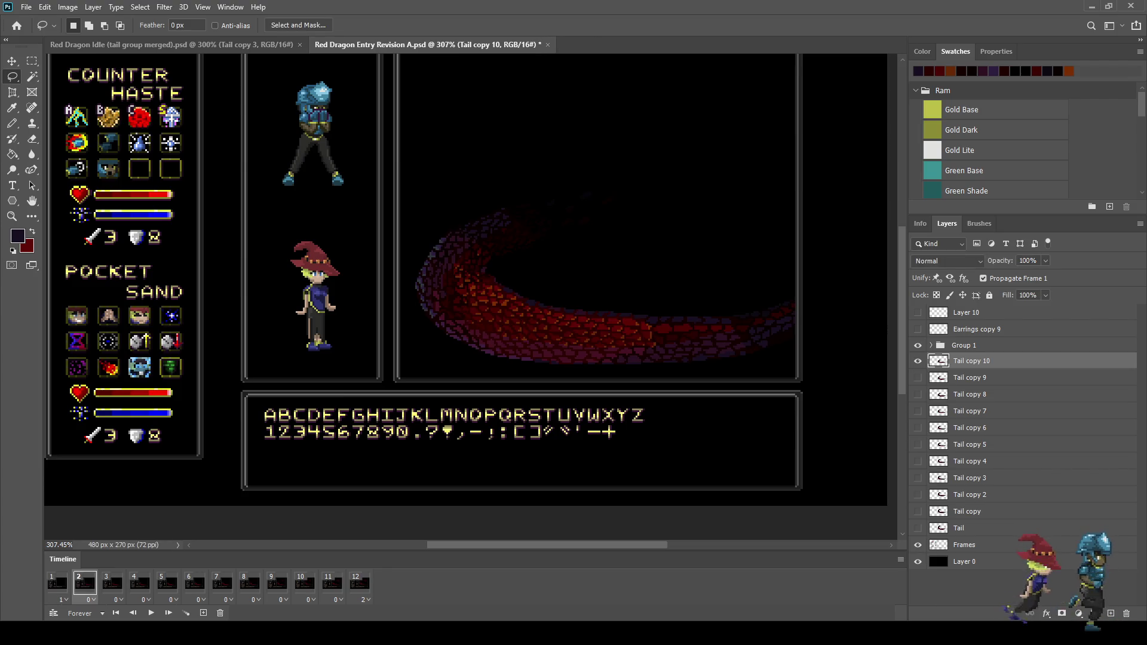
Set Tail copy 10, 9 and 8 opacity to 10%, 20% and 30% on frames 2–4
{"action": "left_click", "coordinate": [1028, 260]}
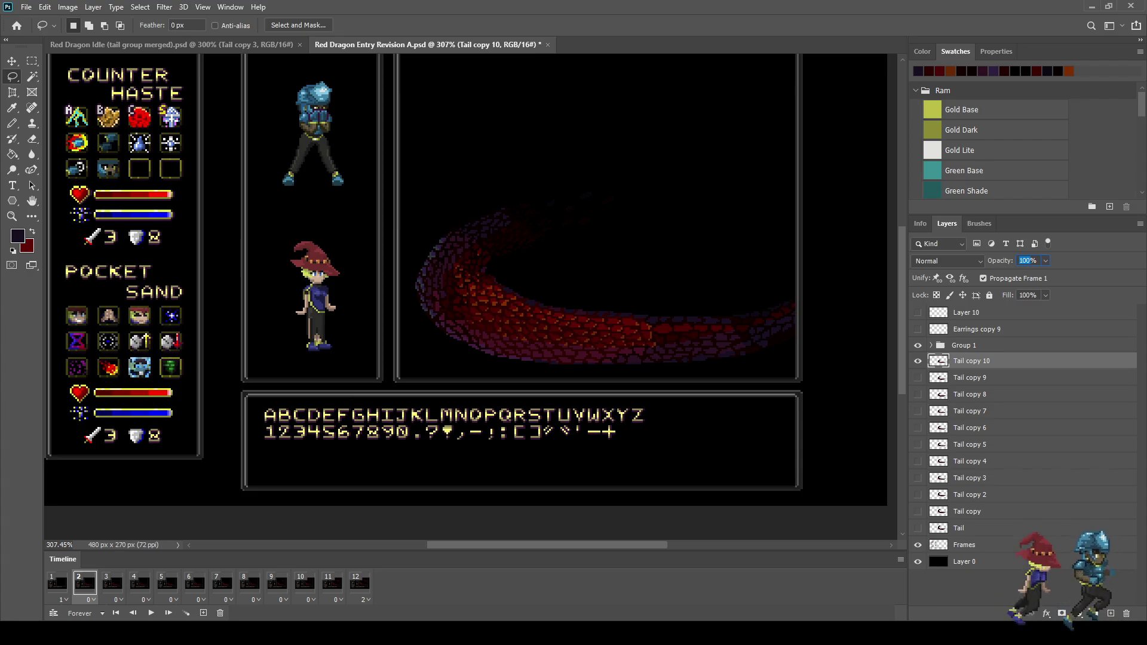
{"action": "type", "text": "10"}
{"action": "key", "text": "Return"}
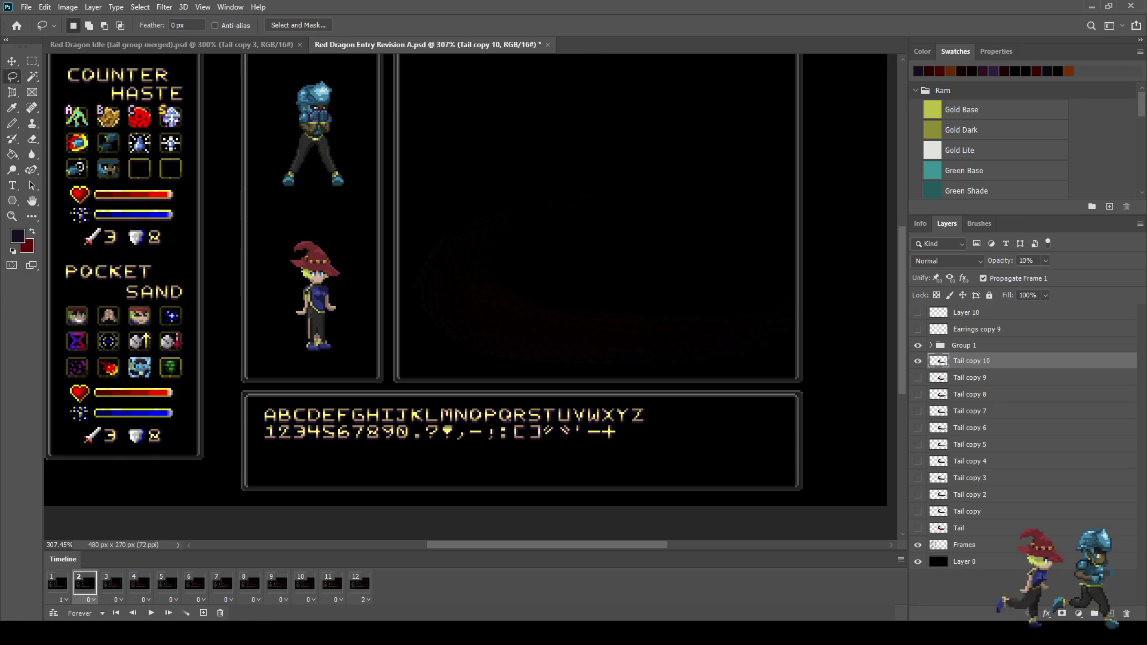
{"action": "key", "text": "Right"}
{"action": "key", "text": "alt+bracketleft"}
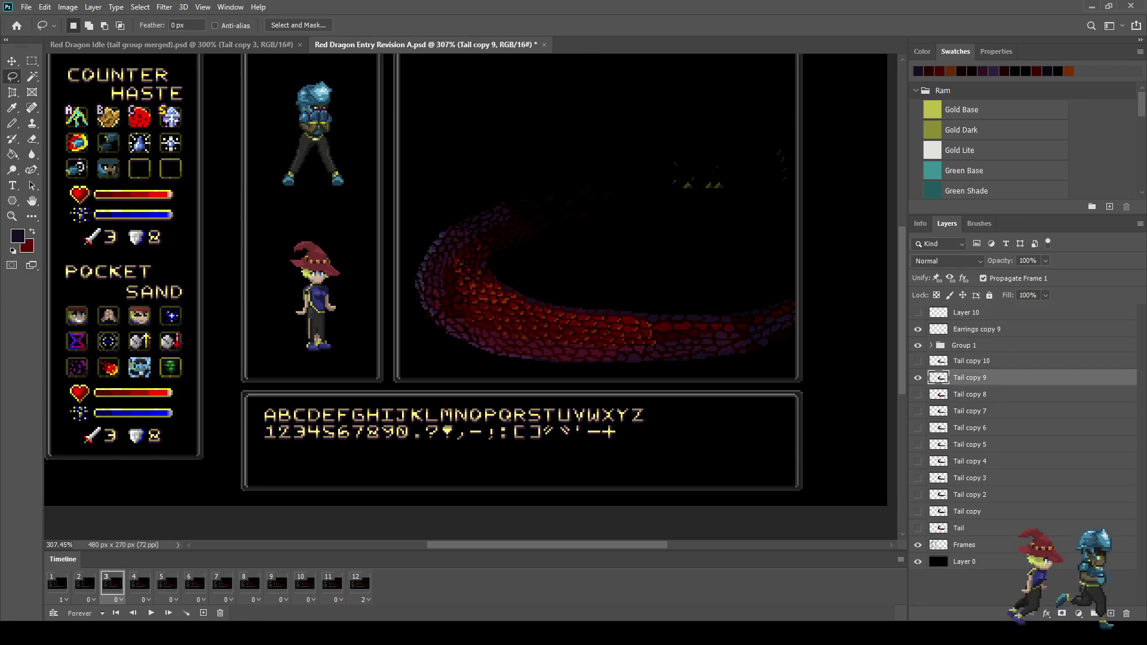
{"action": "type", "text": "20"}
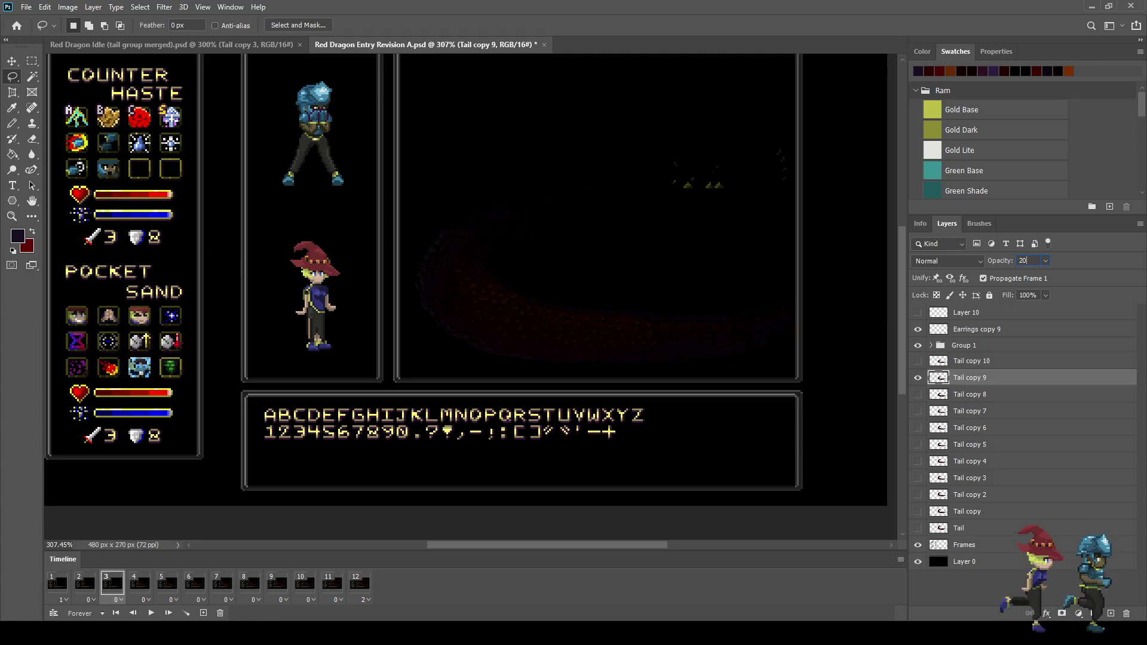
{"action": "key", "text": "Right"}
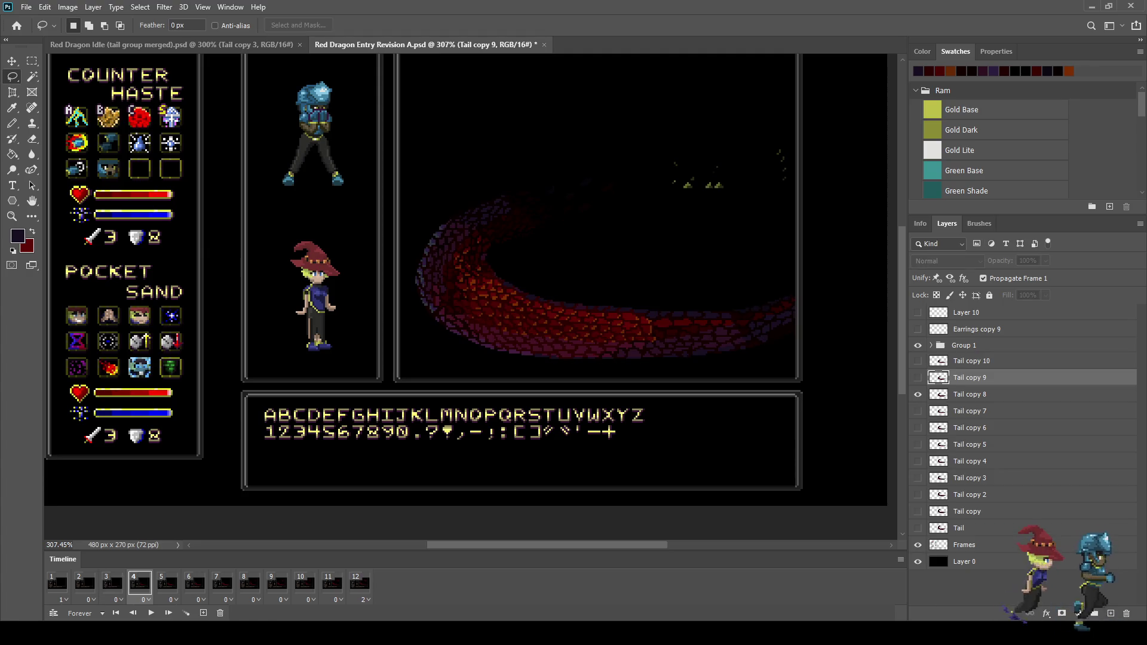
{"action": "key", "text": "alt+bracketleft"}
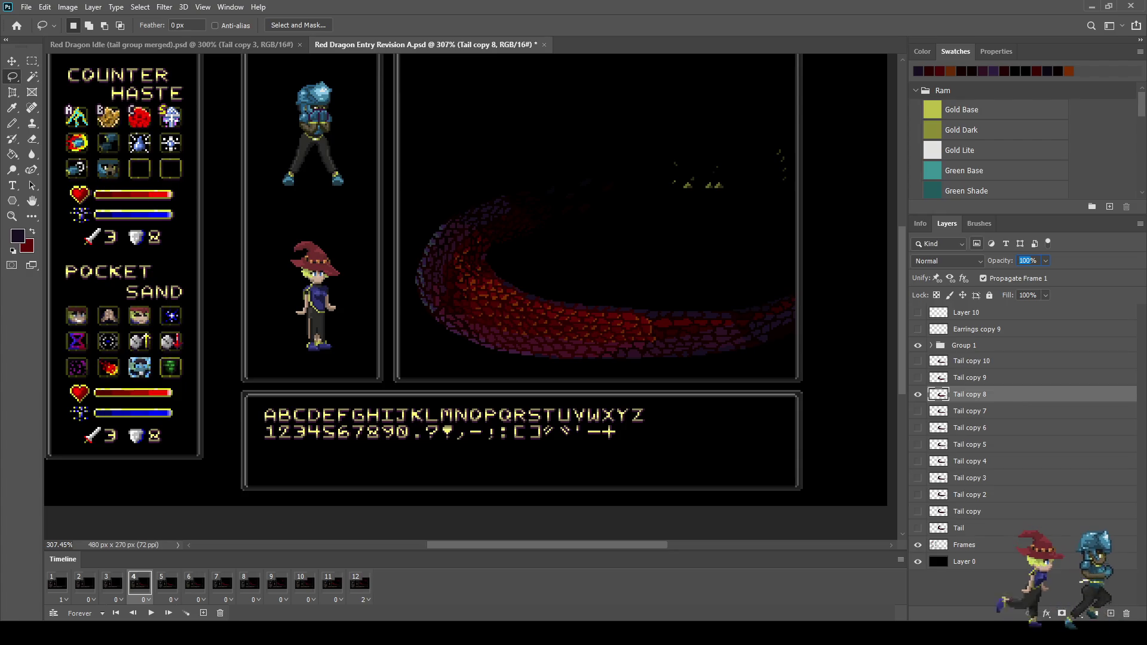
{"action": "type", "text": "30"}
Set Tail copy 7 to 40% and Tail copy 6 to 60%, then select Tail copy 5 on frame 7
{"action": "key", "text": "Right"}
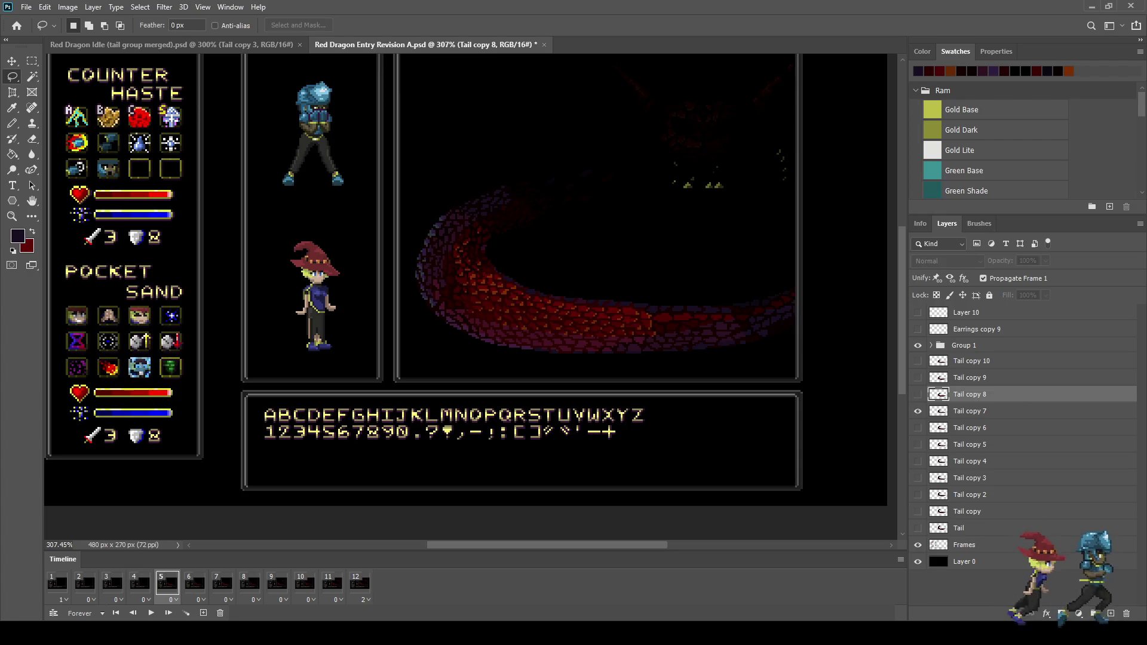
{"action": "key", "text": "alt+bracketleft"}
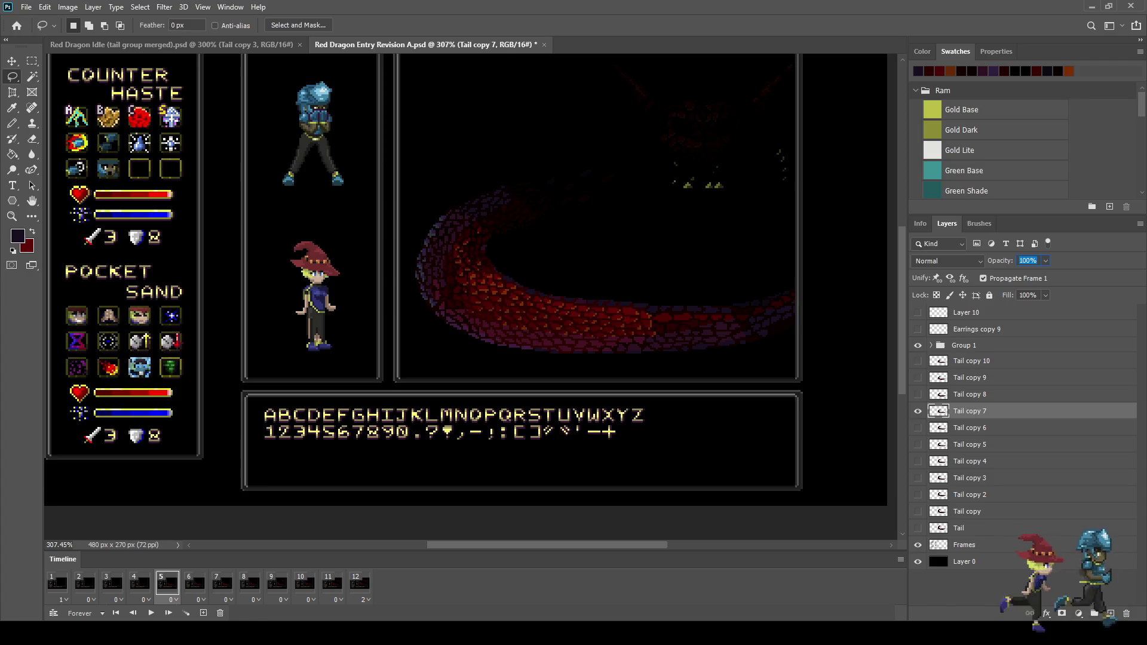
{"action": "key", "text": "4"}
{"action": "key", "text": "Right"}
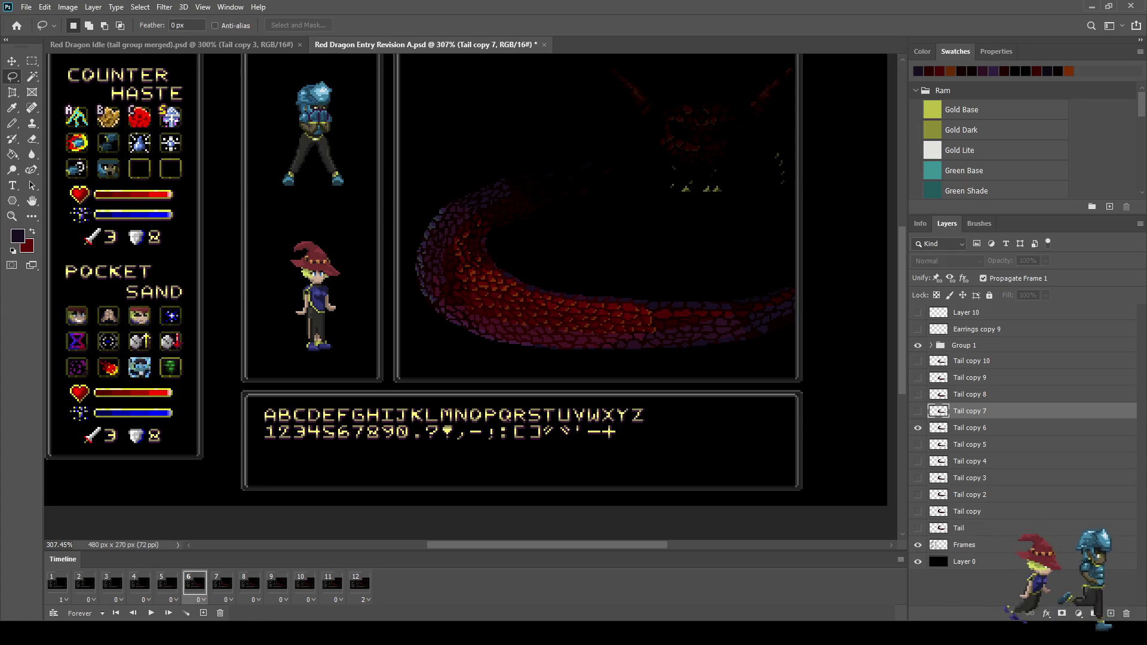
{"action": "key", "text": "alt+bracketleft"}
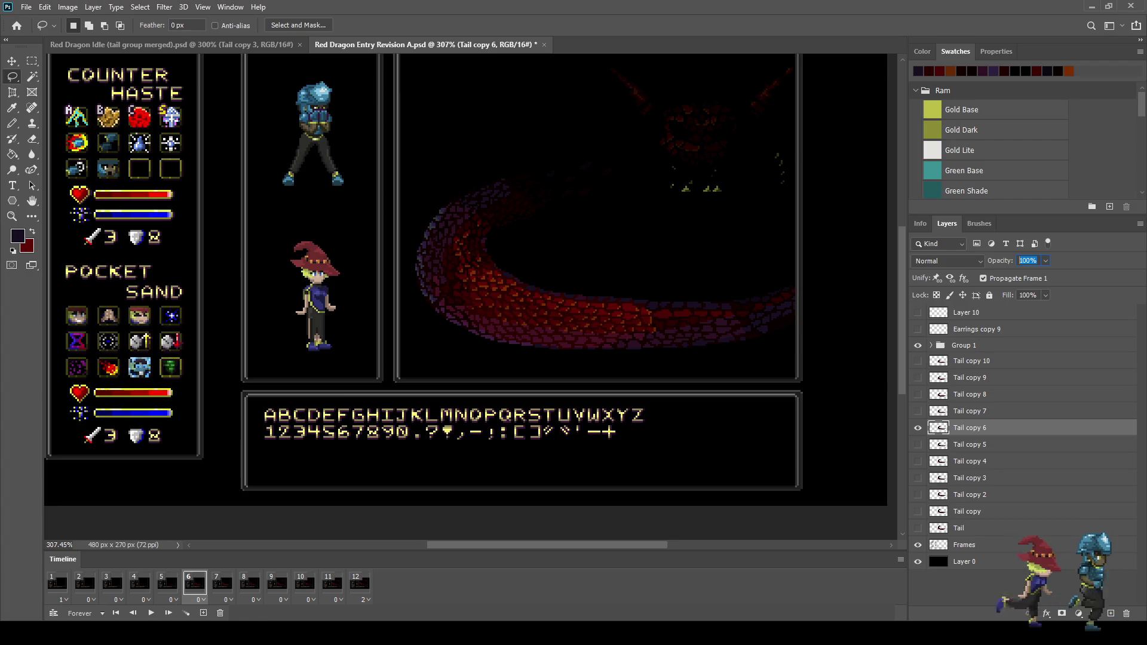
{"action": "key", "text": "6"}
{"action": "key", "text": "Right"}
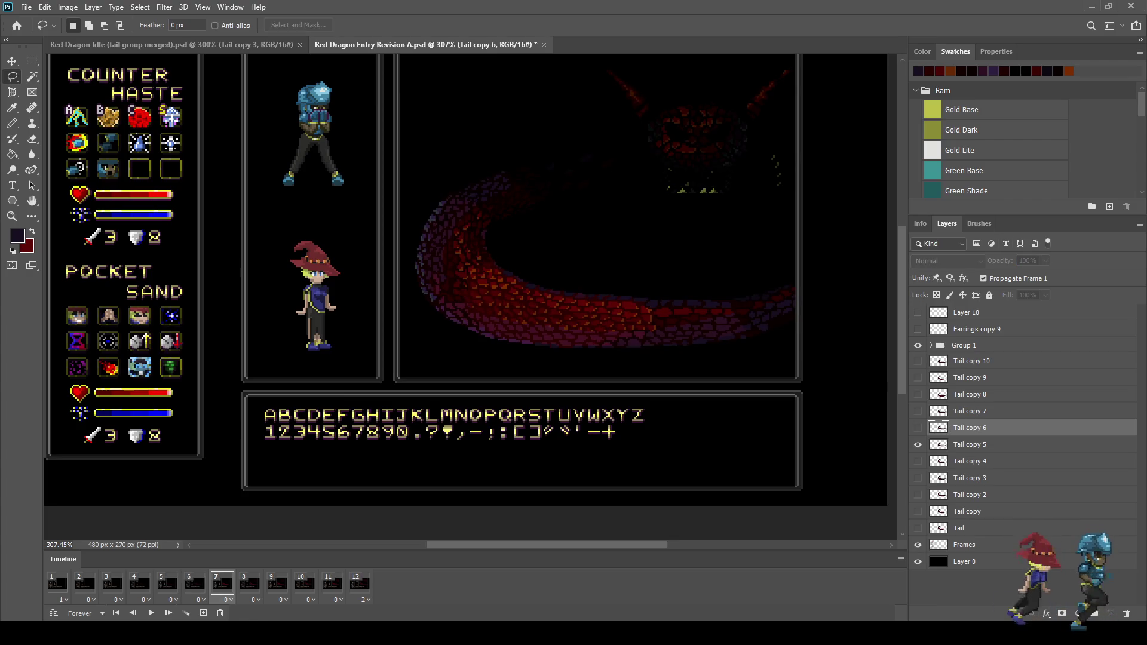
{"action": "key", "text": "alt+bracketleft"}
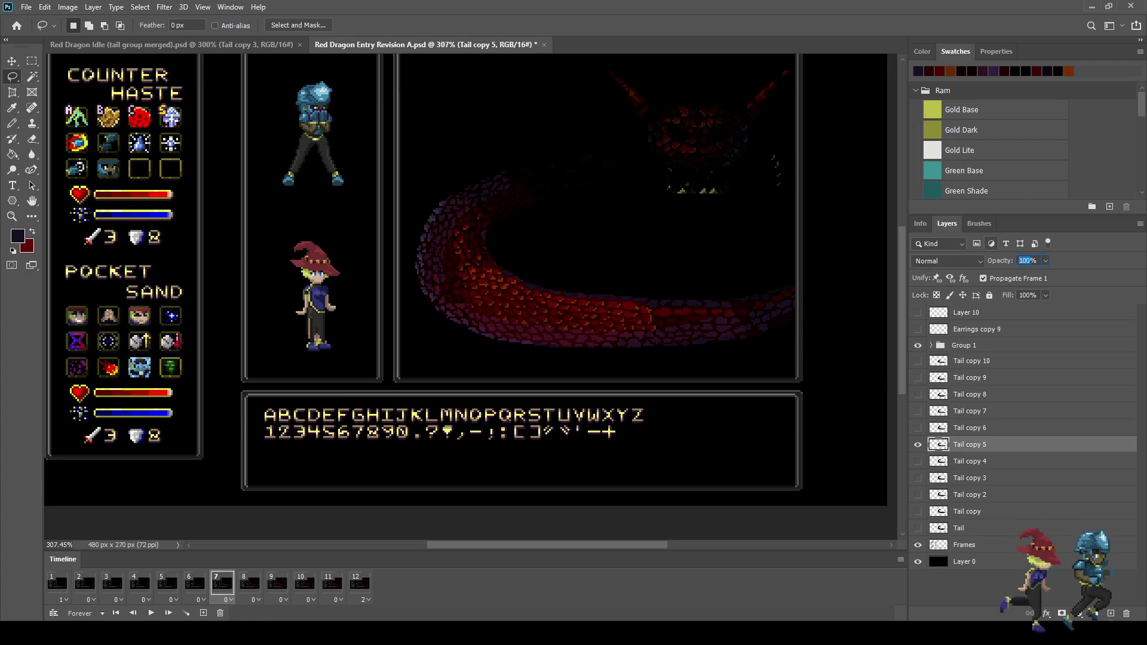
{"action": "left_click", "coordinate": [1030, 261]}
{"action": "type", "text": "80"}
Step through to frame 12, fit the battle screen in view, and play the animation
{"action": "key", "text": "Right"}
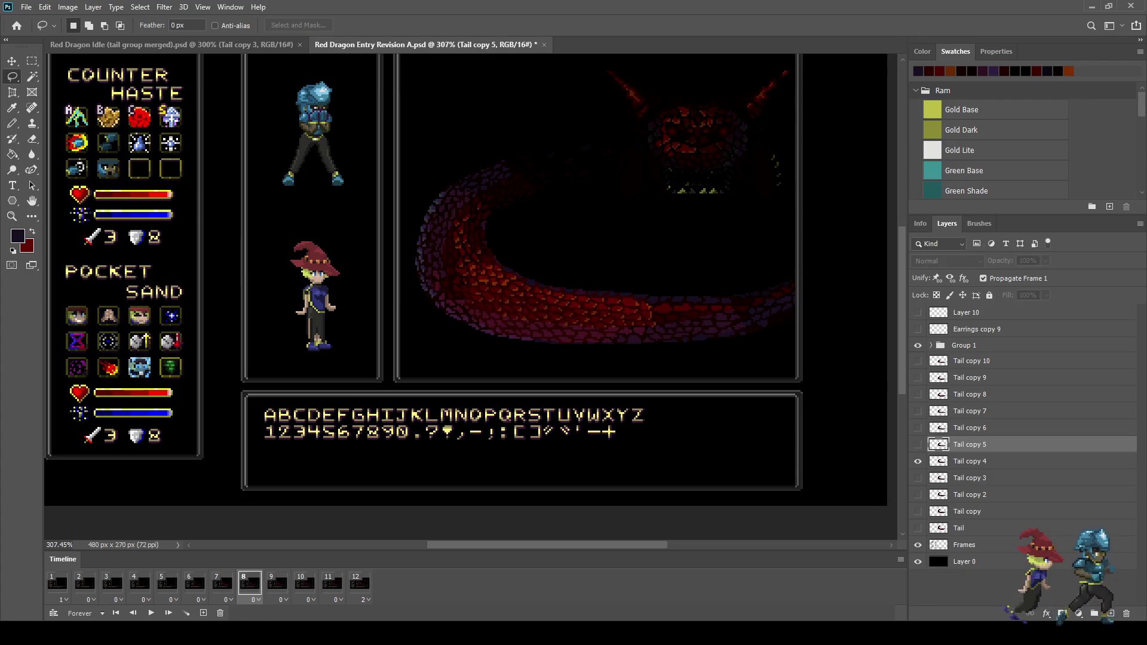
{"action": "key", "text": "Right"}
{"action": "key", "text": "Right"}
{"action": "key", "text": "Right"}
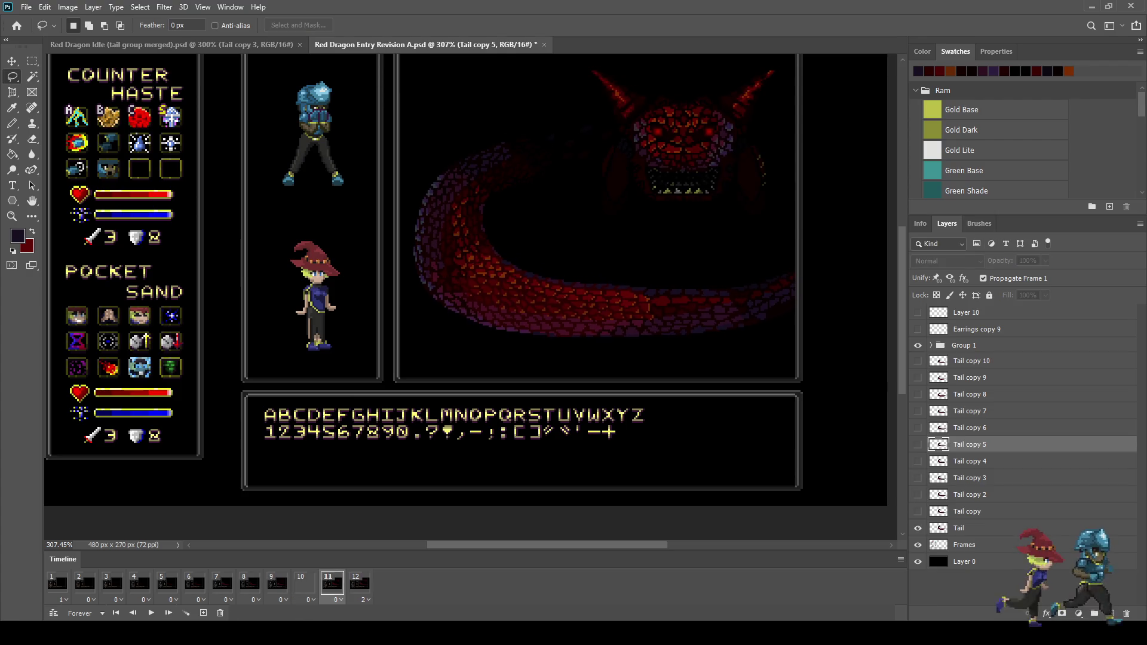
{"action": "key", "text": "ctrl+0"}
{"action": "key", "text": "space"}
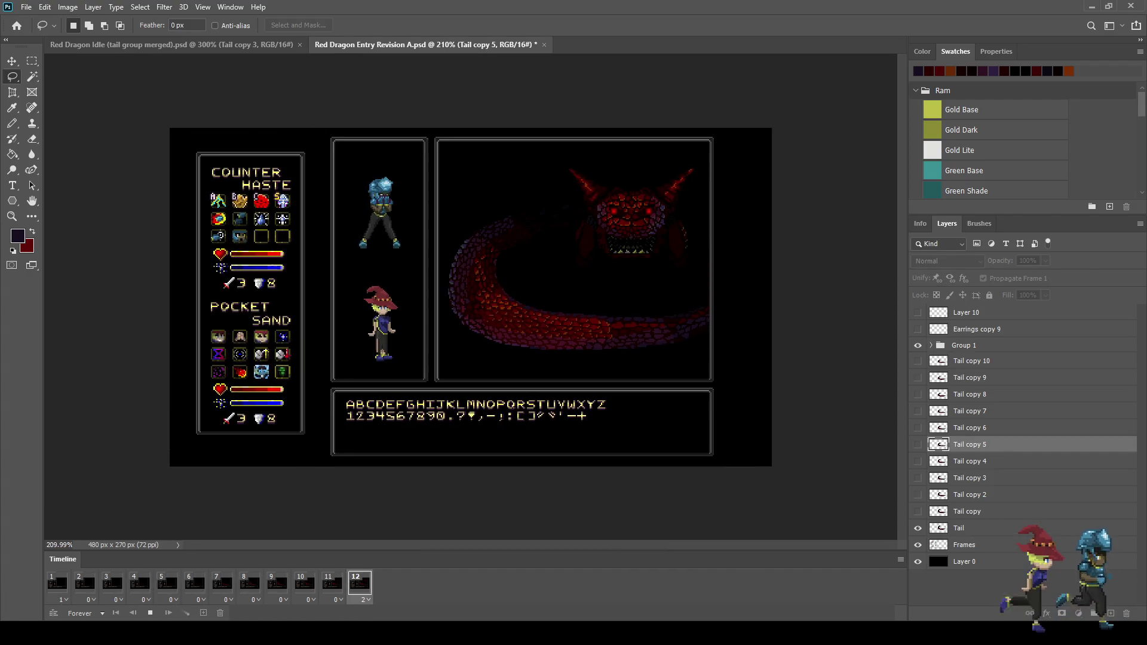
Stop playback, view the canvas at 100% then zoomed in, and switch to Full Screen Mode
{"action": "key", "text": "space"}
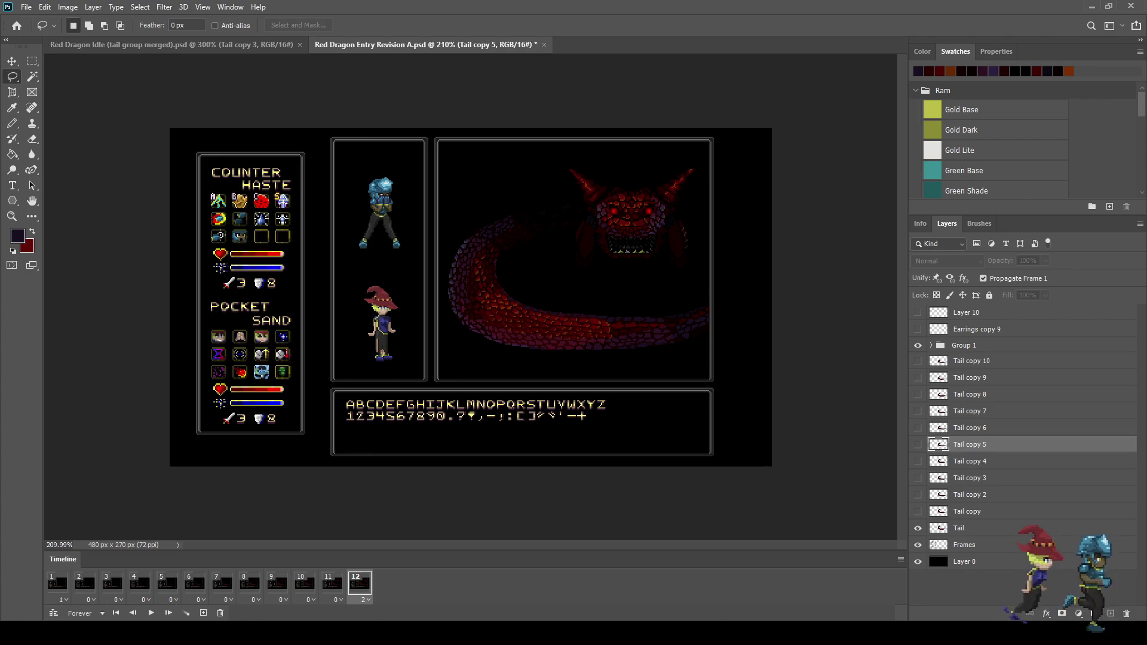
{"action": "key", "text": "ctrl+1"}
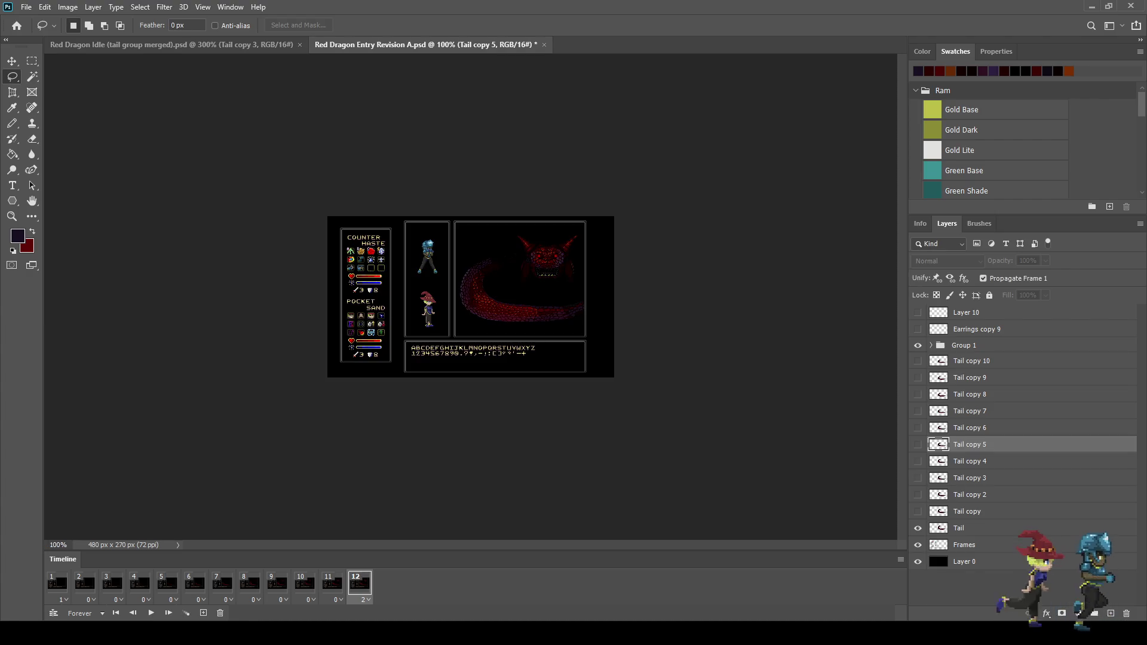
{"action": "key", "text": "ctrl+plus"}
{"action": "key", "text": "ctrl+plus"}
{"action": "key", "text": "f"}
{"action": "key", "text": "f"}
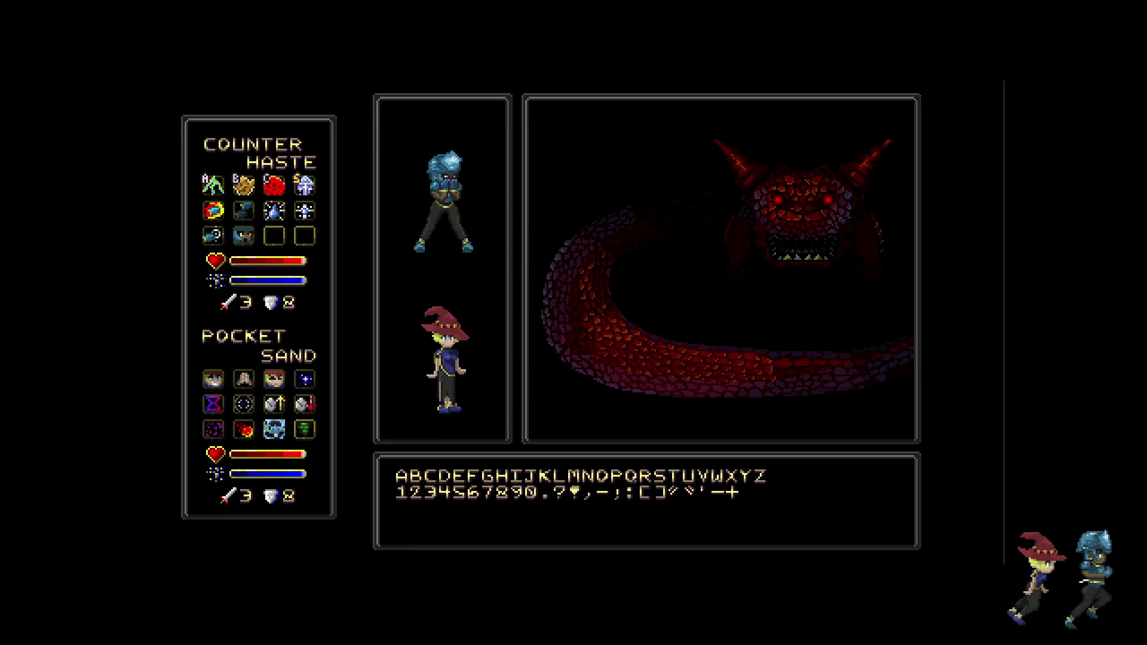
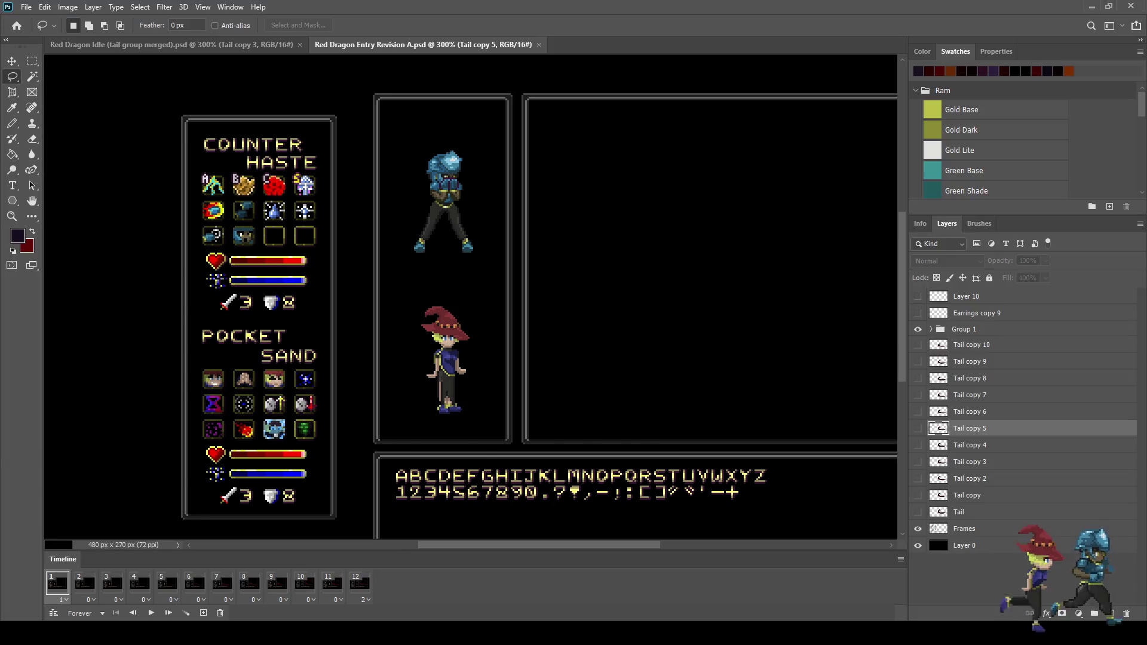
Jump to the last frame and compare the tail poses in frames 9, 10 and 11
{"action": "left_click", "coordinate": [359, 583]}
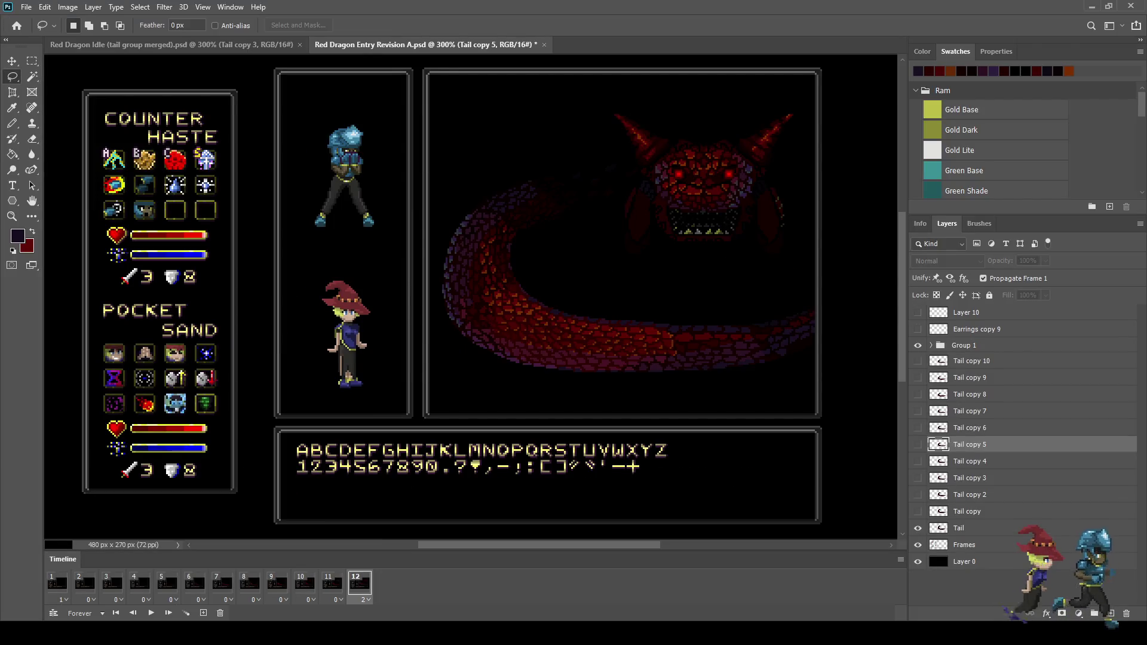
{"action": "key", "text": "Left"}
{"action": "key", "text": "Left"}
{"action": "key", "text": "Left"}
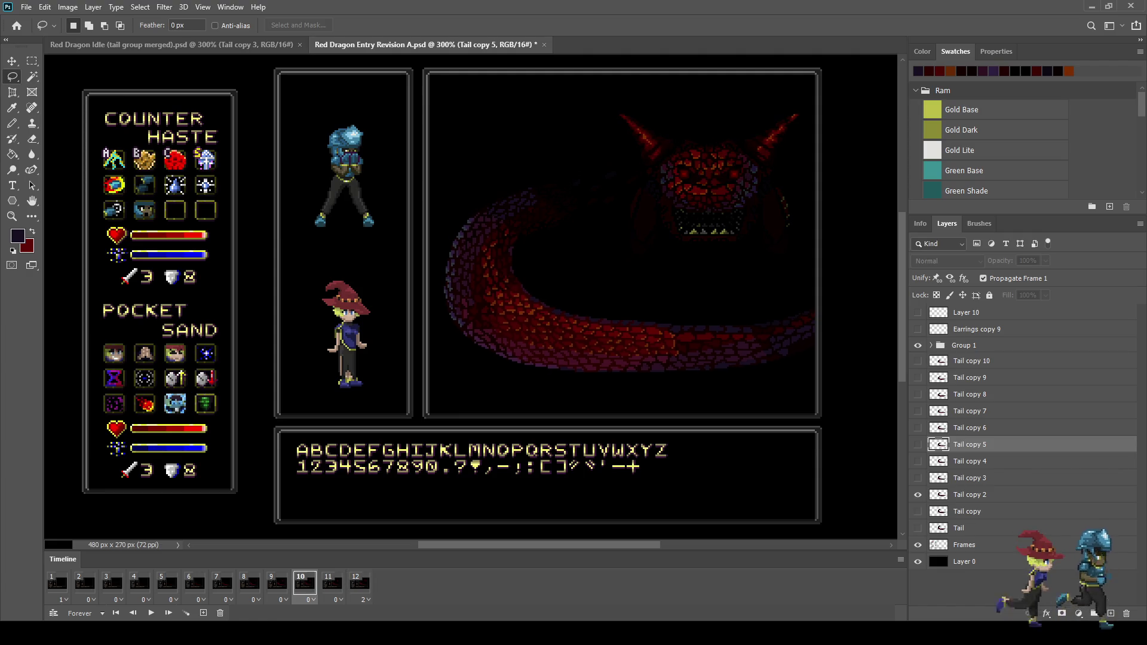
{"action": "key", "text": "Right"}
{"action": "key", "text": "Right"}
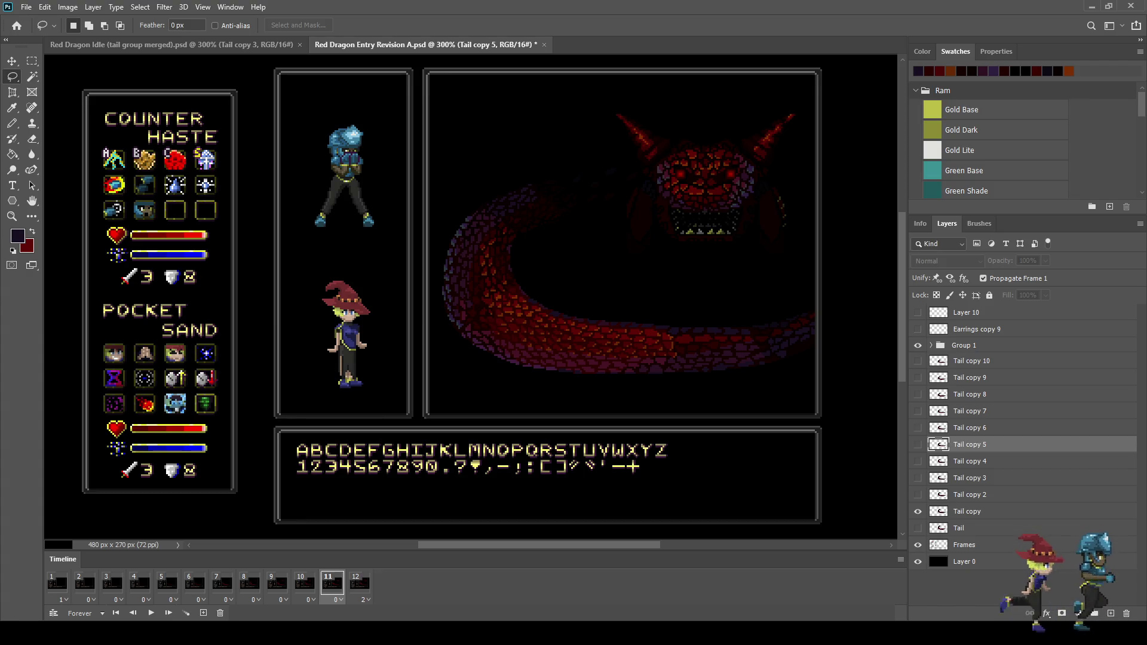
{"action": "key", "text": "Right"}
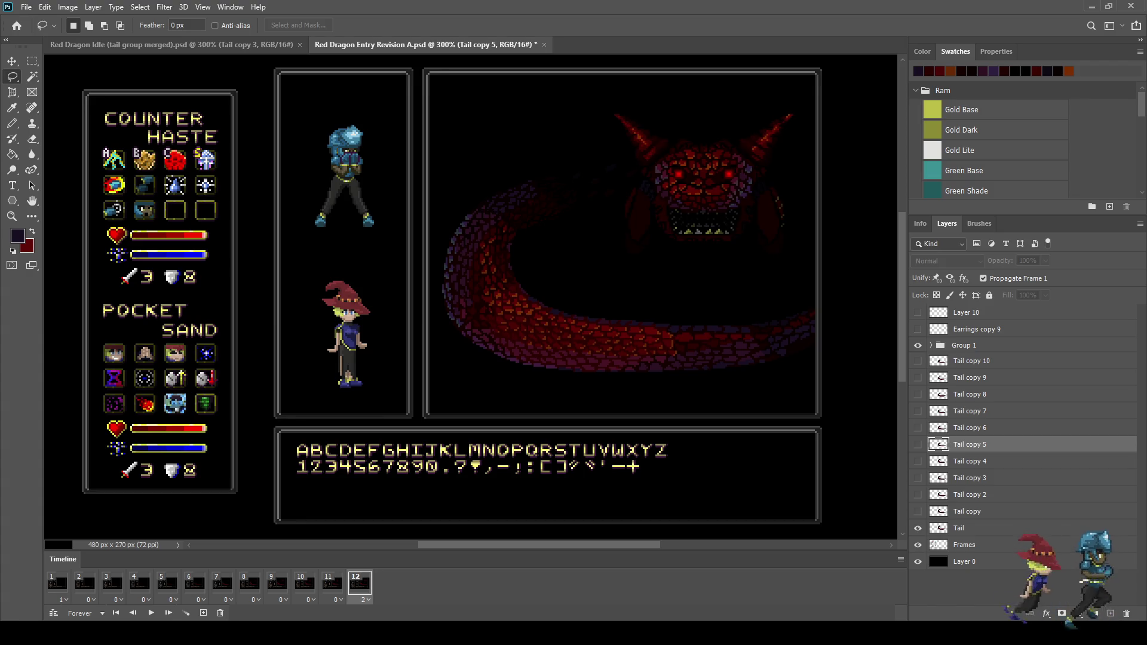
Return to frame 10 and begin a Free Transform on the Tail copy 2 layer
{"action": "key", "text": "Left"}
{"action": "key", "text": "Left"}
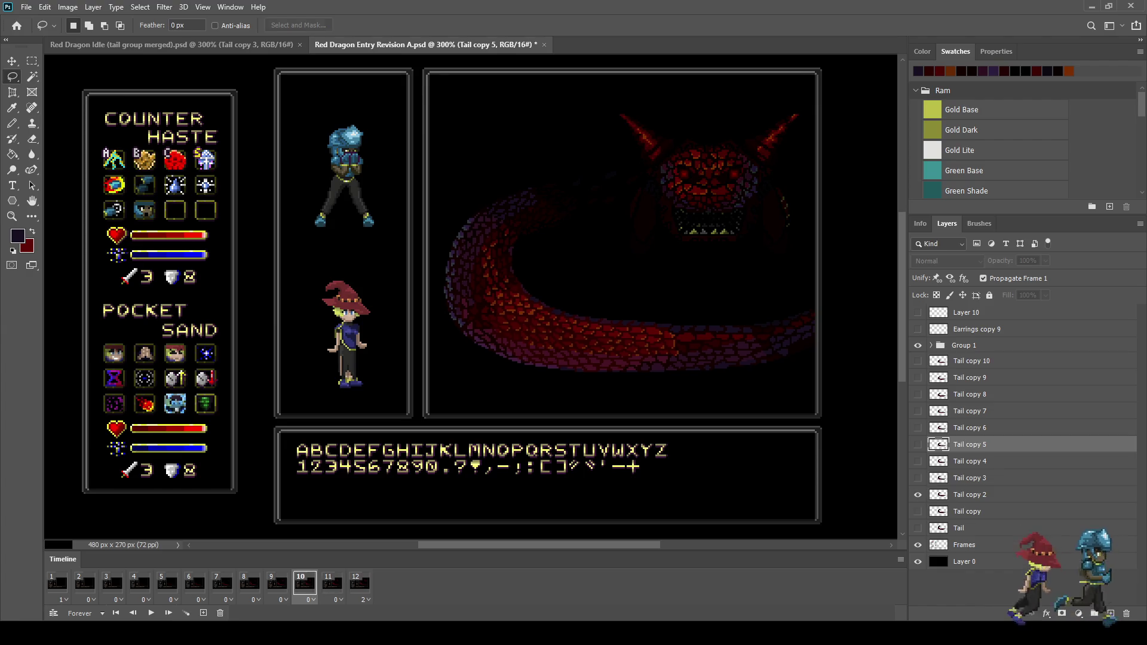
{"action": "left_click", "coordinate": [970, 494]}
{"action": "key", "text": "ctrl+t"}
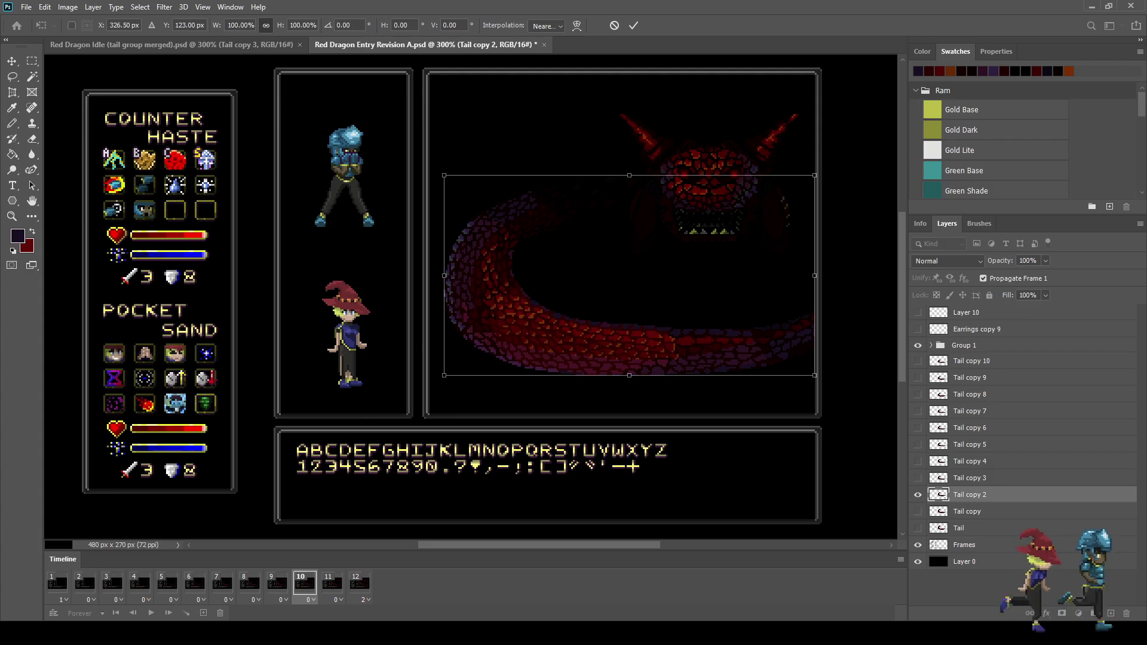
Commit the frame 10 tail transform, step to frame 11, and zoom out and back in
{"action": "key", "text": "Escape"}
{"action": "key", "text": "Right"}
{"action": "key", "text": "Right"}
{"action": "key", "text": "ctrl+minus"}
{"action": "key", "text": "ctrl+minus"}
{"action": "key", "text": "ctrl+plus"}
{"action": "key", "text": "ctrl+plus"}
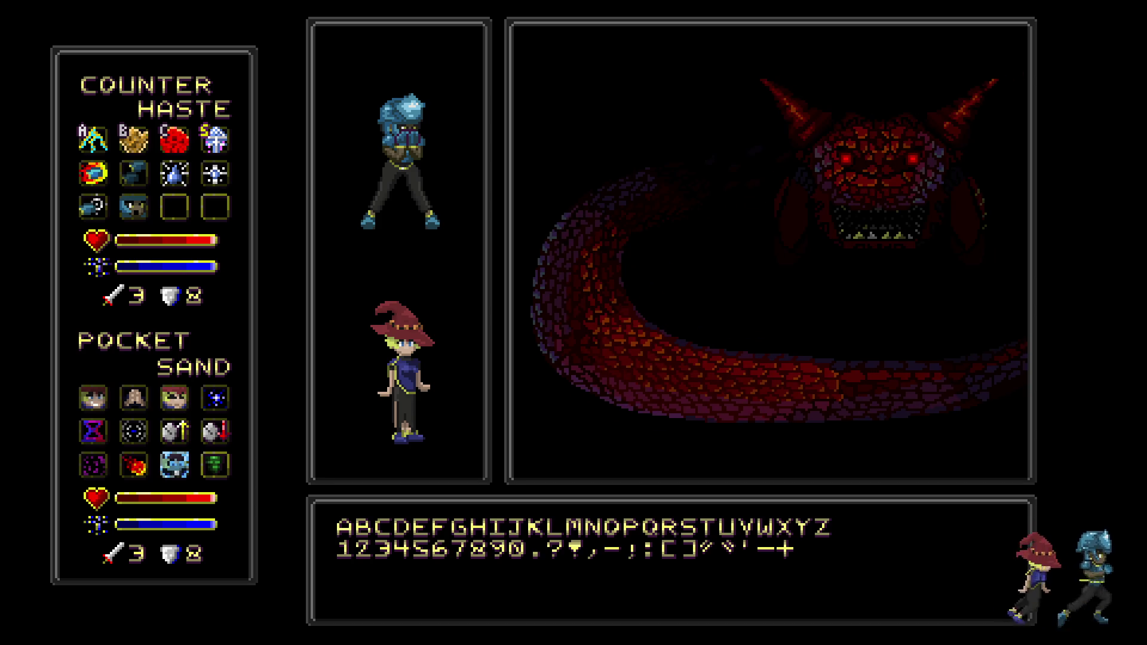
Leave full-screen preview, save the entry animation and start playing it
{"action": "key", "text": "f"}
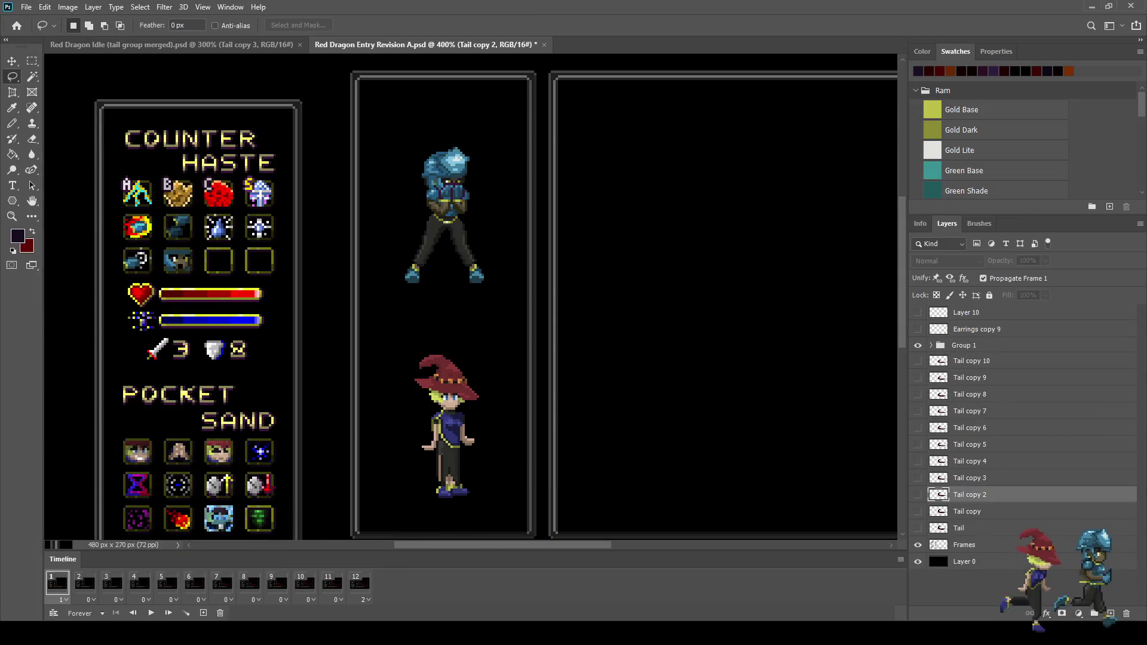
{"action": "key", "text": "ctrl+s"}
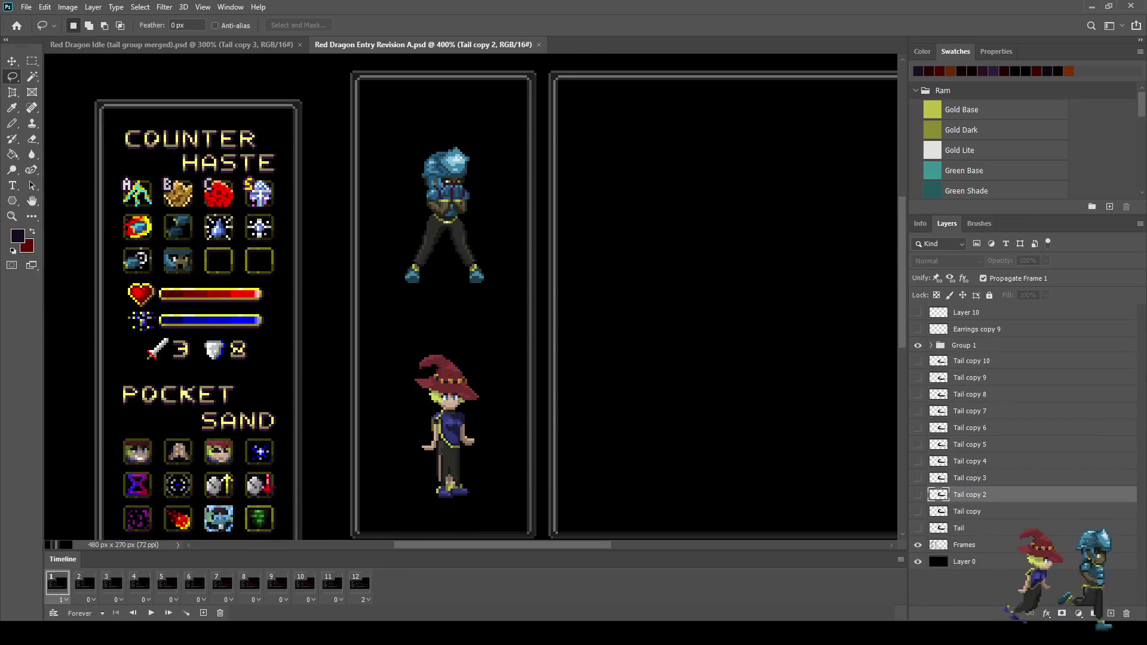
{"action": "key", "text": "space"}
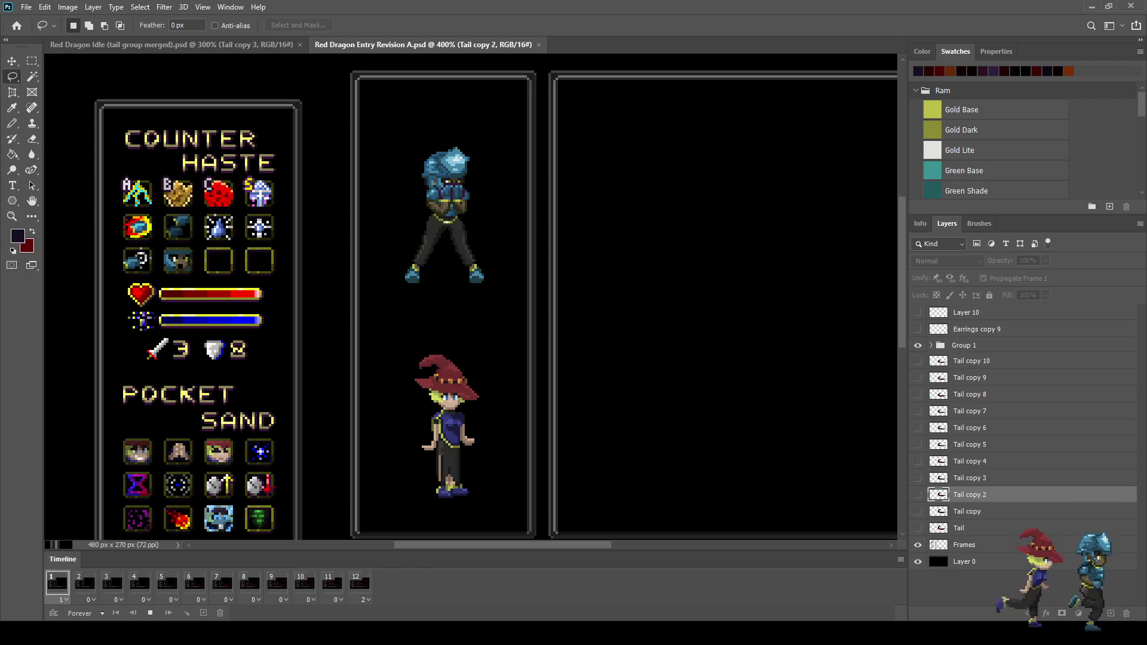
{"action": "scroll", "coordinate": [836, 305], "scroll_direction": "down", "scroll_amount": 2}
{"action": "scroll", "coordinate": [837, 305], "scroll_direction": "up", "scroll_amount": 5}
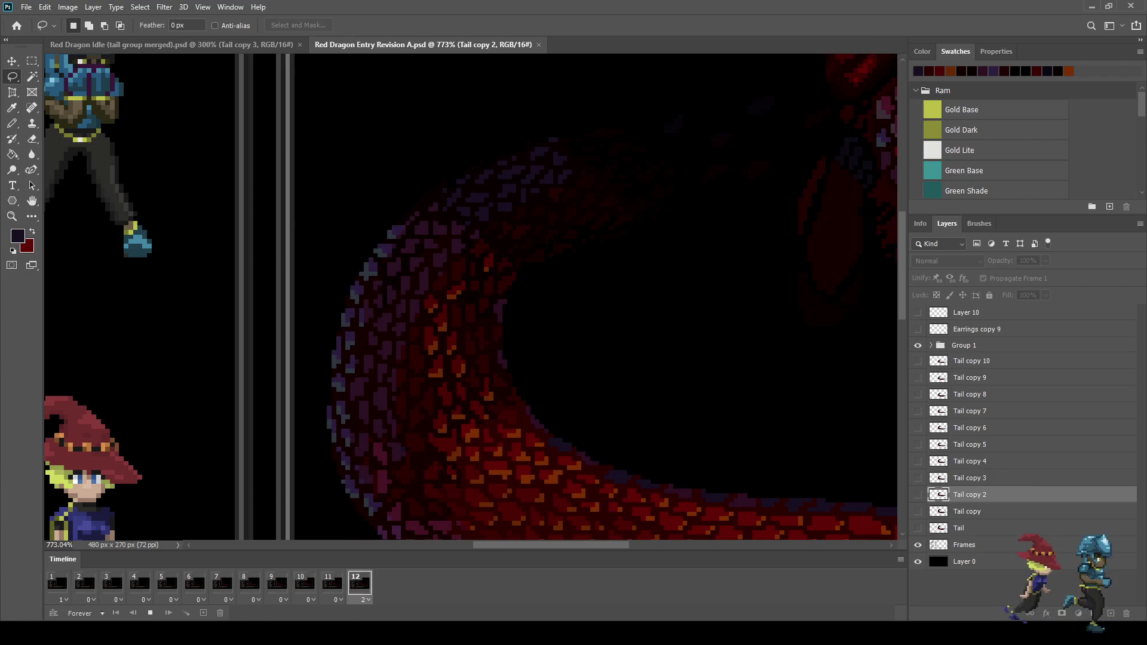
Play the zoomed-out entry through, then play the Red Dragon Idle document's loop
{"action": "key", "text": "ctrl+minus"}
{"action": "key", "text": "ctrl+minus"}
{"action": "key", "text": "ctrl+minus"}
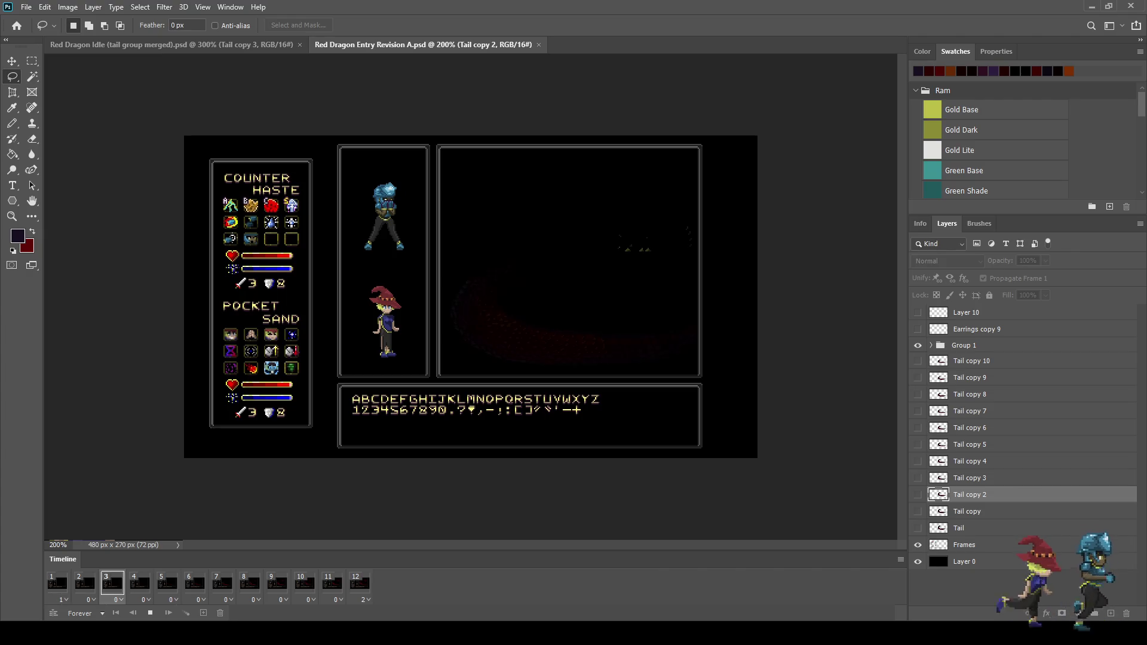
{"action": "key", "text": "space"}
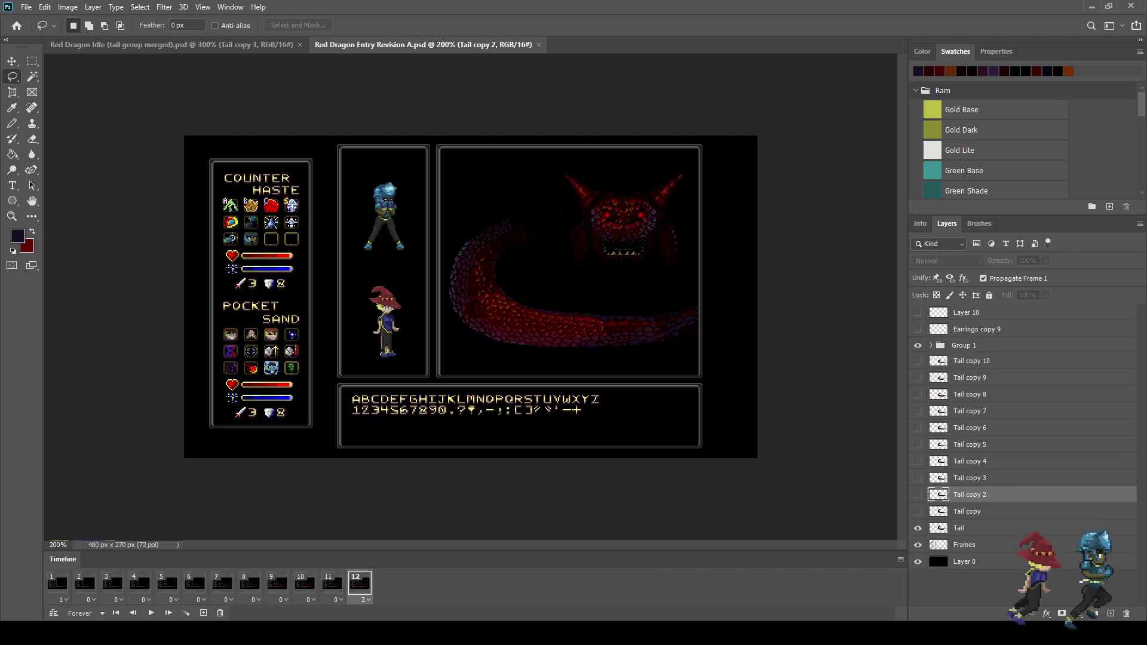
{"action": "key", "text": "ctrl+Tab"}
{"action": "key", "text": "space"}
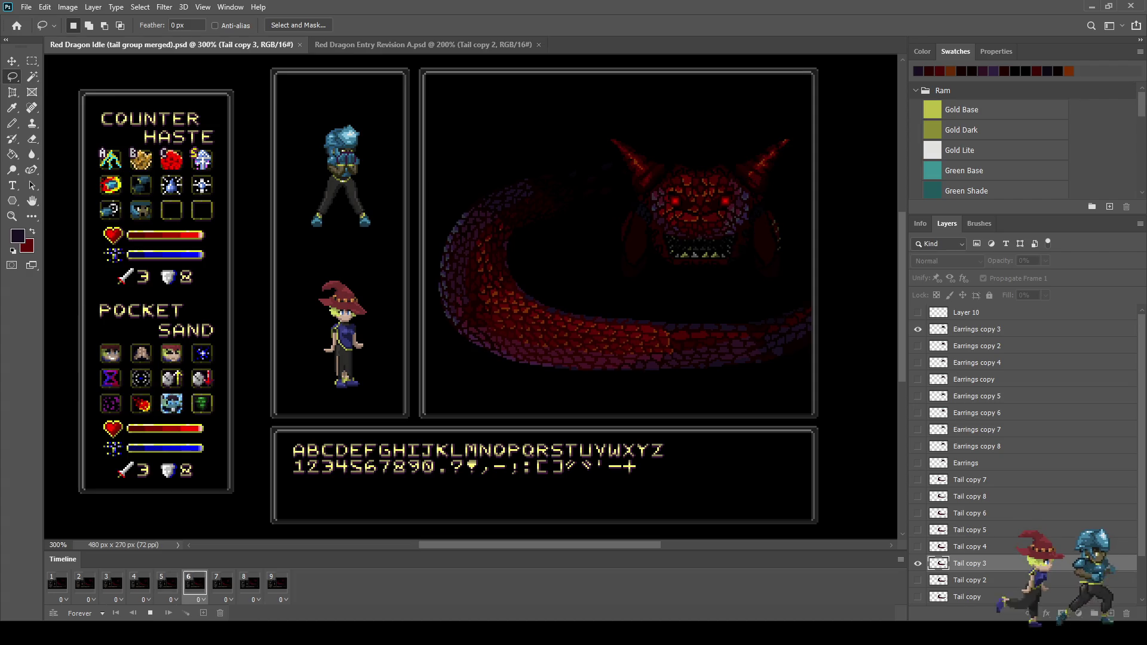
Compare the entry animation from frame 1 with the idle loop, stopping the idle on frame 1
{"action": "key", "text": "ctrl+Tab"}
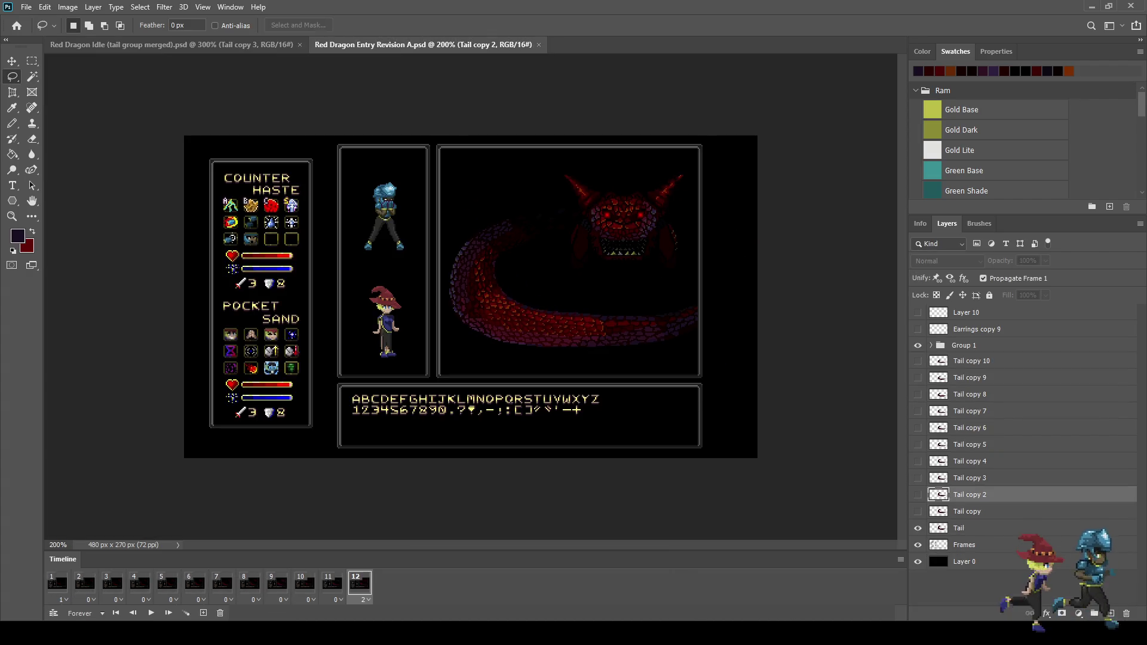
{"action": "left_click", "coordinate": [57, 583]}
{"action": "key", "text": "space"}
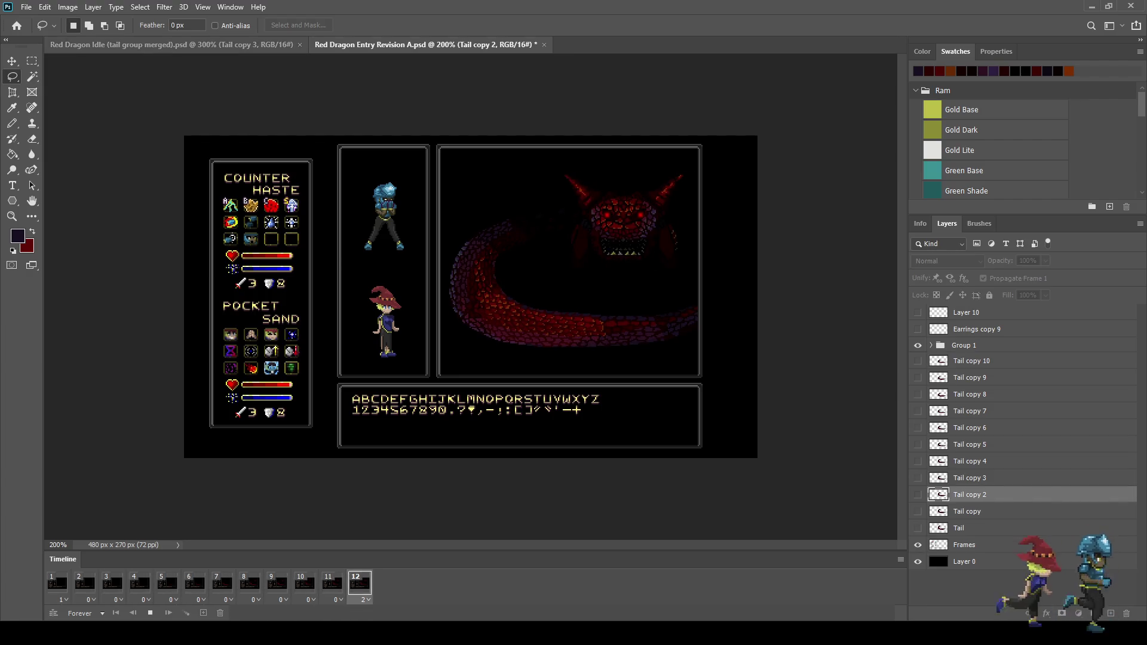
{"action": "key", "text": "ctrl+Tab"}
{"action": "key", "text": "space"}
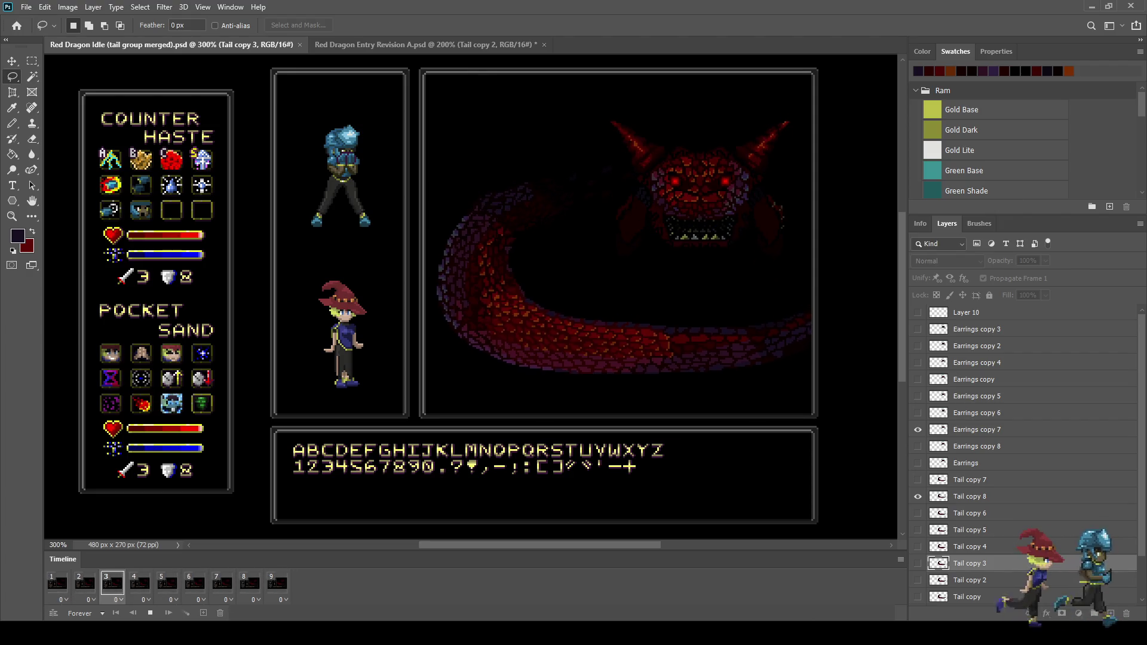
{"action": "key", "text": "space"}
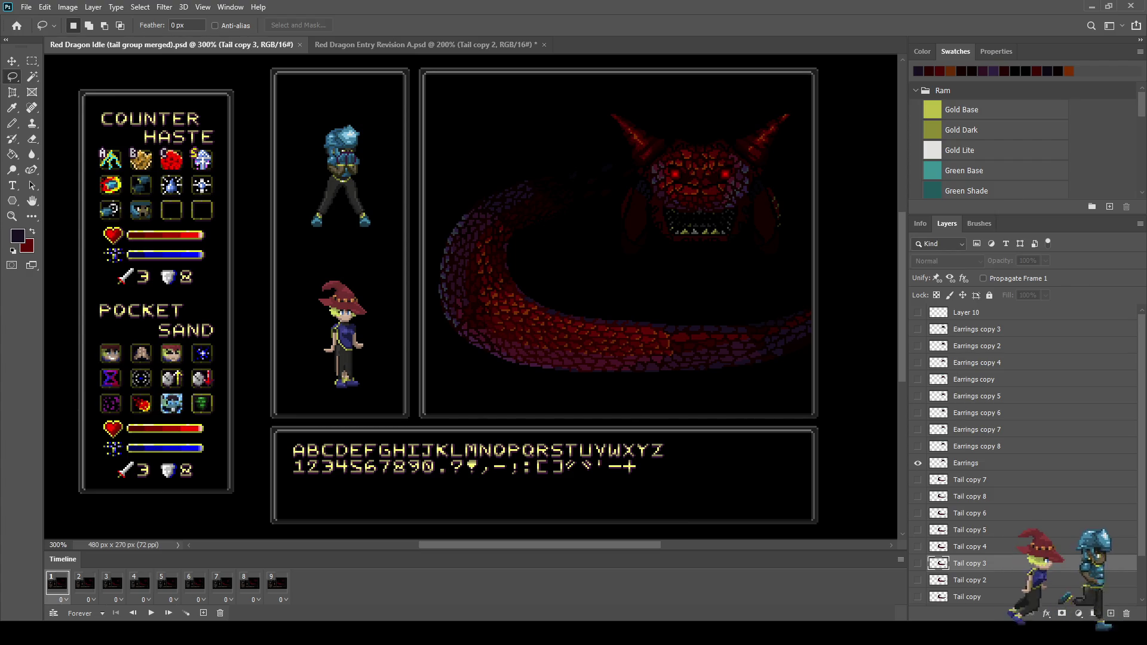
Create a new empty Layer 11 above the Earrings layer
{"action": "scroll", "coordinate": [1025, 454], "scroll_direction": "down", "scroll_amount": 3}
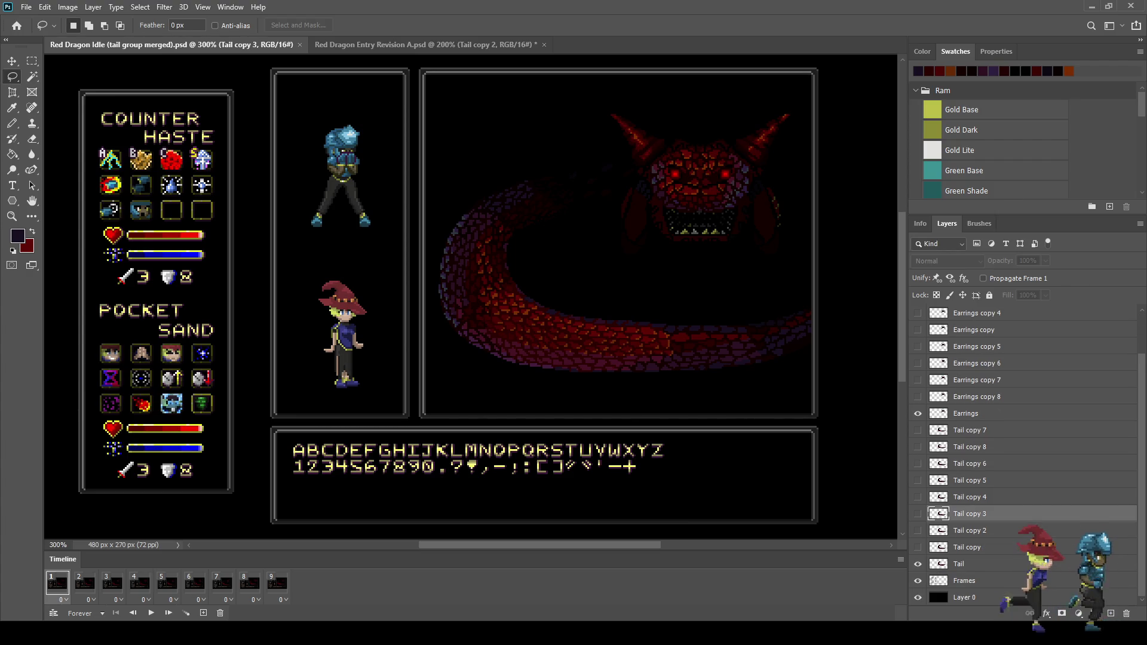
{"action": "left_click", "coordinate": [966, 413]}
{"action": "key", "text": "ctrl+shift+alt+n"}
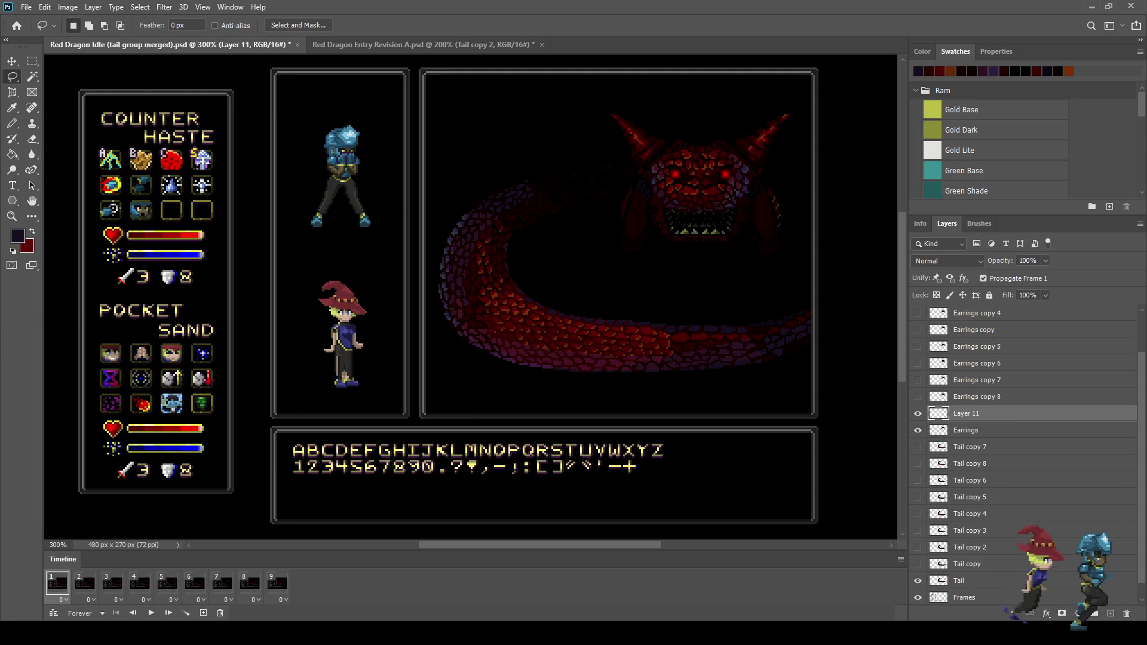
Hide Layer 11, turn off Propagate Frame 1, and play the loop stopping on frame 1
{"action": "key", "text": "ctrl+comma"}
{"action": "left_click", "coordinate": [983, 279]}
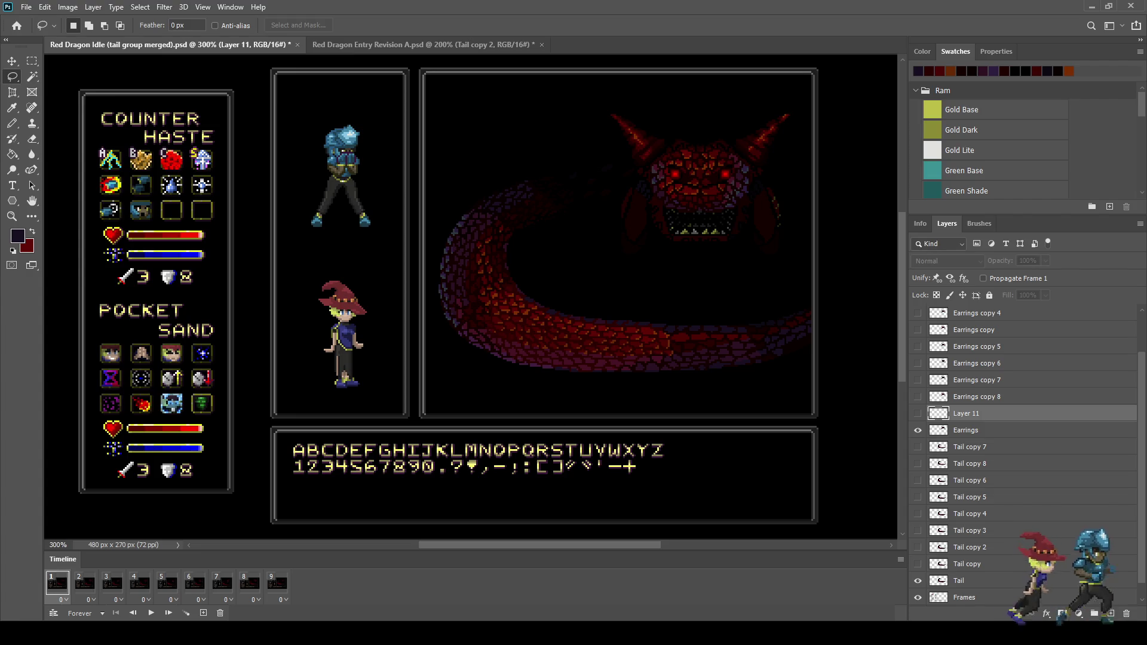
{"action": "key", "text": "space"}
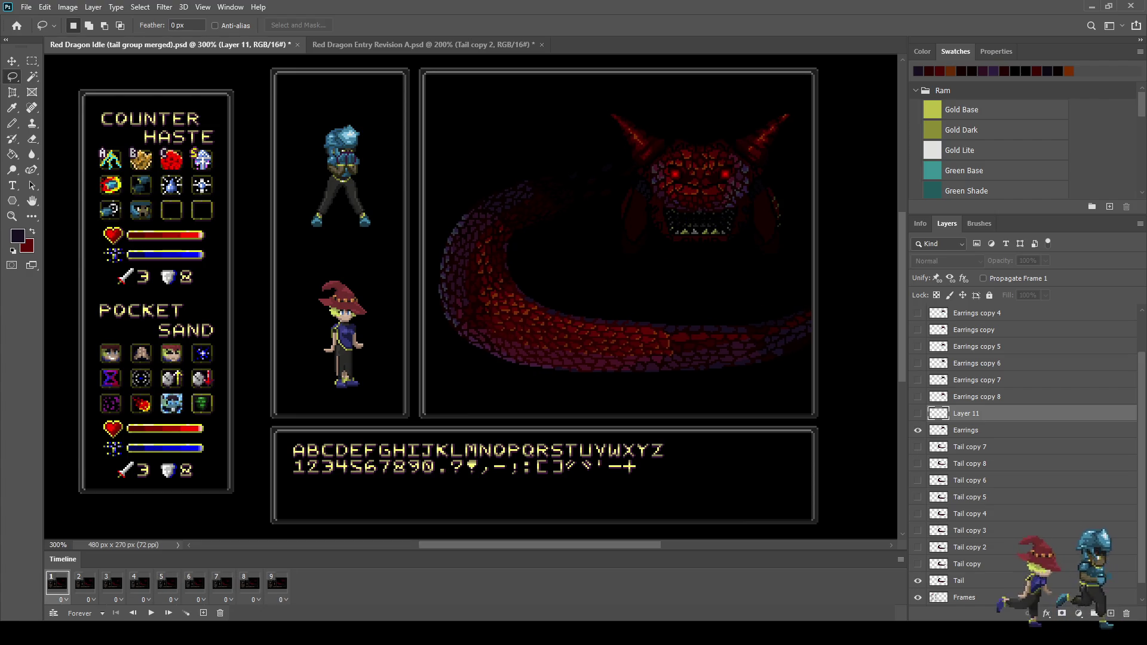
{"action": "key", "text": "space"}
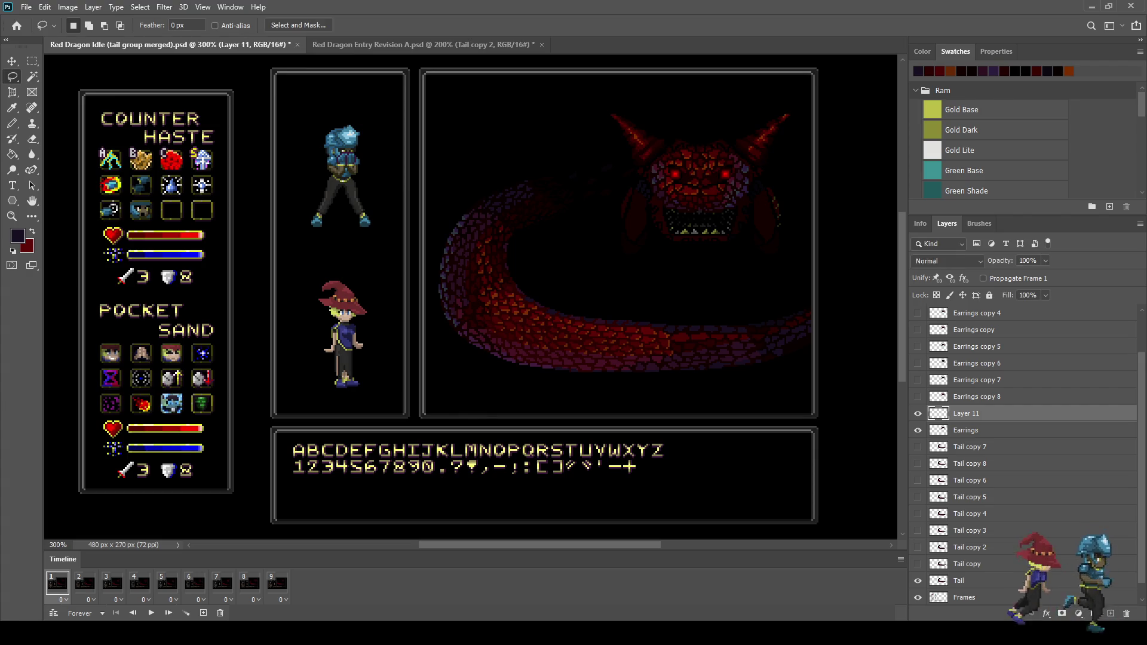
Zoom on the dragon's face and sample its bright red eye as the foreground colour
{"action": "scroll", "coordinate": [730, 140], "scroll_direction": "up", "scroll_amount": 5}
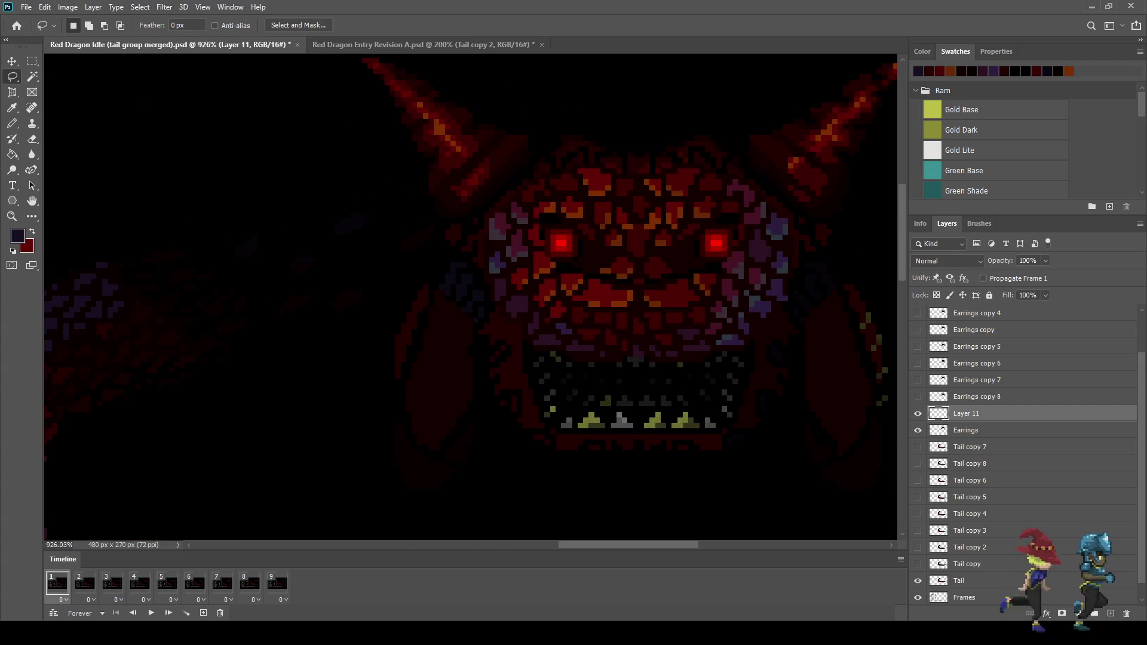
{"action": "scroll", "coordinate": [589, 345], "scroll_direction": "down", "scroll_amount": 3}
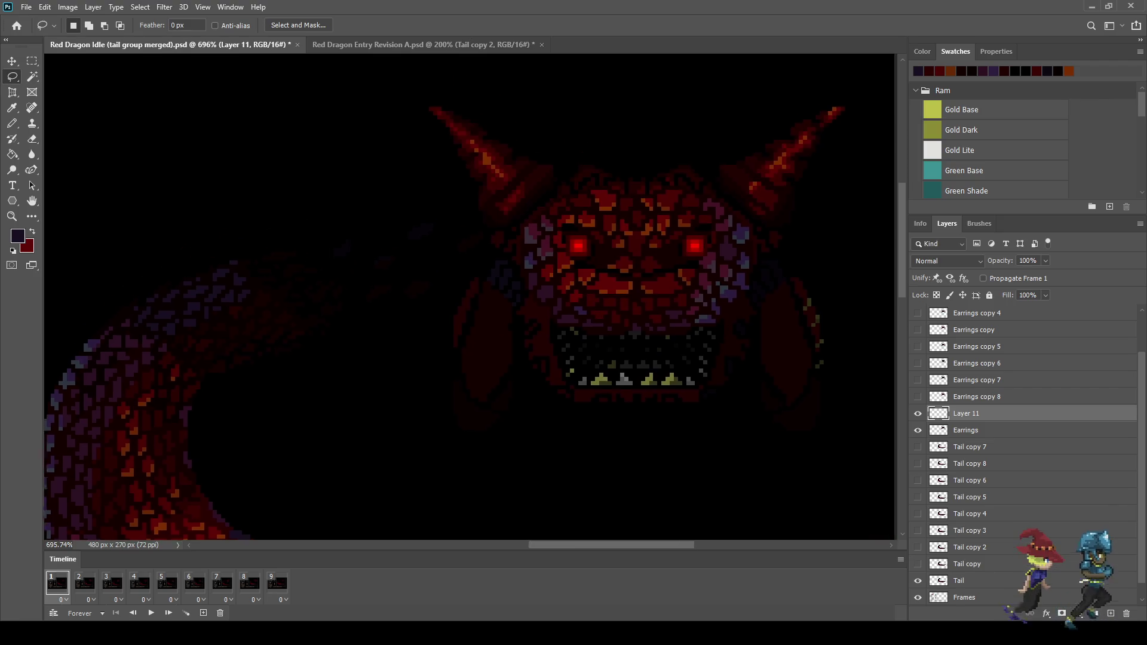
{"action": "scroll", "coordinate": [640, 155], "scroll_direction": "up", "scroll_amount": 2}
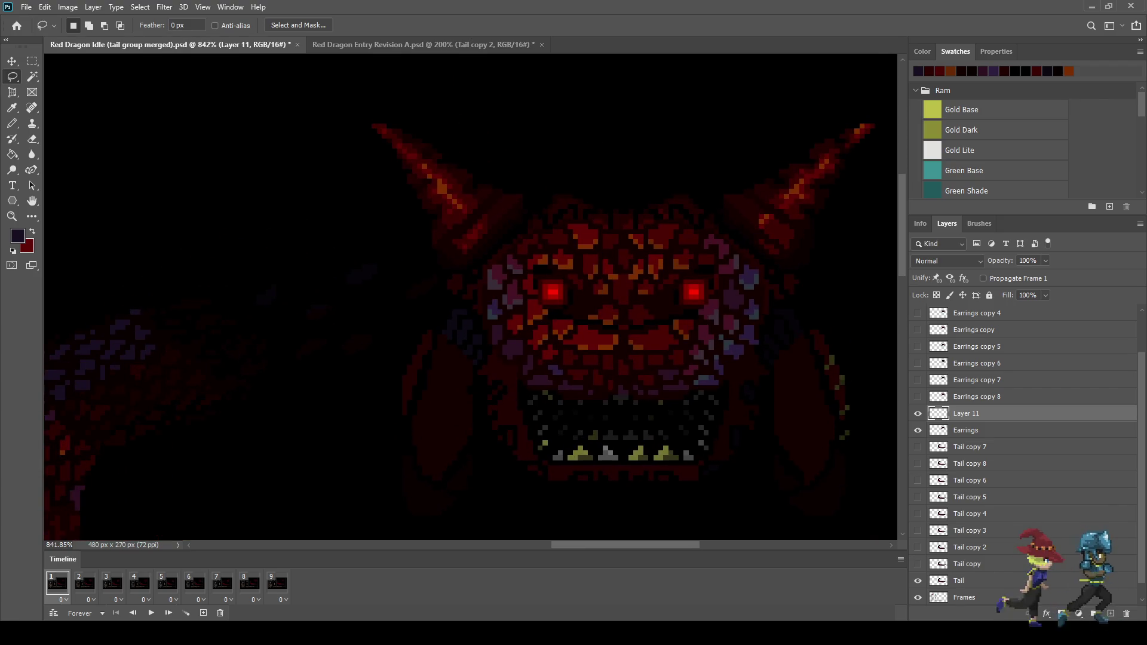
{"action": "key", "text": "i"}
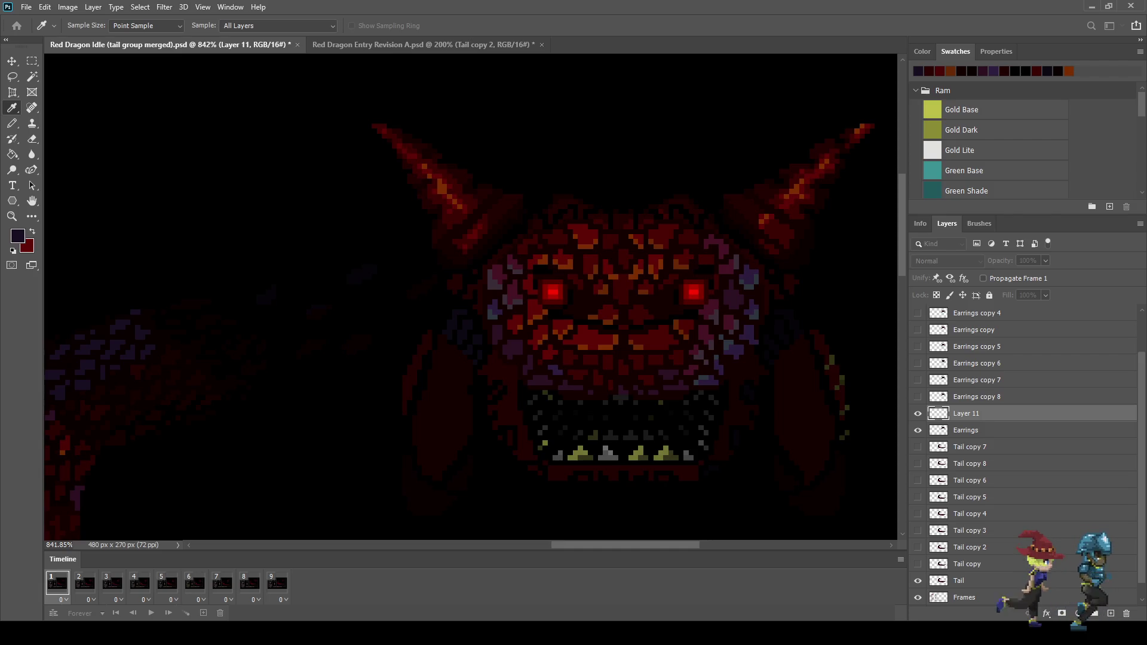
Cycle through the Lasso, fill and Magic Wand tools and select the Earrings layer
{"action": "key", "text": "l"}
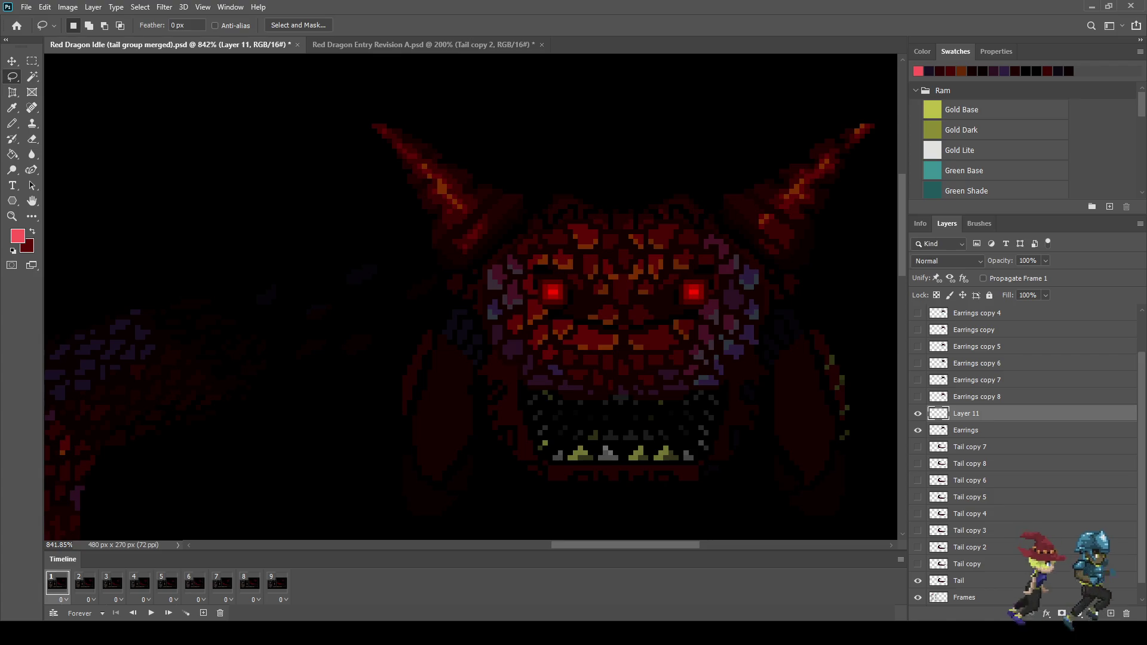
{"action": "key", "text": "g"}
{"action": "left_click", "coordinate": [967, 430]}
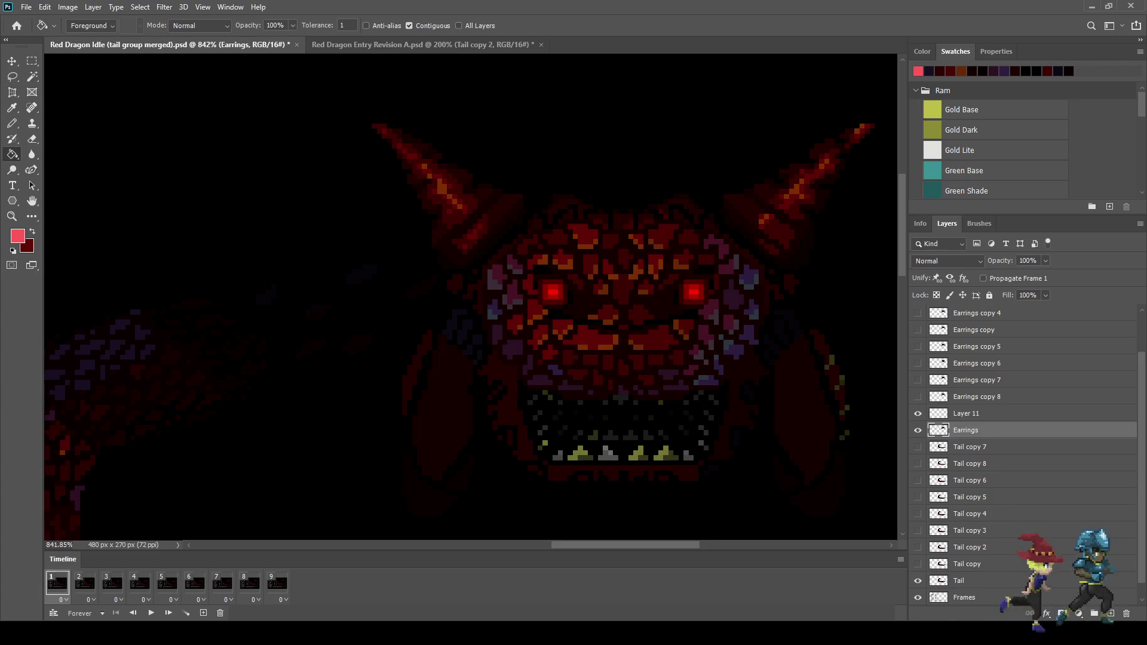
{"action": "key", "text": "w"}
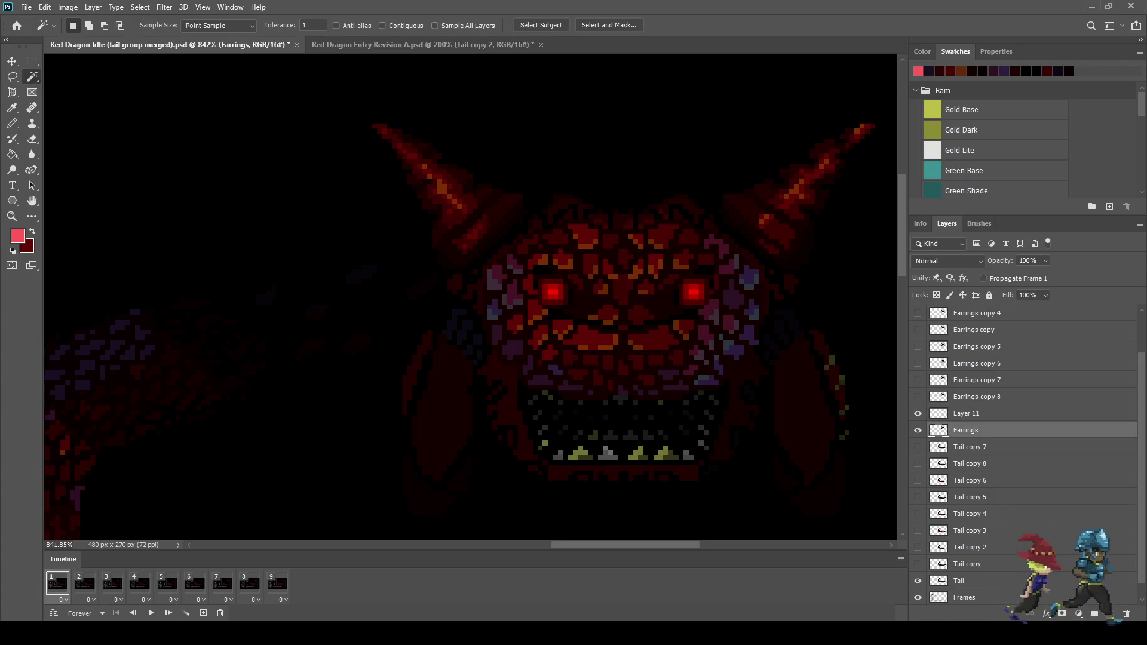
Duplicate Layer 11 for frame 8, stack it above Earrings copy 7 and nudge it 3 px down
{"action": "key", "text": "ctrl+z"}
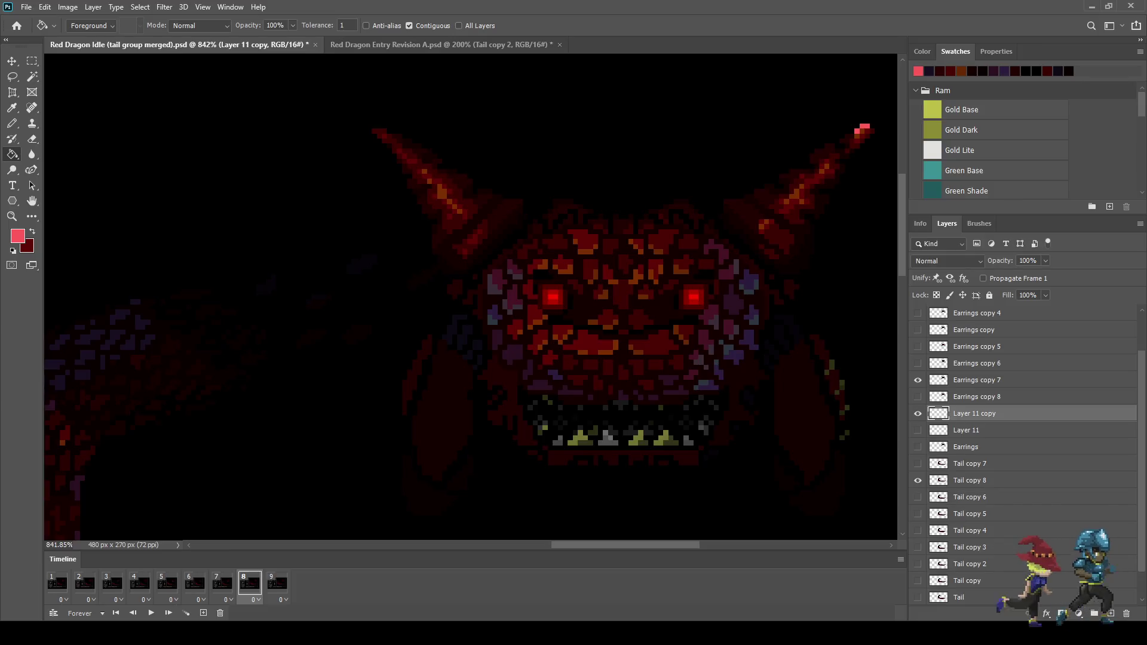
{"action": "key", "text": "ctrl+bracketright"}
{"action": "key", "text": "ctrl+bracketright"}
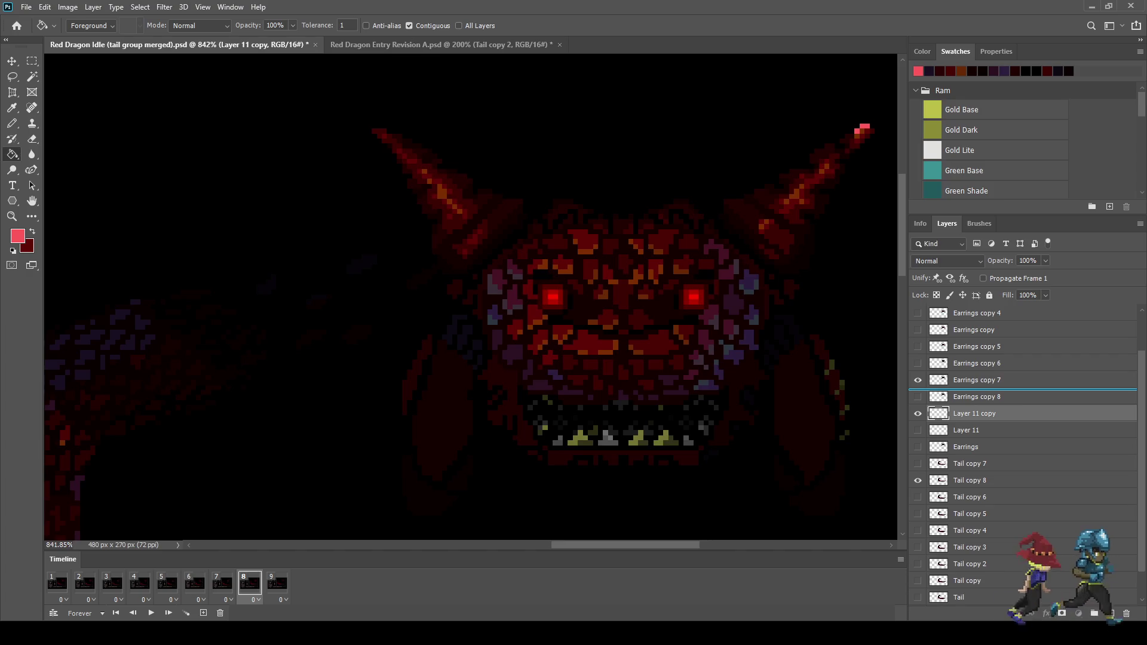
{"action": "key", "text": "ctrl+t"}
{"action": "key", "text": "Down"}
{"action": "key", "text": "Return"}
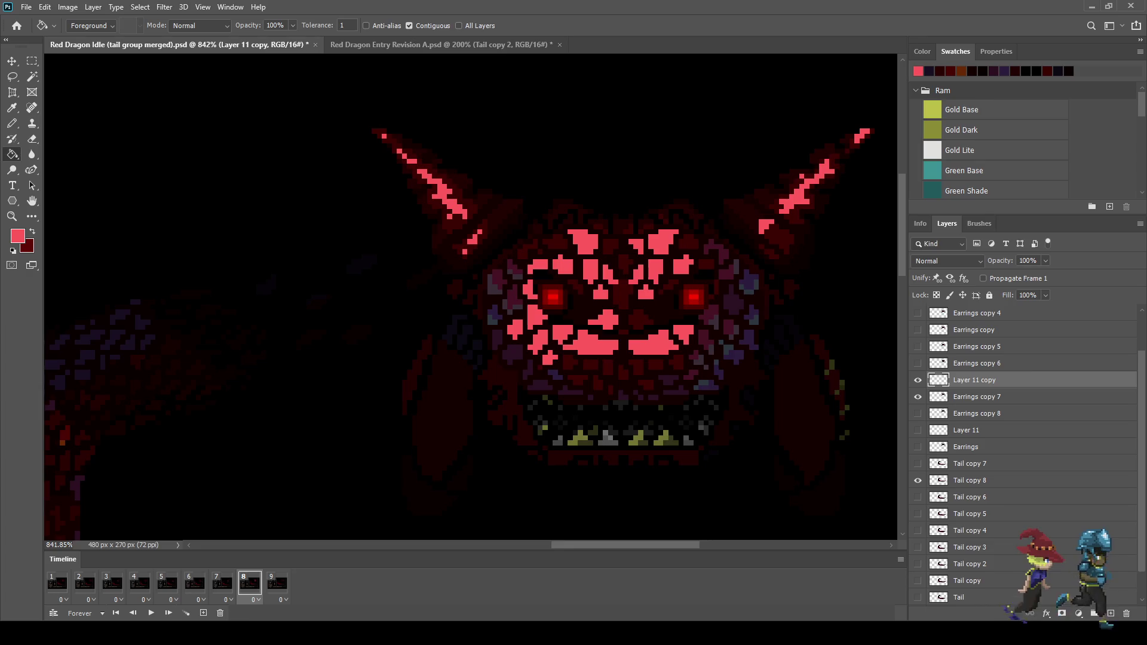
Set the Layer 11 copy to 25% opacity and play the animation
{"action": "left_click", "coordinate": [1028, 260]}
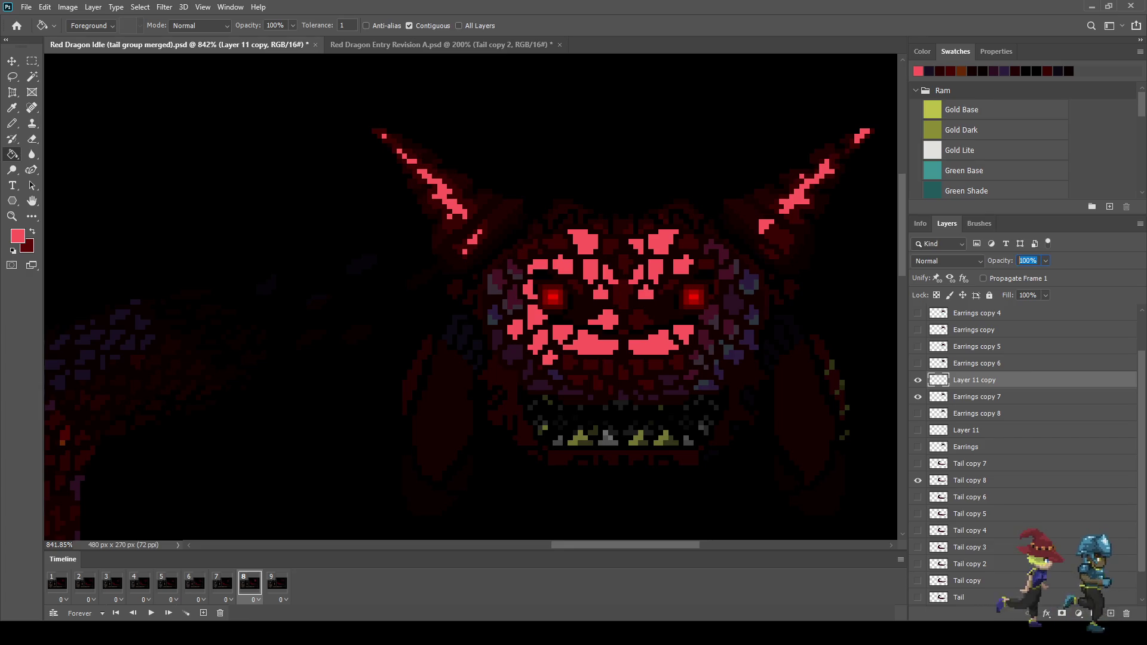
{"action": "type", "text": "25"}
{"action": "key", "text": "Return"}
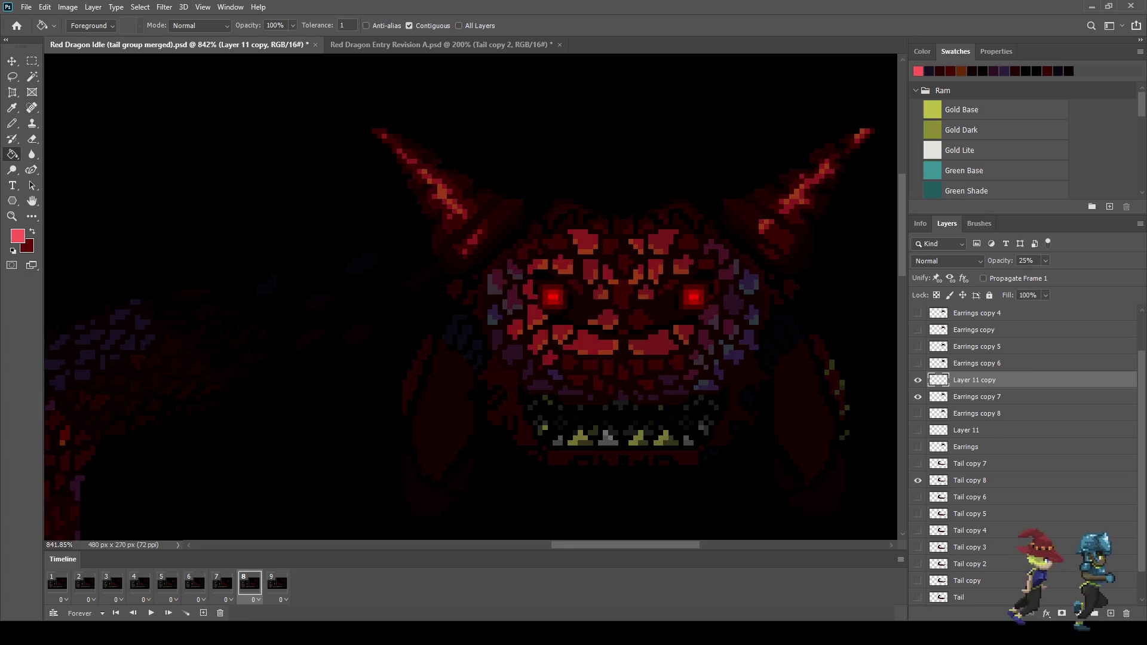
{"action": "key", "text": "space"}
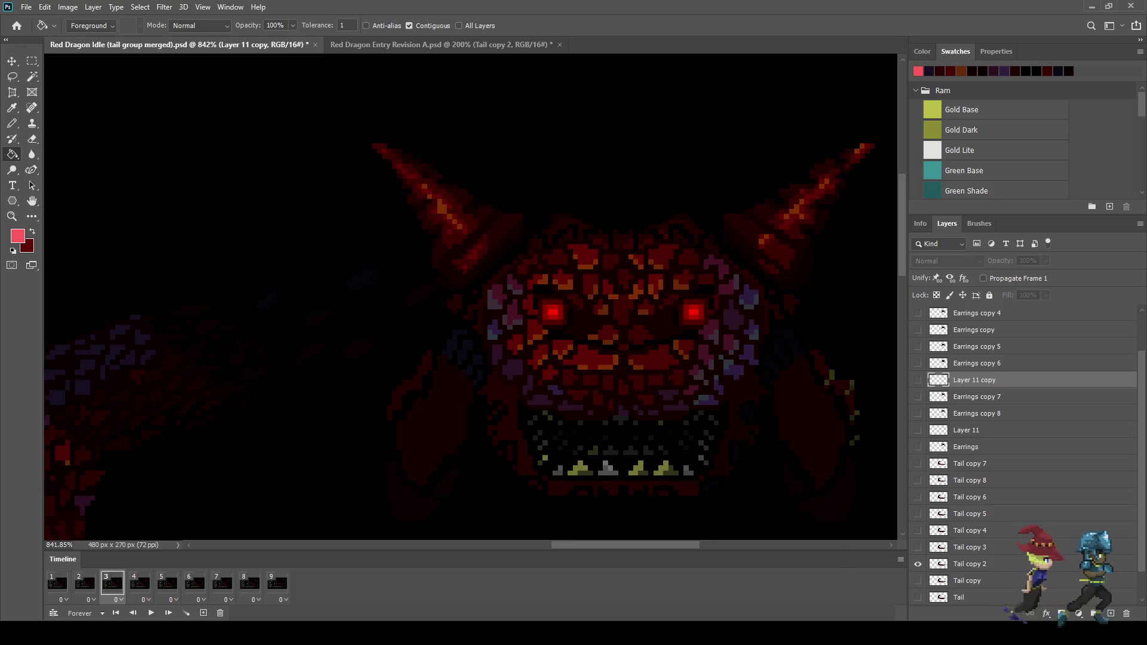
Stop the preview on frame 1, set Layer 11 to 15% opacity and save
{"action": "scroll", "coordinate": [471, 297], "scroll_direction": "down", "scroll_amount": 10}
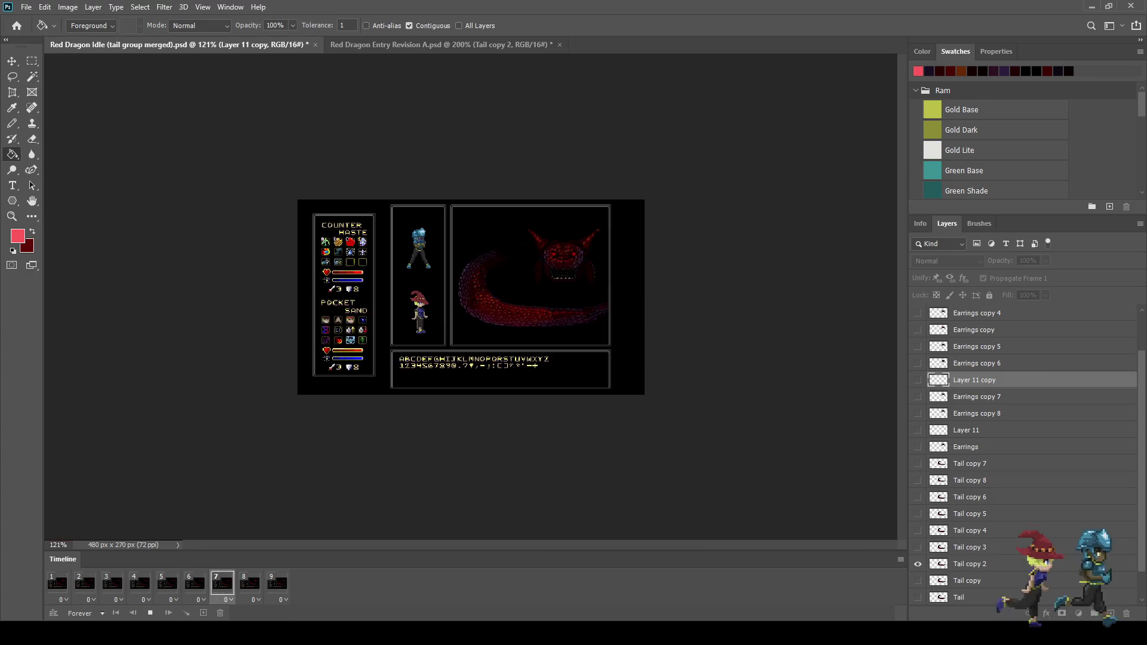
{"action": "scroll", "coordinate": [470, 296], "scroll_direction": "up", "scroll_amount": 2}
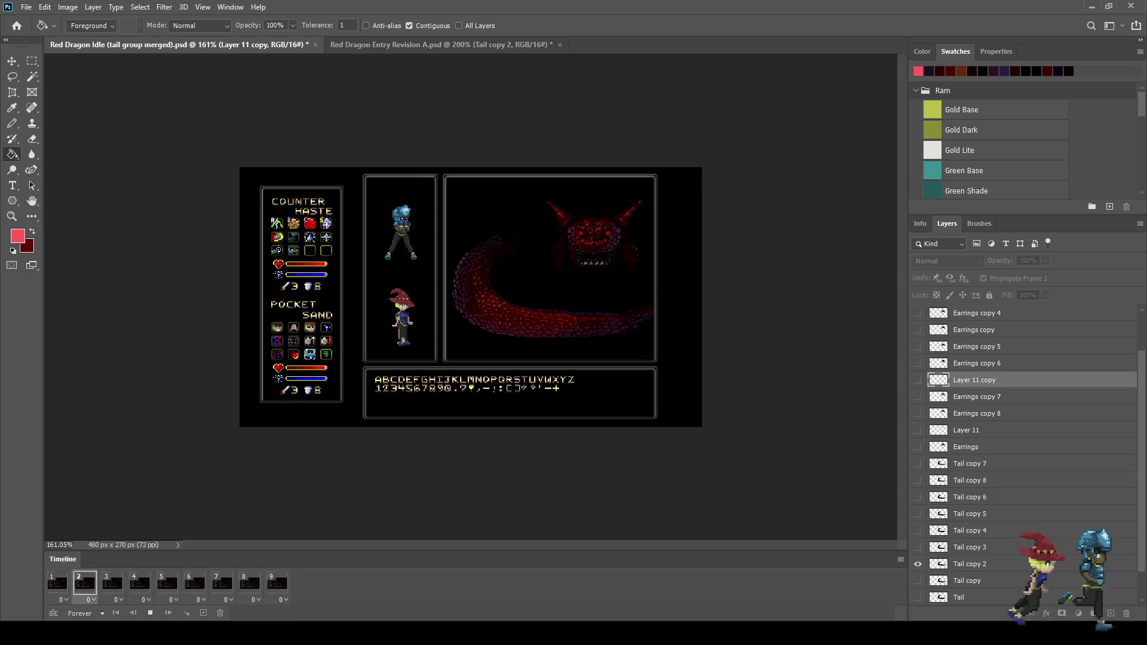
{"action": "key", "text": "space"}
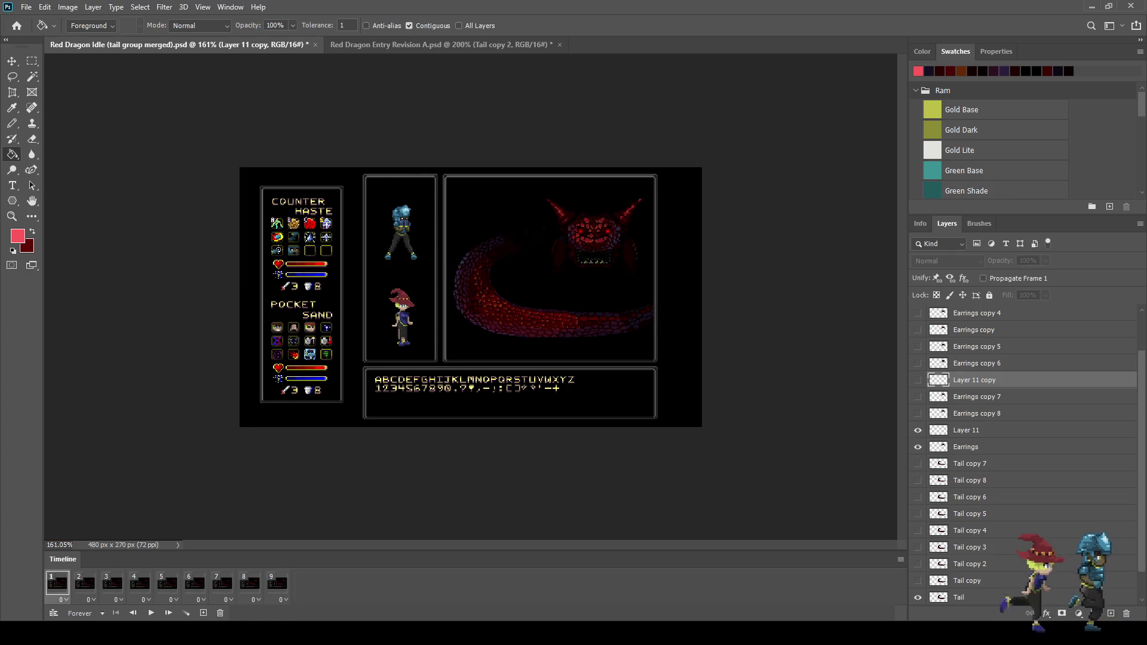
{"action": "left_click", "coordinate": [966, 430]}
{"action": "left_click", "coordinate": [1027, 261]}
{"action": "type", "text": "15"}
{"action": "key", "text": "Return"}
{"action": "key", "text": "ctrl+s"}
Via frames 9 and 8, set the Layer 11 copy's opacity to 15%
{"action": "left_click", "coordinate": [277, 583]}
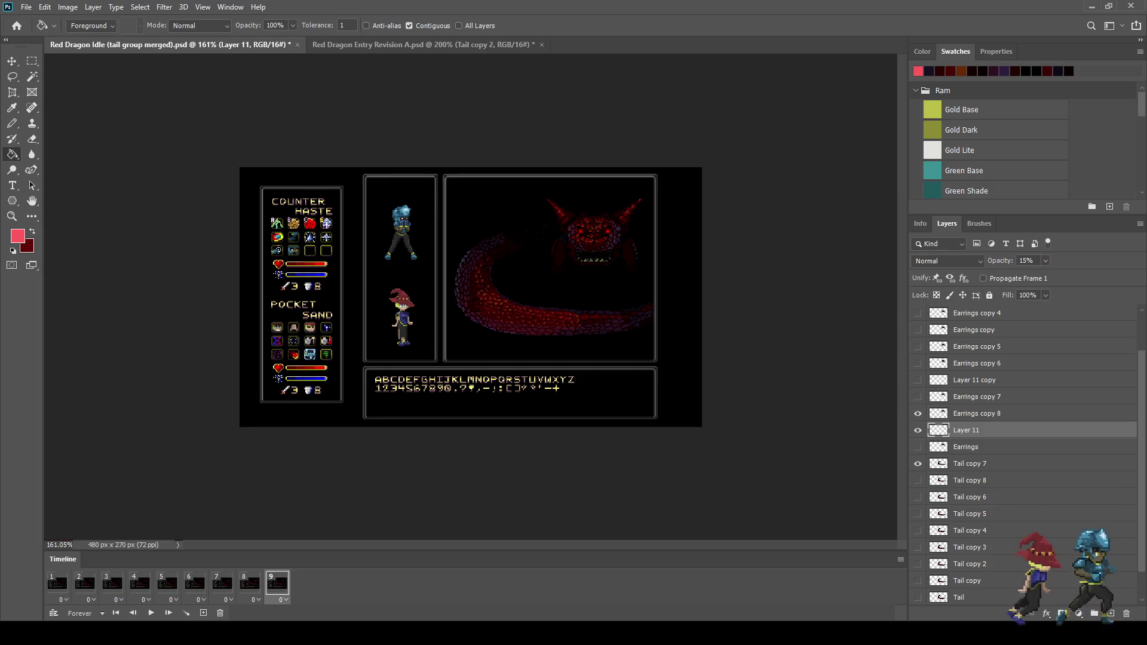
{"action": "left_click", "coordinate": [1027, 260]}
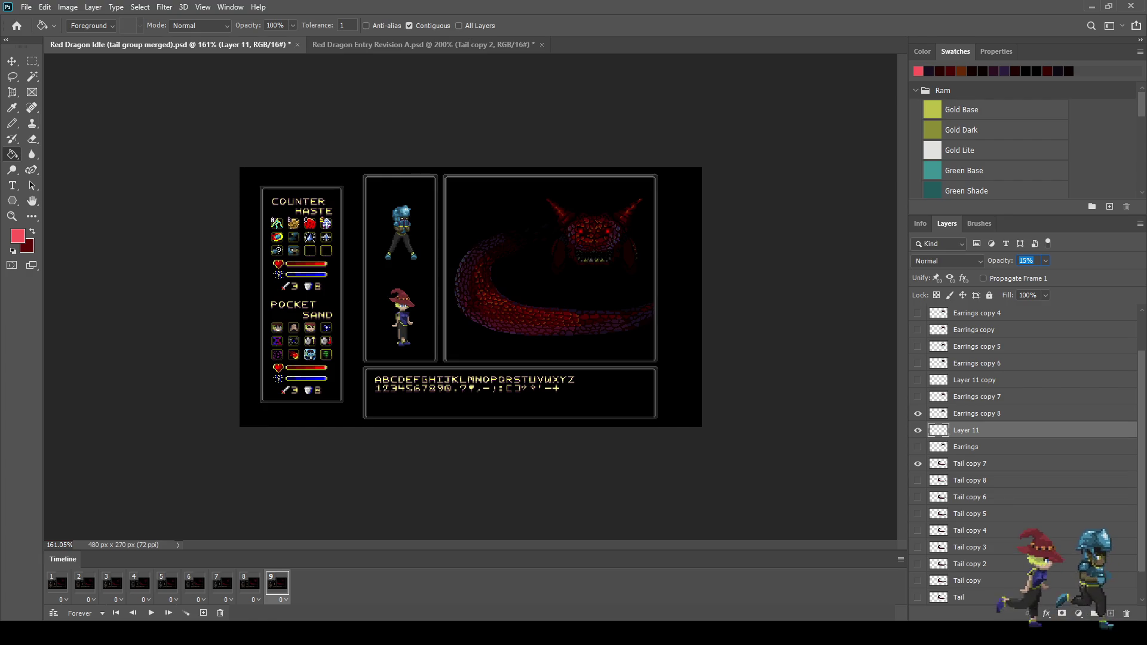
{"action": "type", "text": "9"}
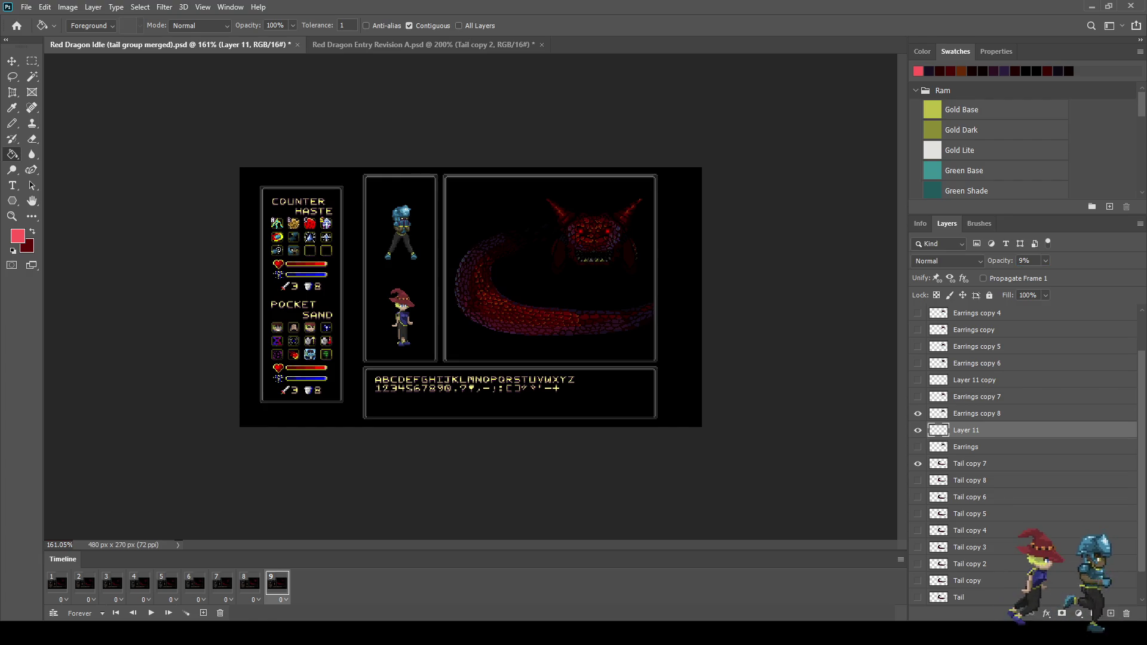
{"action": "left_click", "coordinate": [249, 583]}
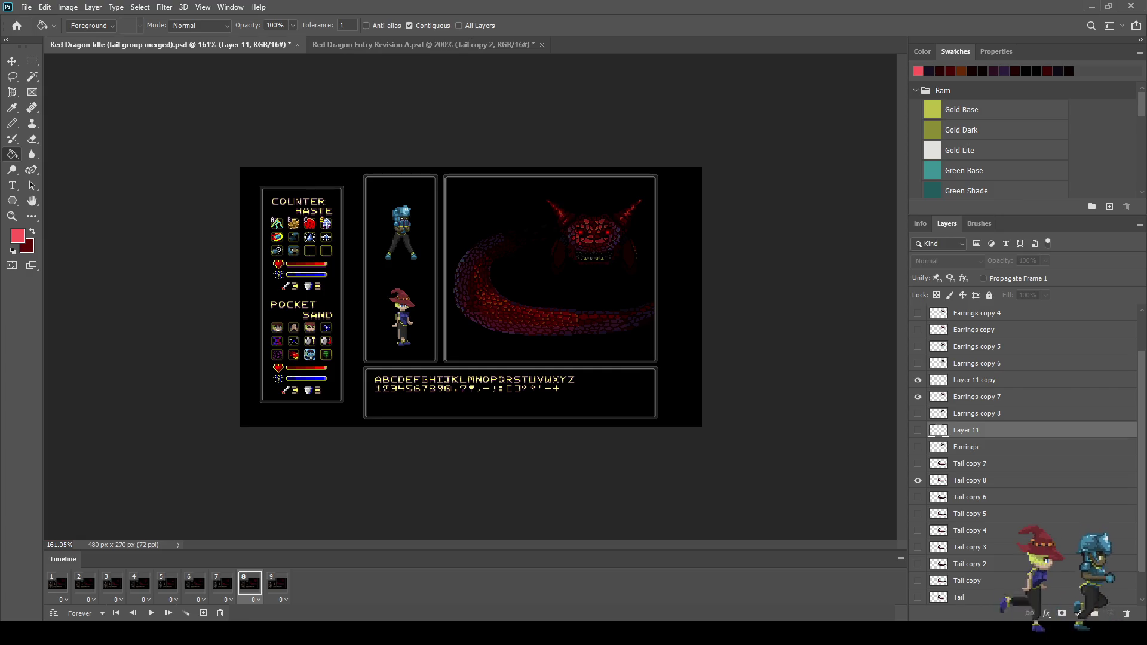
{"action": "left_click", "coordinate": [975, 380]}
{"action": "left_click", "coordinate": [1026, 260]}
{"action": "type", "text": "15"}
{"action": "key", "text": "Return"}
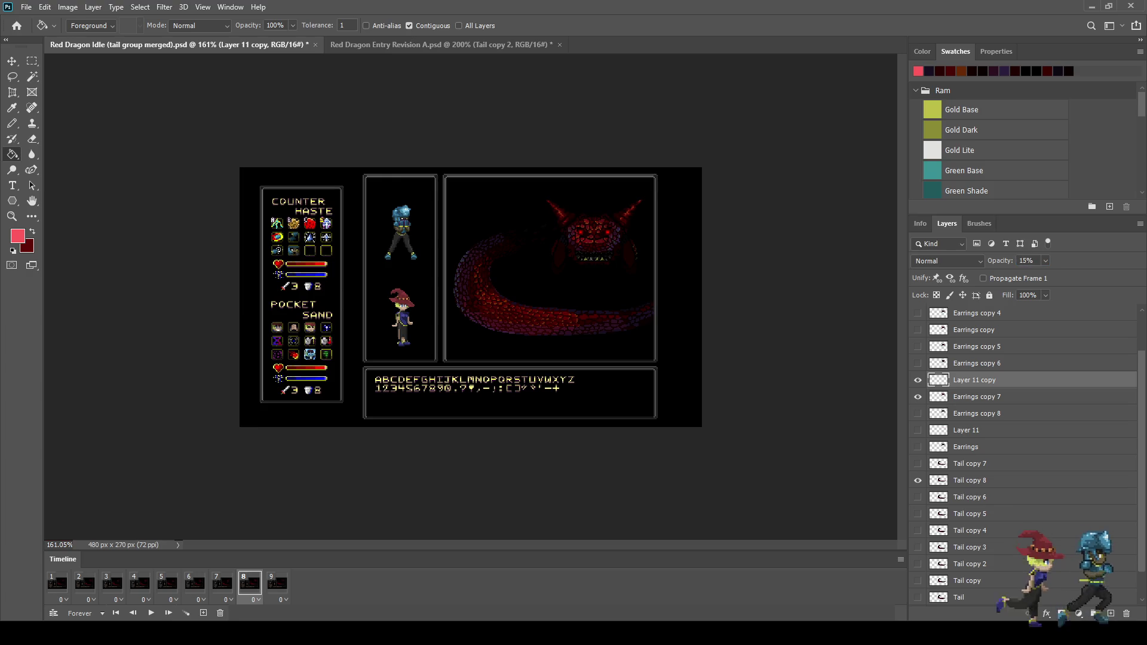
Play the animation to preview the subtler pulse, then return to frames 1 and 2
{"action": "scroll", "coordinate": [528, 261], "scroll_direction": "up", "scroll_amount": 4}
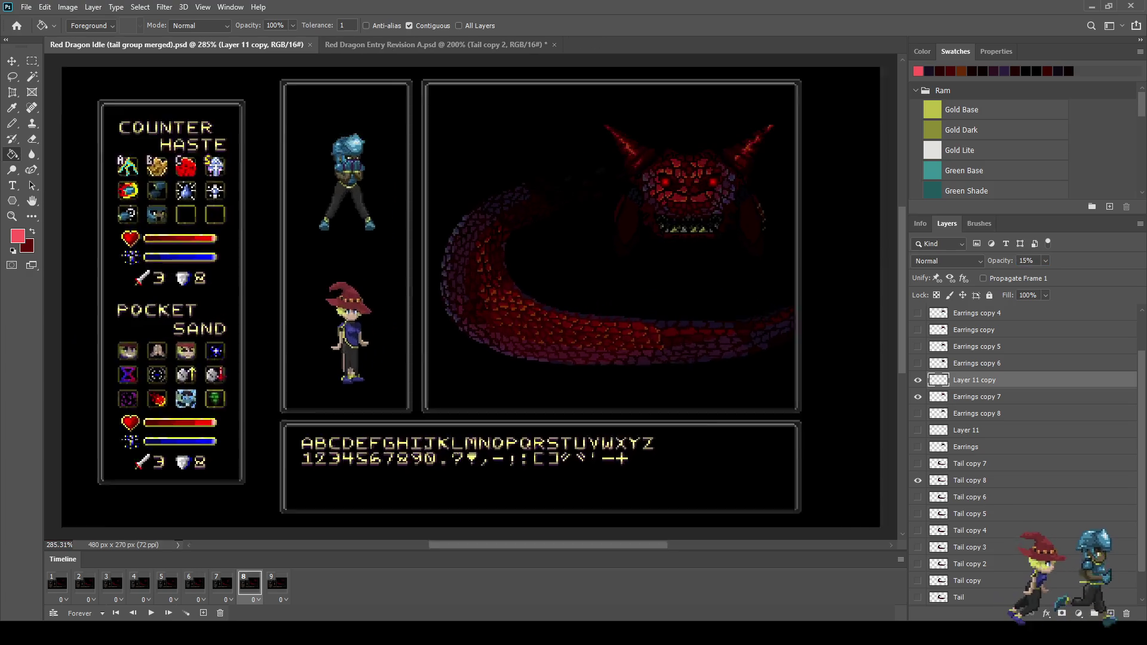
{"action": "key", "text": "space"}
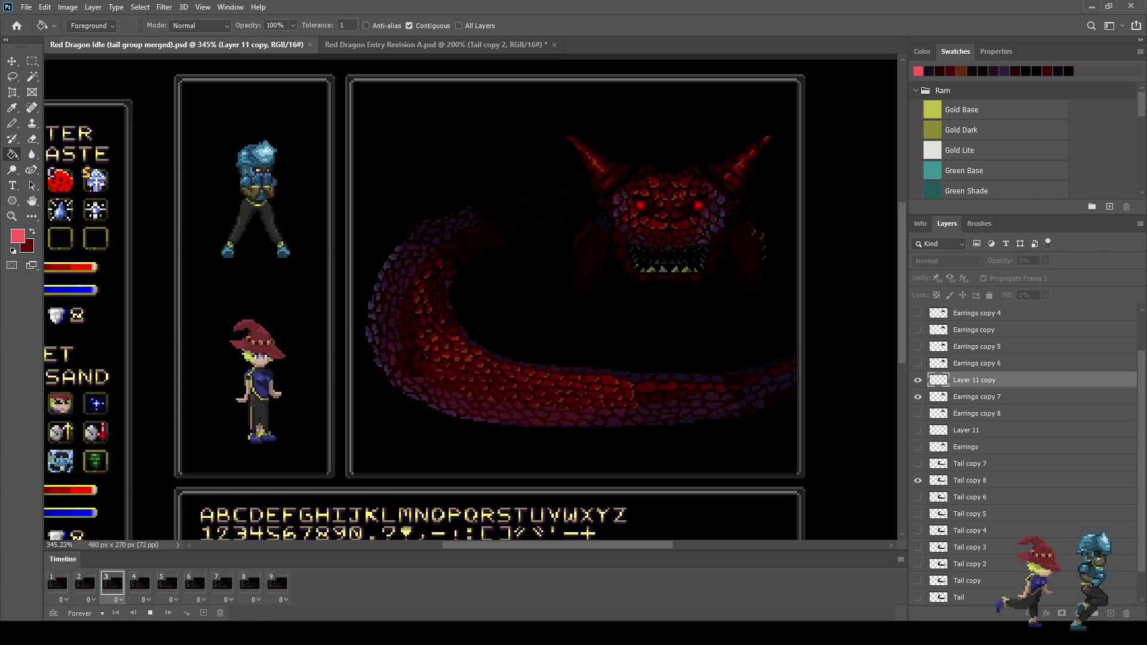
{"action": "scroll", "coordinate": [528, 261], "scroll_direction": "down", "scroll_amount": 1}
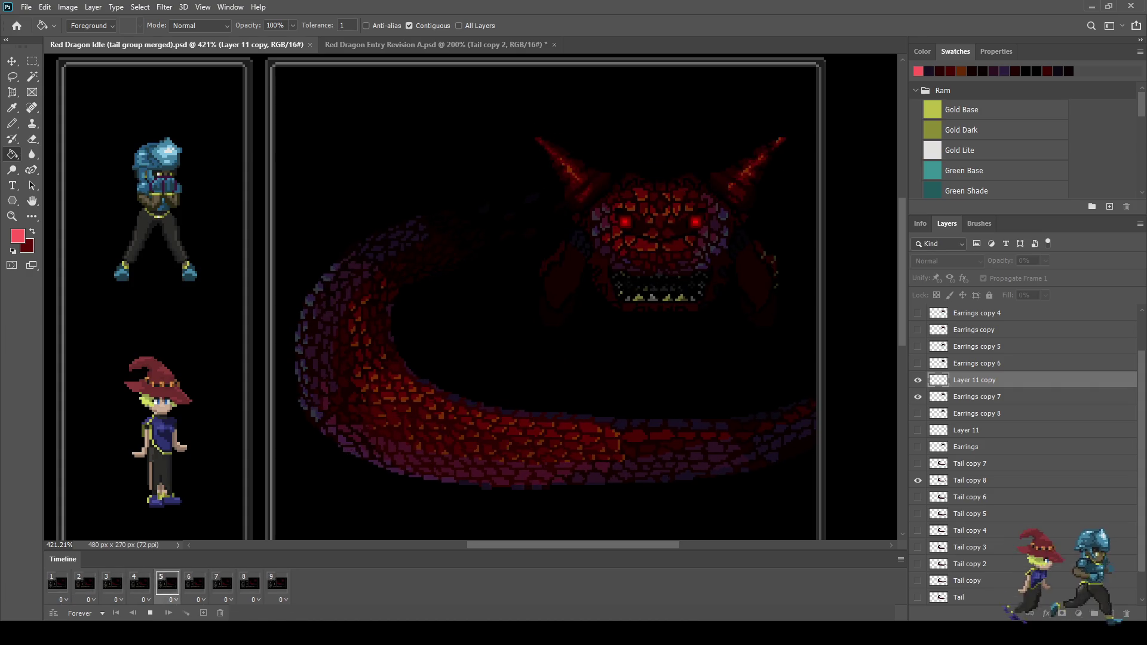
{"action": "key", "text": "space"}
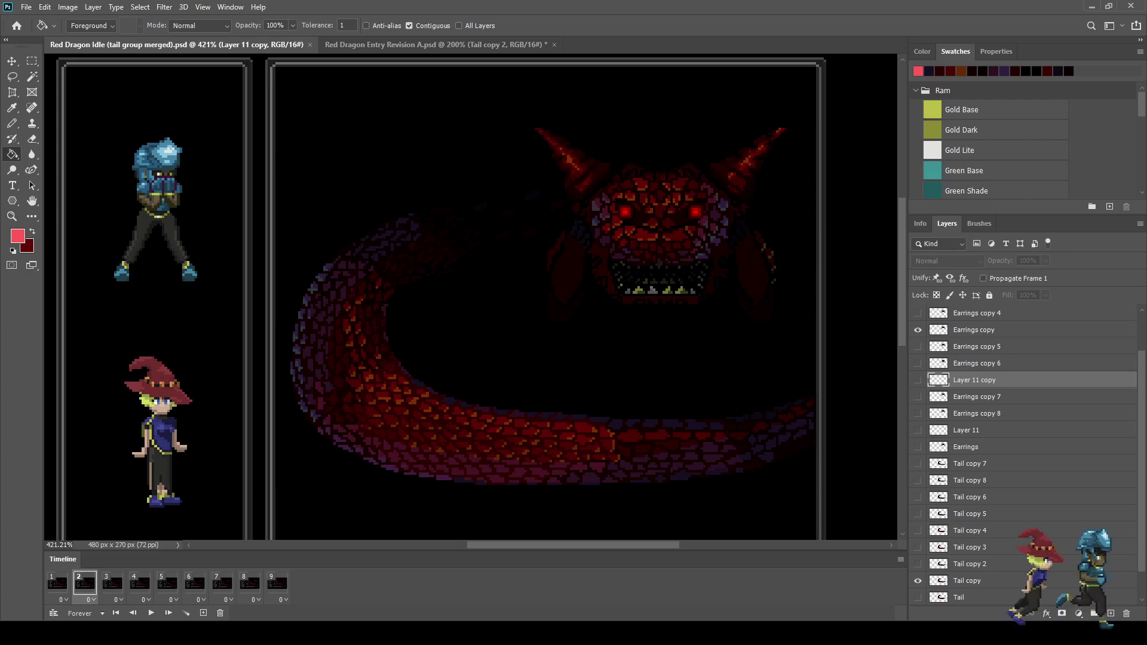
{"action": "left_click", "coordinate": [57, 584]}
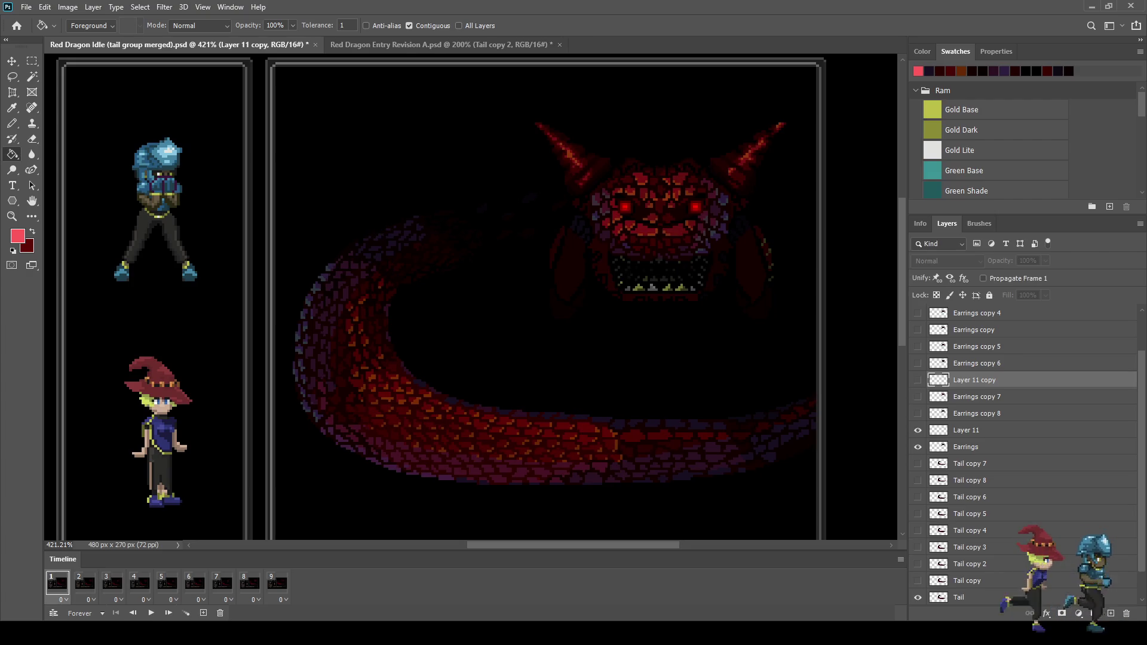
{"action": "scroll", "coordinate": [732, 163], "scroll_direction": "up", "scroll_amount": 3}
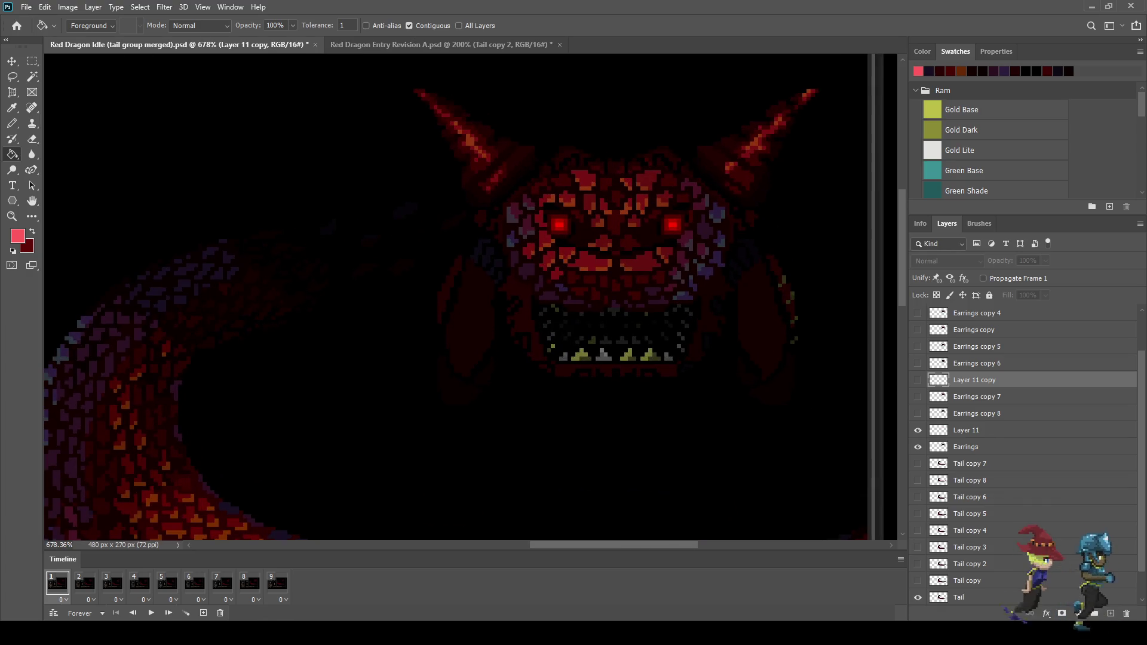
{"action": "left_click", "coordinate": [85, 584]}
Stop the preview and select the Tail copy 4 layer
{"action": "key", "text": "space"}
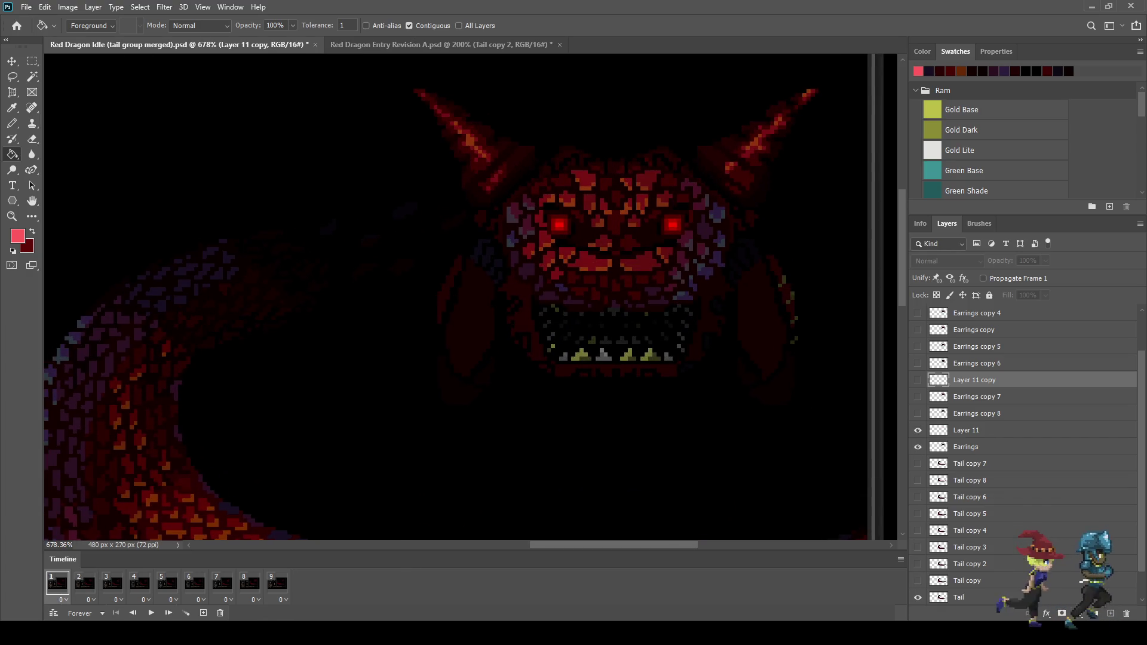
{"action": "key", "text": "space"}
{"action": "key", "text": "space"}
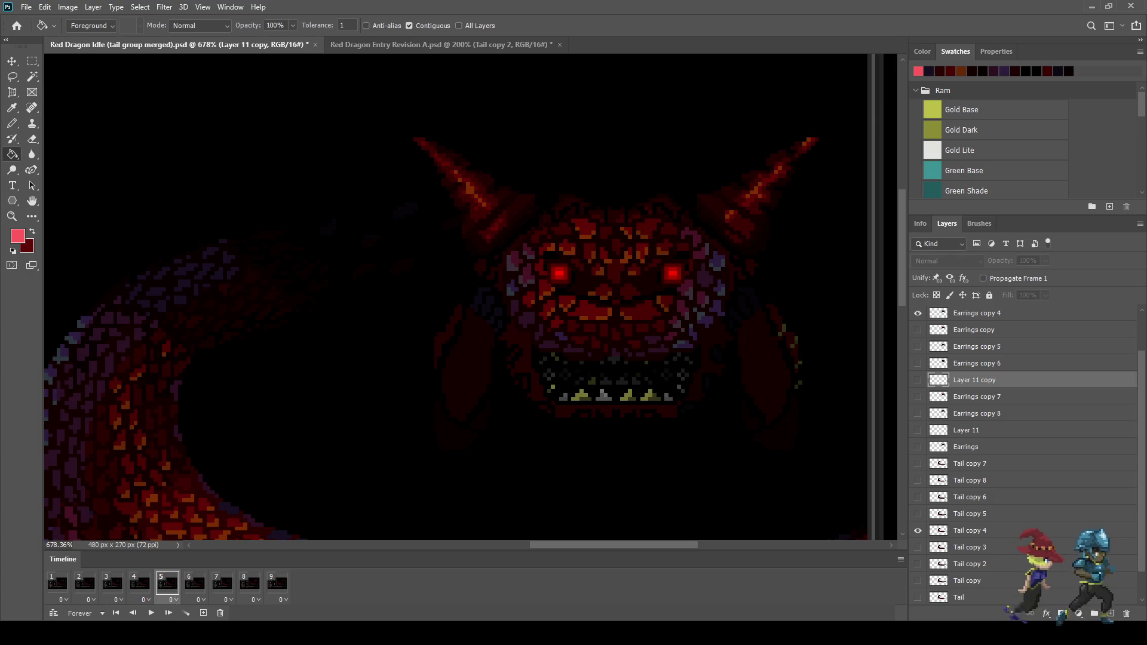
{"action": "scroll", "coordinate": [454, 299], "scroll_direction": "up", "scroll_amount": 1}
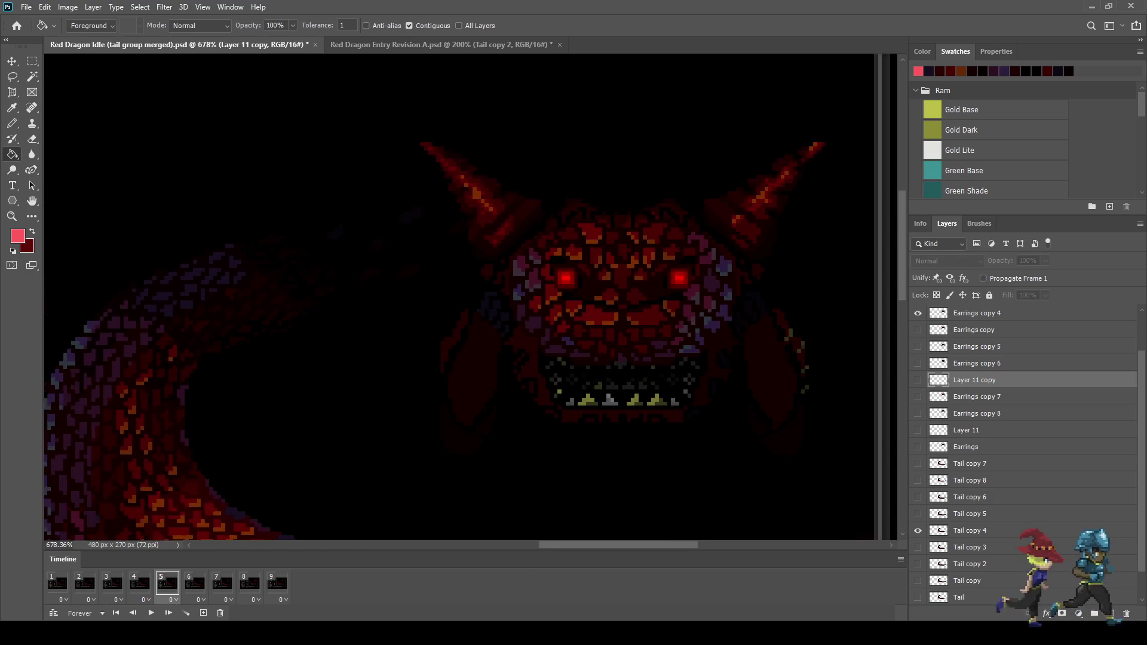
{"action": "left_click", "coordinate": [970, 531]}
{"action": "scroll", "coordinate": [1016, 478], "scroll_direction": "down", "scroll_amount": 1}
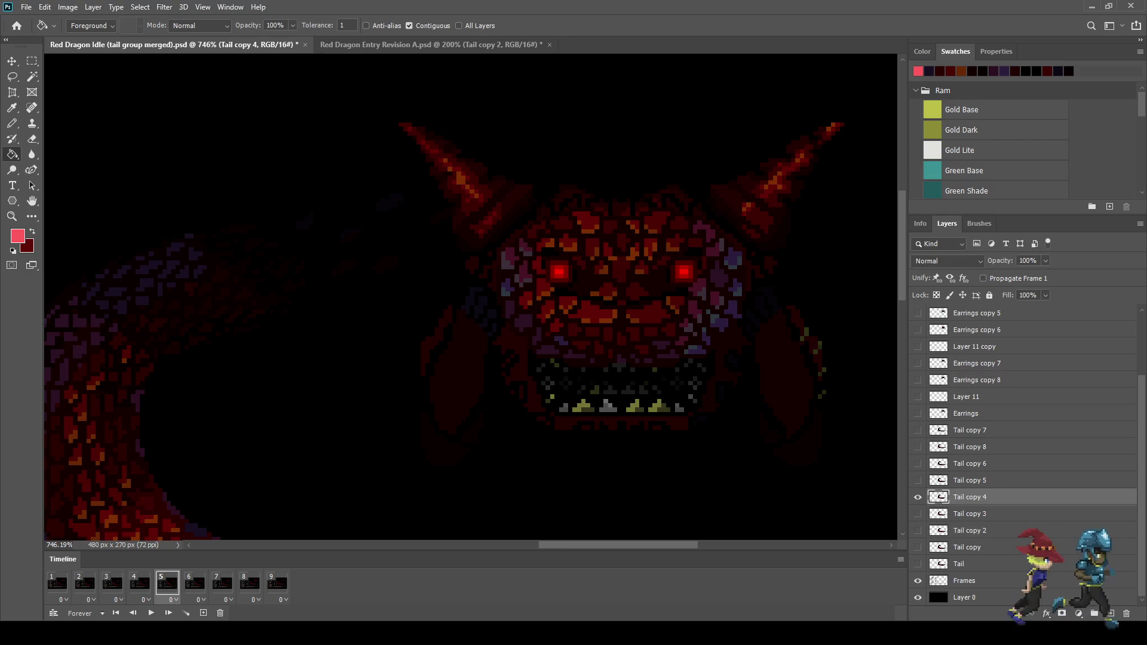
On Earrings copy 4, Magic Wand-select the purple face scale pixels
{"action": "scroll", "coordinate": [1015, 455], "scroll_direction": "up", "scroll_amount": 2}
{"action": "left_click", "coordinate": [977, 363]}
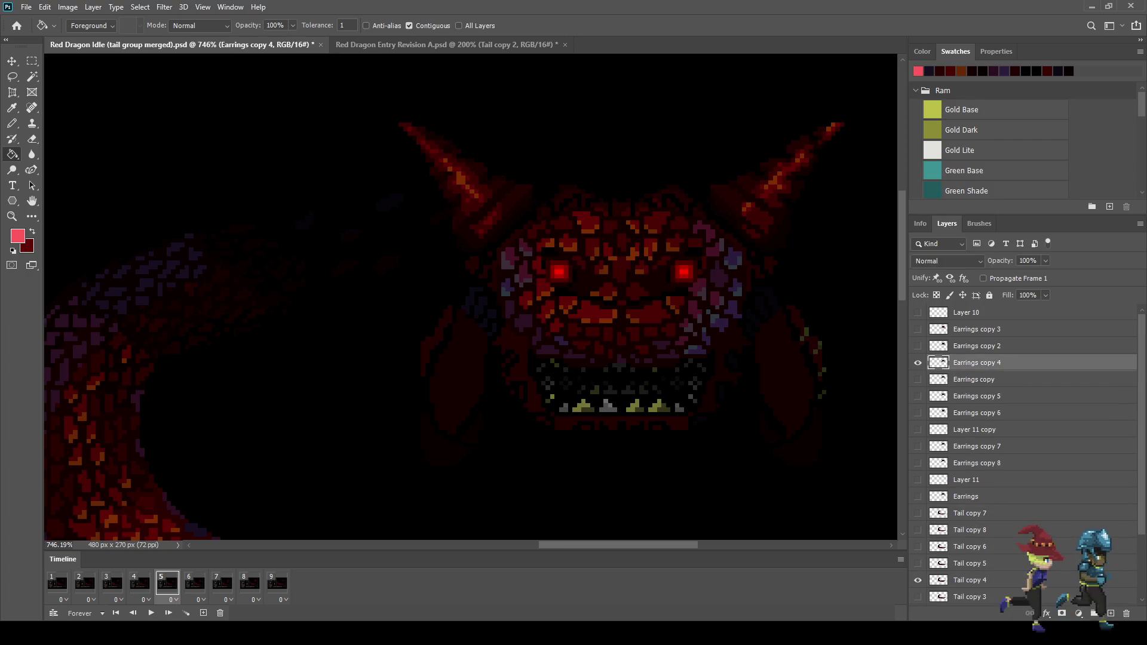
{"action": "key", "text": "w"}
{"action": "scroll", "coordinate": [619, 358], "scroll_direction": "up", "scroll_amount": 4}
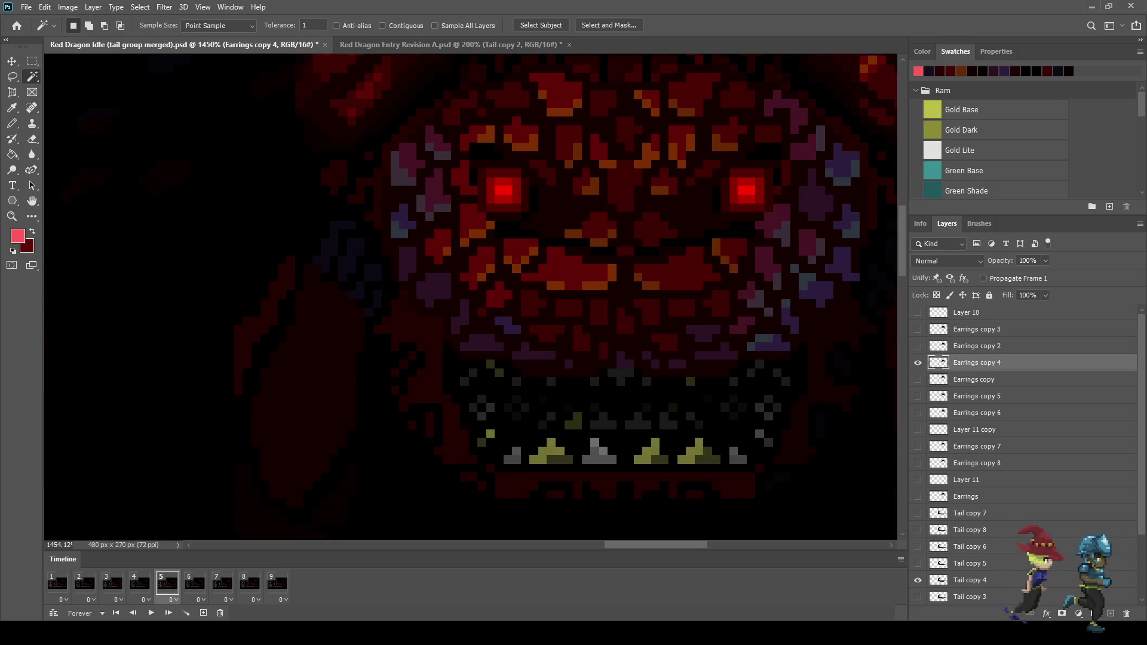
{"action": "scroll", "coordinate": [579, 345], "scroll_direction": "down", "scroll_amount": 3}
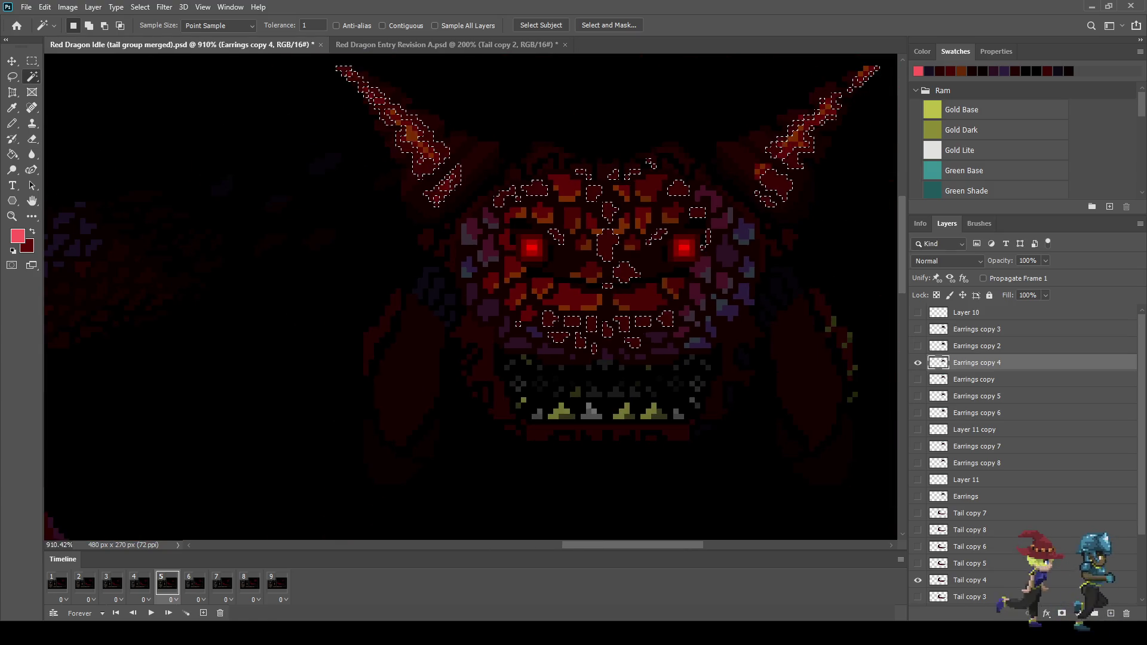
{"action": "scroll", "coordinate": [686, 362], "scroll_direction": "up", "scroll_amount": 3}
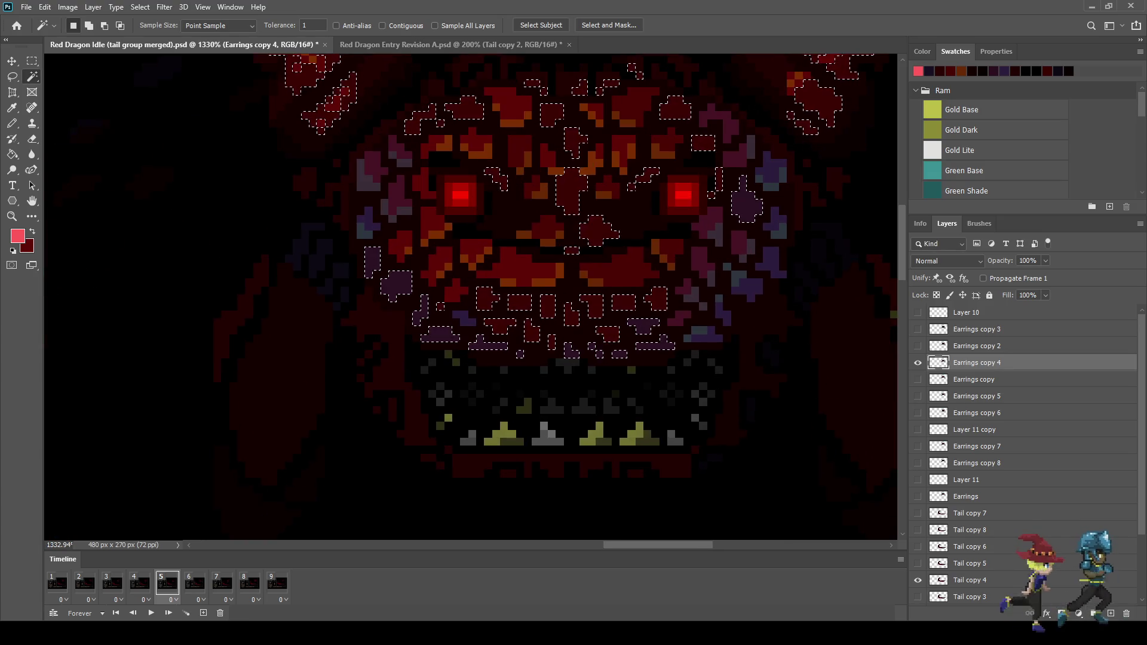
{"action": "scroll", "coordinate": [648, 325], "scroll_direction": "down", "scroll_amount": 3}
{"action": "scroll", "coordinate": [677, 327], "scroll_direction": "up", "scroll_amount": 2}
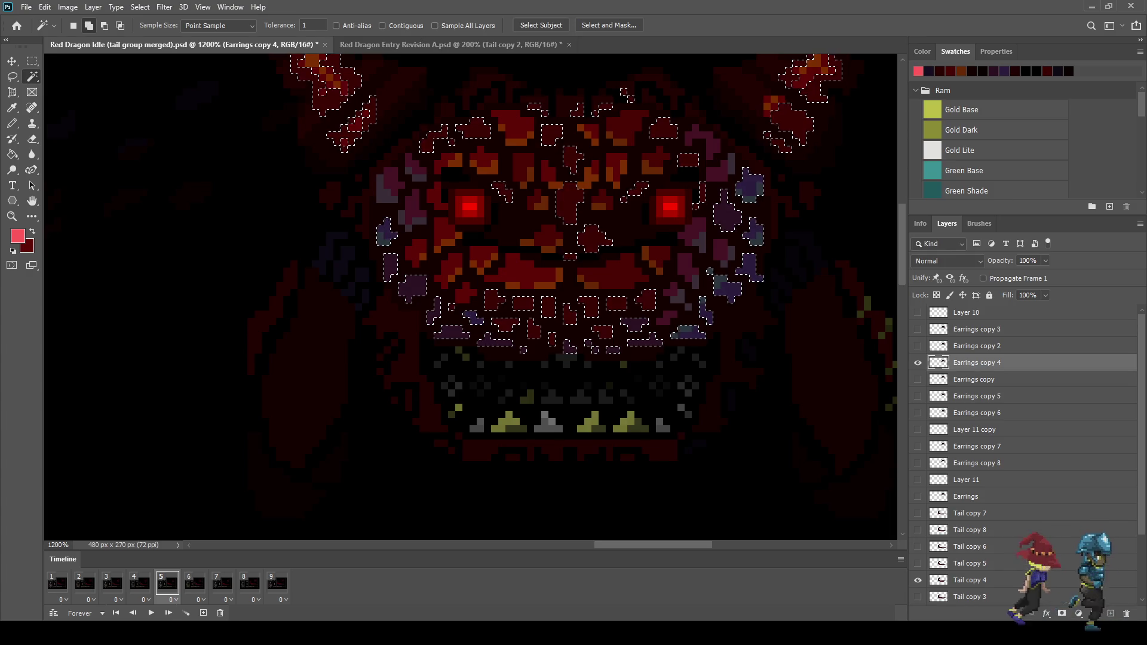
{"action": "left_click", "coordinate": [710, 270], "text": "shift"}
{"action": "left_click", "coordinate": [412, 209], "text": "shift"}
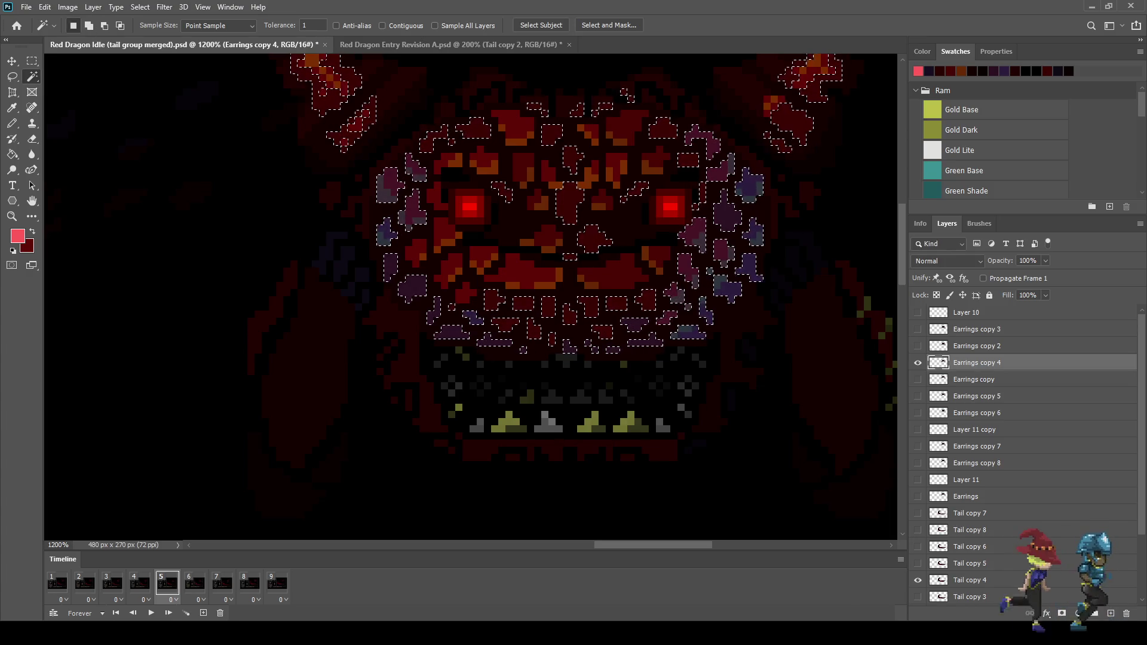
Lasso-subtract the upper face and right horn area from the purple selection
{"action": "key", "text": "l"}
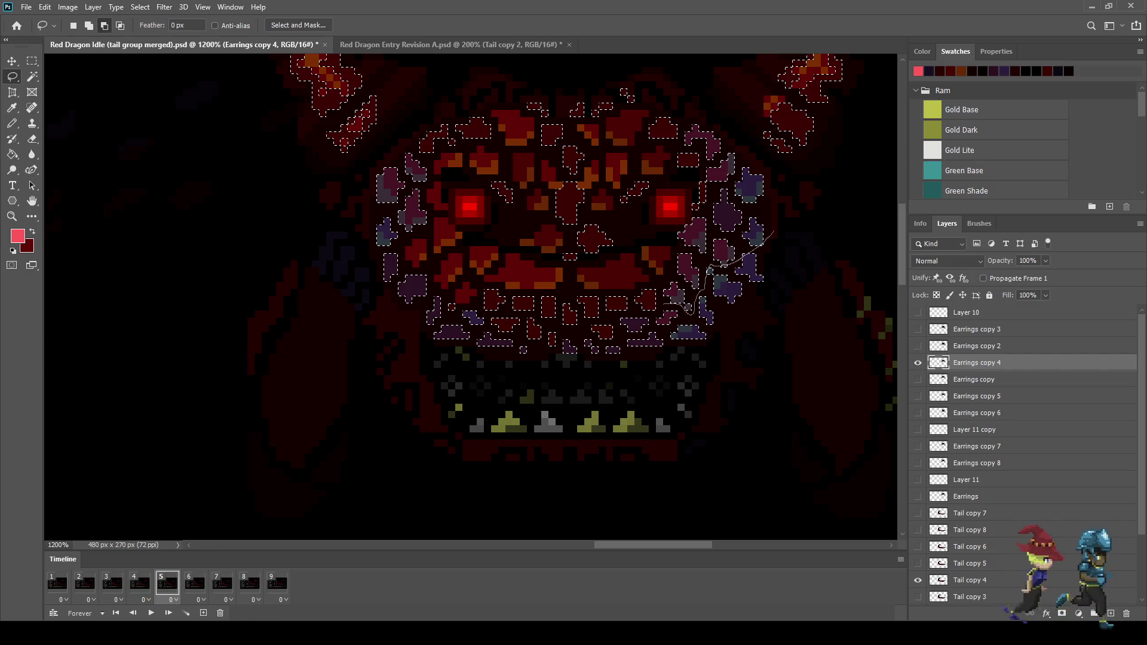
{"action": "left_click_drag", "start_coordinate": [579, 325], "coordinate": [512, 310]}
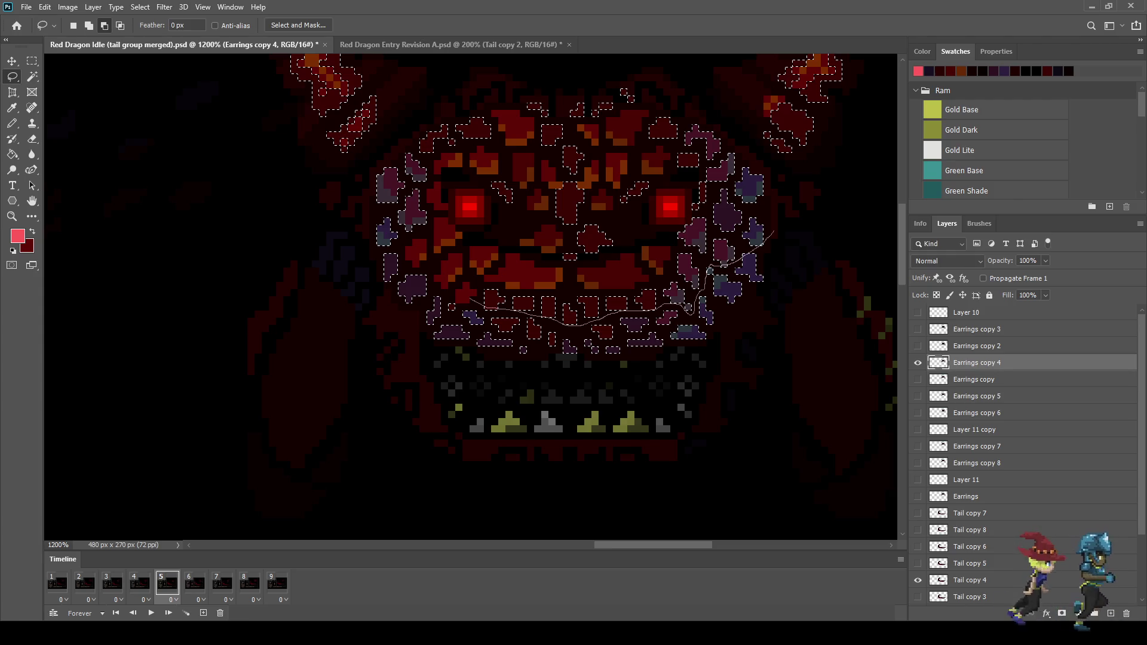
{"action": "mouse_move", "coordinate": [435, 287]}
{"action": "left_mouse_down"}
{"action": "mouse_move", "coordinate": [407, 303]}
{"action": "mouse_move", "coordinate": [227, 111]}
{"action": "mouse_move", "coordinate": [508, 42]}
{"action": "mouse_move", "coordinate": [827, 193]}
{"action": "mouse_move", "coordinate": [795, 227]}
{"action": "left_mouse_up"}
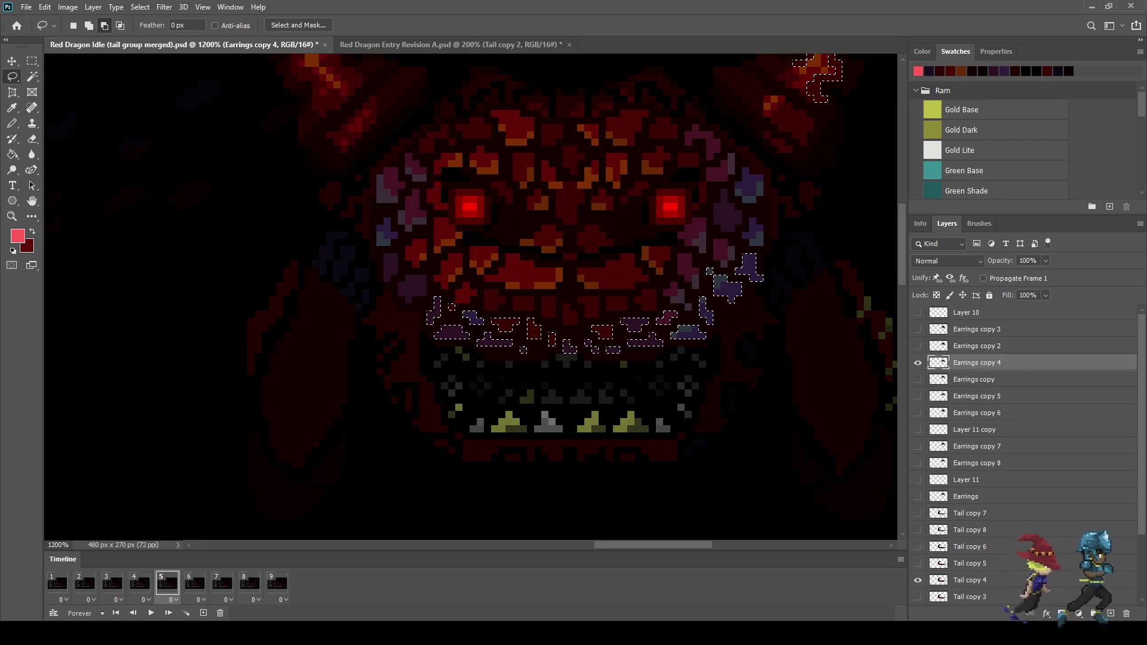
{"action": "scroll", "coordinate": [770, 202], "scroll_direction": "down", "scroll_amount": 5}
{"action": "mouse_move", "coordinate": [437, 102]}
{"action": "left_mouse_down"}
{"action": "mouse_move", "coordinate": [791, 55]}
{"action": "mouse_move", "coordinate": [825, 182]}
{"action": "mouse_move", "coordinate": [494, 158]}
{"action": "mouse_move", "coordinate": [454, 107]}
{"action": "mouse_move", "coordinate": [526, 141]}
{"action": "left_mouse_up"}
{"action": "scroll", "coordinate": [692, 271], "scroll_direction": "up", "scroll_amount": 3}
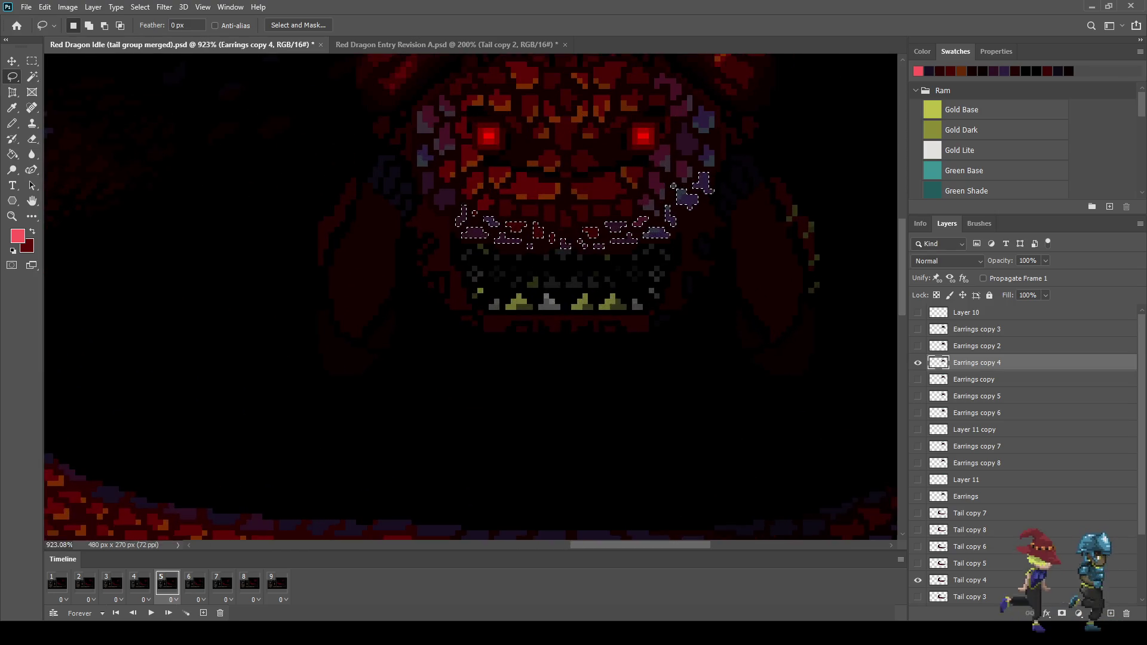
{"action": "key", "text": "w"}
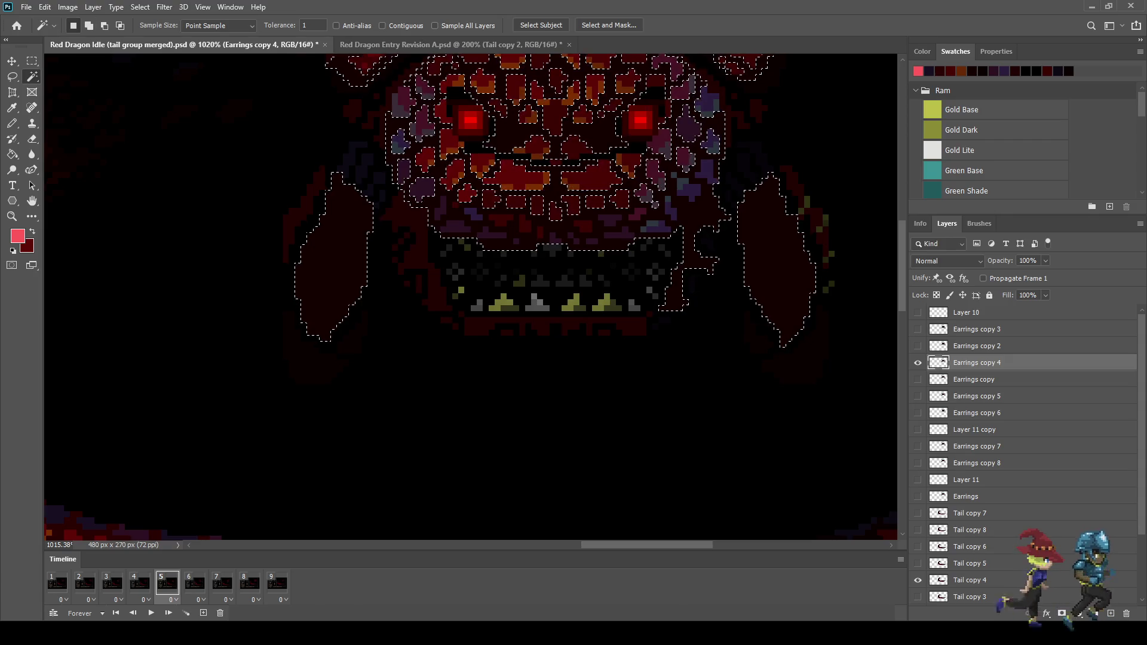
With Contiguous on, select purple pixels above the mouth plus both cheeks and side claws
{"action": "left_click", "coordinate": [656, 226]}
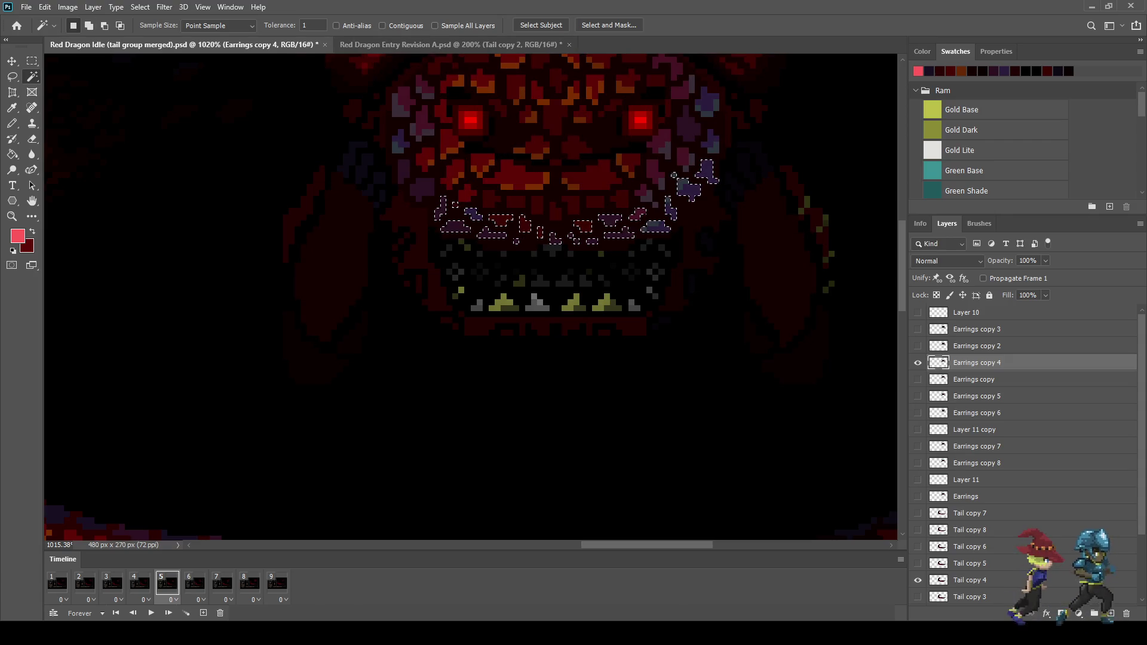
{"action": "left_click", "coordinate": [382, 25]}
{"action": "key", "text": "shift"}
{"action": "left_click", "coordinate": [656, 205], "text": "shift"}
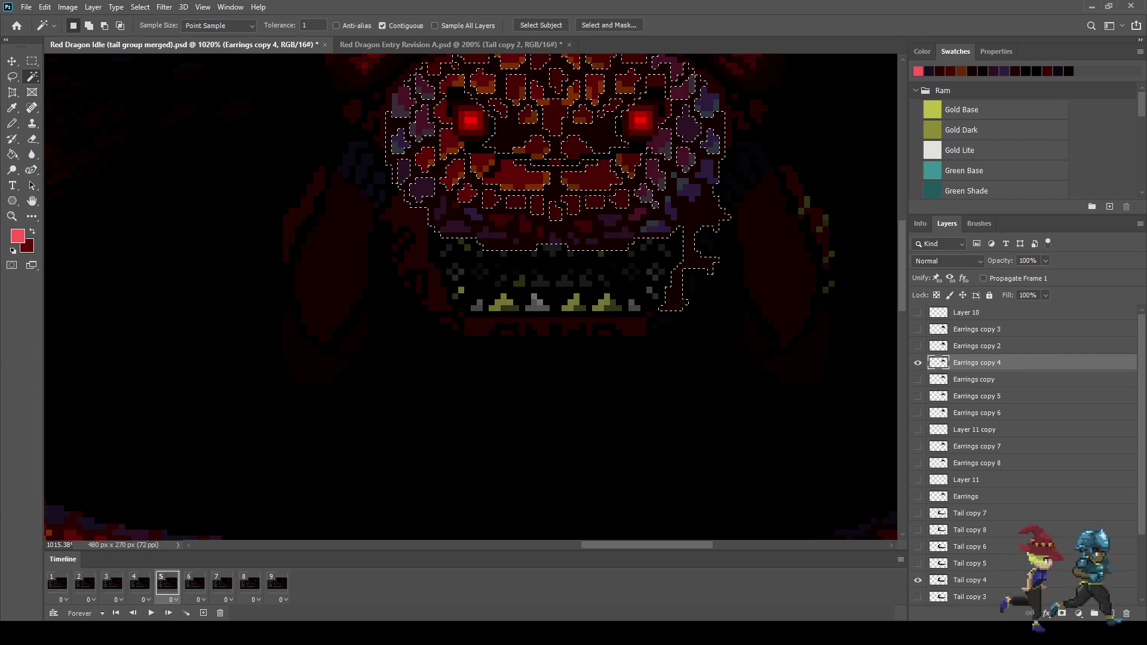
{"action": "key", "text": "ctrl+z"}
{"action": "left_click", "coordinate": [776, 257], "text": "shift"}
{"action": "left_click", "coordinate": [338, 354], "text": "shift"}
{"action": "scroll", "coordinate": [819, 373], "scroll_direction": "up", "scroll_amount": 5}
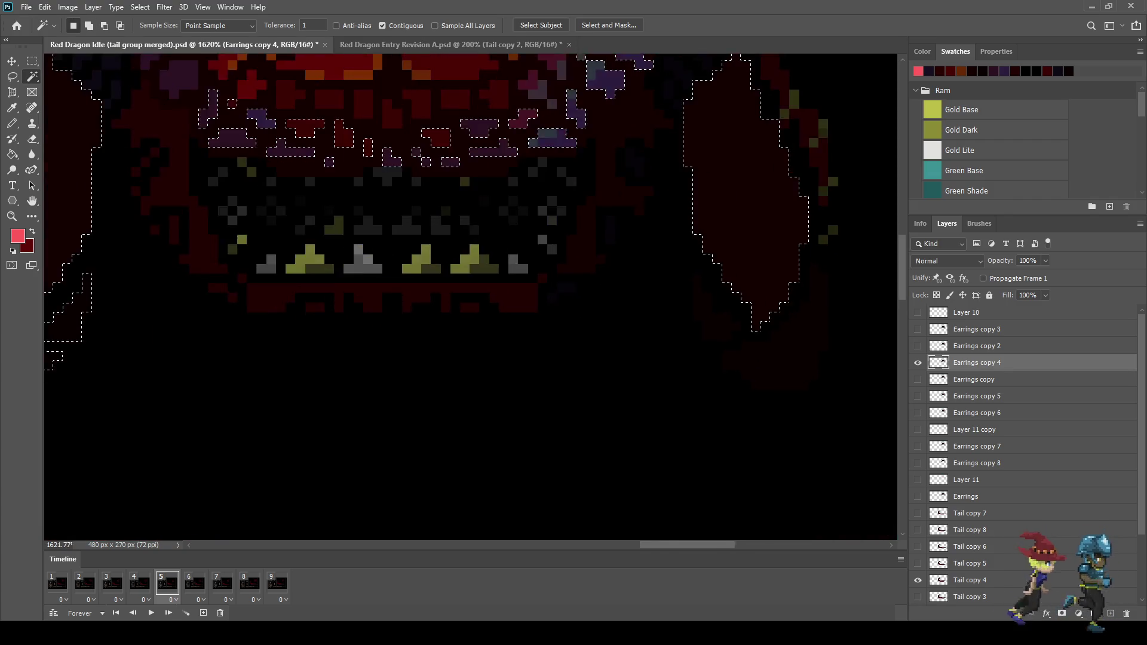
{"action": "left_click", "coordinate": [801, 364], "text": "shift"}
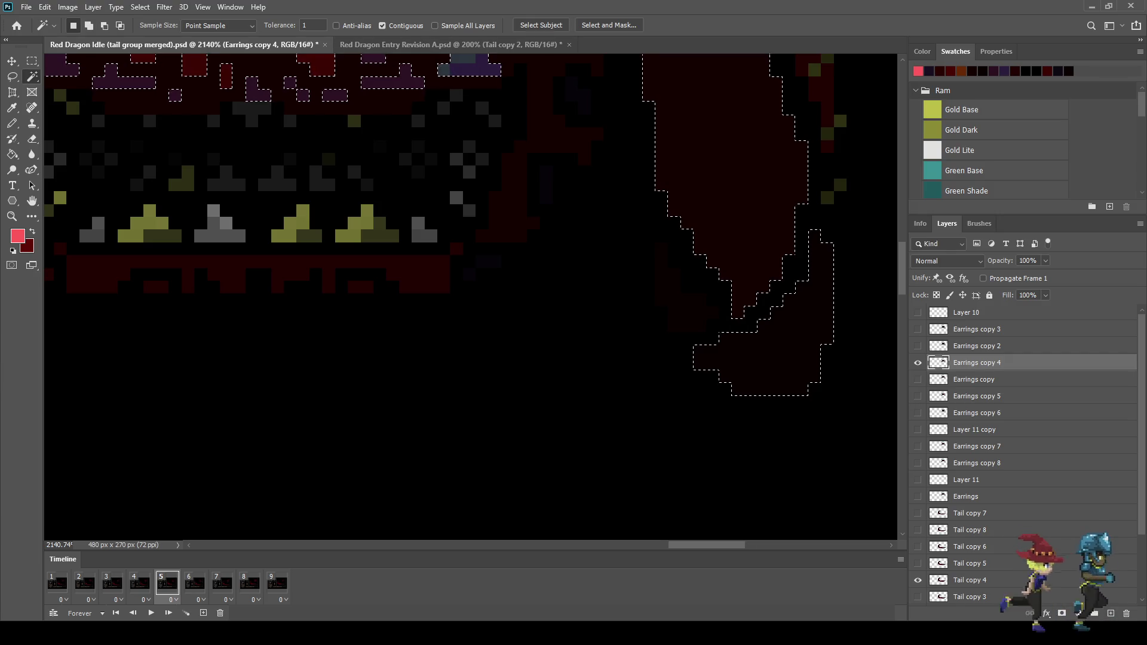
Add the dark red area left of the mouth to the selection
{"action": "left_click", "coordinate": [382, 25]}
{"action": "scroll", "coordinate": [681, 269], "scroll_direction": "down", "scroll_amount": 5}
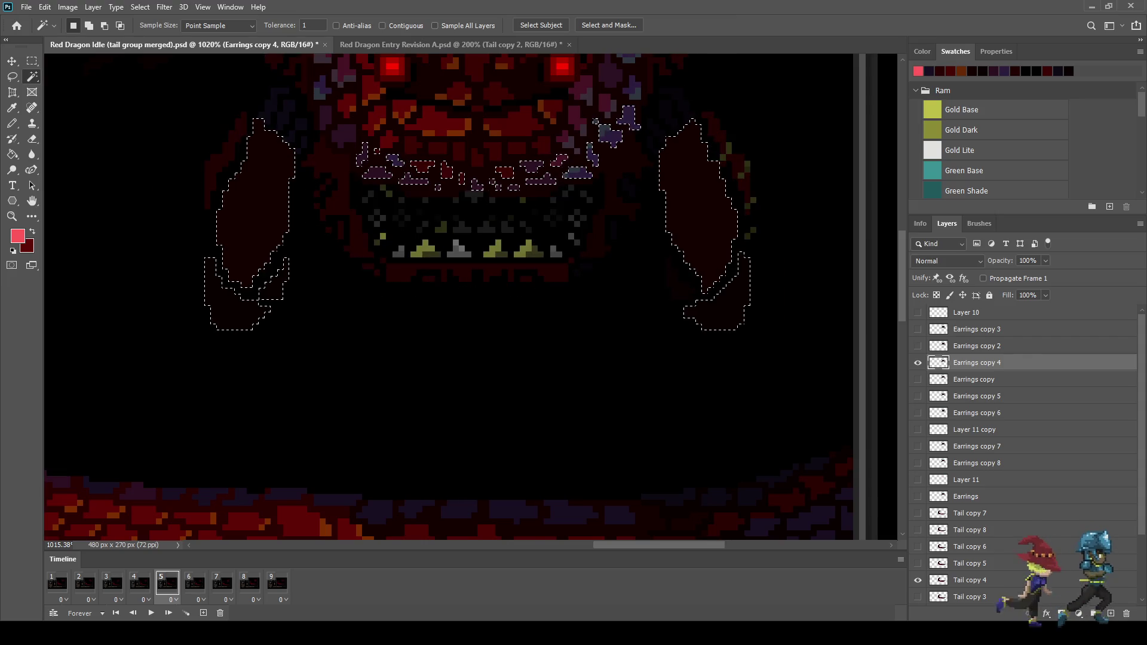
{"action": "scroll", "coordinate": [681, 281], "scroll_direction": "up", "scroll_amount": 5}
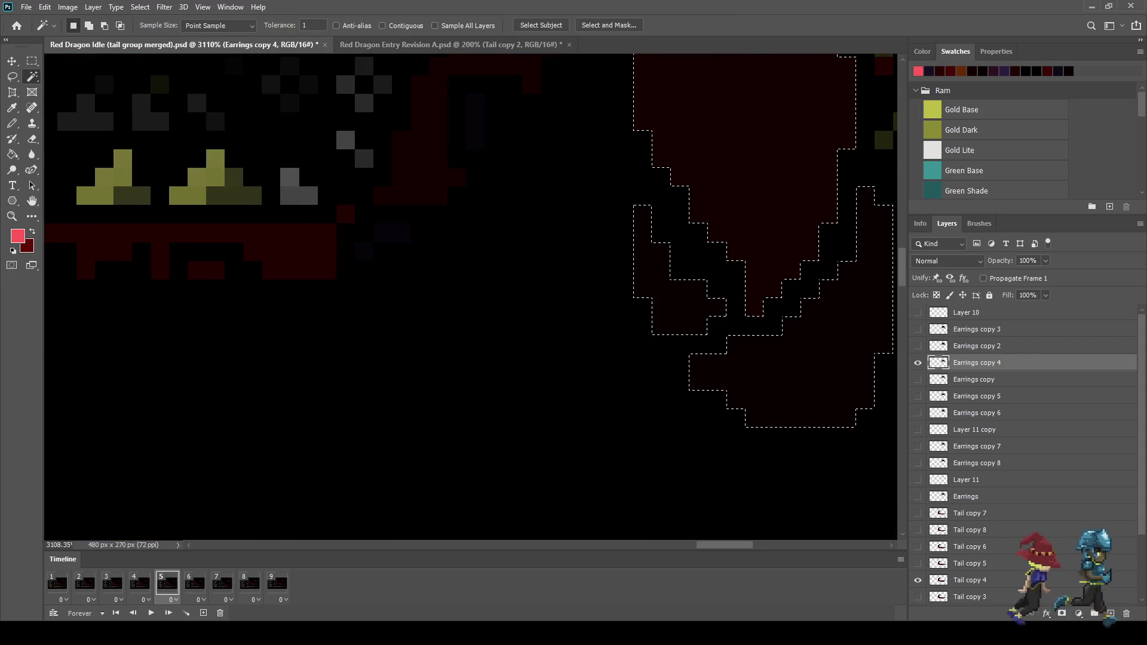
{"action": "scroll", "coordinate": [681, 280], "scroll_direction": "down", "scroll_amount": 5}
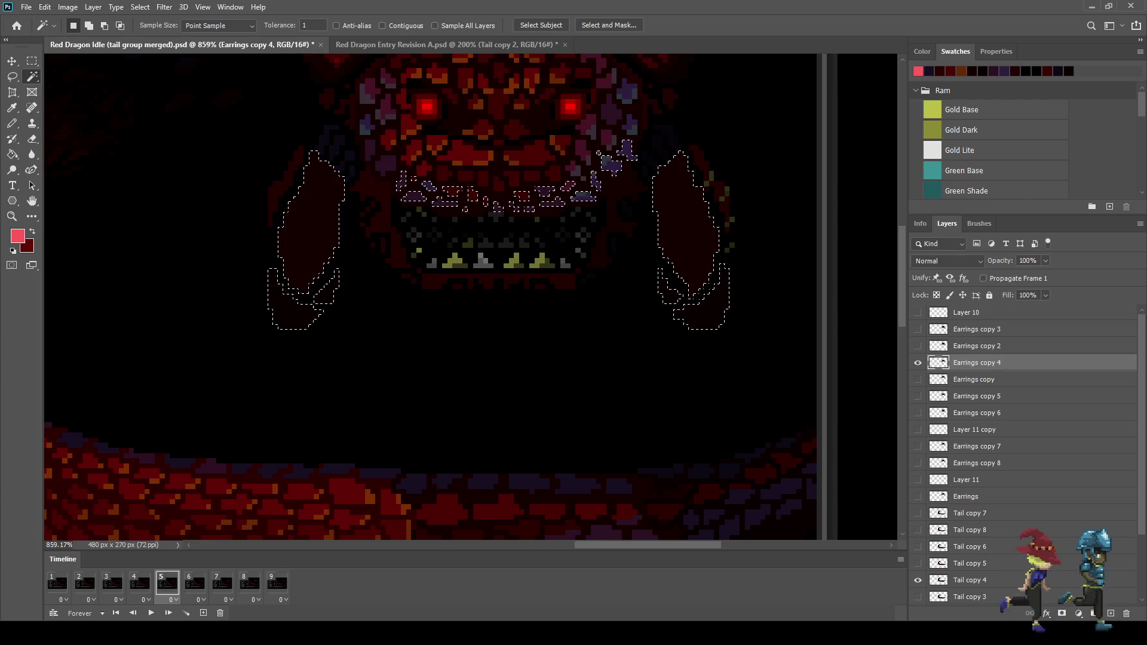
{"action": "scroll", "coordinate": [681, 281], "scroll_direction": "down", "scroll_amount": 3}
{"action": "scroll", "coordinate": [681, 280], "scroll_direction": "up", "scroll_amount": 4}
{"action": "scroll", "coordinate": [682, 281], "scroll_direction": "down", "scroll_amount": 4}
{"action": "scroll", "coordinate": [681, 280], "scroll_direction": "up", "scroll_amount": 3}
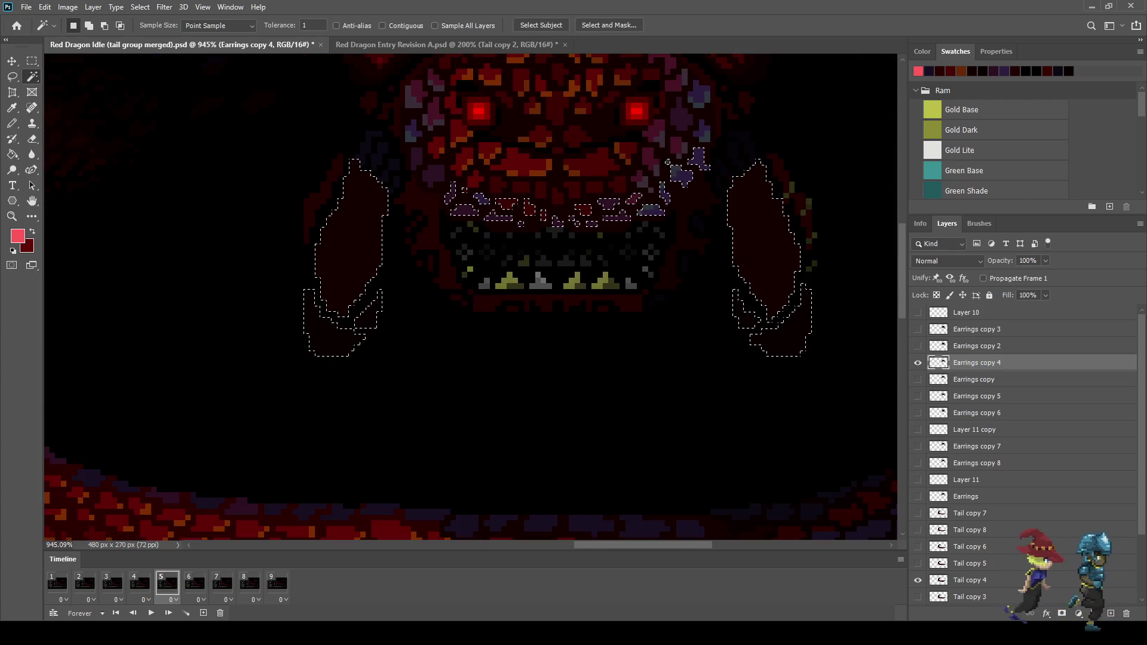
{"action": "scroll", "coordinate": [569, 282], "scroll_direction": "up", "scroll_amount": 2}
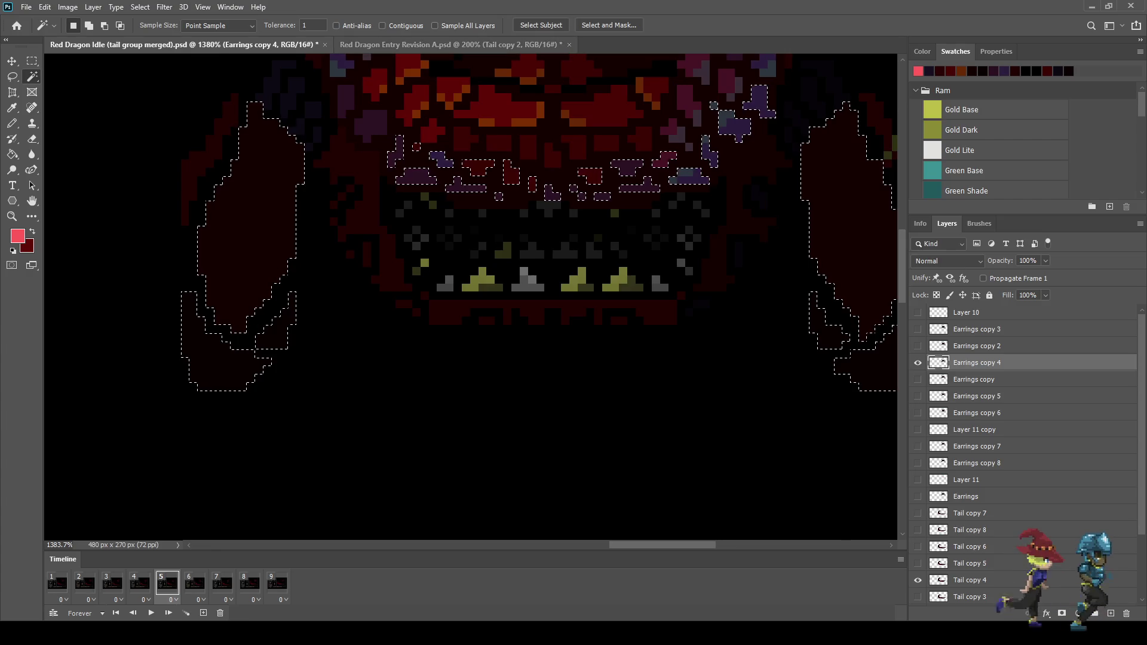
{"action": "left_click", "coordinate": [382, 26]}
{"action": "left_click", "coordinate": [88, 25]}
{"action": "left_click", "coordinate": [388, 263]}
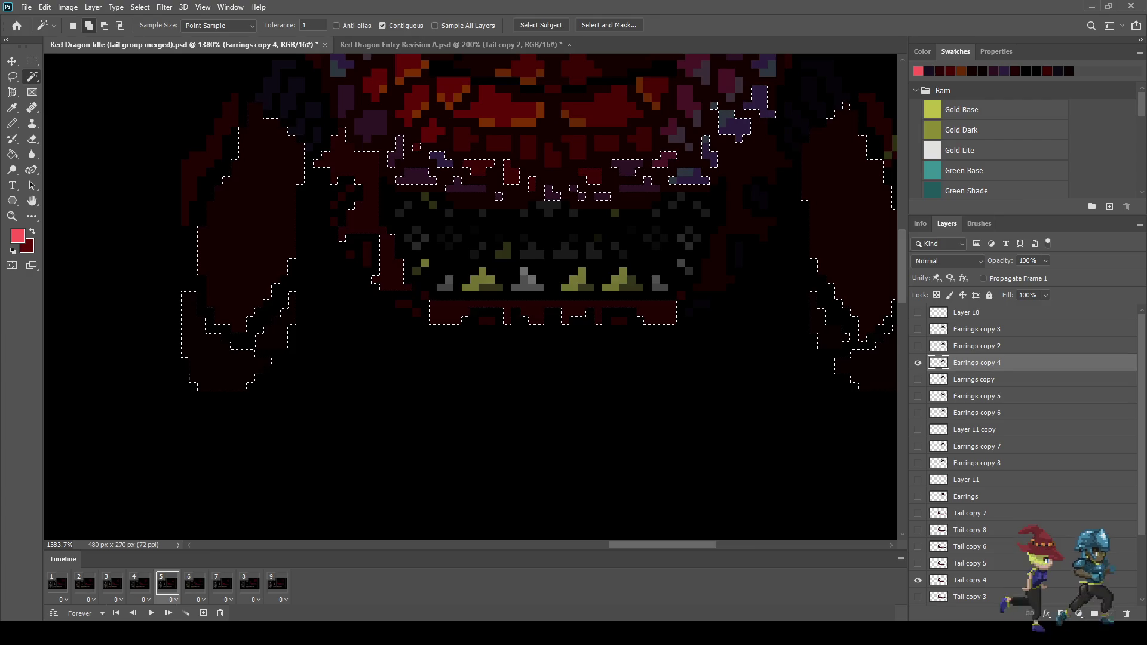
{"action": "left_click", "coordinate": [72, 25]}
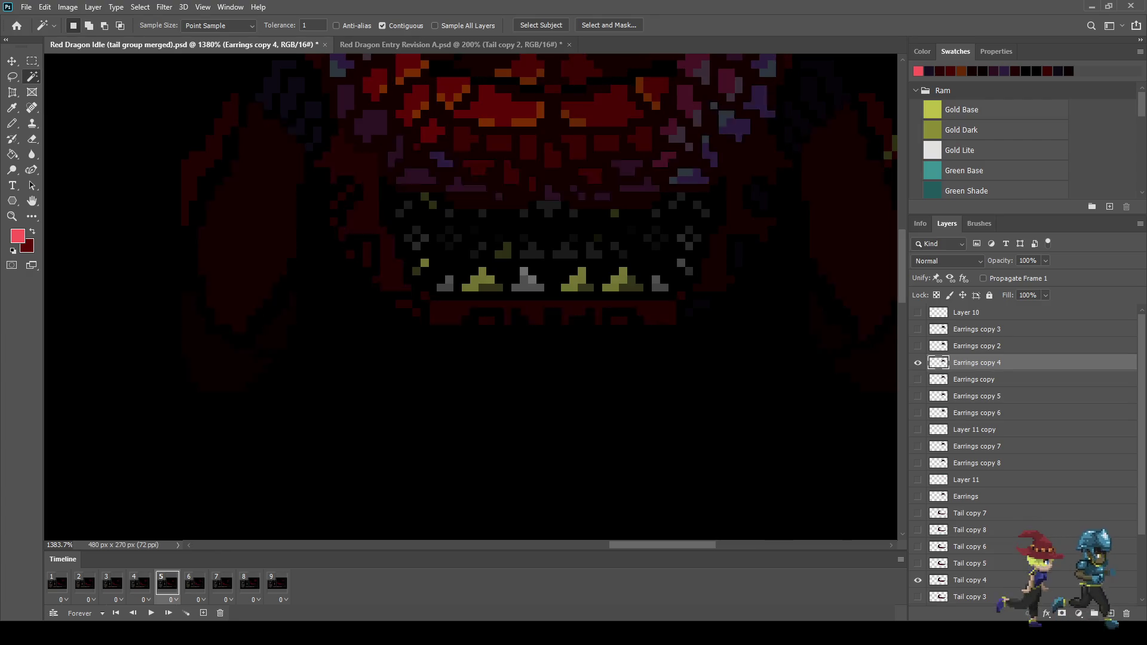
Add a small dark red patch and the dark pixels right of the jaw strip
{"action": "scroll", "coordinate": [471, 297], "scroll_direction": "down", "scroll_amount": 5}
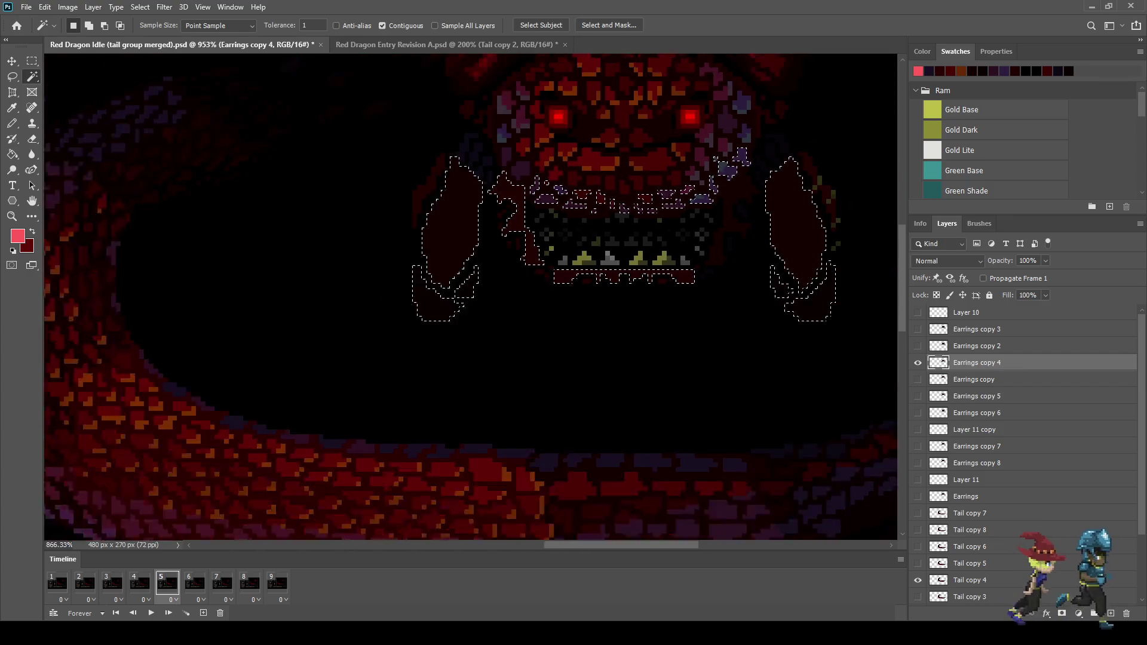
{"action": "scroll", "coordinate": [471, 297], "scroll_direction": "up", "scroll_amount": 5}
{"action": "scroll", "coordinate": [666, 252], "scroll_direction": "up", "scroll_amount": 3}
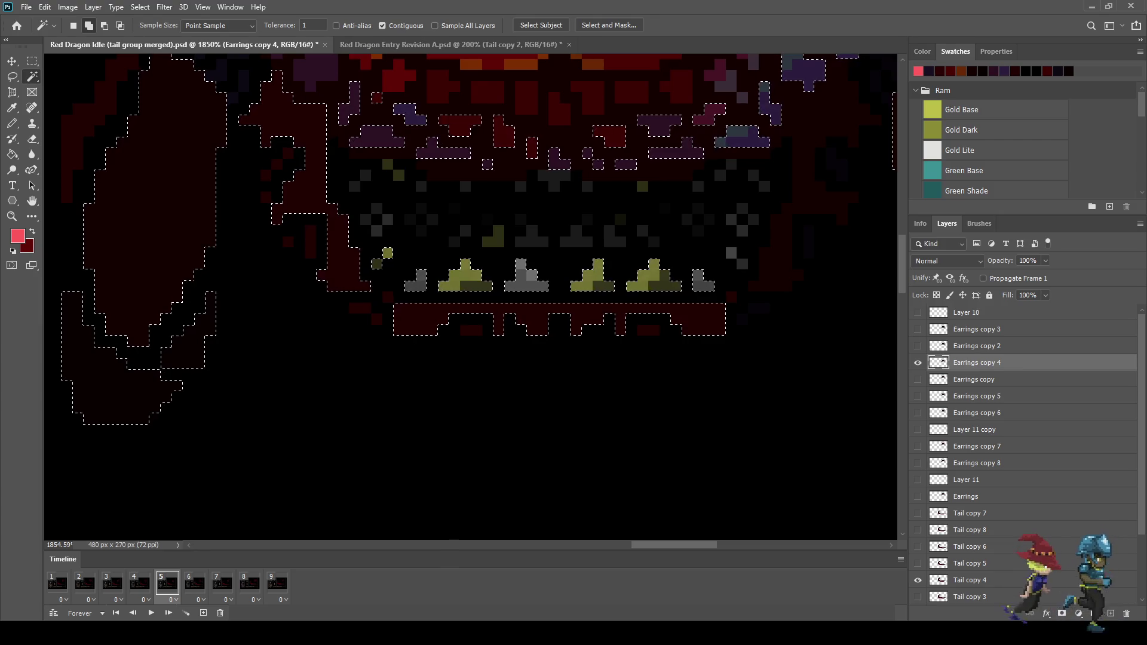
{"action": "scroll", "coordinate": [713, 265], "scroll_direction": "down", "scroll_amount": 5}
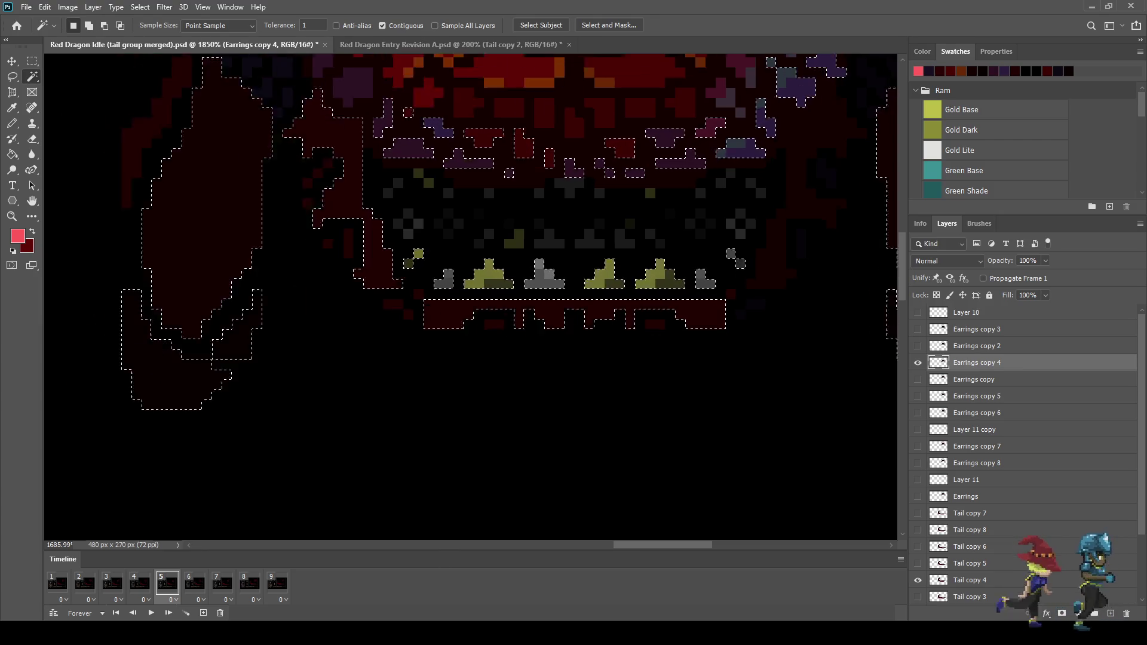
{"action": "scroll", "coordinate": [647, 273], "scroll_direction": "down", "scroll_amount": 2}
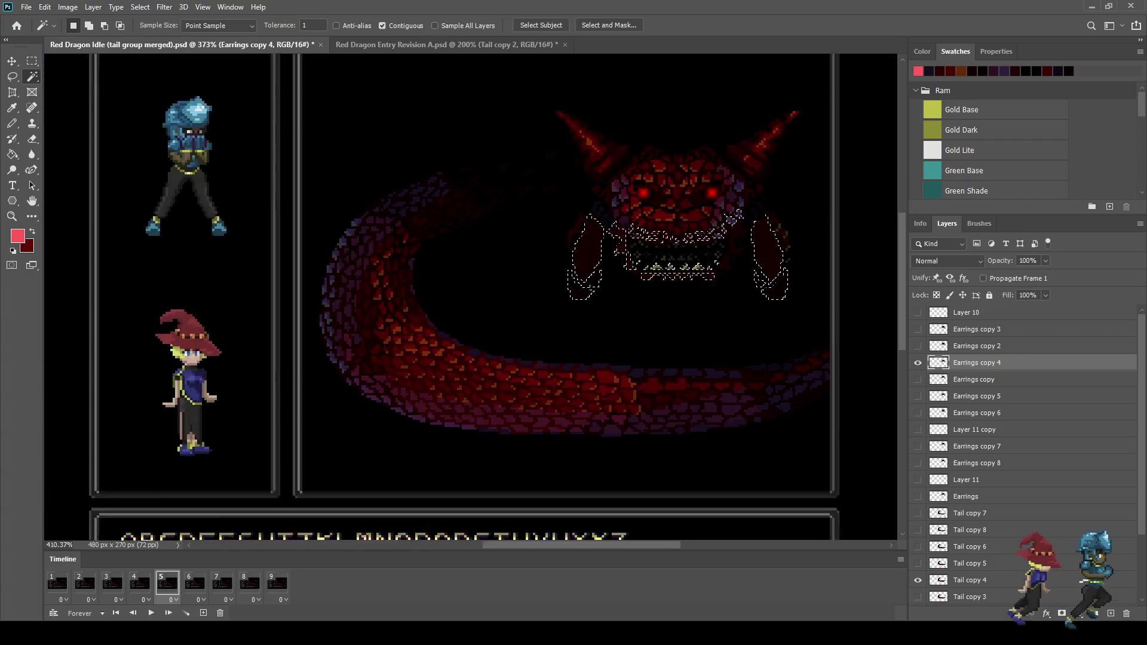
{"action": "scroll", "coordinate": [647, 273], "scroll_direction": "up", "scroll_amount": 8}
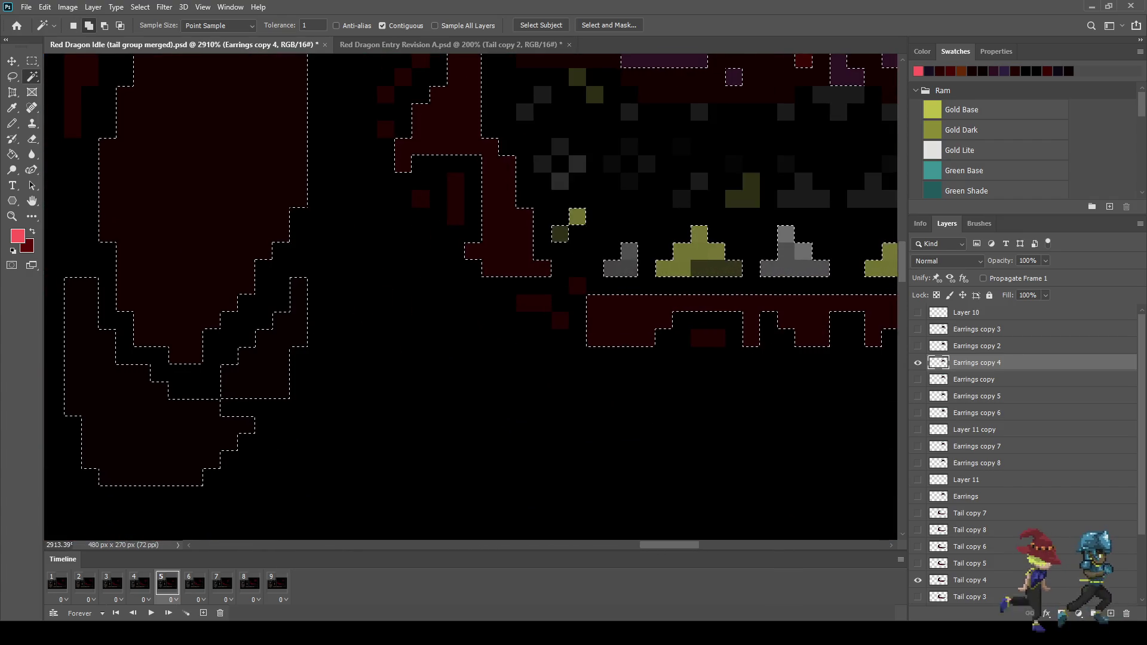
{"action": "left_click", "coordinate": [533, 303]}
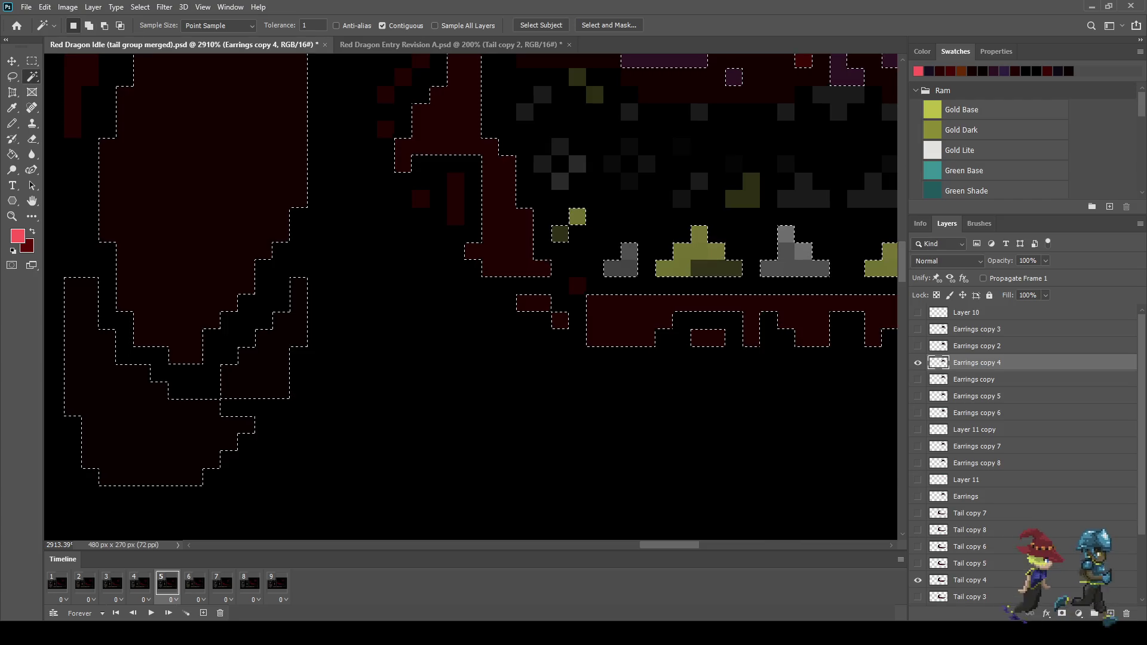
{"action": "scroll", "coordinate": [721, 302], "scroll_direction": "down", "scroll_amount": 6}
{"action": "scroll", "coordinate": [746, 305], "scroll_direction": "up", "scroll_amount": 8}
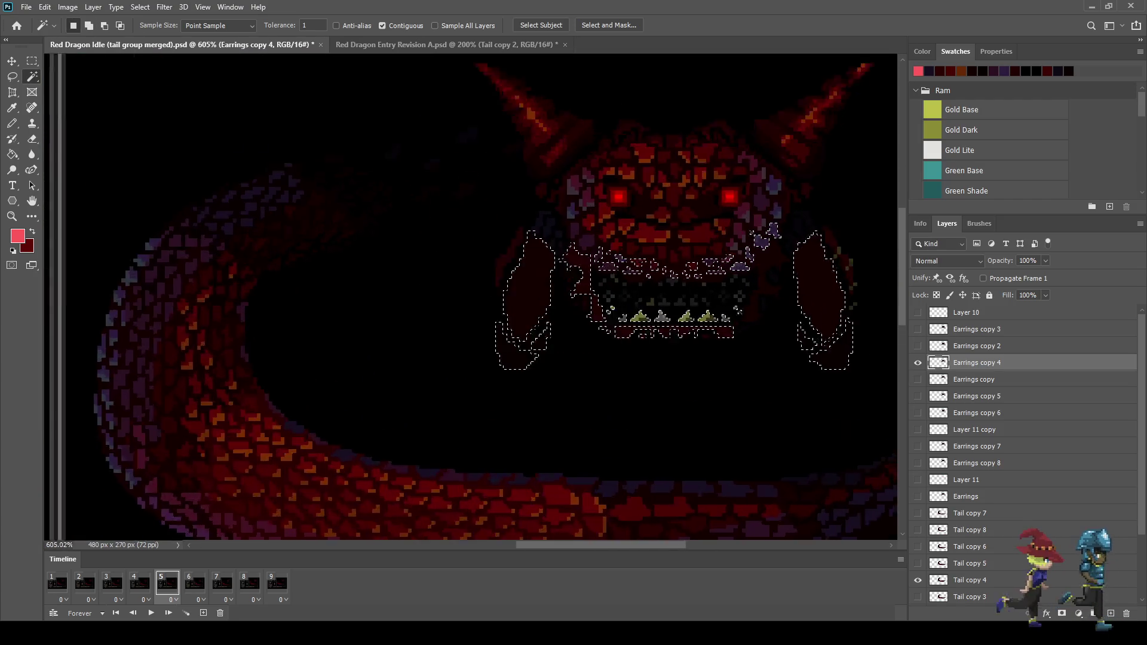
{"action": "left_click", "coordinate": [674, 350], "text": "shift"}
{"action": "scroll", "coordinate": [688, 346], "scroll_direction": "down", "scroll_amount": 3}
{"action": "scroll", "coordinate": [687, 346], "scroll_direction": "down", "scroll_amount": 7}
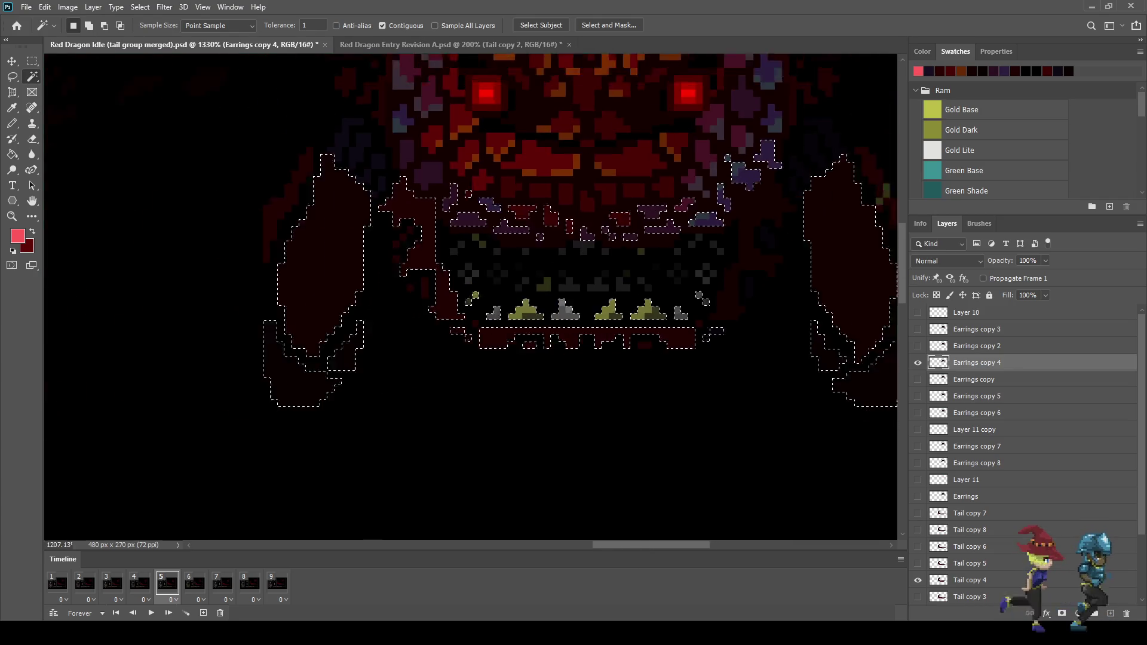
{"action": "scroll", "coordinate": [777, 215], "scroll_direction": "up", "scroll_amount": 3}
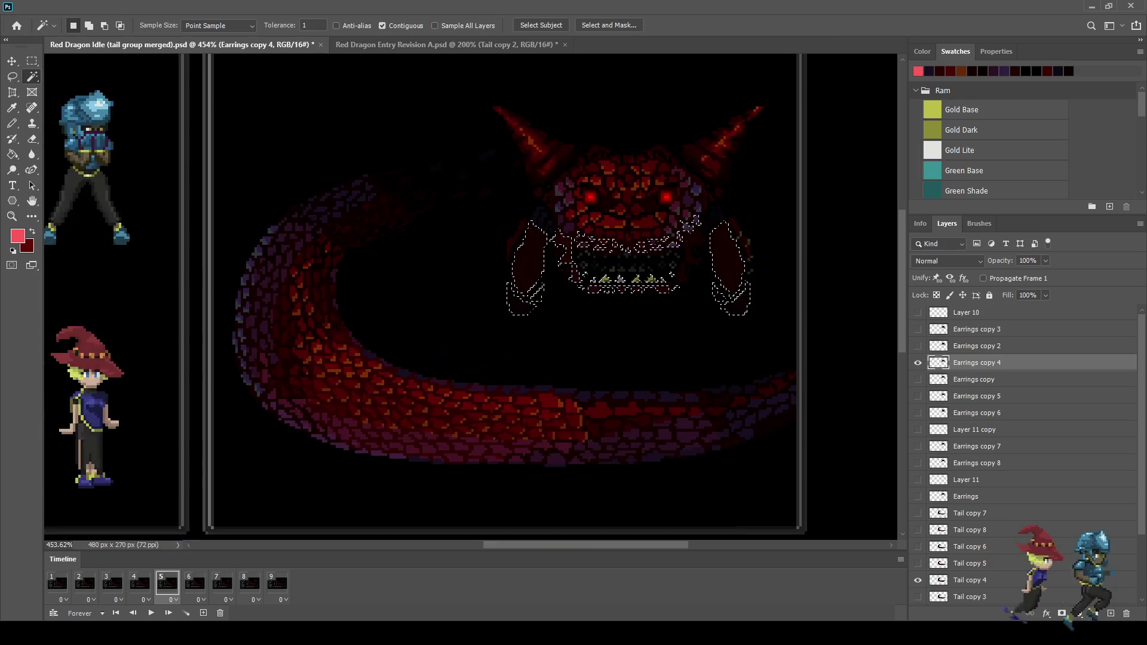
Fill the selected jaw areas with pink on a new layer and set its opacity to 10%
{"action": "key", "text": "ctrl+shift+alt+n"}
{"action": "key", "text": "g"}
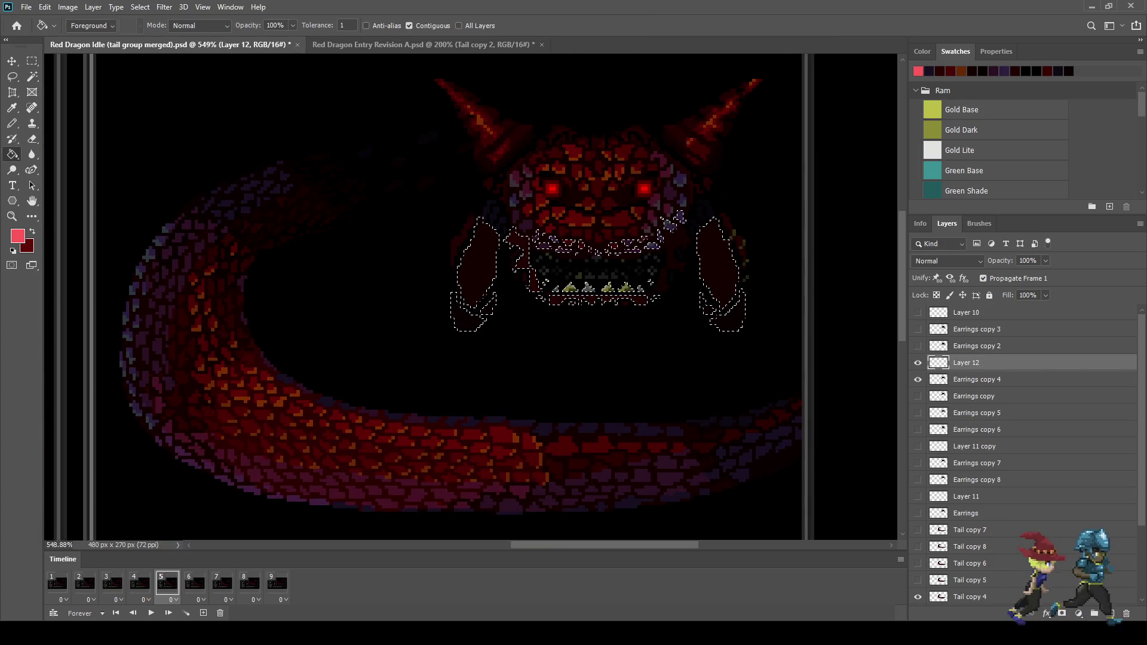
{"action": "key", "text": "alt+BackSpace"}
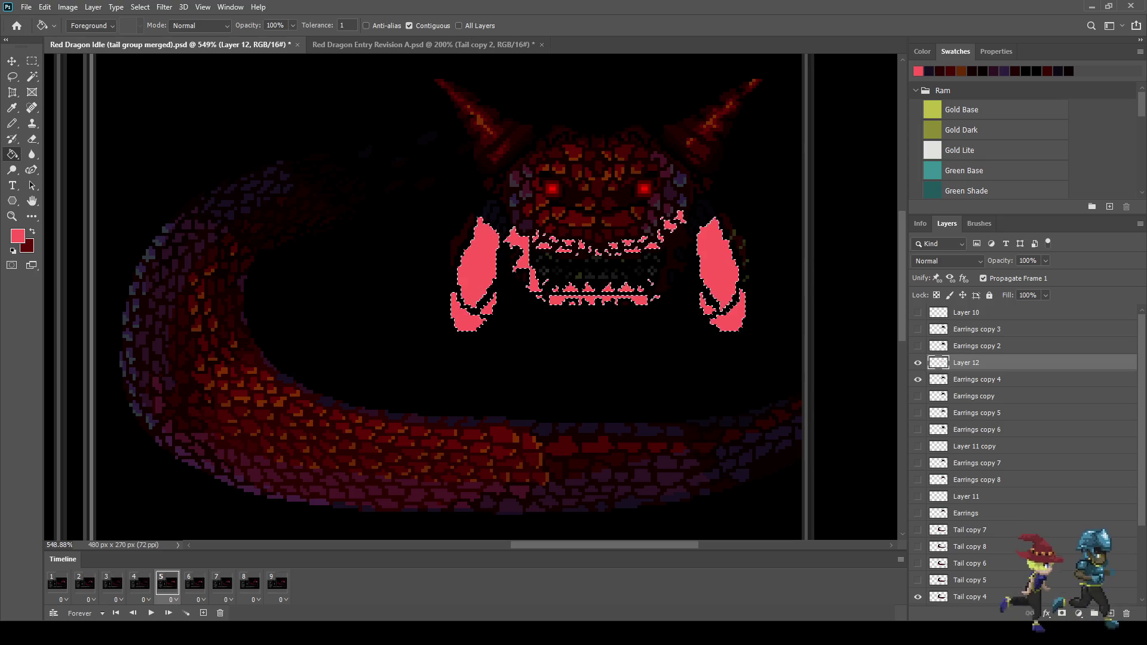
{"action": "key", "text": "ctrl+d"}
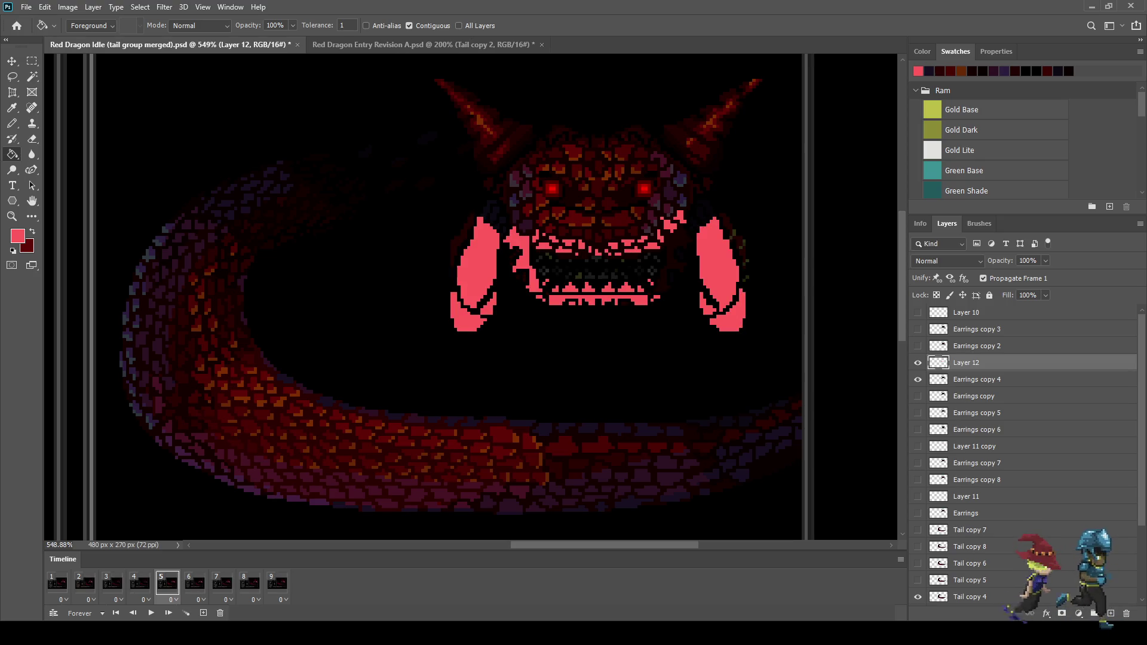
{"action": "key", "text": "Return"}
{"action": "type", "text": "10"}
{"action": "key", "text": "Return"}
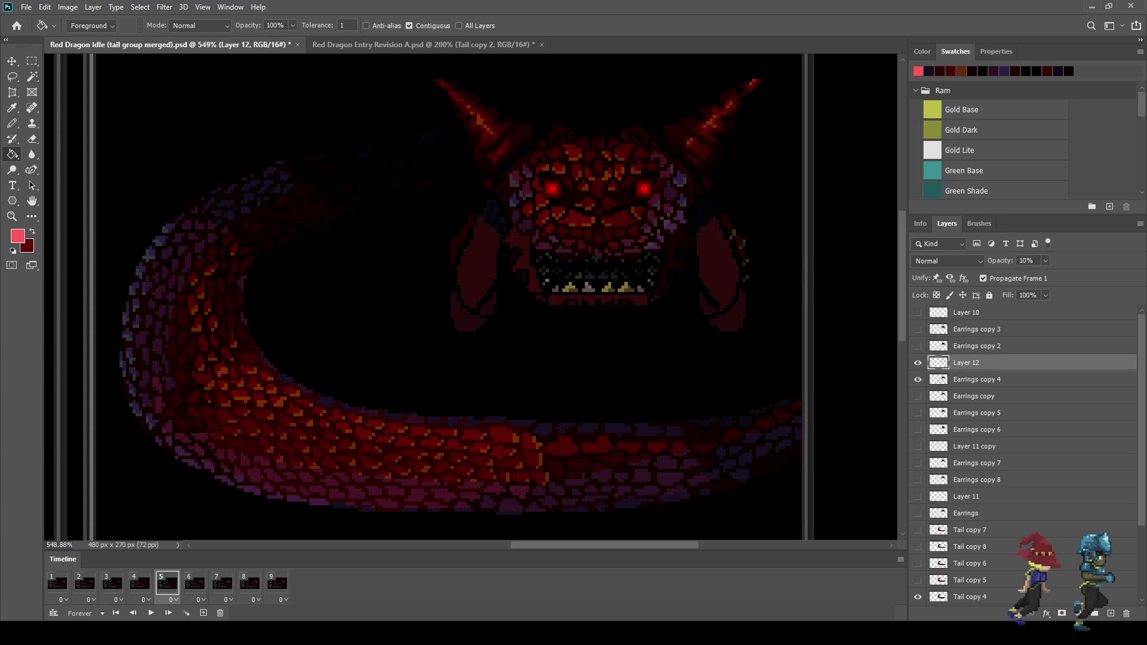
Compare frames 1, 5, 6 and 7 with Layer 12 hidden and shown, then duplicate Layer 12
{"action": "left_click", "coordinate": [194, 583]}
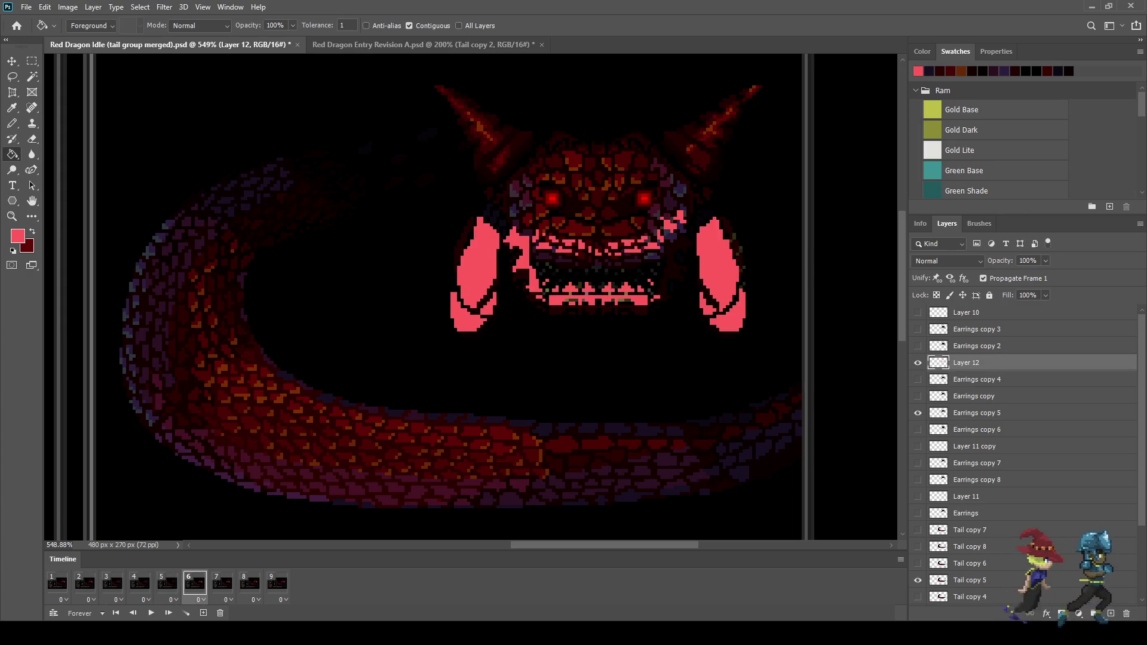
{"action": "left_click", "coordinate": [58, 584]}
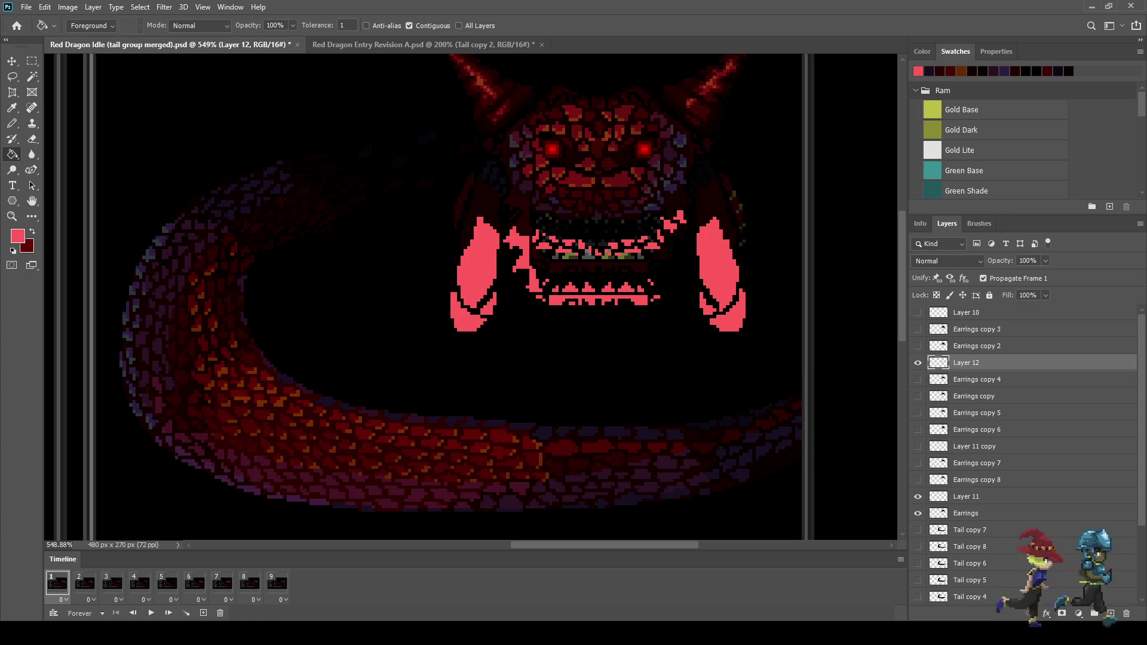
{"action": "left_click", "coordinate": [918, 362]}
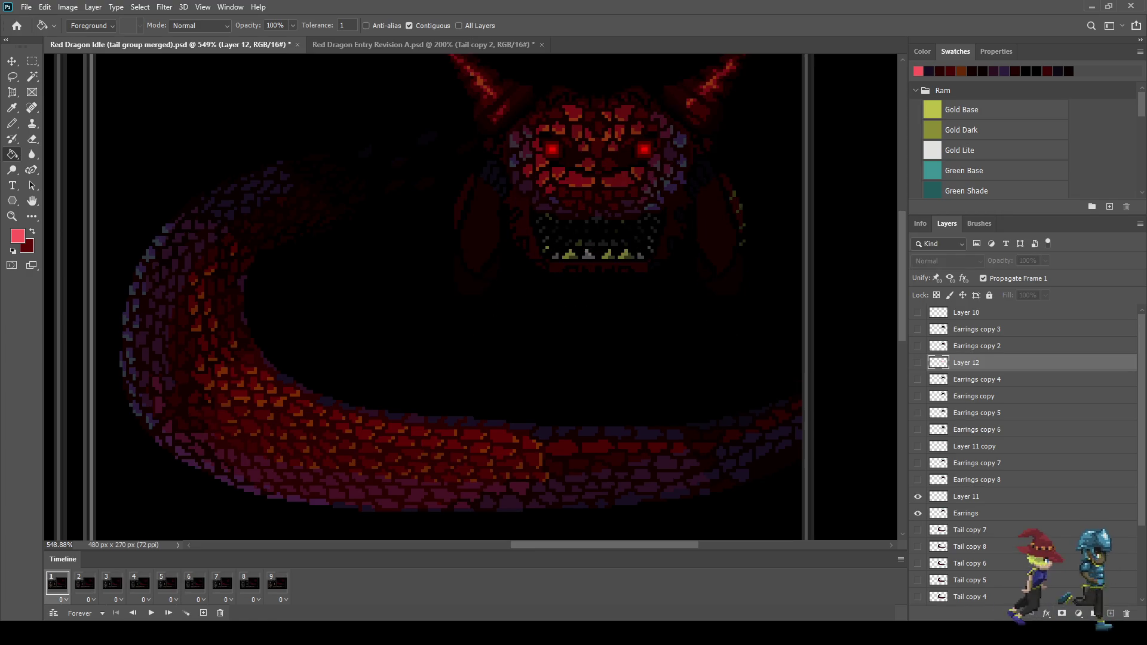
{"action": "key", "text": "Right"}
{"action": "key", "text": "Right"}
{"action": "key", "text": "Right"}
{"action": "left_click", "coordinate": [918, 362]}
{"action": "left_click", "coordinate": [918, 362]}
{"action": "left_click", "coordinate": [918, 363]}
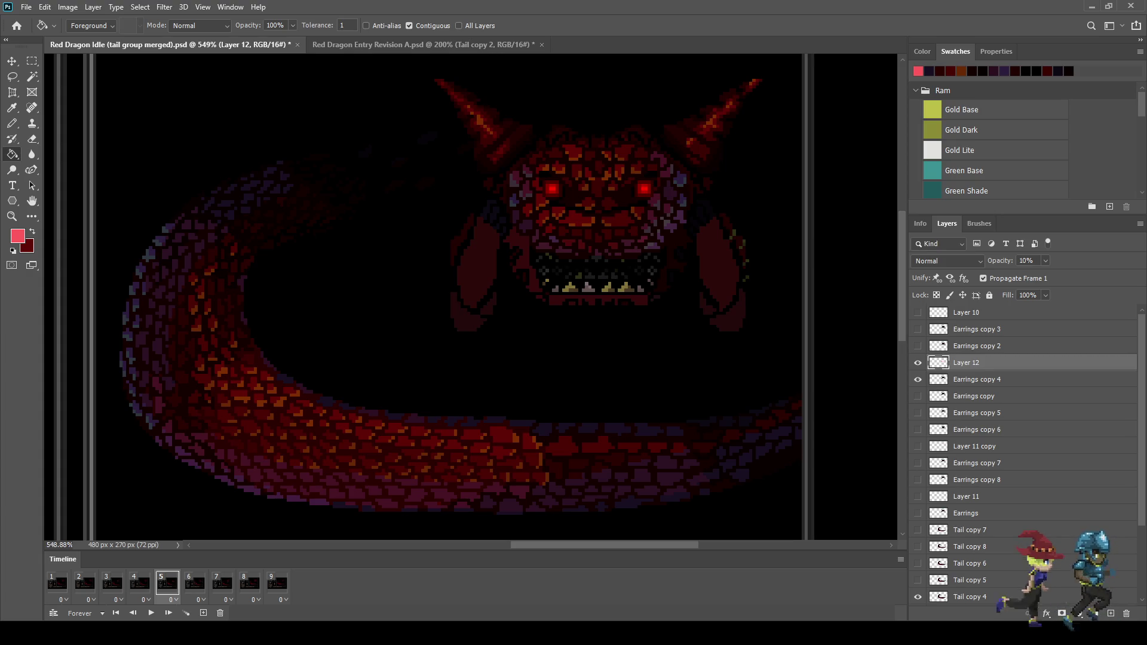
{"action": "left_click", "coordinate": [195, 583]}
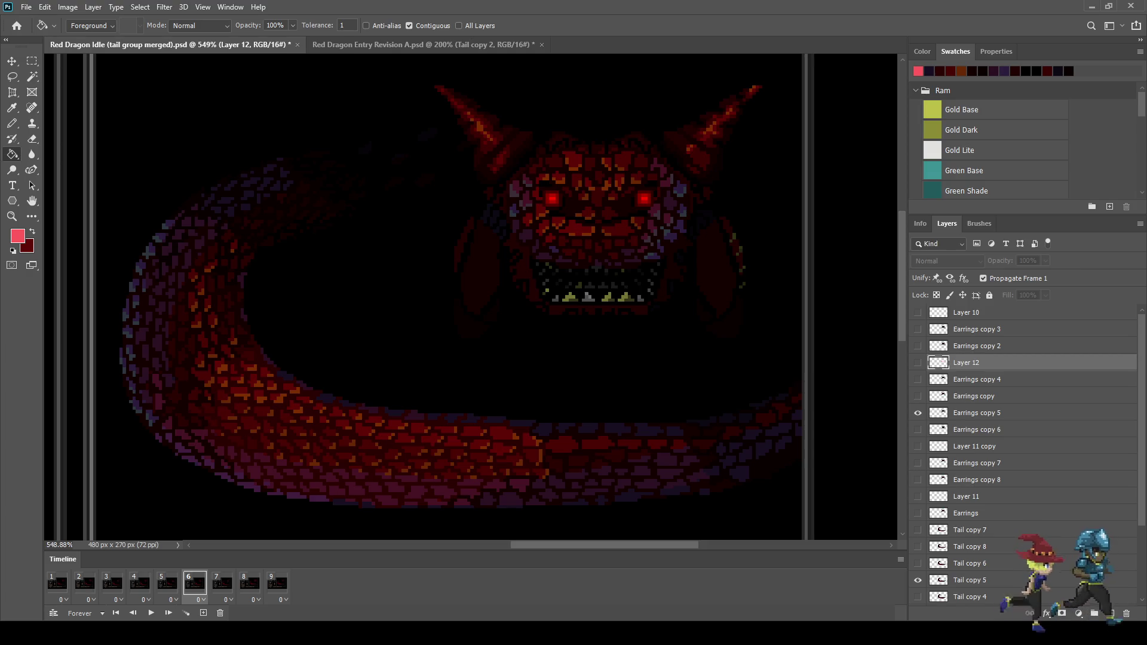
{"action": "left_click", "coordinate": [222, 583]}
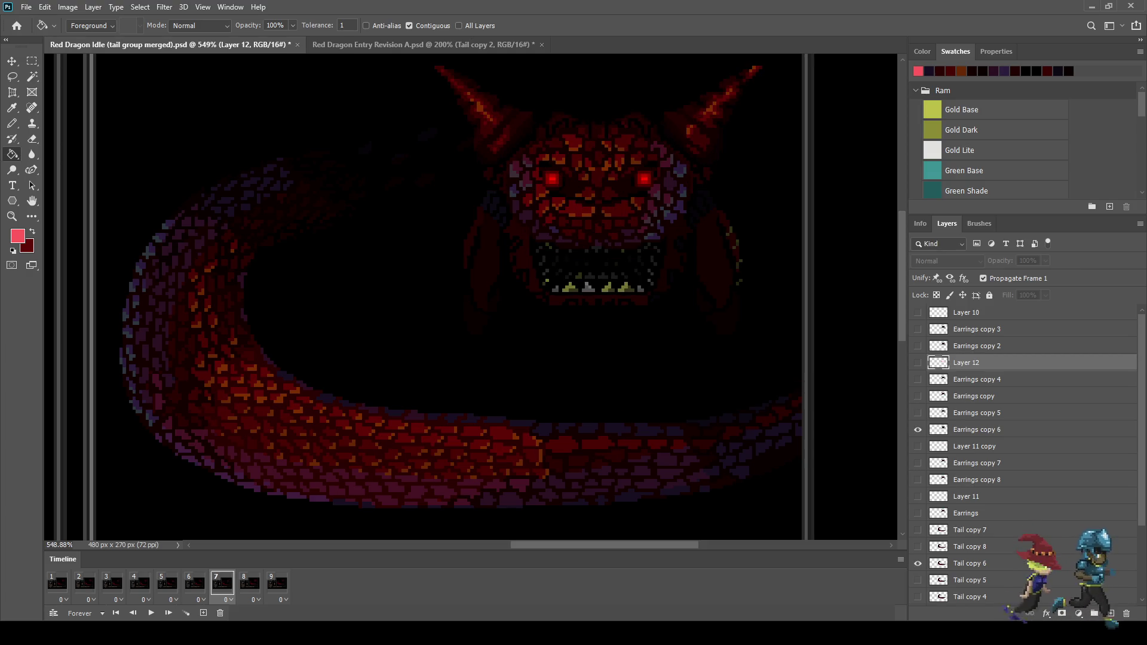
{"action": "key", "text": "ctrl+j"}
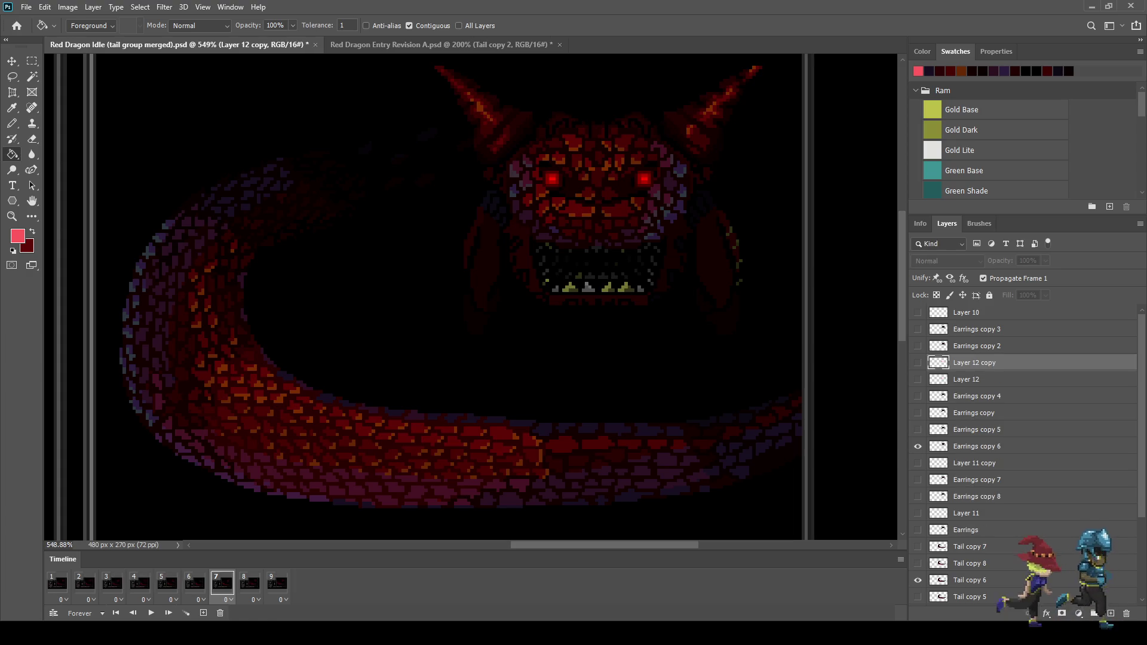
Show Layer 12 copy in frame 7 and set its opacity to 10%
{"action": "left_click", "coordinate": [918, 363]}
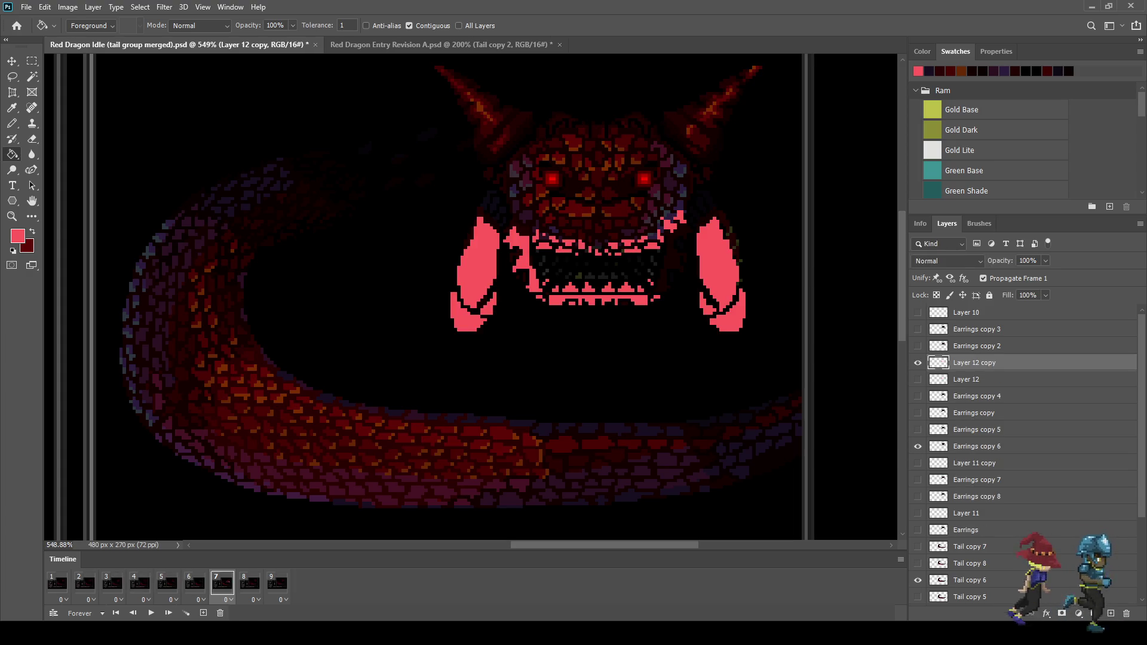
{"action": "left_click", "coordinate": [1028, 261]}
{"action": "type", "text": "10"}
{"action": "key", "text": "Return"}
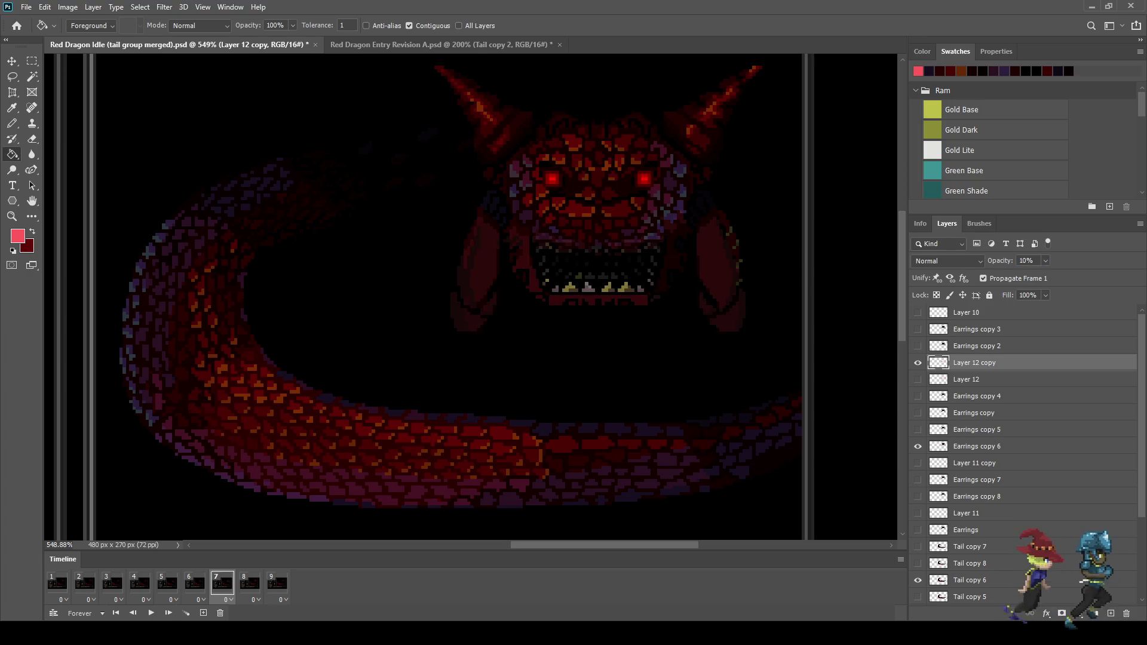
Select Earrings copy 6, clear the head selection, step to frame 8 and play the animation zoomed out
{"action": "left_click", "coordinate": [991, 447]}
{"action": "left_click", "coordinate": [938, 446], "text": "ctrl"}
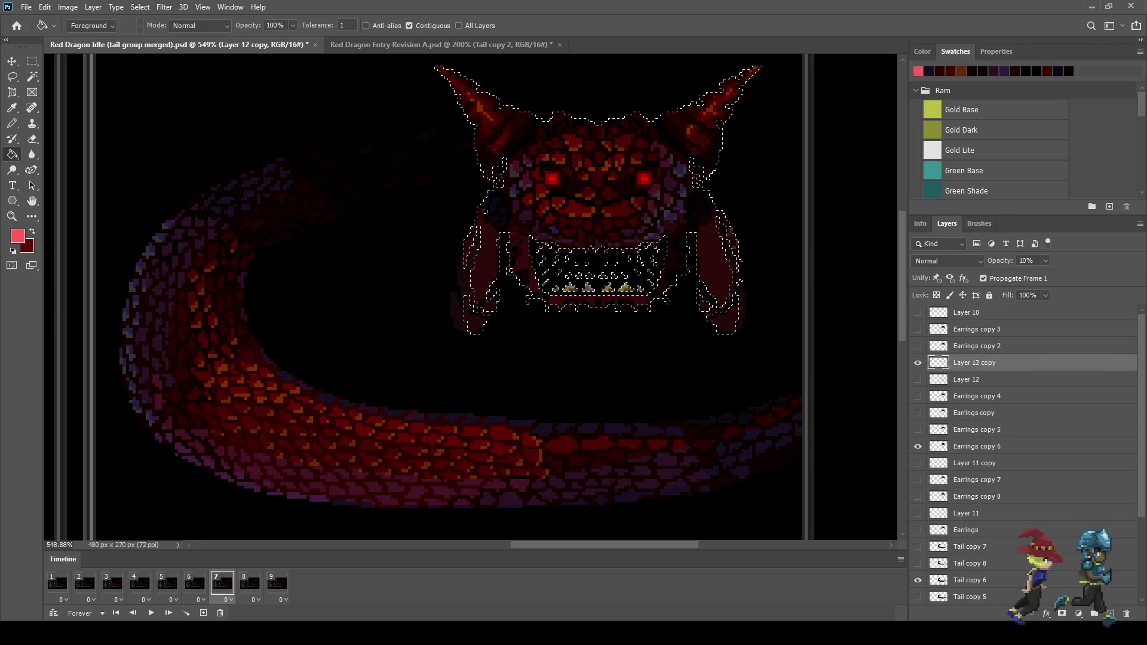
{"action": "key", "text": "ctrl+d"}
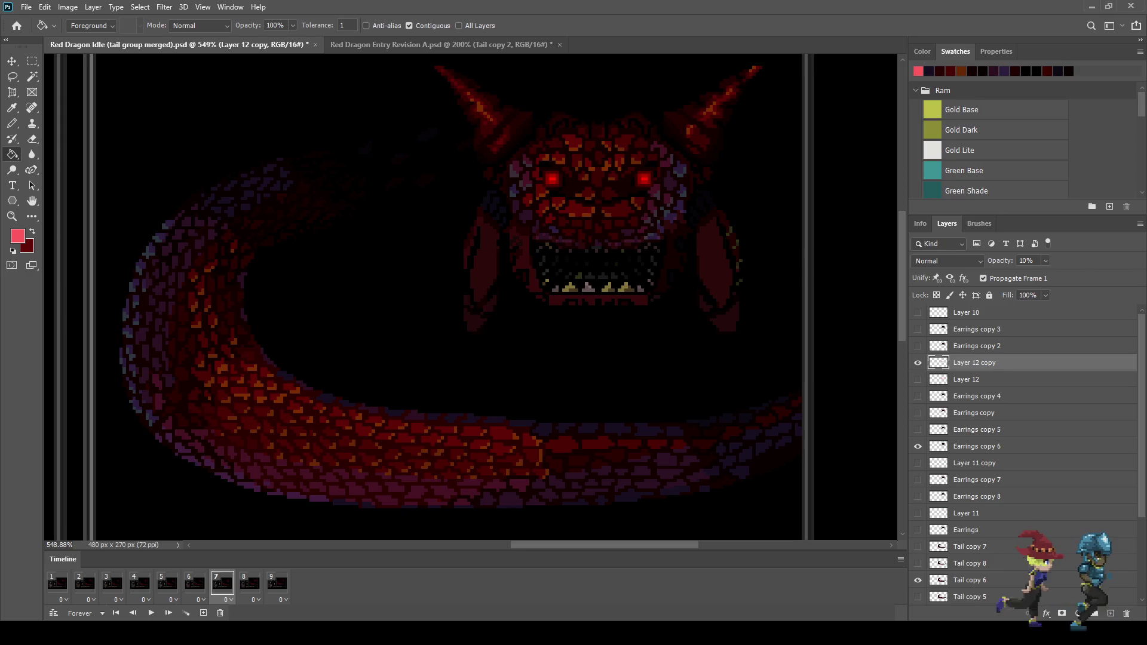
{"action": "key", "text": "Right"}
{"action": "scroll", "coordinate": [470, 297], "scroll_direction": "down", "scroll_amount": 3}
{"action": "key", "text": "space"}
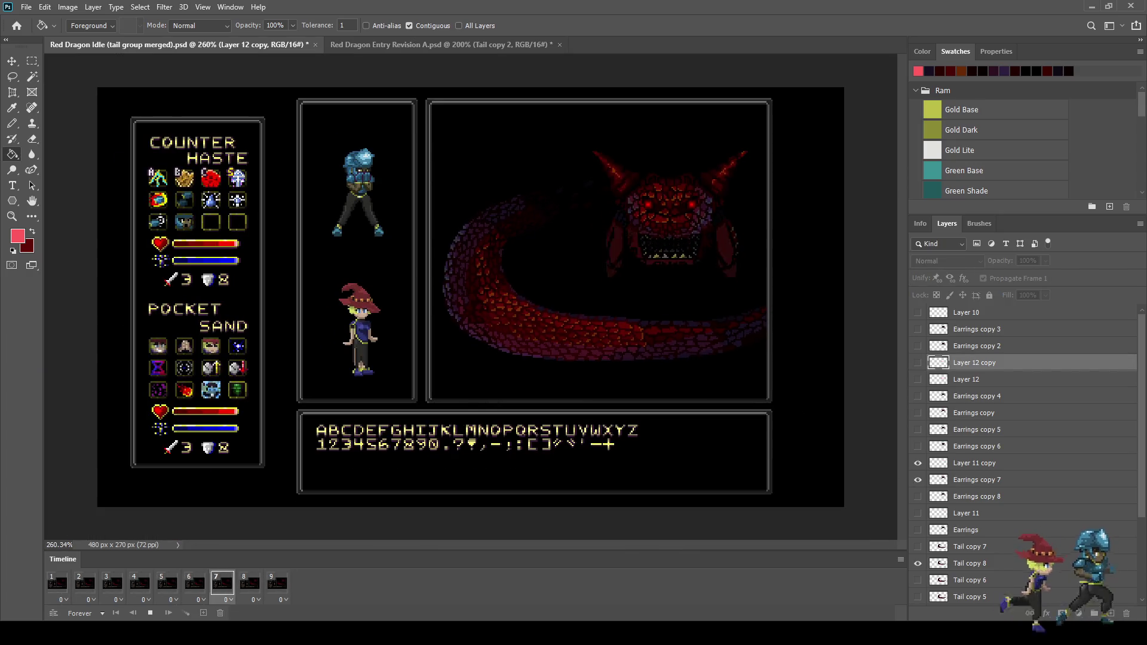
{"action": "key", "text": "space"}
{"action": "key", "text": "Left"}
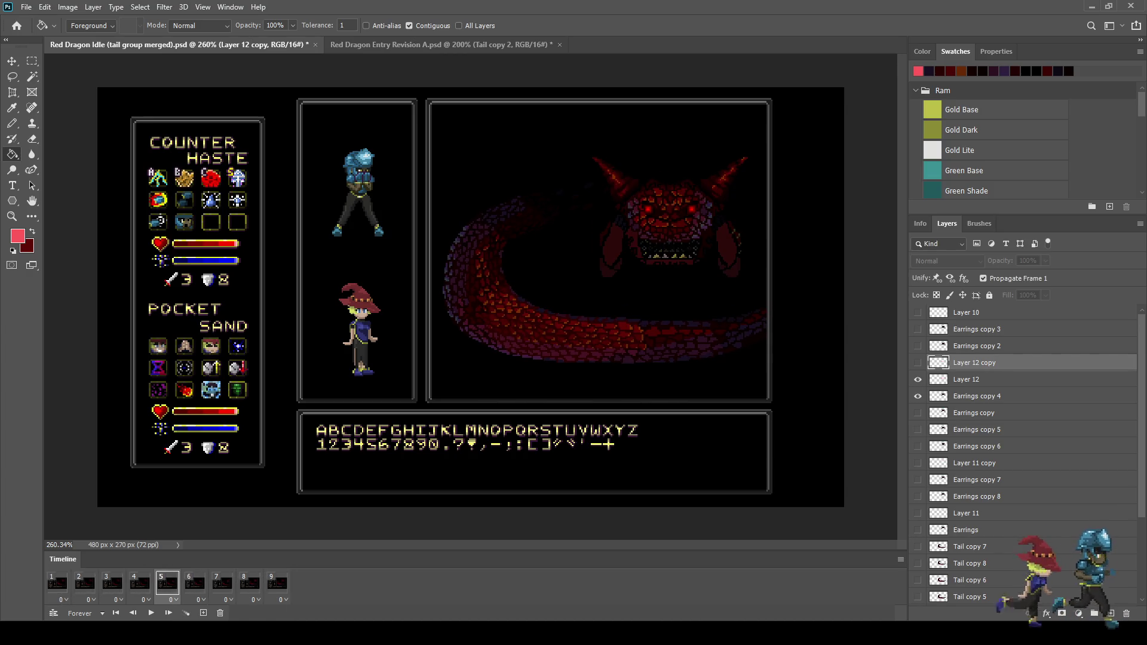
{"action": "left_click", "coordinate": [966, 379]}
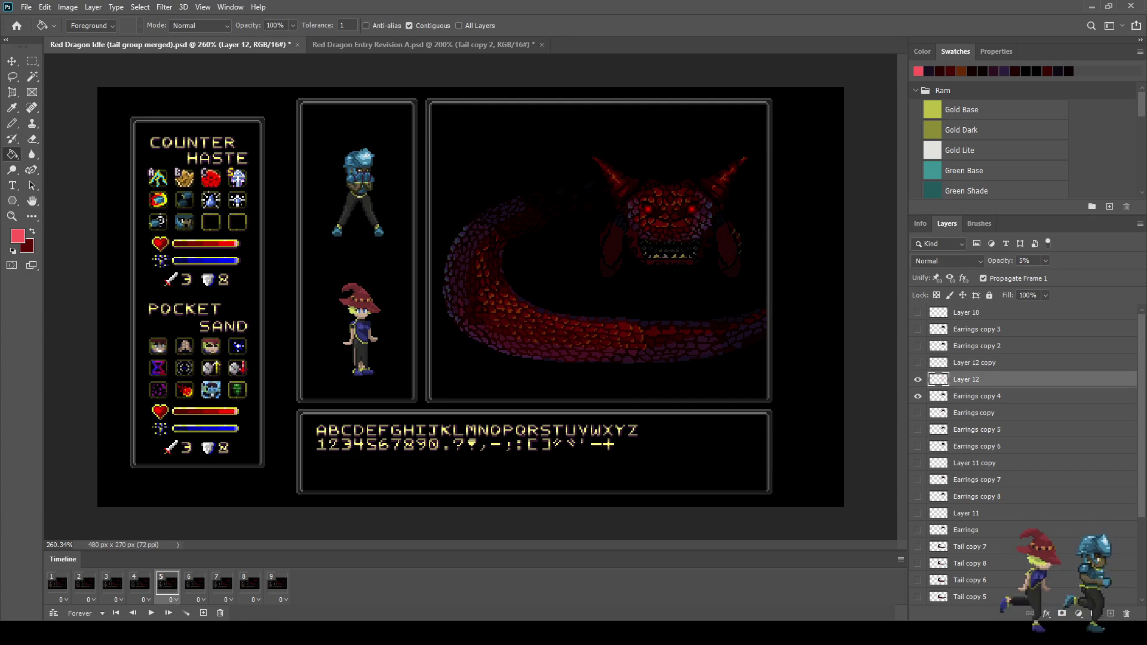
{"action": "key", "text": "Right"}
{"action": "key", "text": "Right"}
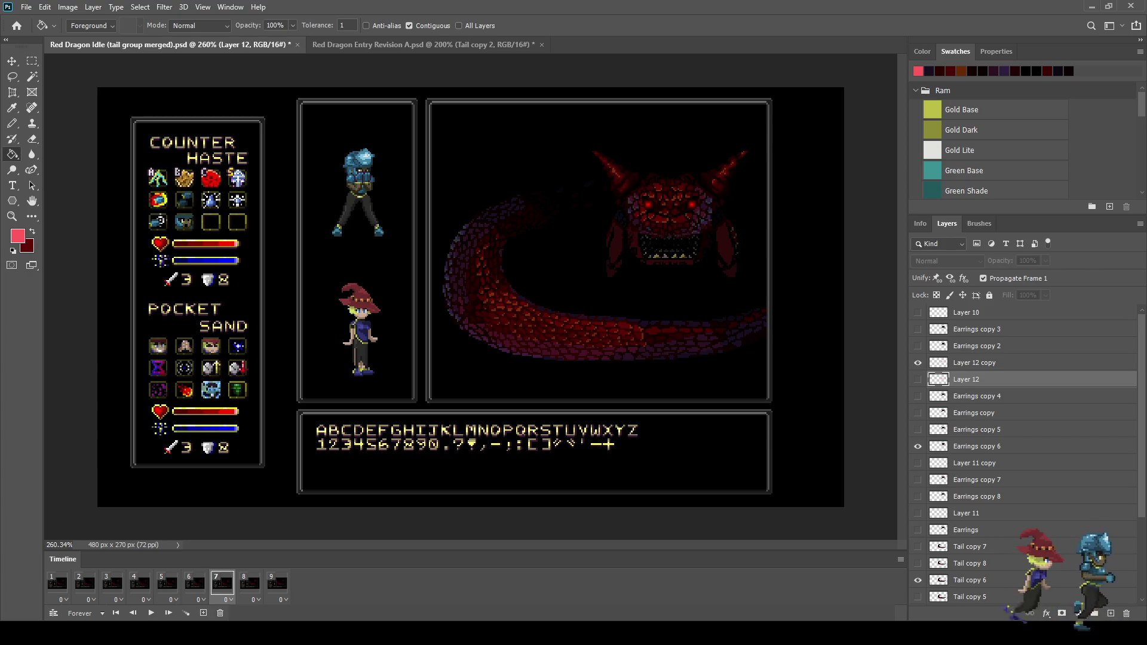
{"action": "left_click", "coordinate": [975, 363]}
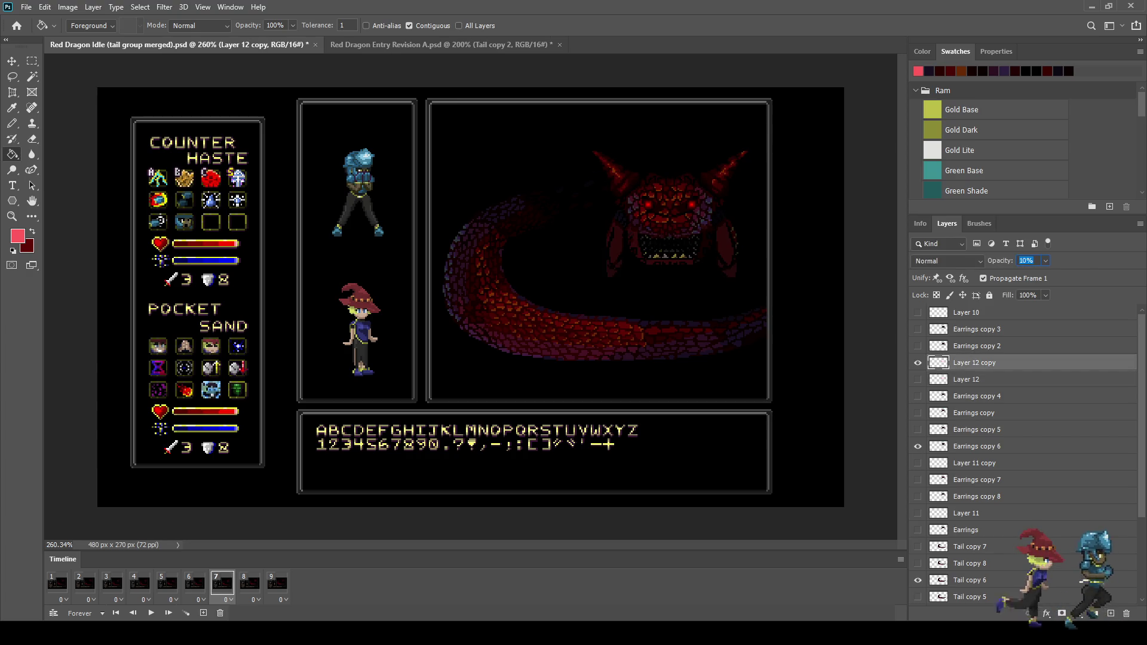
{"action": "key", "text": "space"}
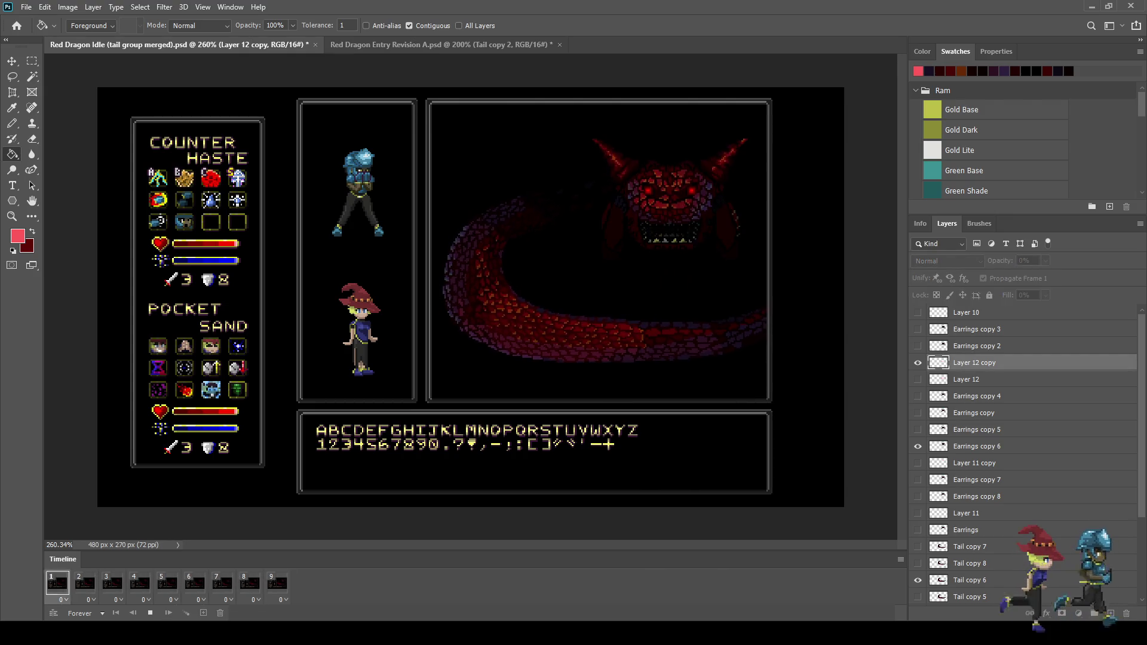
{"action": "scroll", "coordinate": [471, 296], "scroll_direction": "down", "scroll_amount": 2}
{"action": "scroll", "coordinate": [471, 297], "scroll_direction": "up", "scroll_amount": 2}
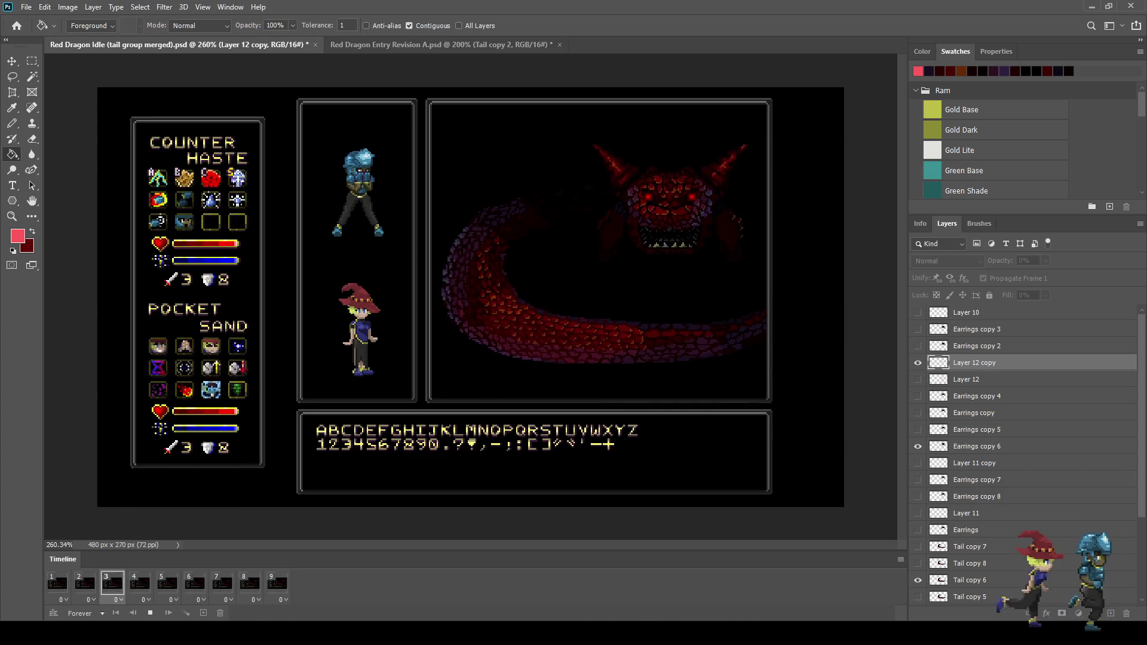
{"action": "scroll", "coordinate": [571, 240], "scroll_direction": "down", "scroll_amount": 2}
{"action": "scroll", "coordinate": [571, 239], "scroll_direction": "up", "scroll_amount": 3}
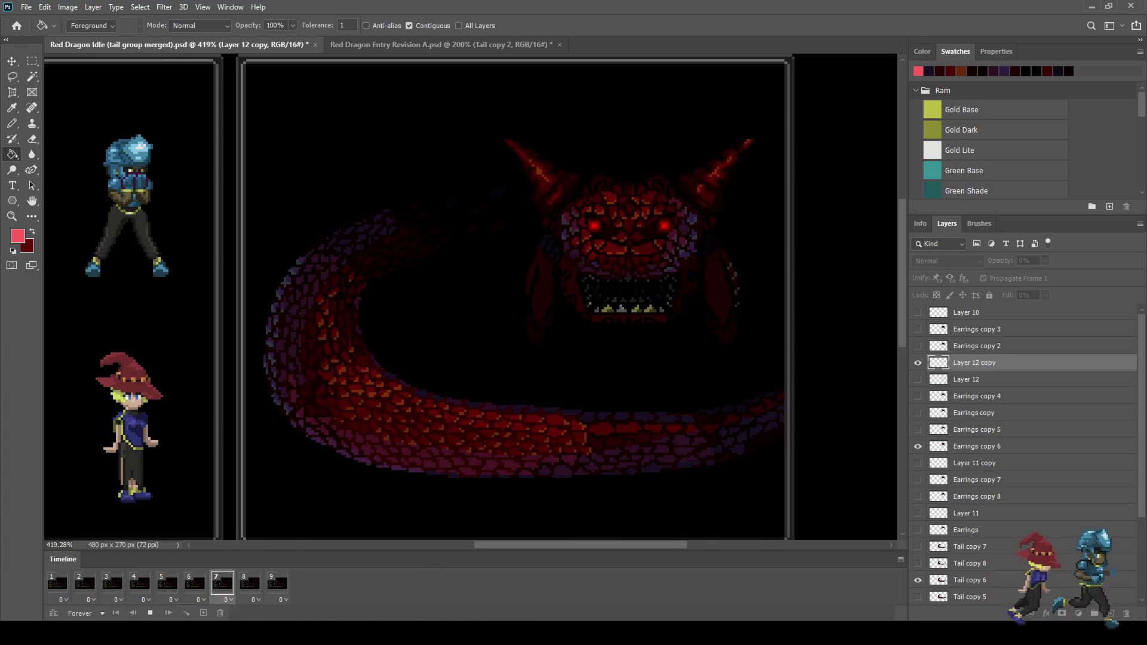
Stop playback and delete both Layer 12 and Layer 12 copy
{"action": "key", "text": "space"}
{"action": "left_click", "coordinate": [966, 380], "text": "shift"}
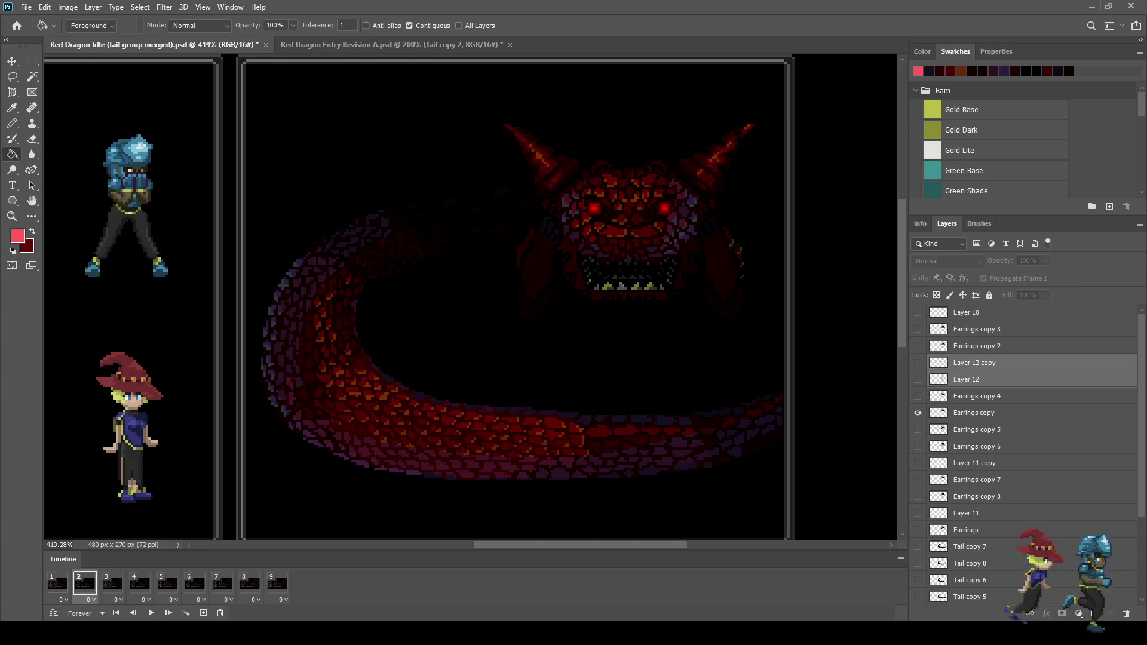
{"action": "key", "text": "Delete"}
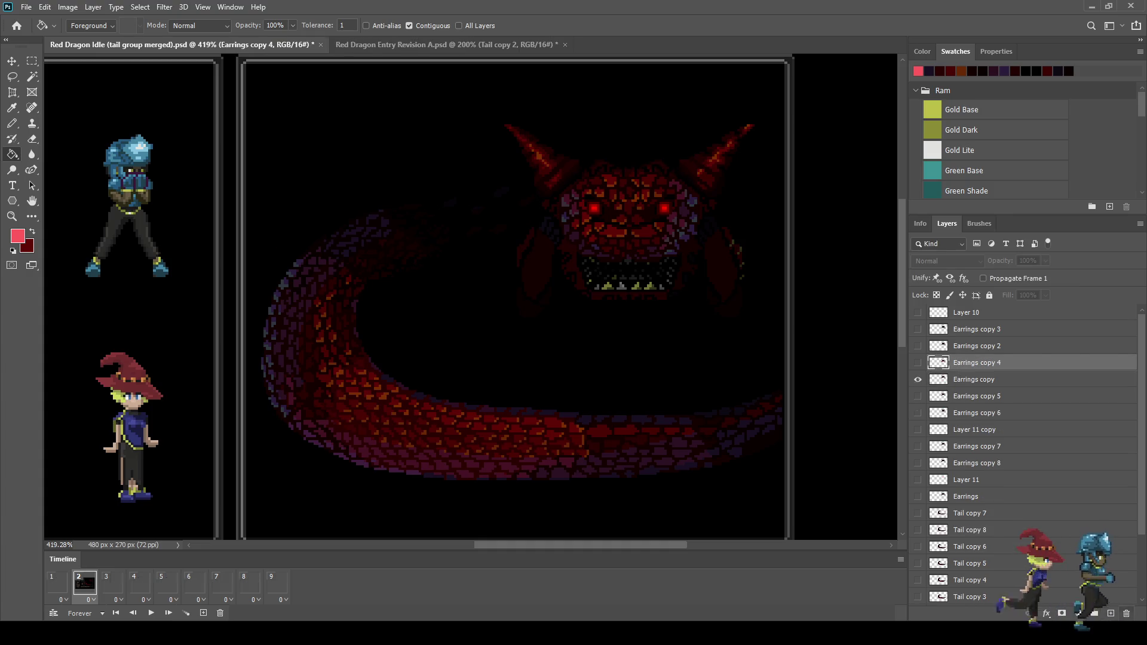
Review frames 1 through 8 and play the loop to check the jaw highlight is gone
{"action": "left_click", "coordinate": [57, 583]}
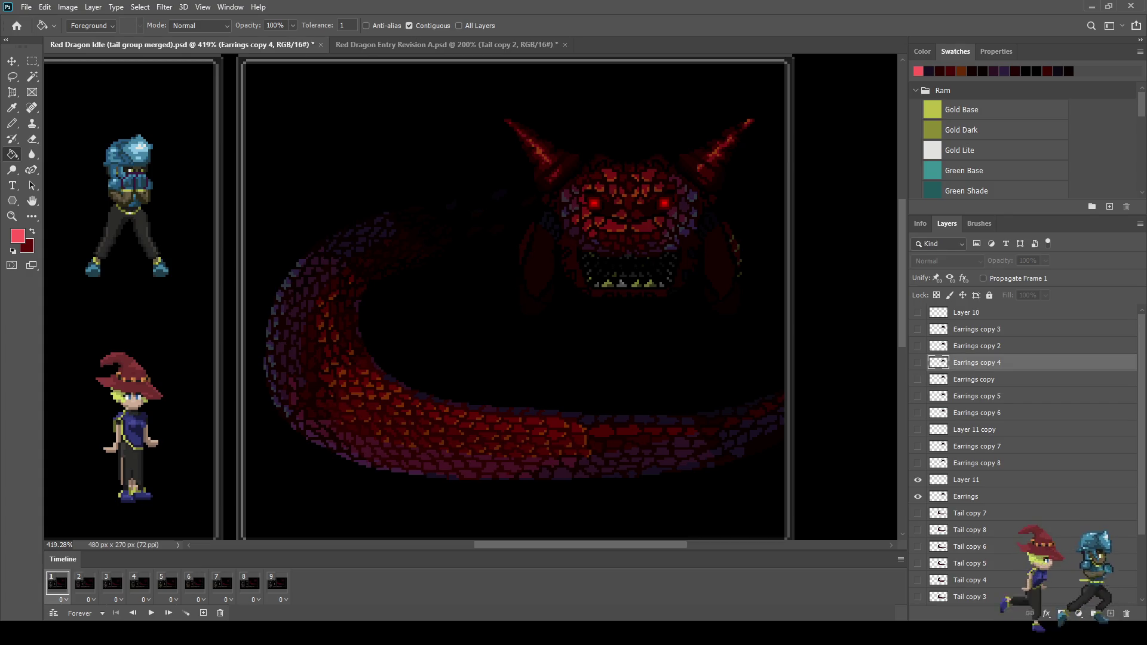
{"action": "left_click", "coordinate": [85, 582]}
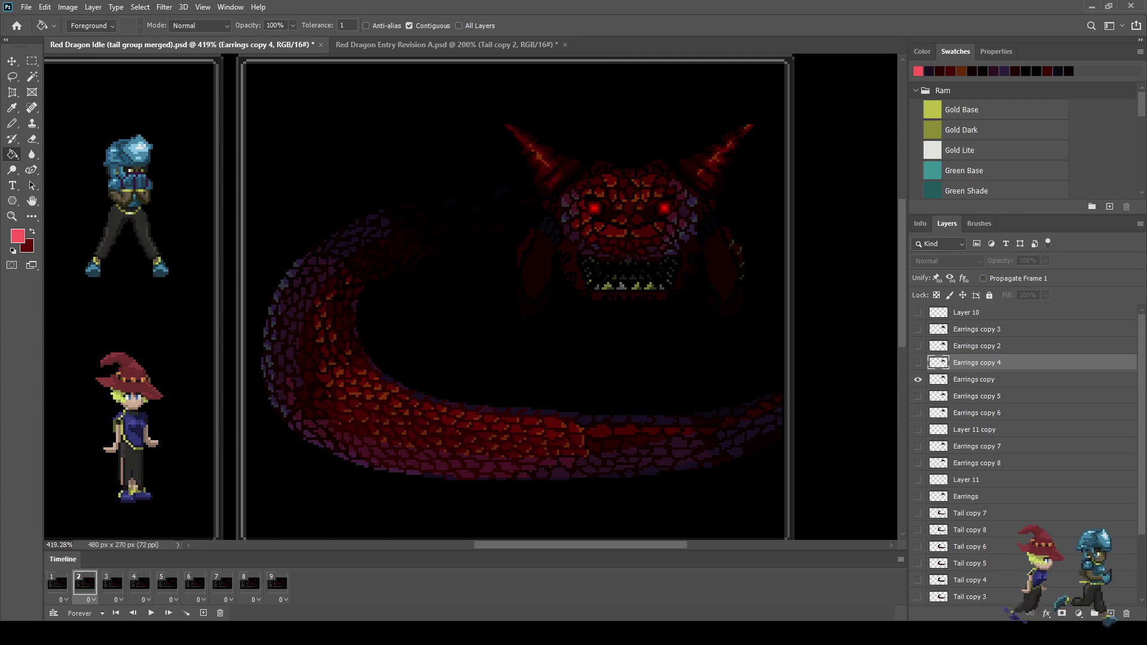
{"action": "key", "text": "Right"}
{"action": "key", "text": "Right"}
{"action": "key", "text": "Right"}
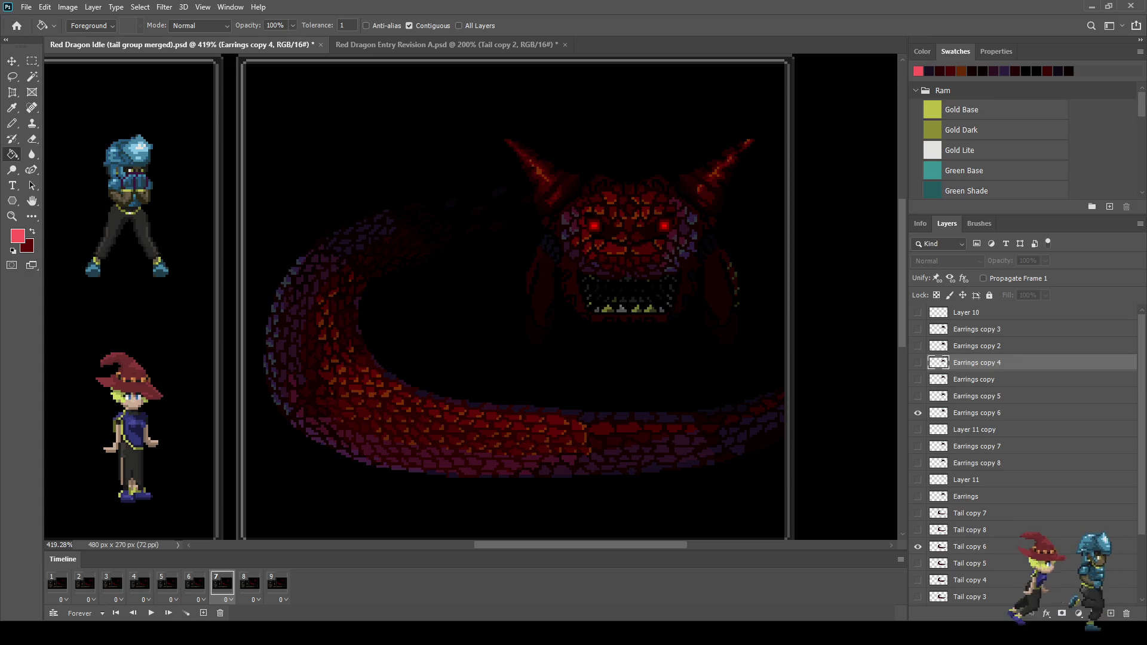
{"action": "key", "text": "Right"}
{"action": "key", "text": "Right"}
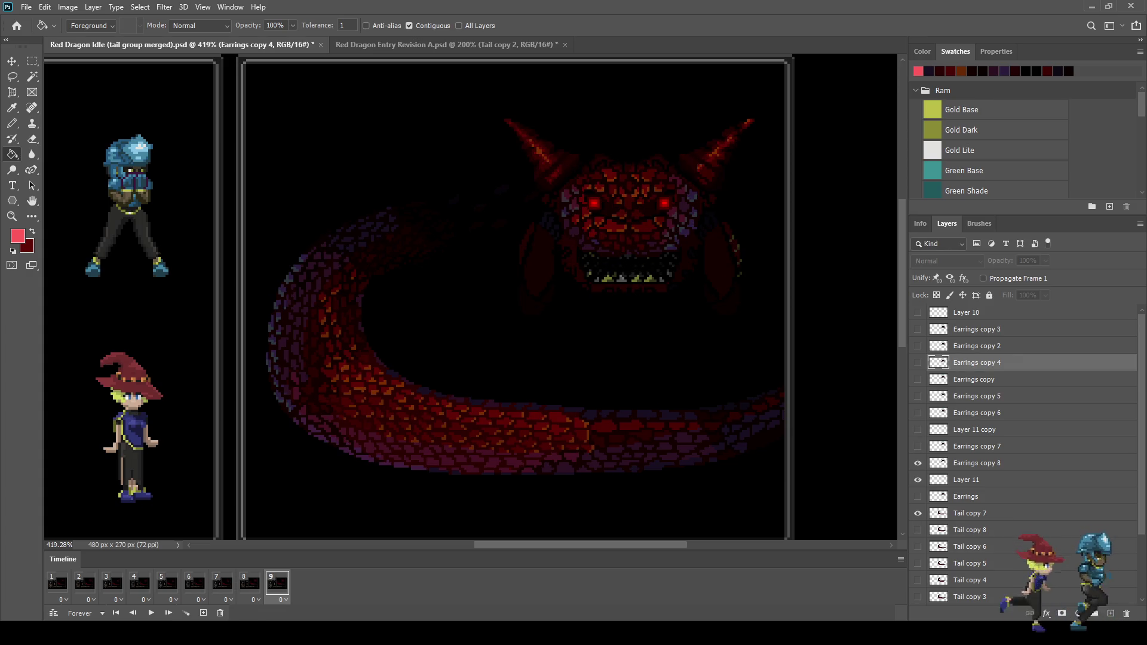
{"action": "key", "text": "space"}
{"action": "scroll", "coordinate": [754, 344], "scroll_direction": "down", "scroll_amount": 2}
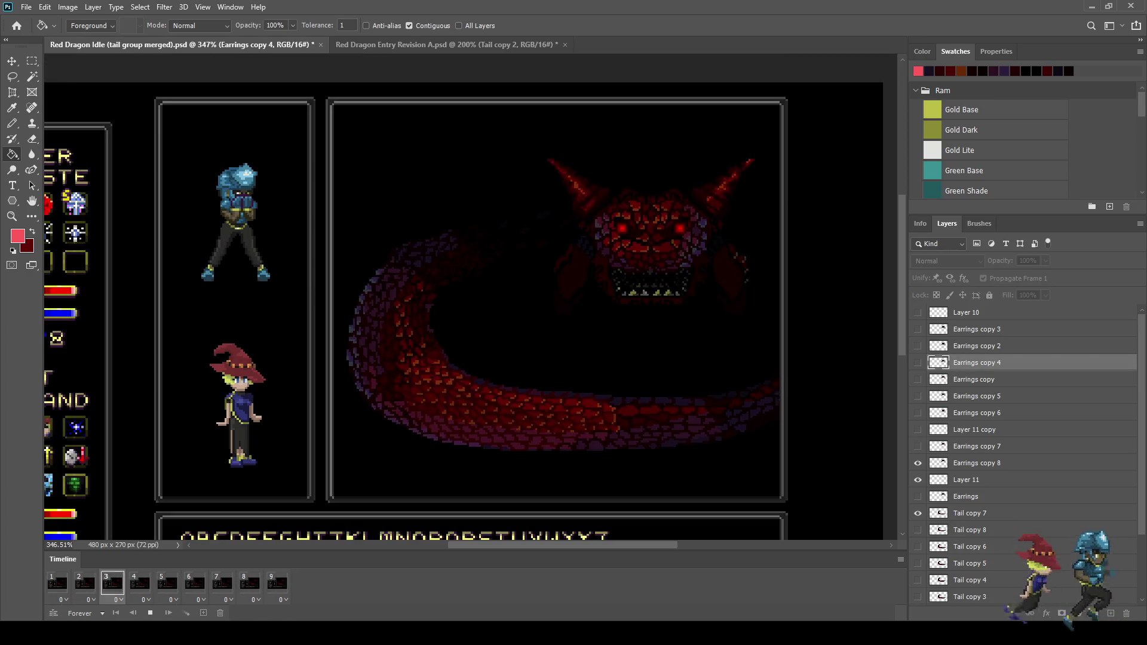
{"action": "scroll", "coordinate": [472, 299], "scroll_direction": "down", "scroll_amount": 1}
{"action": "scroll", "coordinate": [818, 145], "scroll_direction": "up", "scroll_amount": 1}
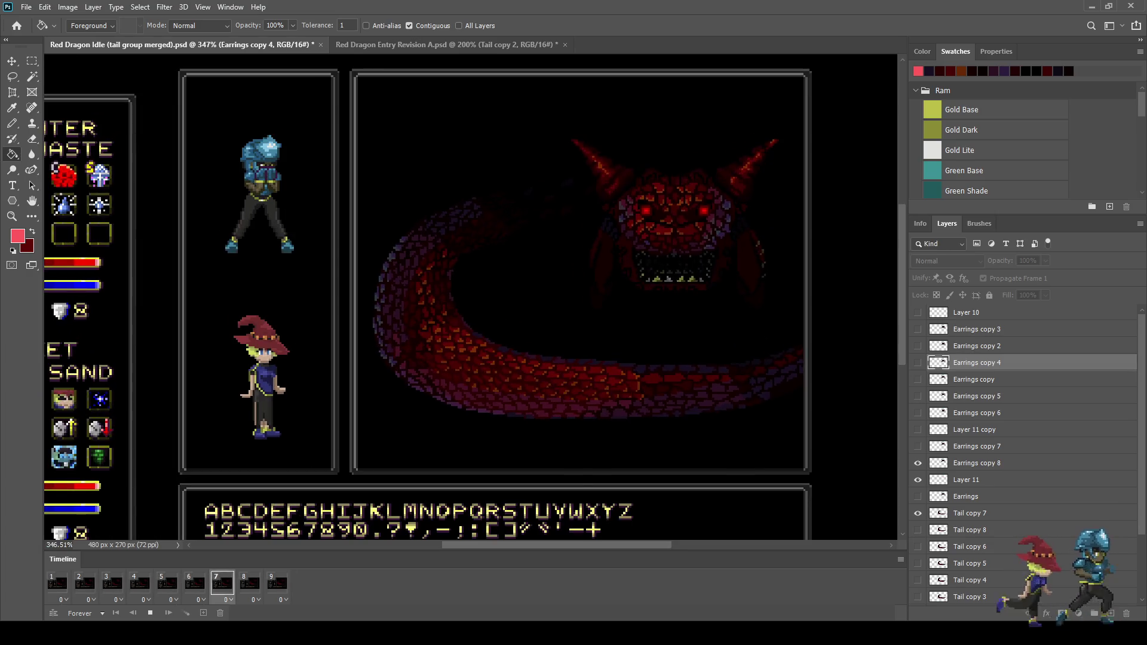
{"action": "key", "text": "space"}
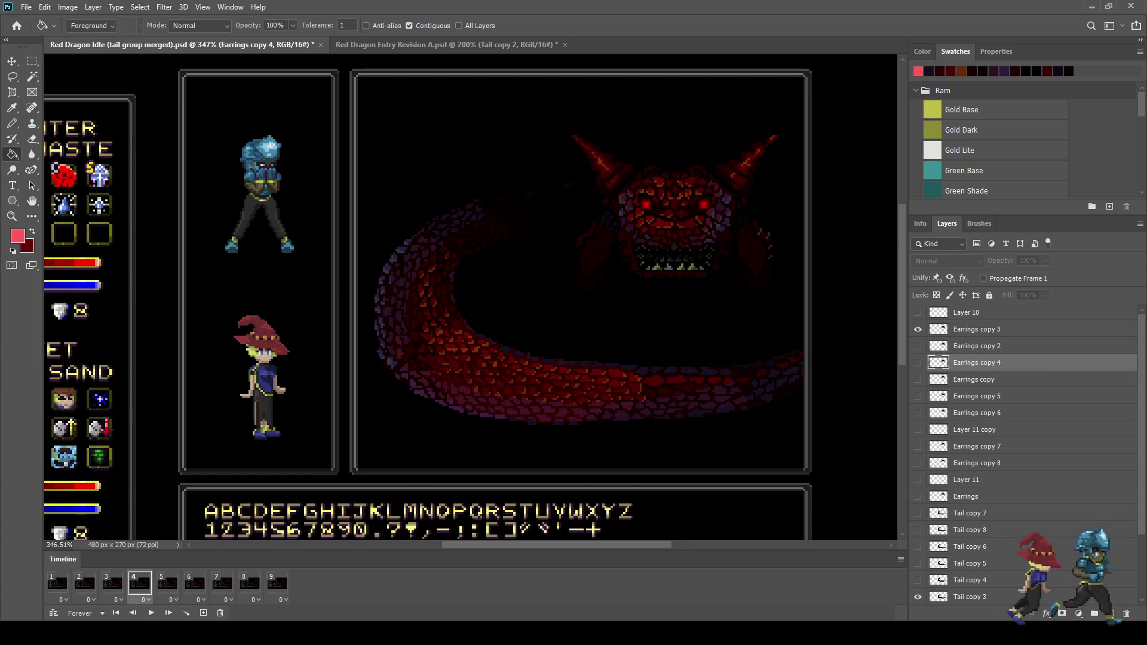
{"action": "left_click", "coordinate": [966, 480]}
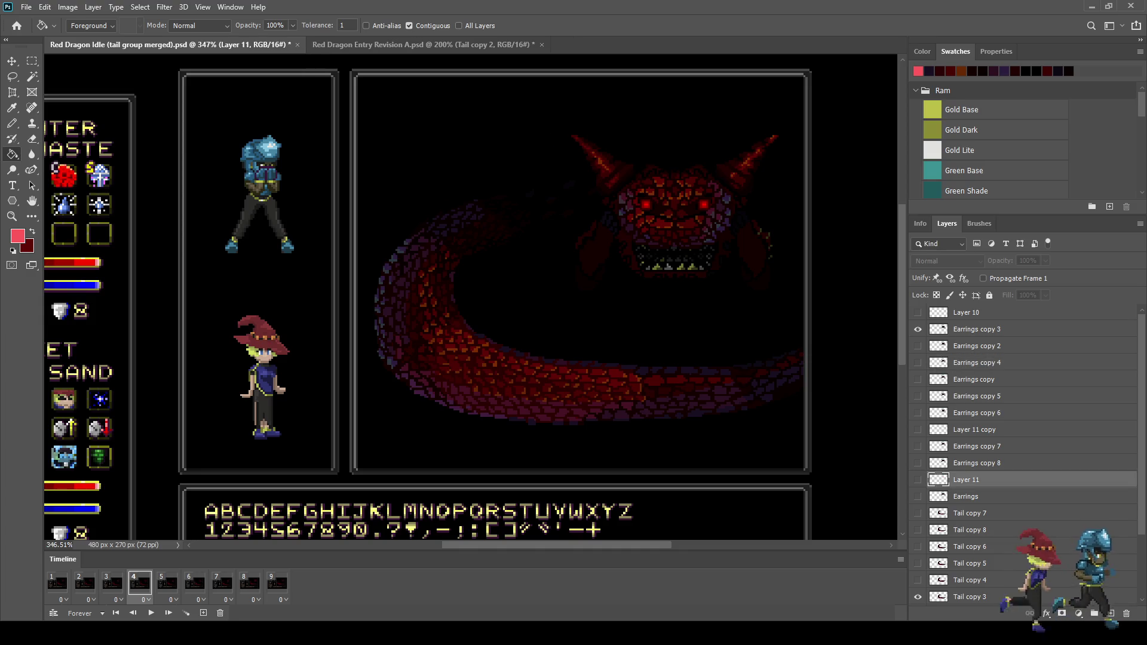
Duplicate Layer 11 as a visible Layer 11 copy 2 and nudge it slightly lower
{"action": "left_click_drag", "start_coordinate": [966, 480], "coordinate": [966, 322]}
{"action": "left_click", "coordinate": [918, 330]}
{"action": "scroll", "coordinate": [753, 199], "scroll_direction": "up", "scroll_amount": 5}
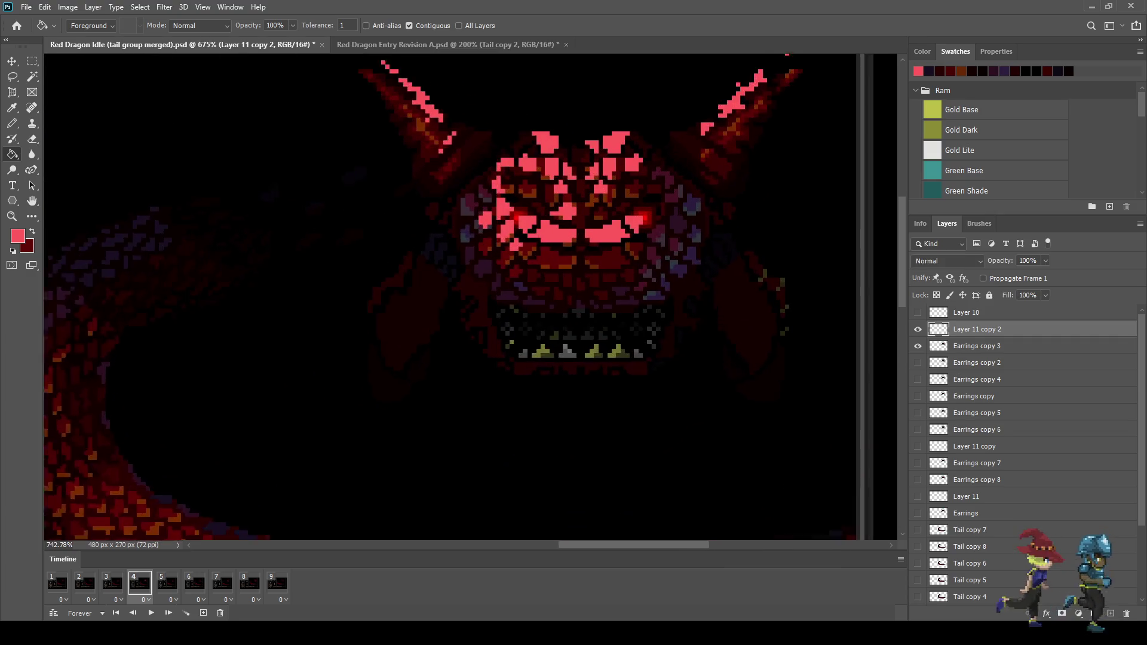
{"action": "key", "text": "ctrl+t"}
{"action": "key", "text": "Down"}
{"action": "key", "text": "Down"}
{"action": "key", "text": "Down"}
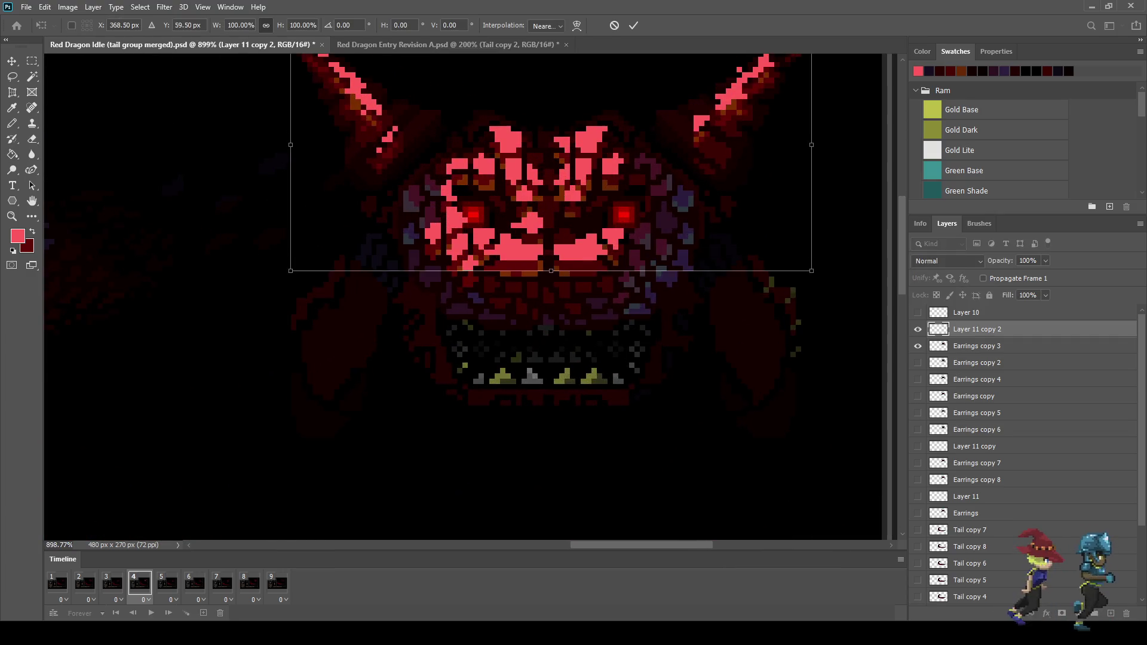
{"action": "key", "text": "Return"}
Fade Layer 11 copy 2 to 20% opacity while previewing the loop and comparing frames around frame 4
{"action": "key", "text": "g"}
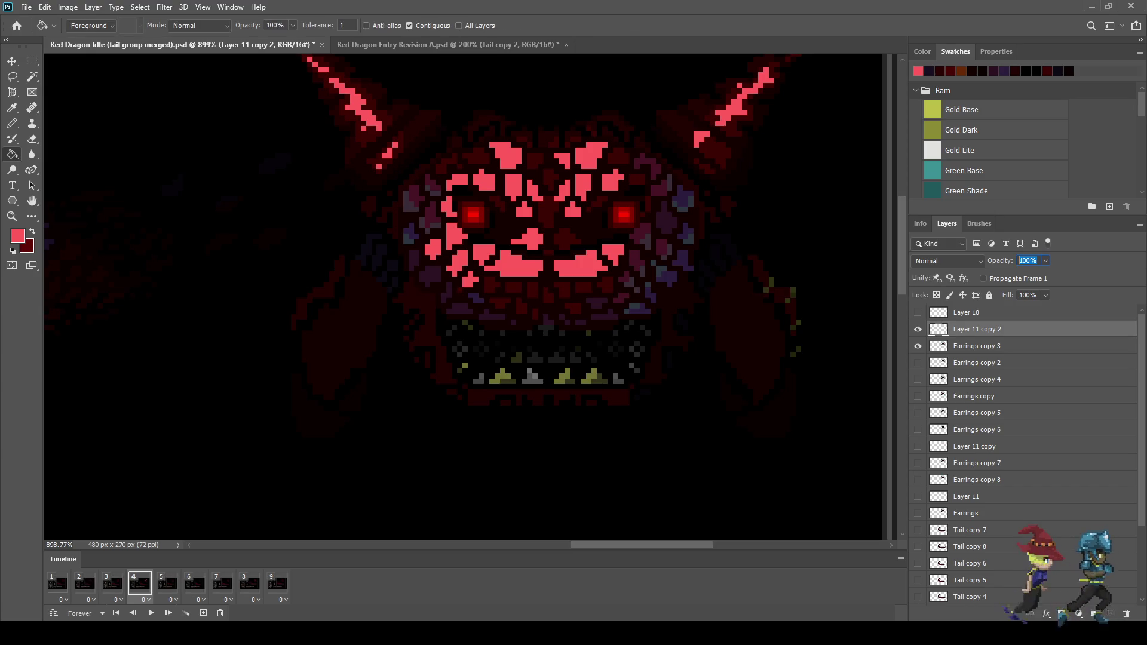
{"action": "type", "text": "5"}
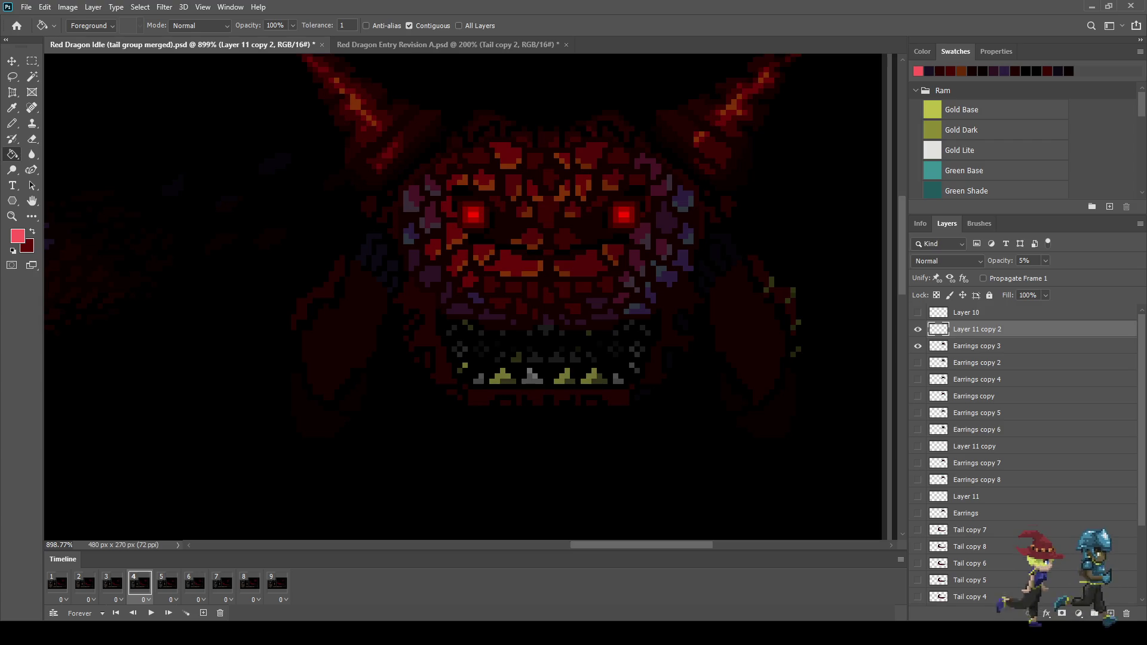
{"action": "scroll", "coordinate": [619, 279], "scroll_direction": "down", "scroll_amount": 5}
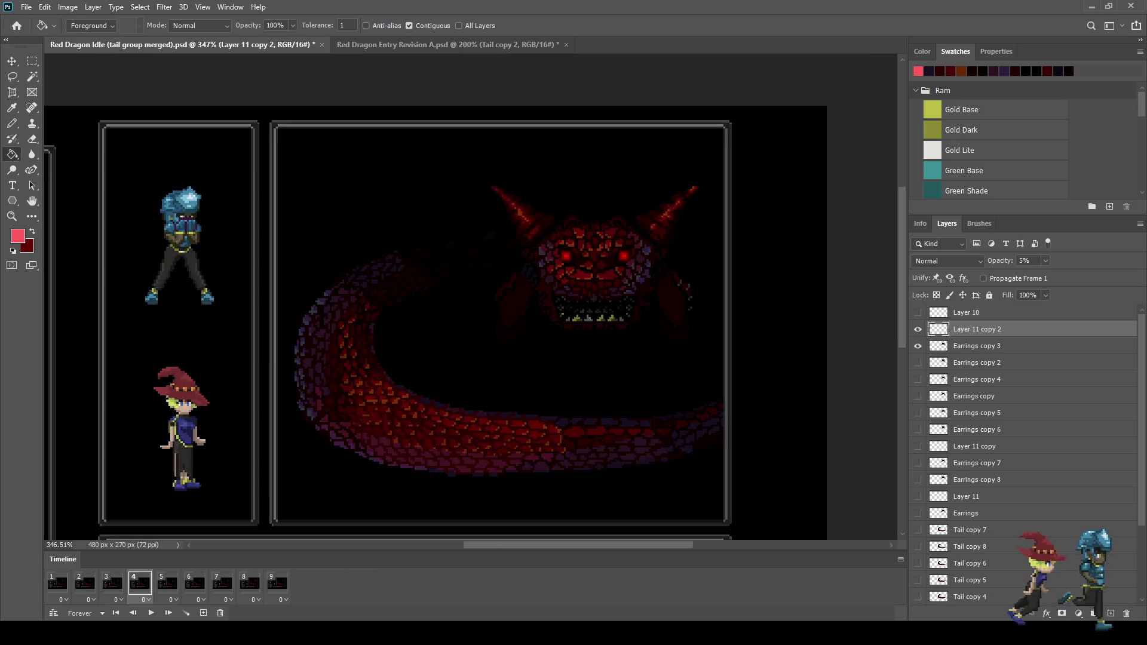
{"action": "key", "text": "space"}
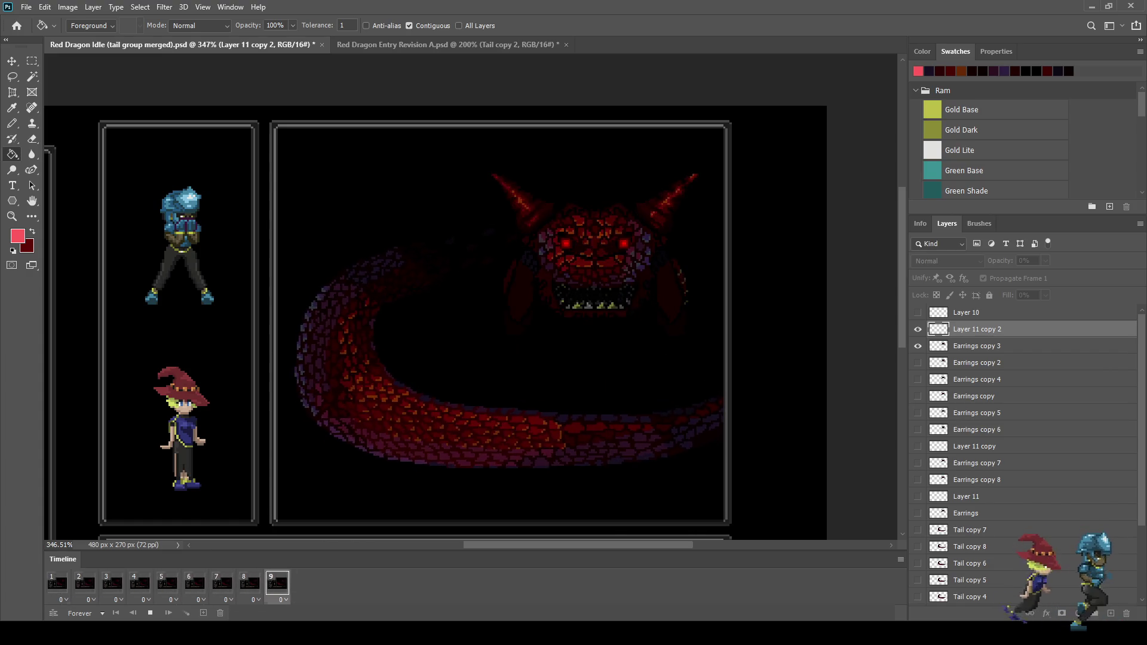
{"action": "key", "text": "space"}
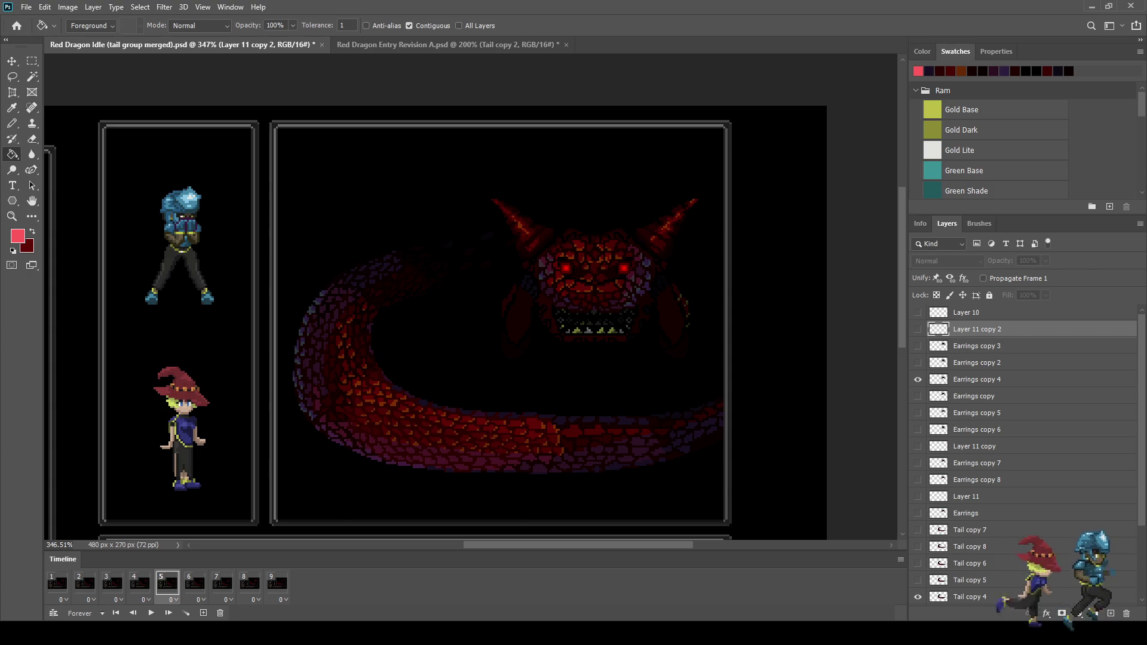
{"action": "key", "text": "Left"}
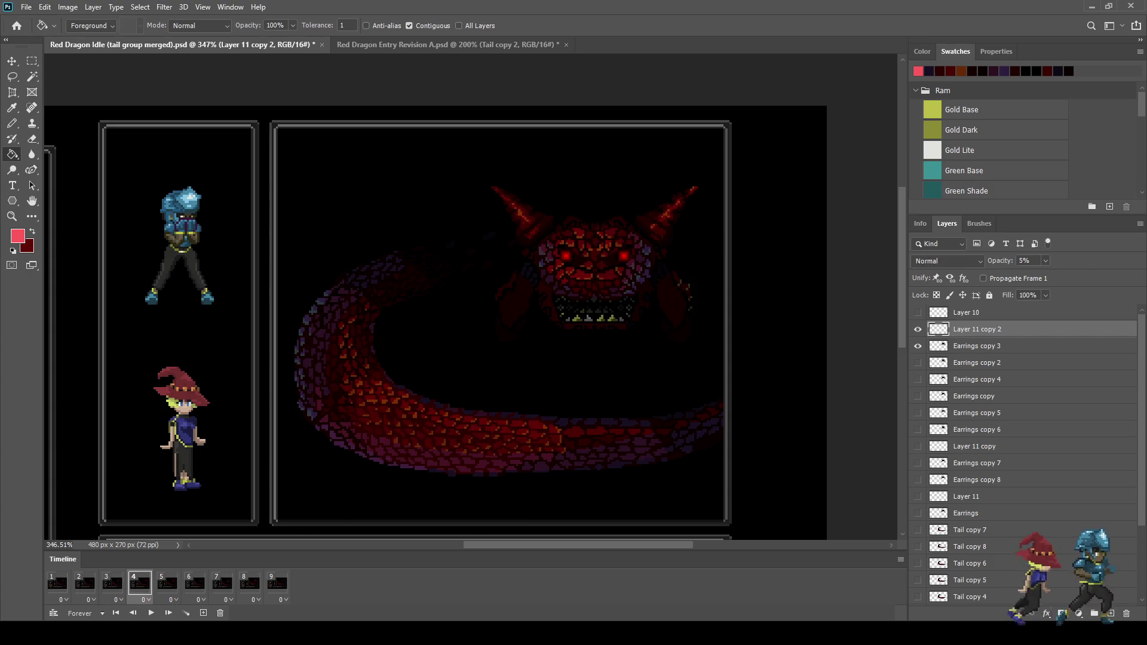
{"action": "key", "text": "Left"}
{"action": "key", "text": "Right"}
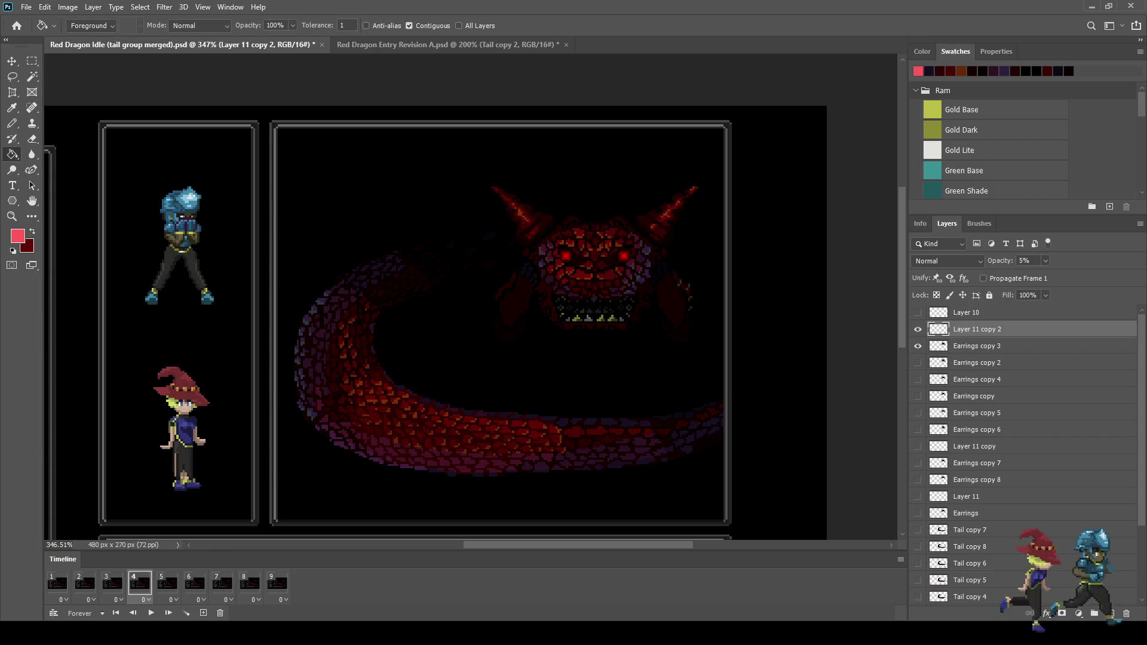
{"action": "key", "text": "Return"}
{"action": "key", "text": "space"}
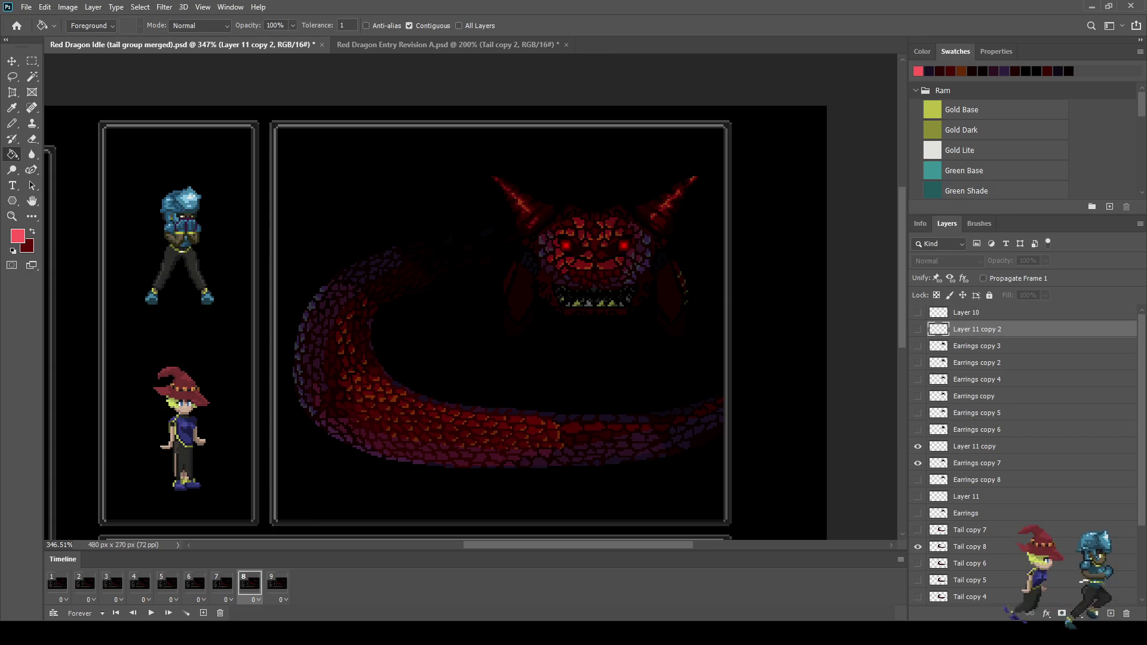
Check the opacities of Layer 11 copy and Layer 11, then reselect Layer 11 copy 2
{"action": "left_click", "coordinate": [974, 447]}
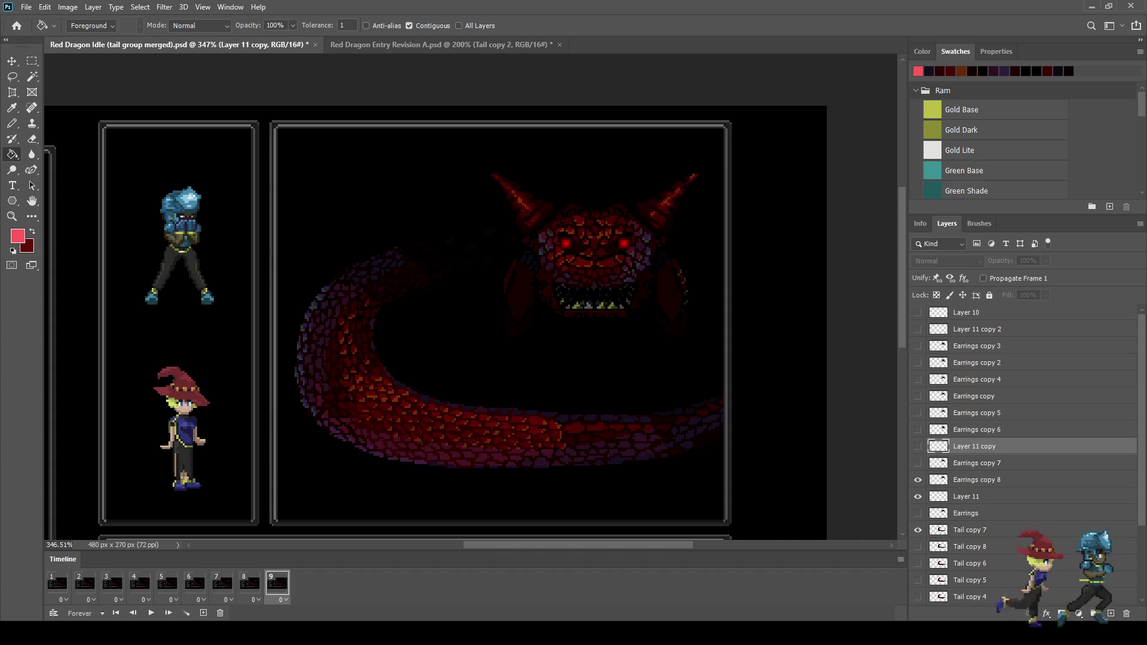
{"action": "left_click", "coordinate": [966, 497]}
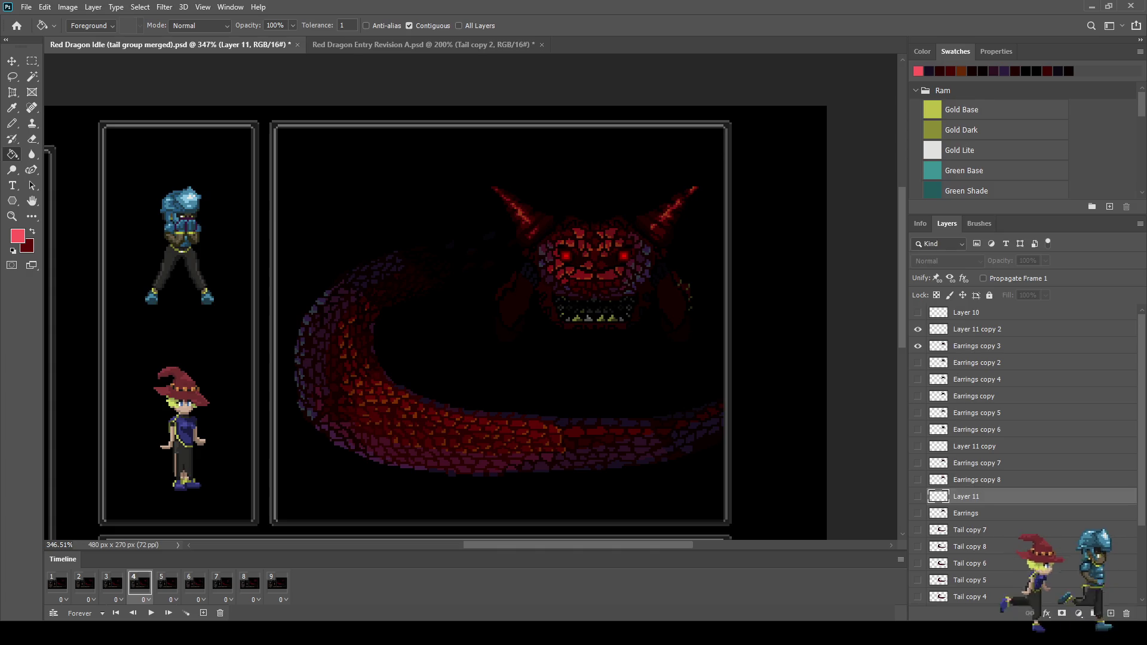
{"action": "left_click", "coordinate": [975, 329]}
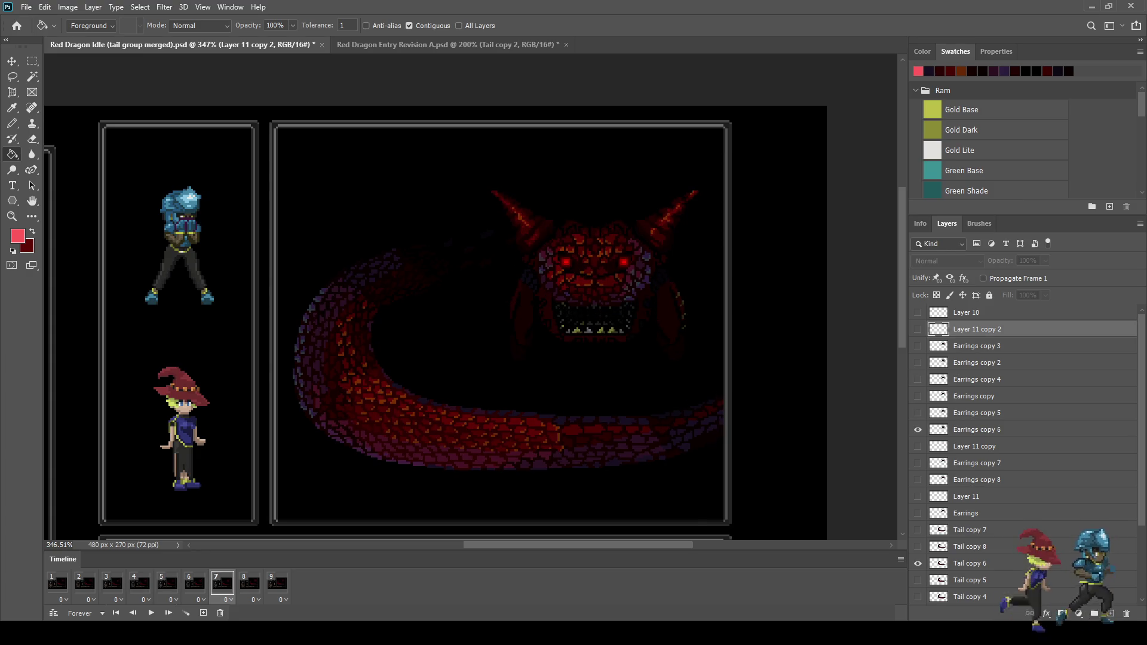
Duplicate the highlight as Layer 11 copy 3, fill it pink, move it 9 px down, and set 10% opacity
{"action": "key", "text": "ctrl+j"}
{"action": "key", "text": "shift+alt+BackSpace"}
{"action": "scroll", "coordinate": [589, 281], "scroll_direction": "up", "scroll_amount": 6}
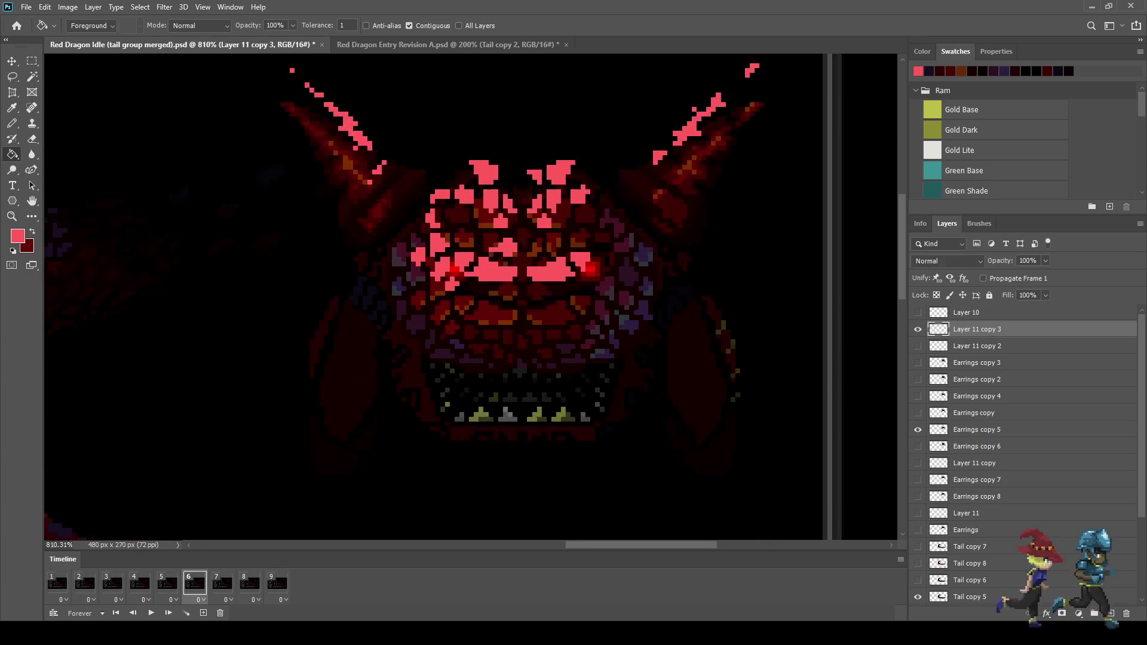
{"action": "key", "text": "ctrl+t"}
{"action": "key", "text": "Down"}
{"action": "key", "text": "Down"}
{"action": "key", "text": "Down"}
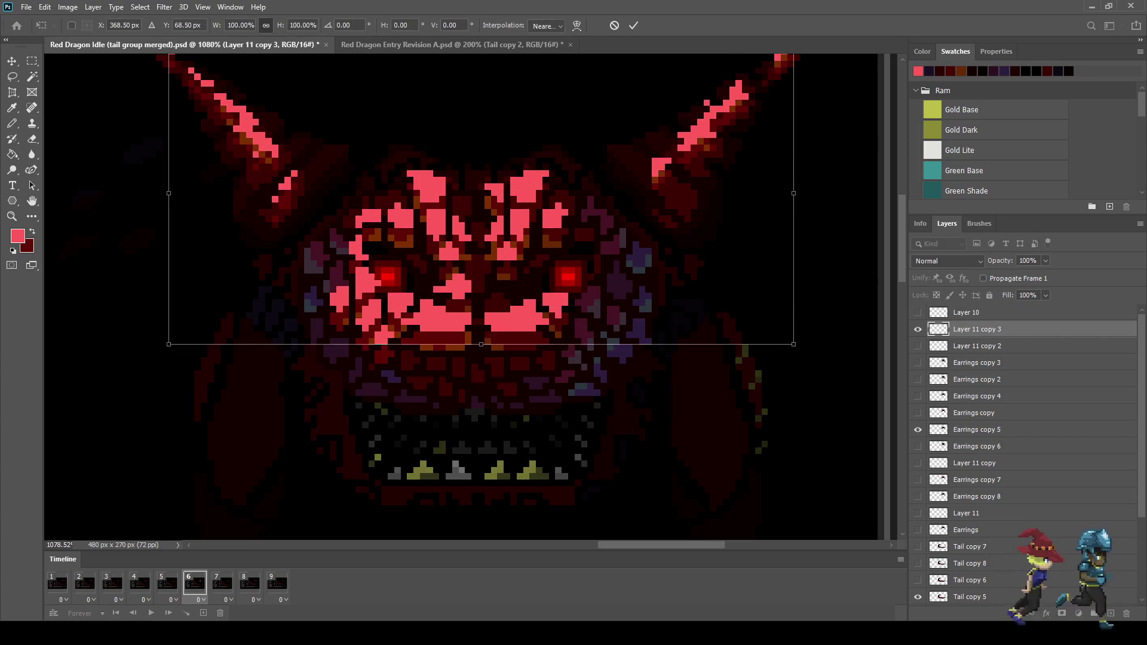
{"action": "key", "text": "Return"}
{"action": "key", "text": "g"}
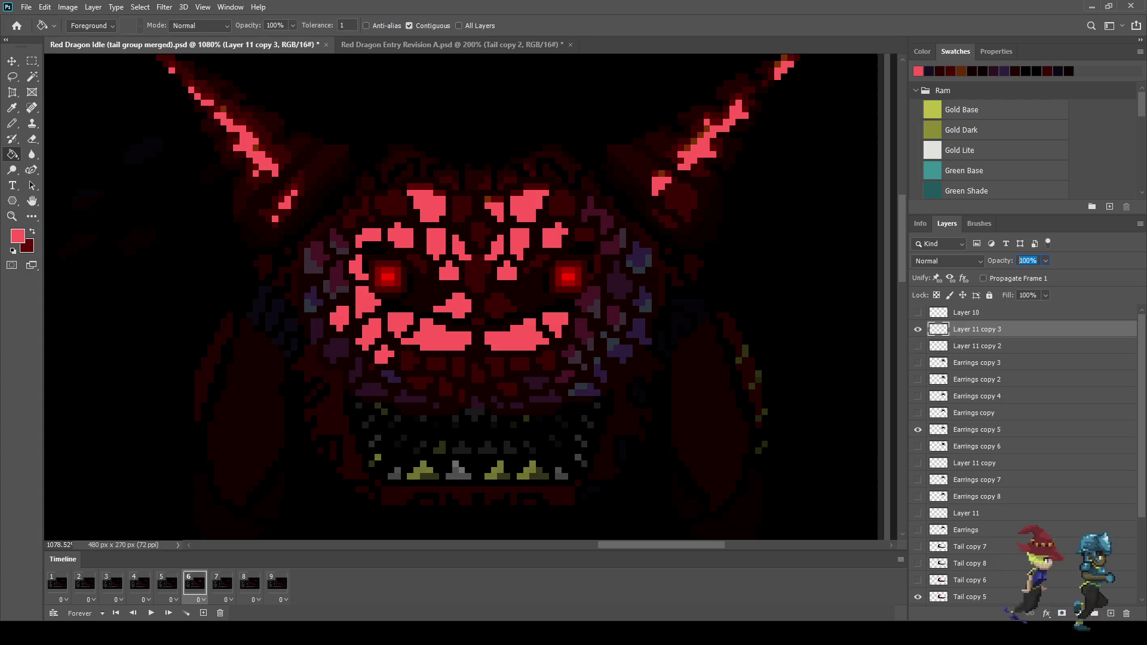
{"action": "type", "text": "10"}
{"action": "key", "text": "Return"}
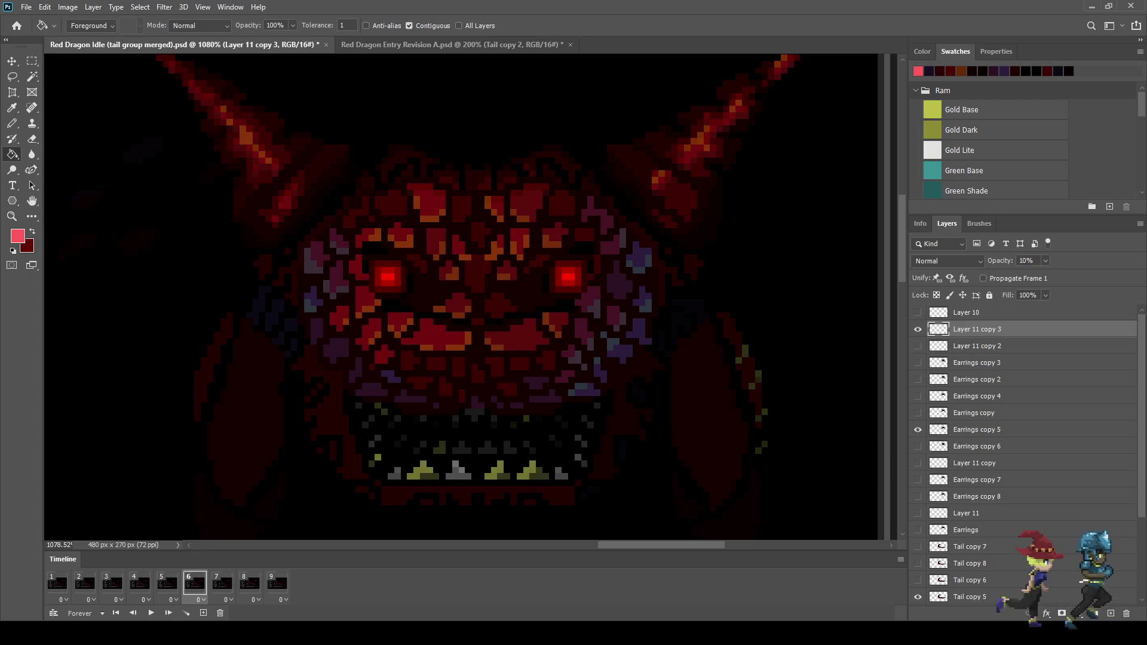
Preview the loop with both highlights and save as 'Red Dragon Idle (tail group merged) rev b.psd'
{"action": "scroll", "coordinate": [454, 298], "scroll_direction": "down", "scroll_amount": 4}
{"action": "key", "text": "space"}
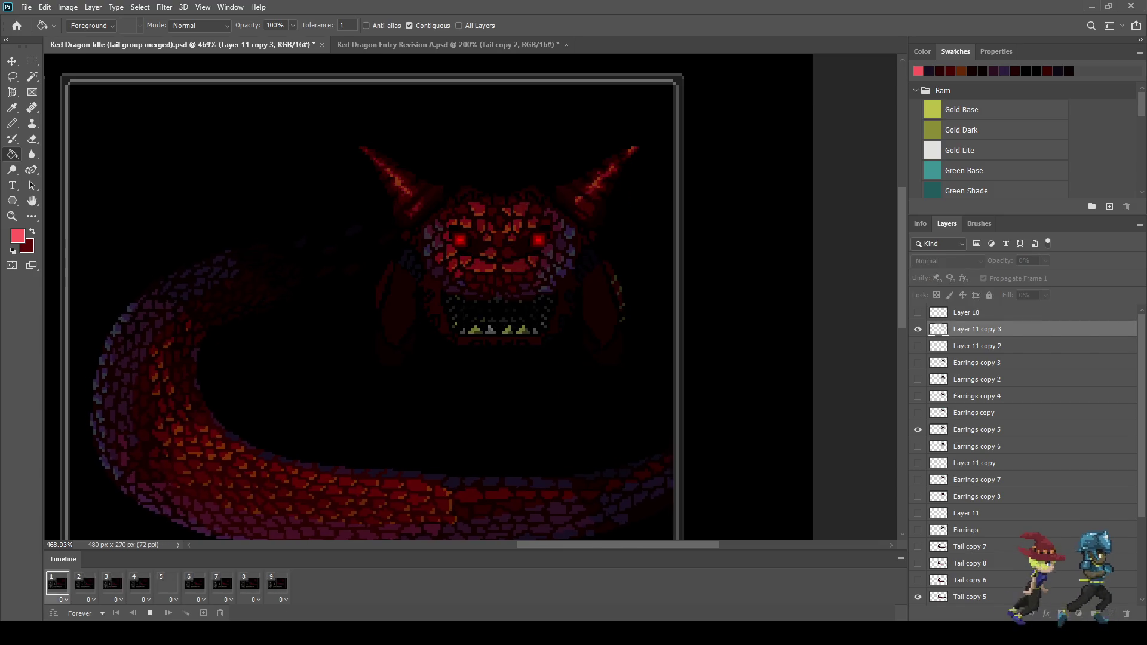
{"action": "scroll", "coordinate": [681, 343], "scroll_direction": "down", "scroll_amount": 1}
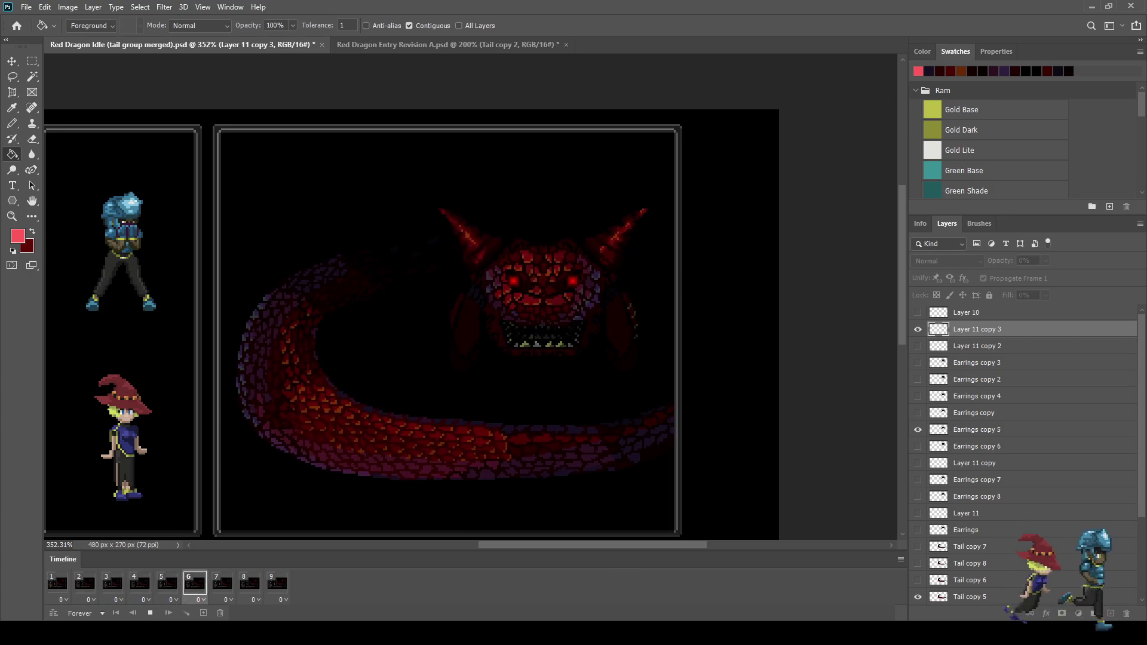
{"action": "scroll", "coordinate": [681, 343], "scroll_direction": "down", "scroll_amount": 1}
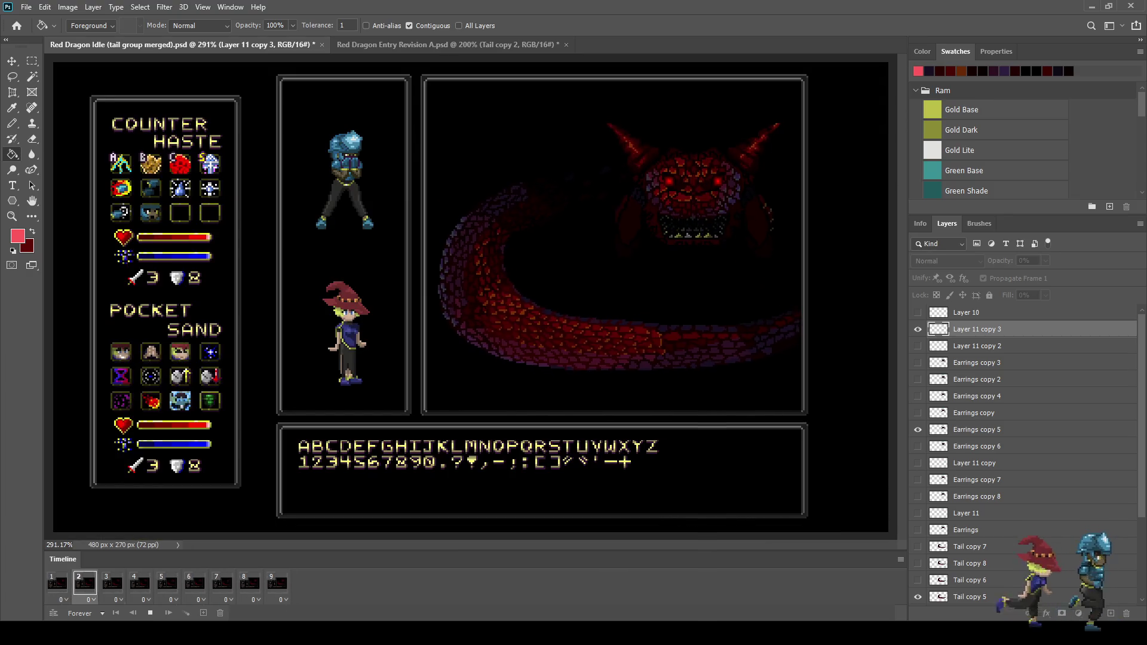
{"action": "scroll", "coordinate": [681, 343], "scroll_direction": "up", "scroll_amount": 1}
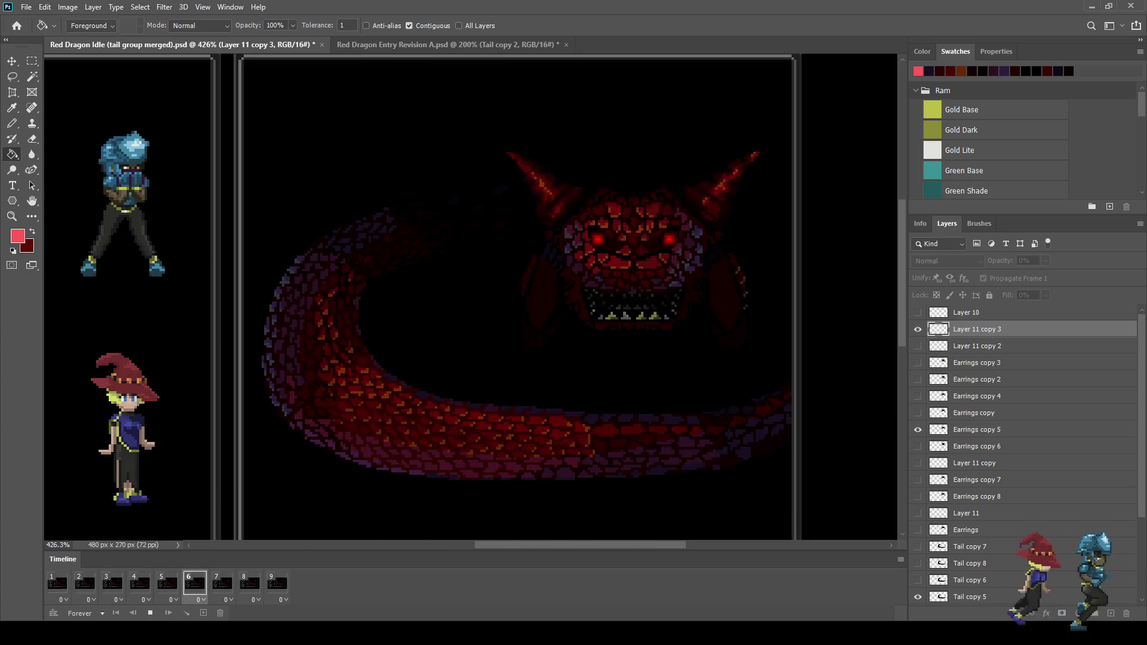
{"action": "scroll", "coordinate": [819, 425], "scroll_direction": "up", "scroll_amount": 1}
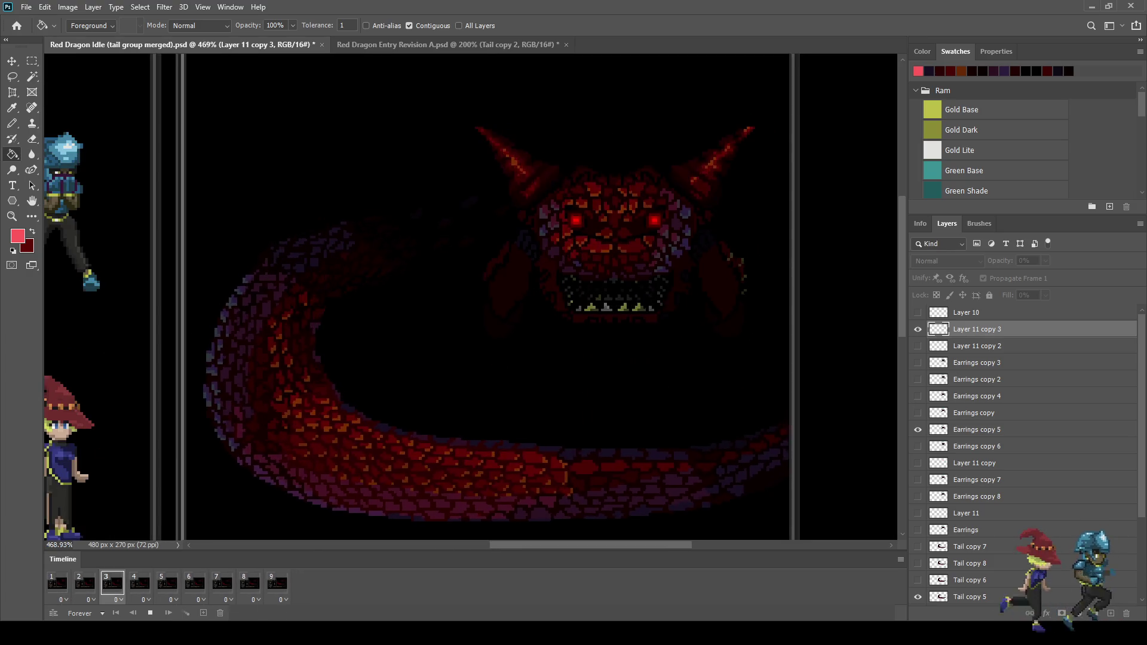
{"action": "key", "text": "ctrl+s"}
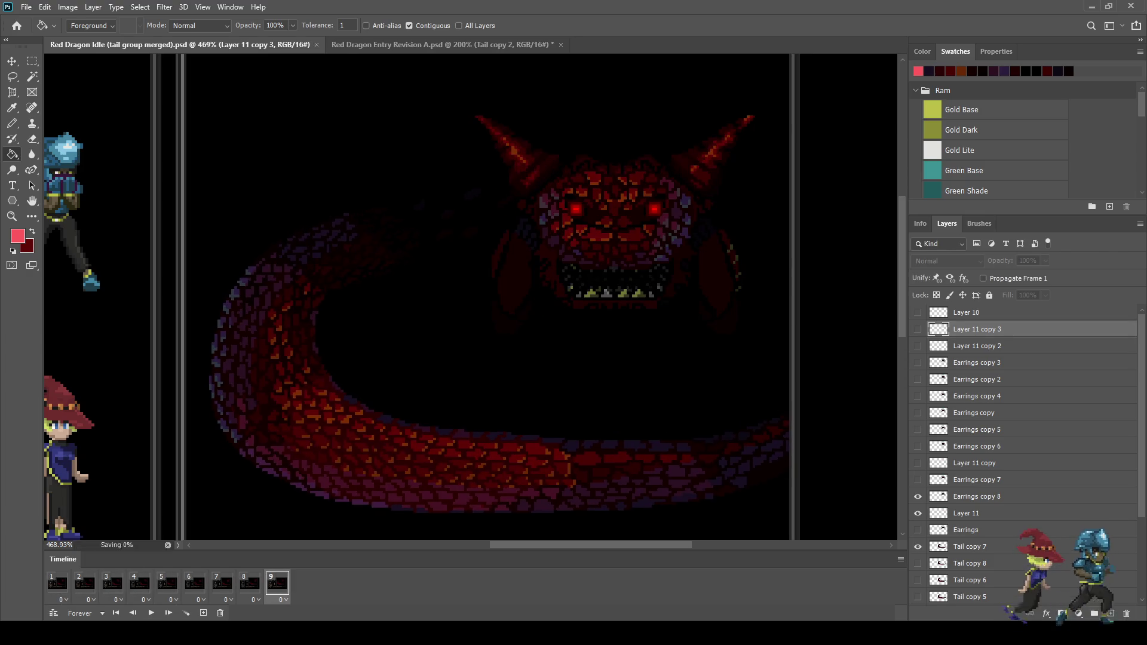
{"action": "key", "text": "space"}
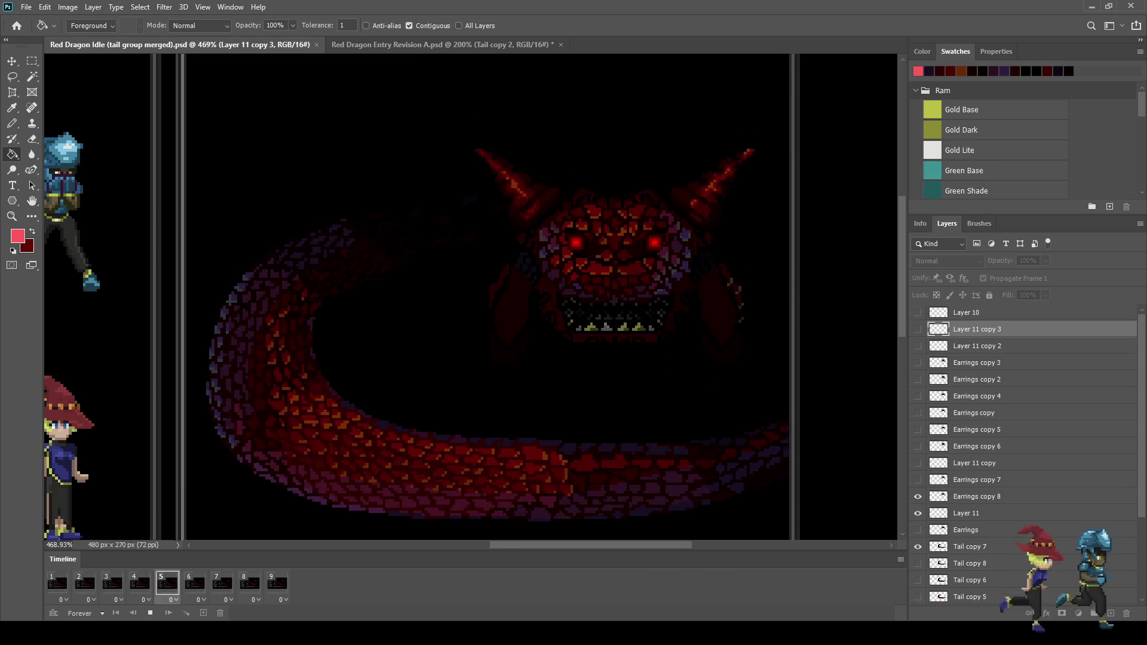
{"action": "key", "text": "space"}
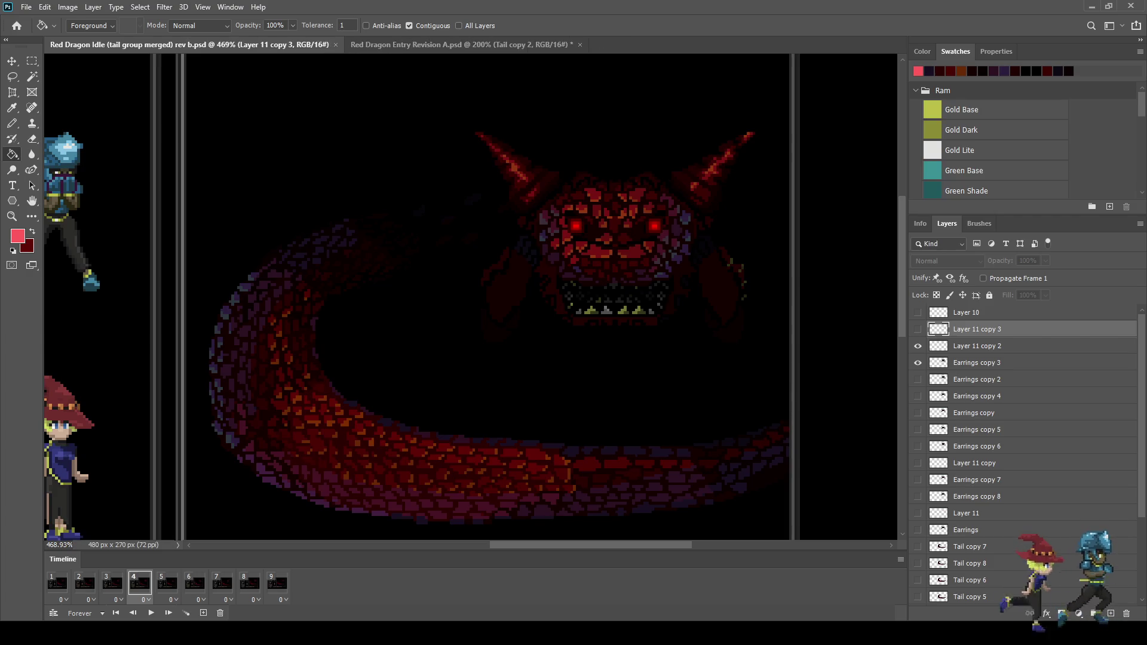
Play and stop the loop, jump back to frame 1, and select the Earrings layer
{"action": "key", "text": "space"}
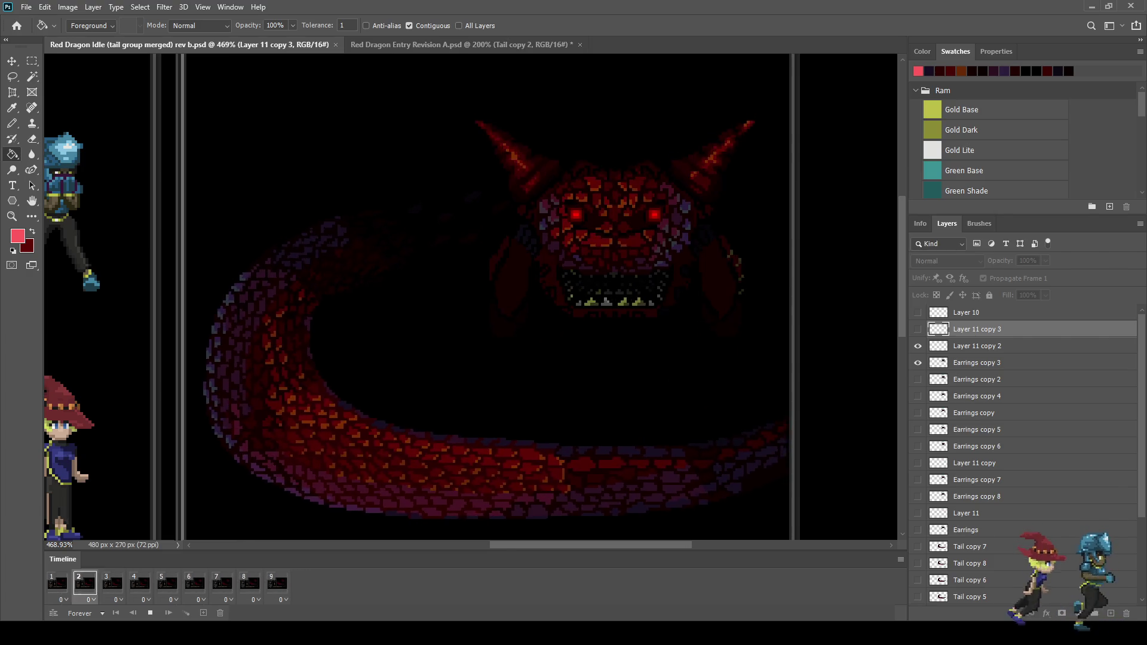
{"action": "key", "text": "space"}
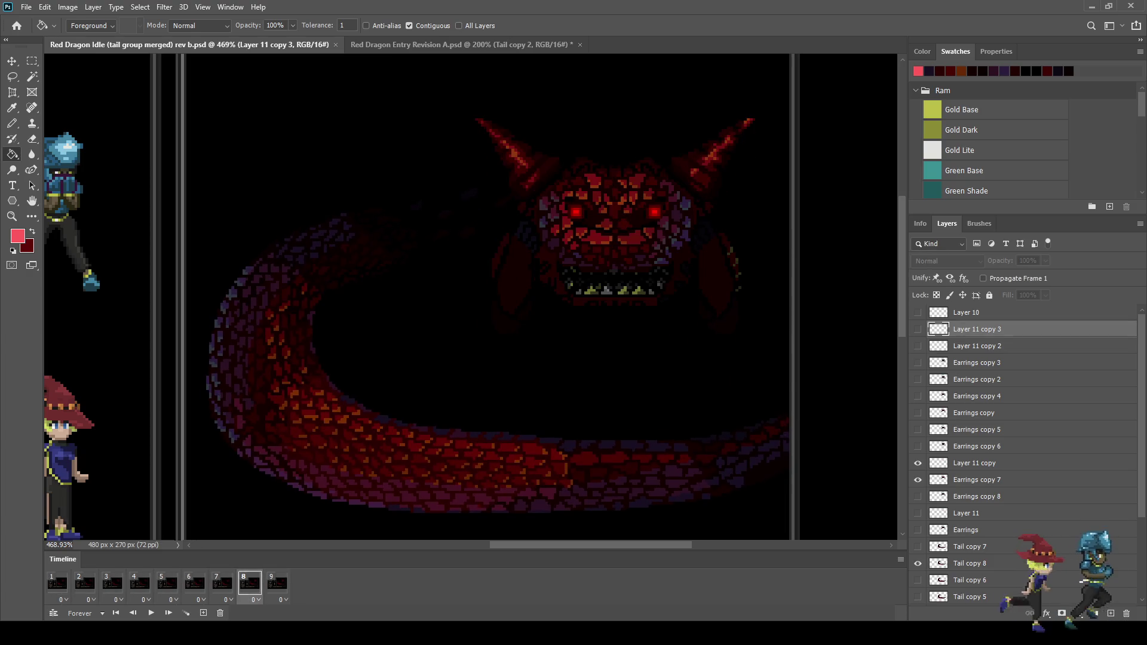
{"action": "left_click", "coordinate": [58, 583]}
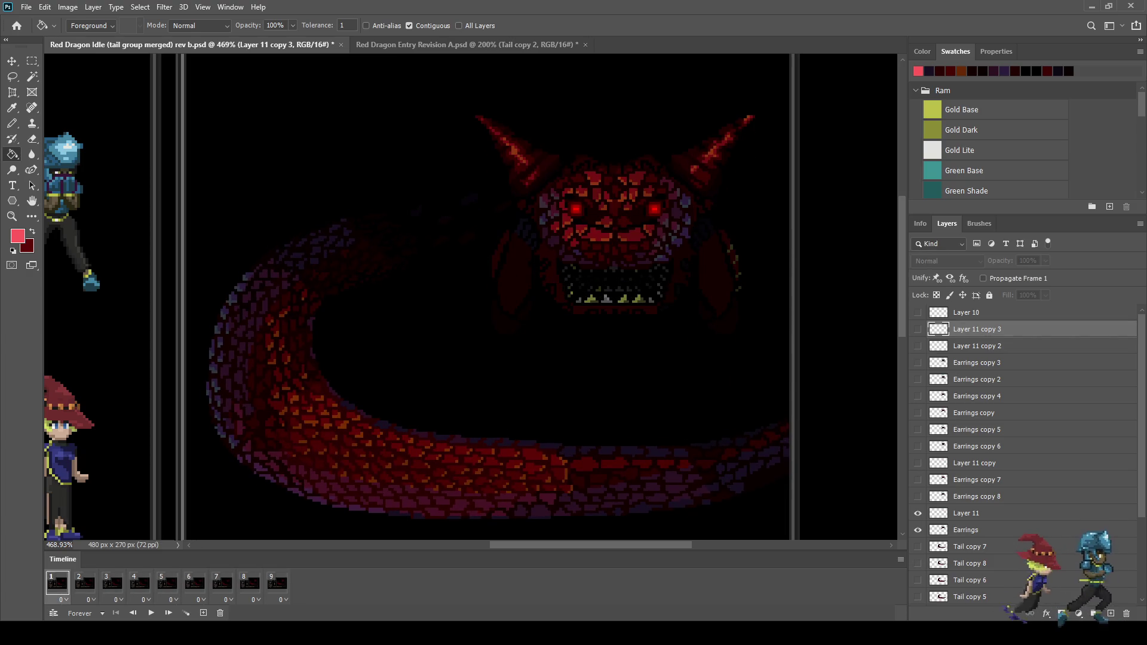
{"action": "scroll", "coordinate": [1022, 454], "scroll_direction": "down", "scroll_amount": 2}
{"action": "left_click", "coordinate": [980, 446]}
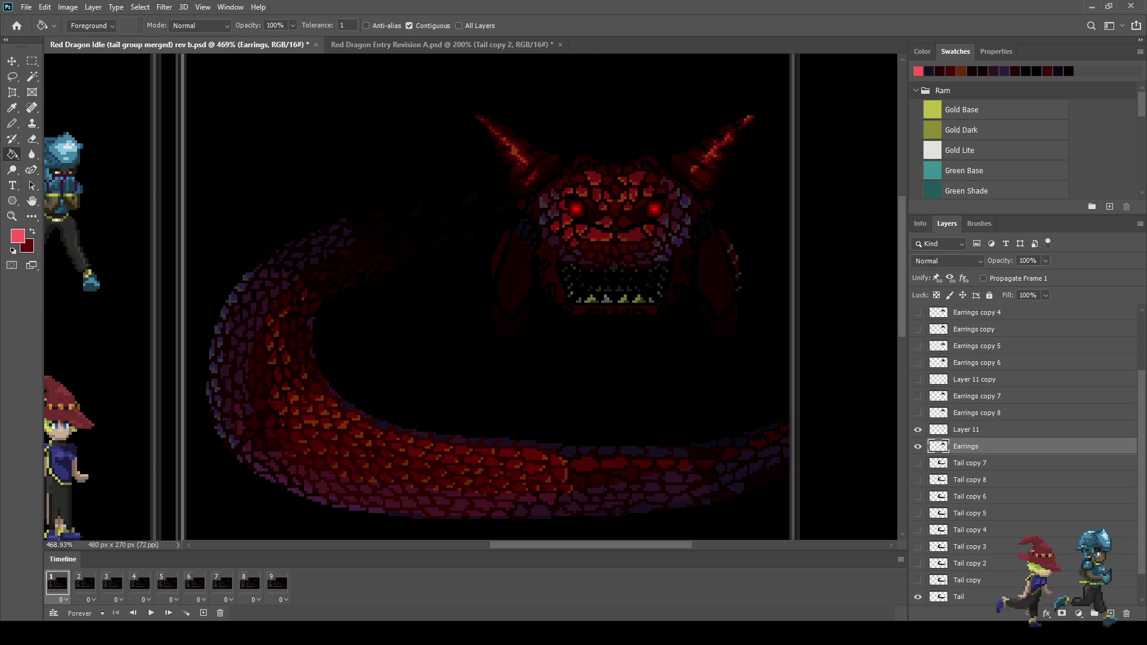
Lasso-subtract the jaw and earrings so only the horn and brow outline stays selected, then add a new empty layer
{"action": "key", "text": "w"}
{"action": "scroll", "coordinate": [606, 149], "scroll_direction": "up", "scroll_amount": 5}
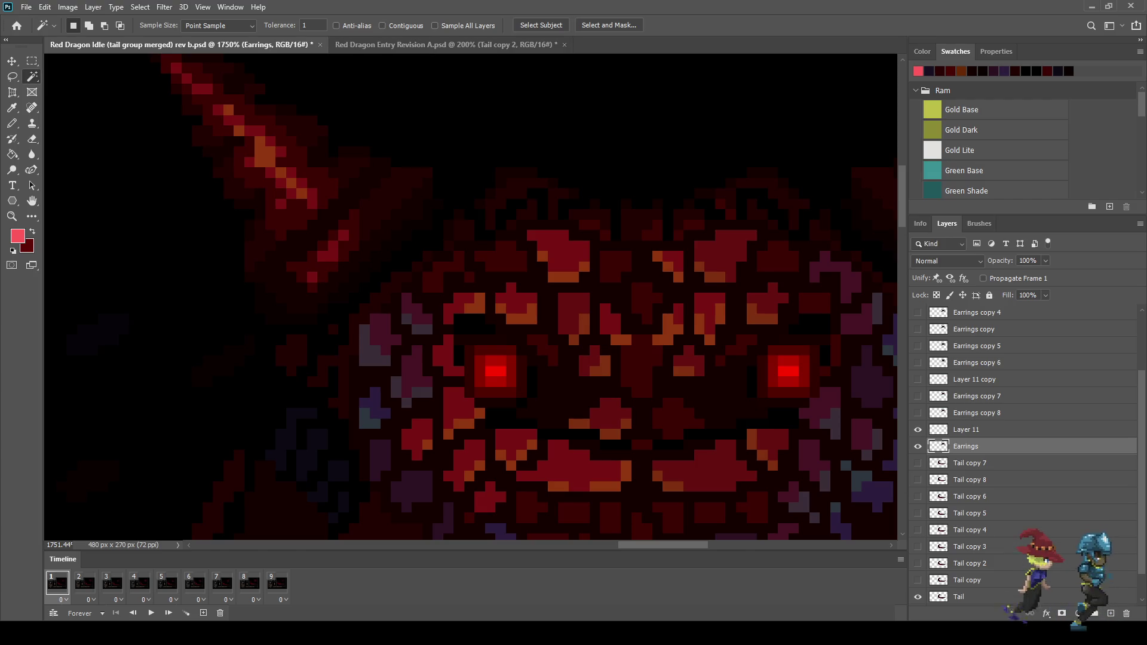
{"action": "scroll", "coordinate": [538, 212], "scroll_direction": "down", "scroll_amount": 4}
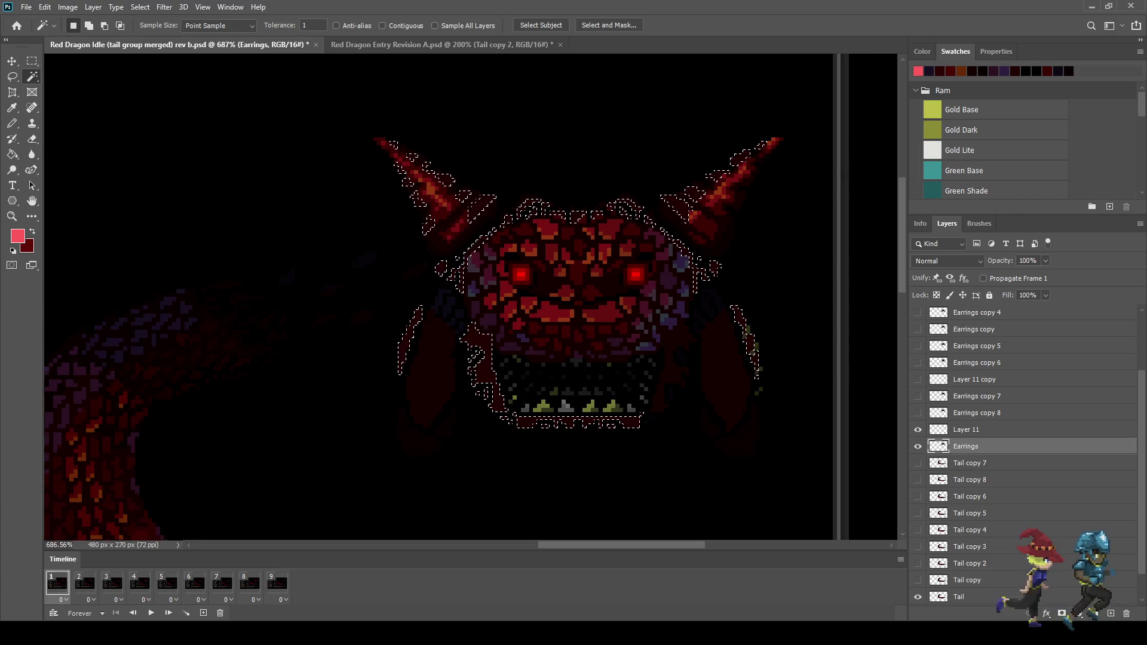
{"action": "key", "text": "l"}
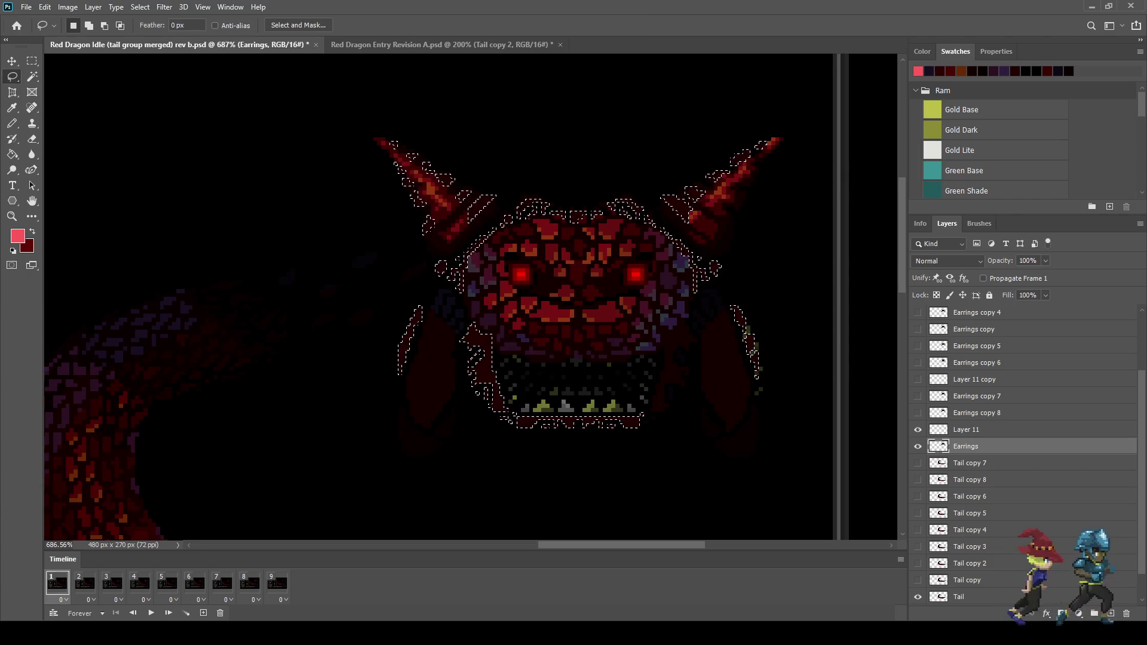
{"action": "key", "text": "alt"}
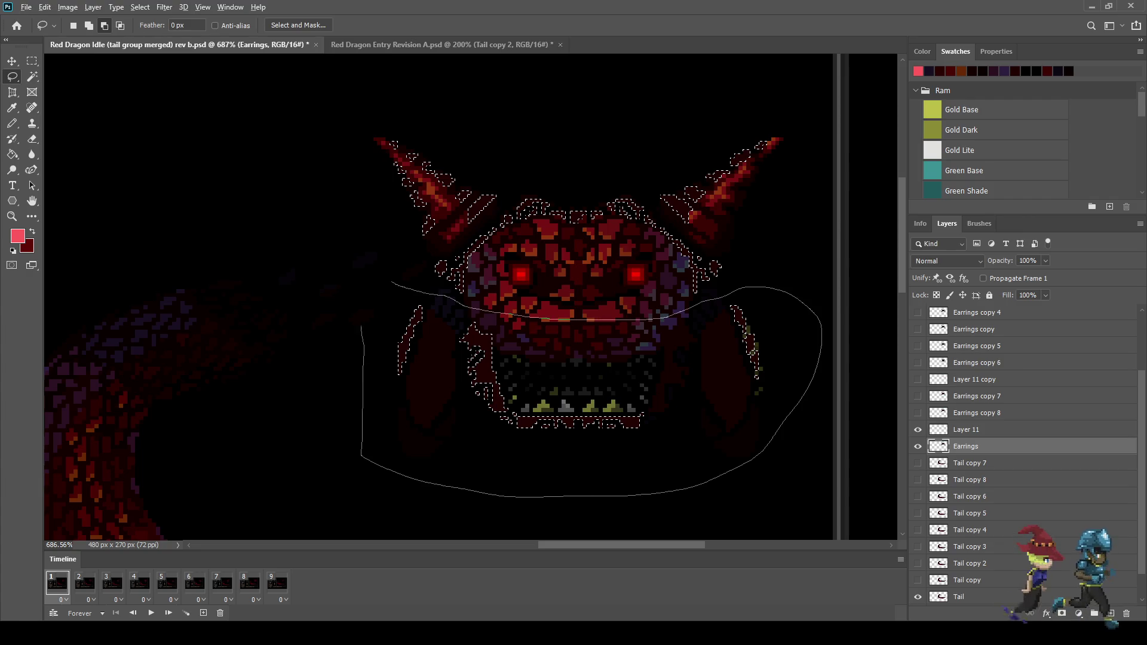
{"action": "left_click_drag", "start_coordinate": [361, 330], "coordinate": [370, 292]}
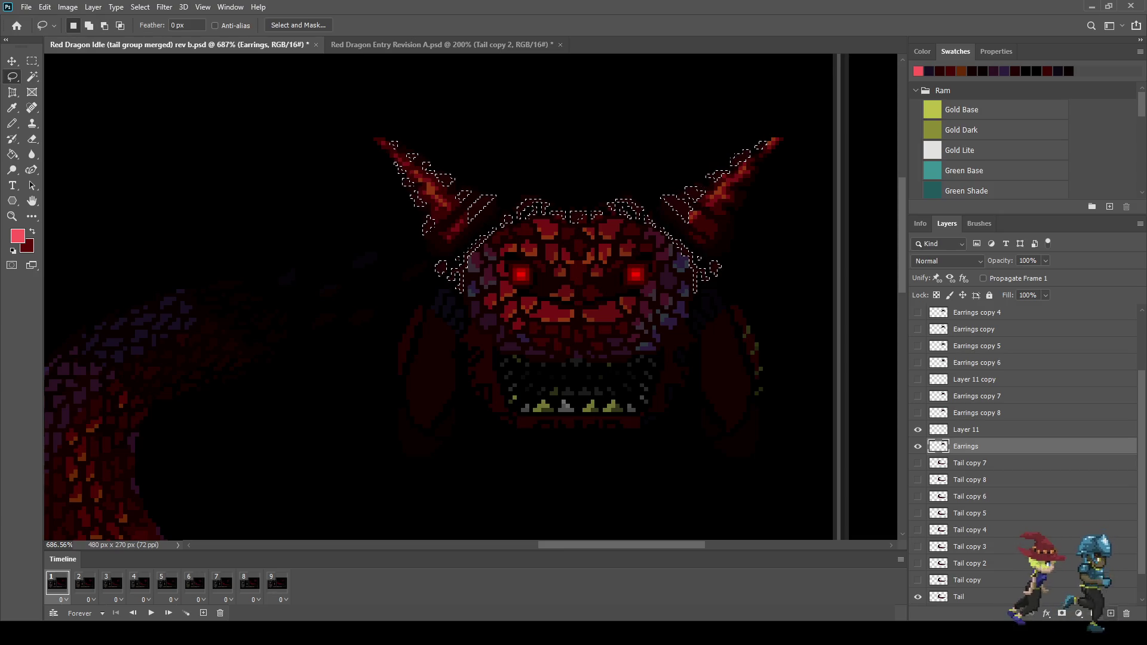
{"action": "key", "text": "ctrl+shift+alt+n"}
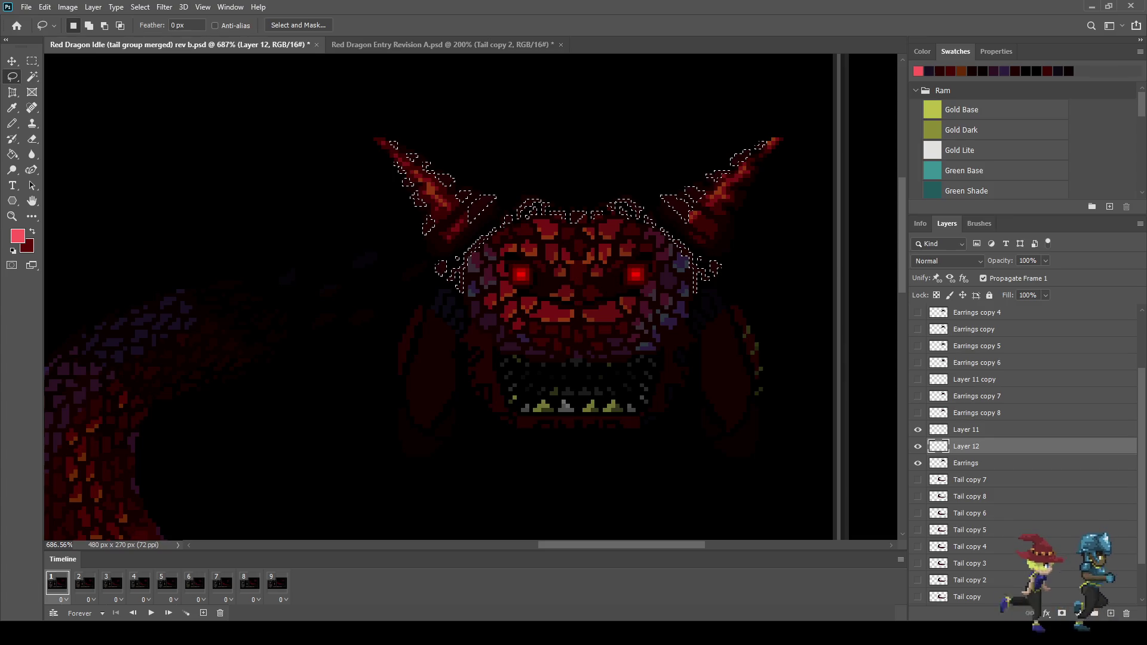
Sample a bright red, fill the horn and brow outline on Layer 12, and set its opacity to 5%
{"action": "key", "text": "ctrl+comma"}
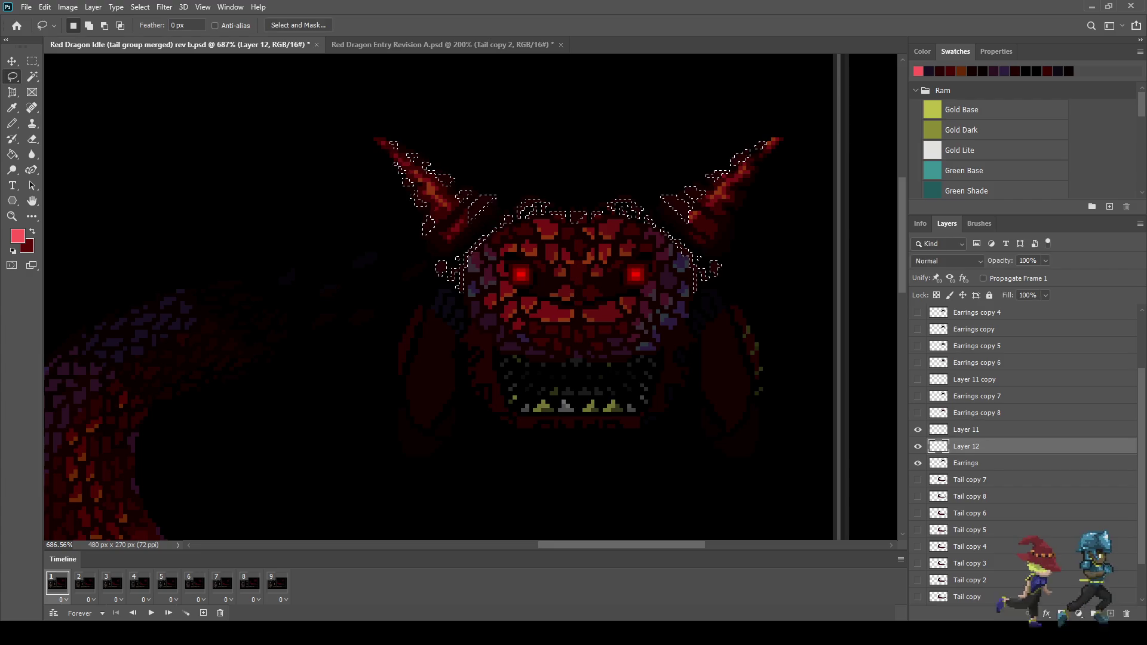
{"action": "scroll", "coordinate": [353, 239], "scroll_direction": "up", "scroll_amount": 5}
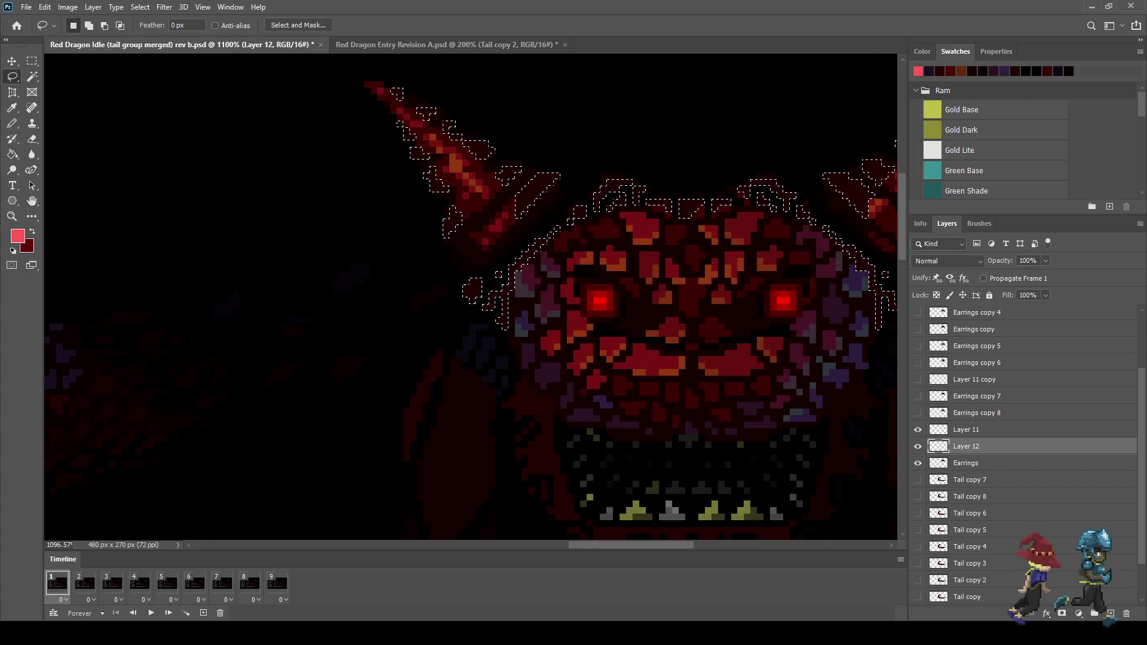
{"action": "key", "text": "i"}
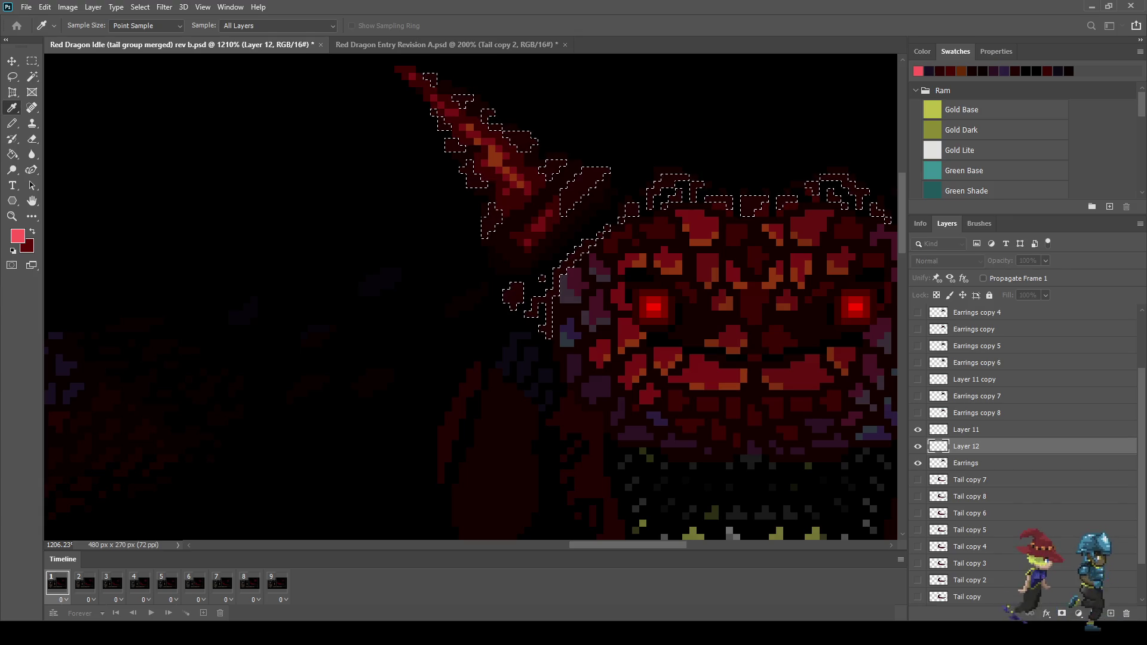
{"action": "key", "text": "g"}
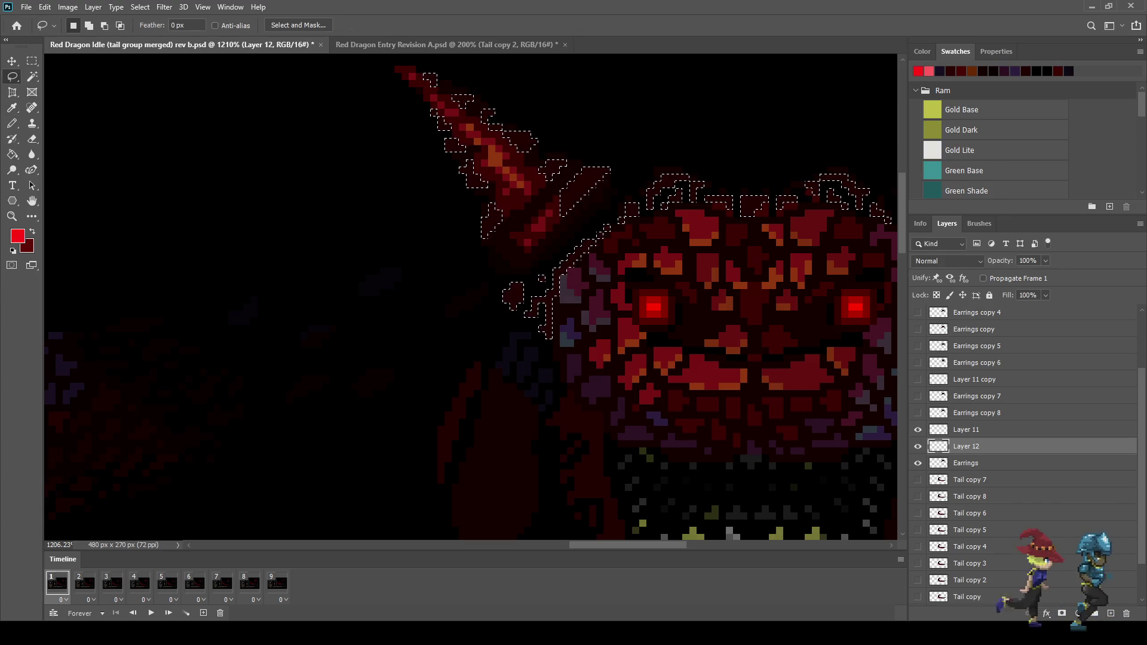
{"action": "key", "text": "shift+g"}
{"action": "key", "text": "alt+BackSpace"}
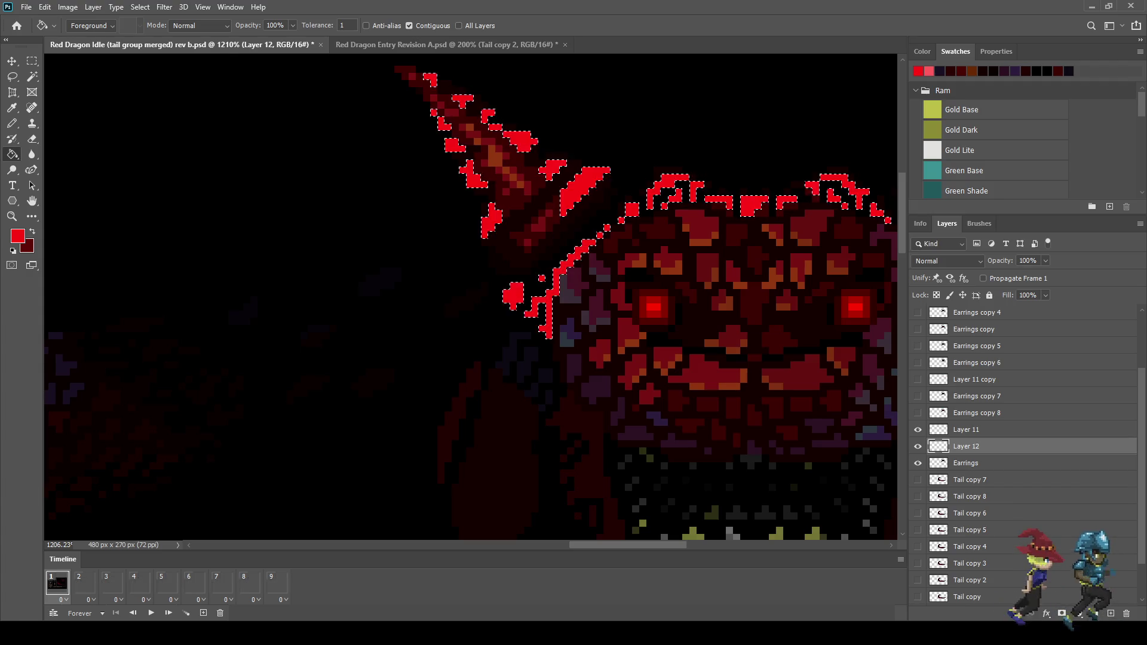
{"action": "scroll", "coordinate": [613, 268], "scroll_direction": "down", "scroll_amount": 5}
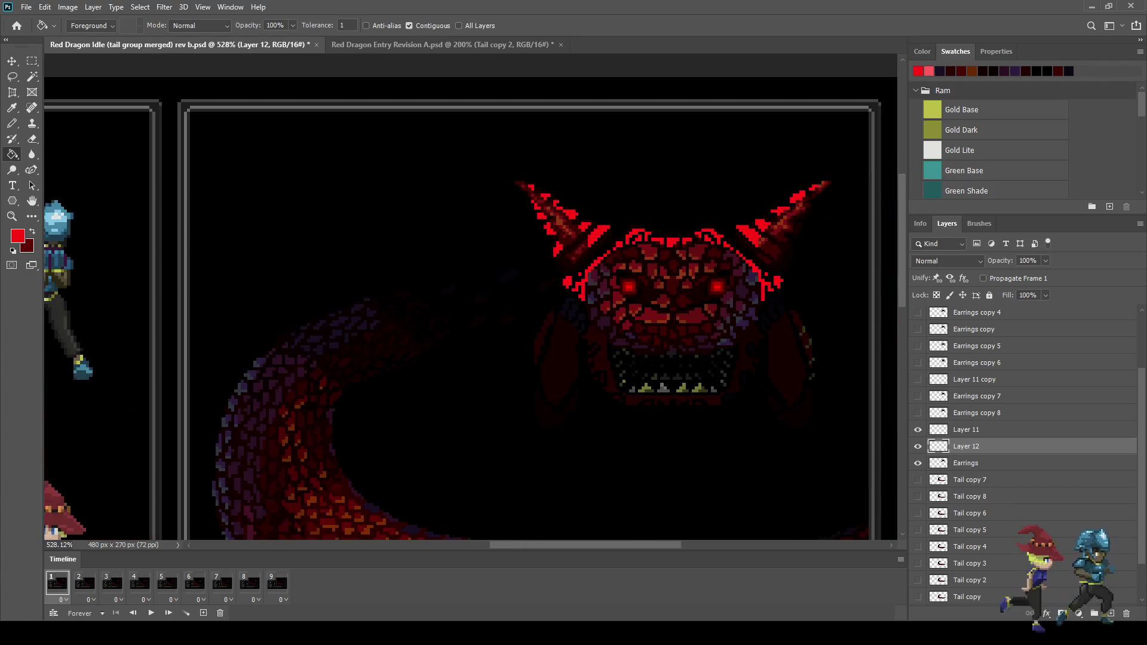
{"action": "scroll", "coordinate": [752, 227], "scroll_direction": "up", "scroll_amount": 3}
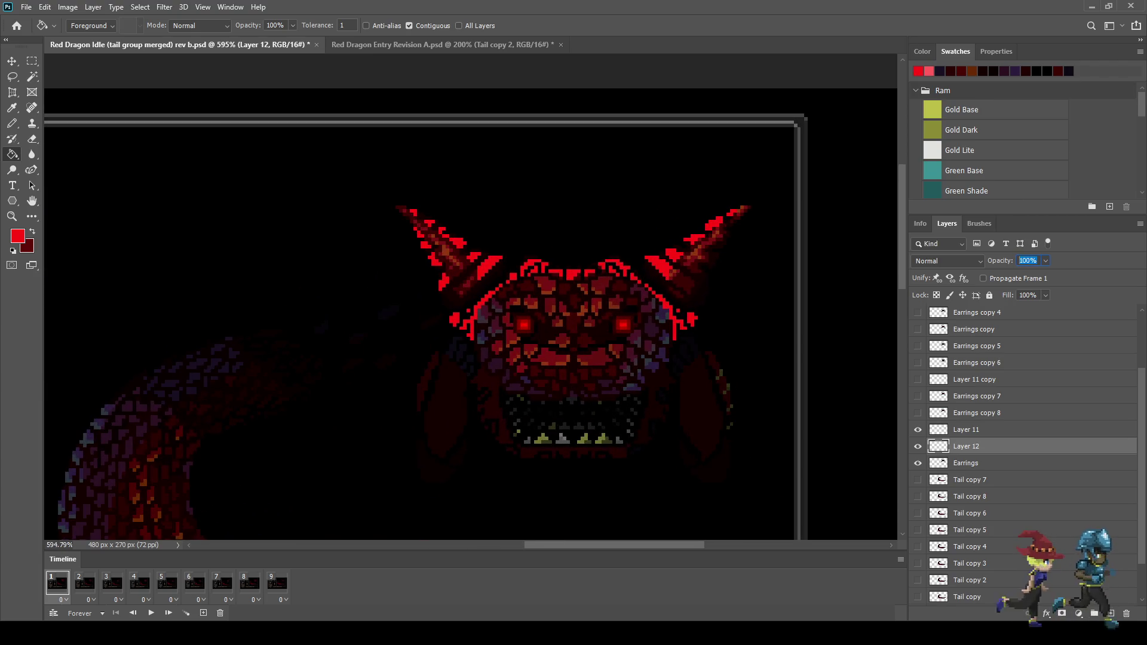
{"action": "type", "text": "5"}
{"action": "key", "text": "Return"}
Play, stop and replay the animation to preview the faint red glow
{"action": "key", "text": "space"}
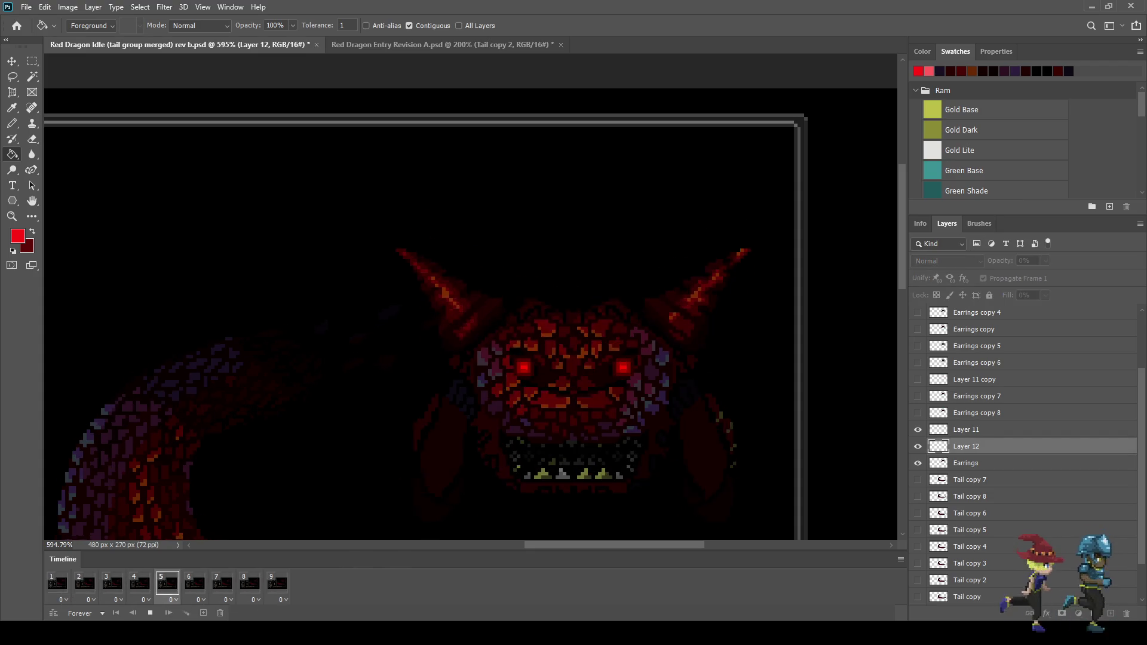
{"action": "scroll", "coordinate": [693, 357], "scroll_direction": "down", "scroll_amount": 2}
{"action": "key", "text": "space"}
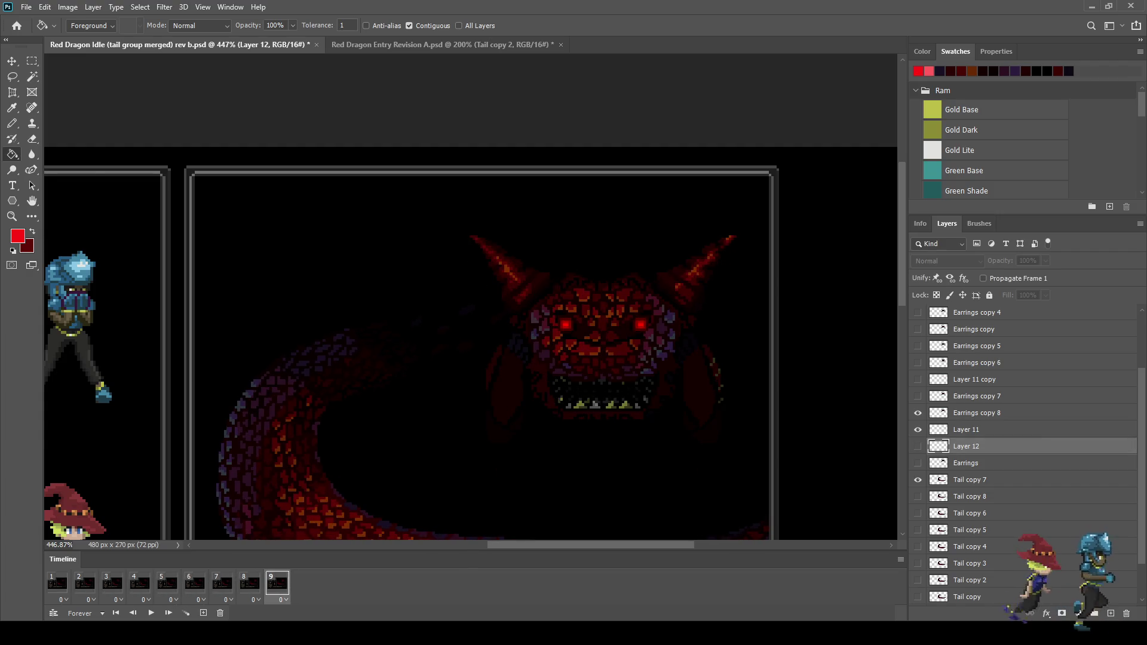
{"action": "key", "text": "space"}
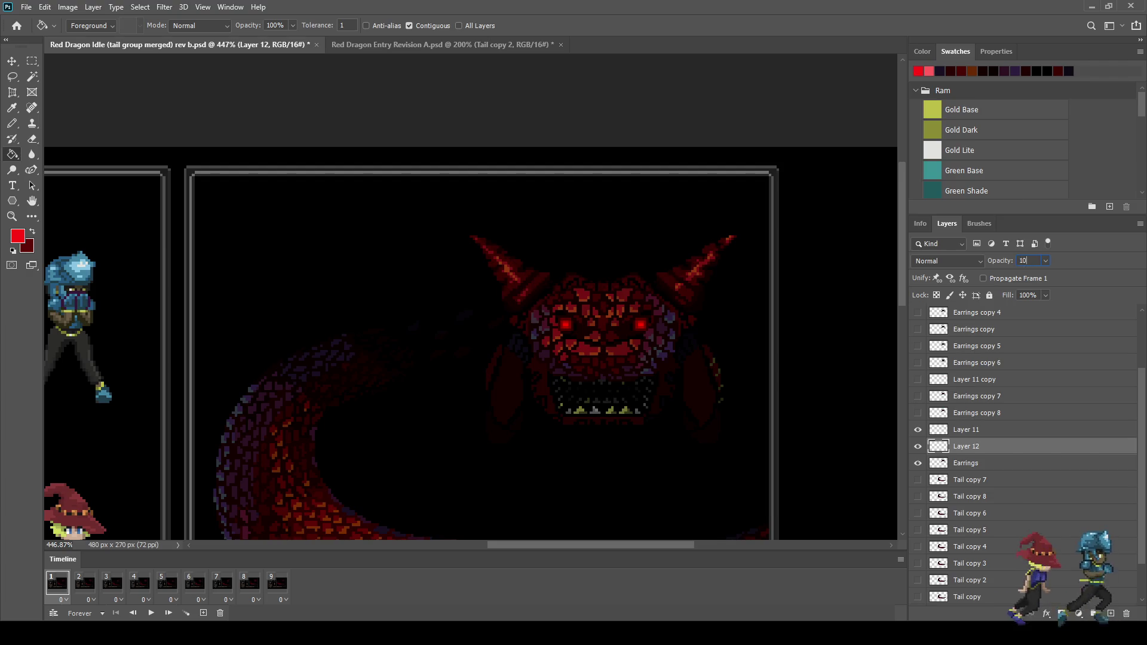
{"action": "key", "text": "space"}
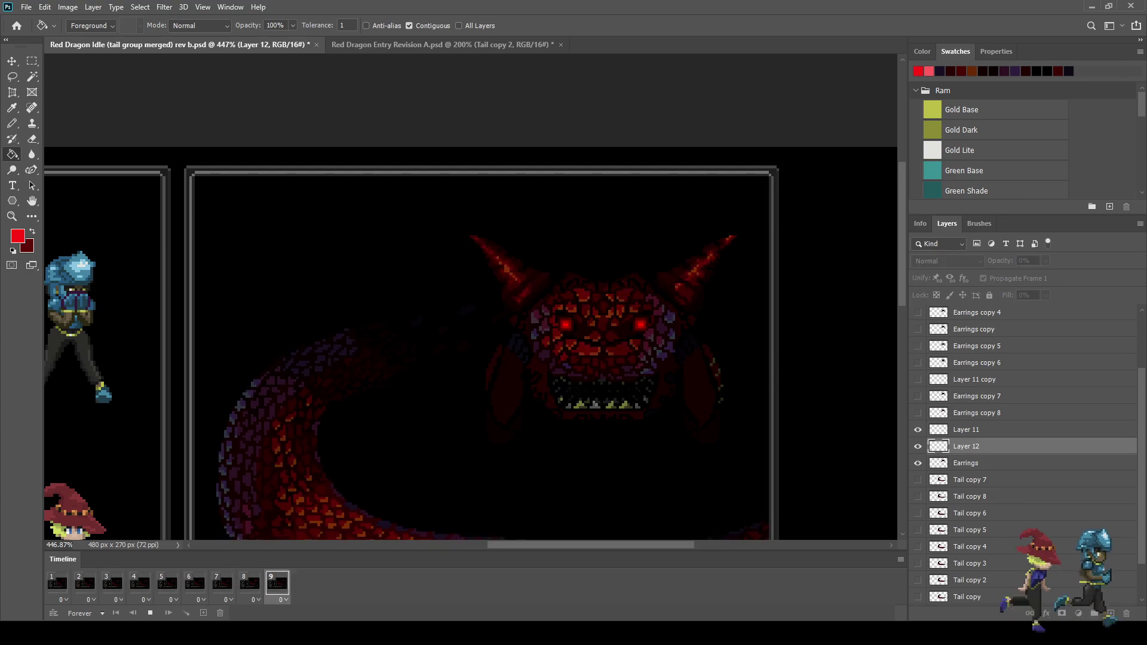
Watch the loop across the whole battle mockup, stop it, and duplicate Layer 12
{"action": "scroll", "coordinate": [472, 347], "scroll_direction": "down", "scroll_amount": 3}
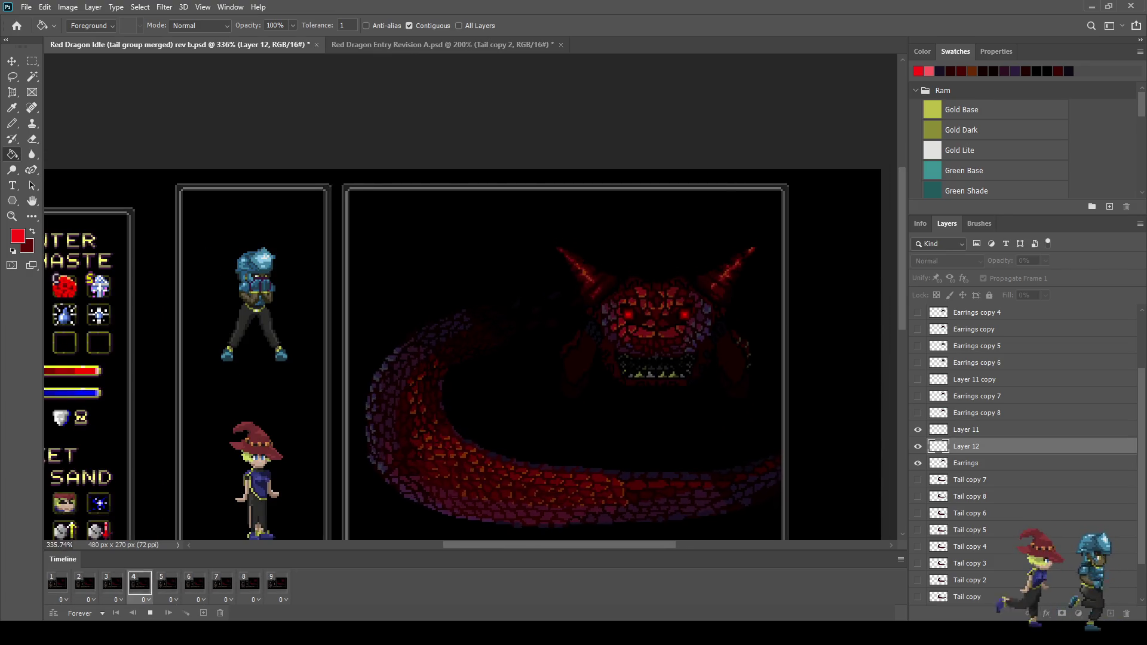
{"action": "scroll", "coordinate": [798, 197], "scroll_direction": "up", "scroll_amount": 2}
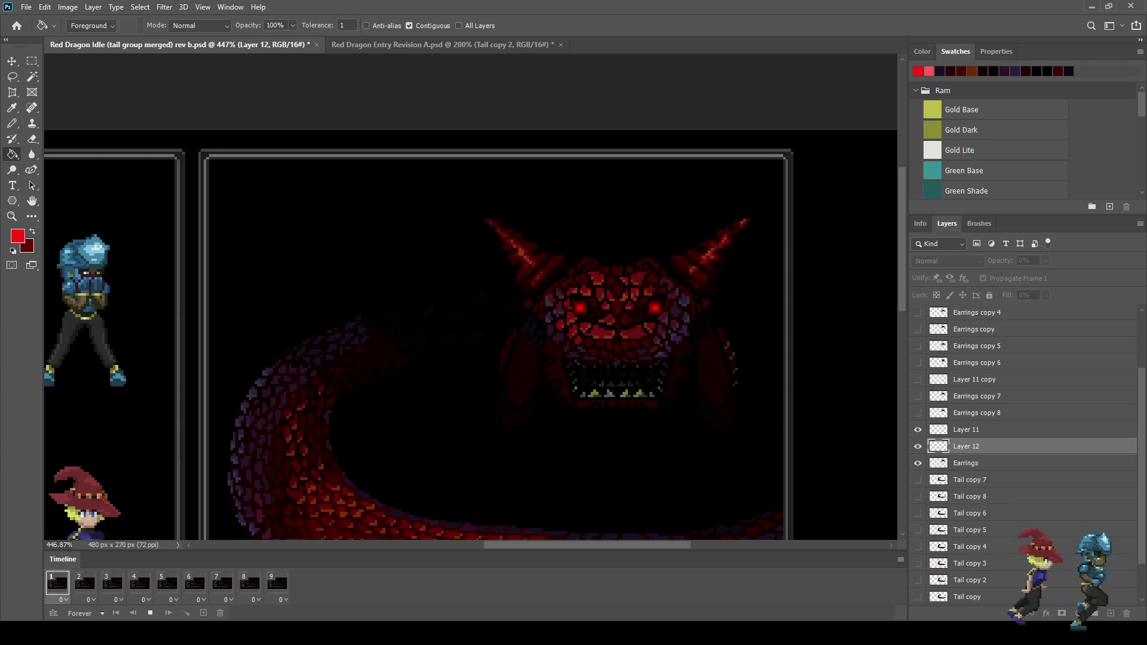
{"action": "scroll", "coordinate": [472, 299], "scroll_direction": "down", "scroll_amount": 3}
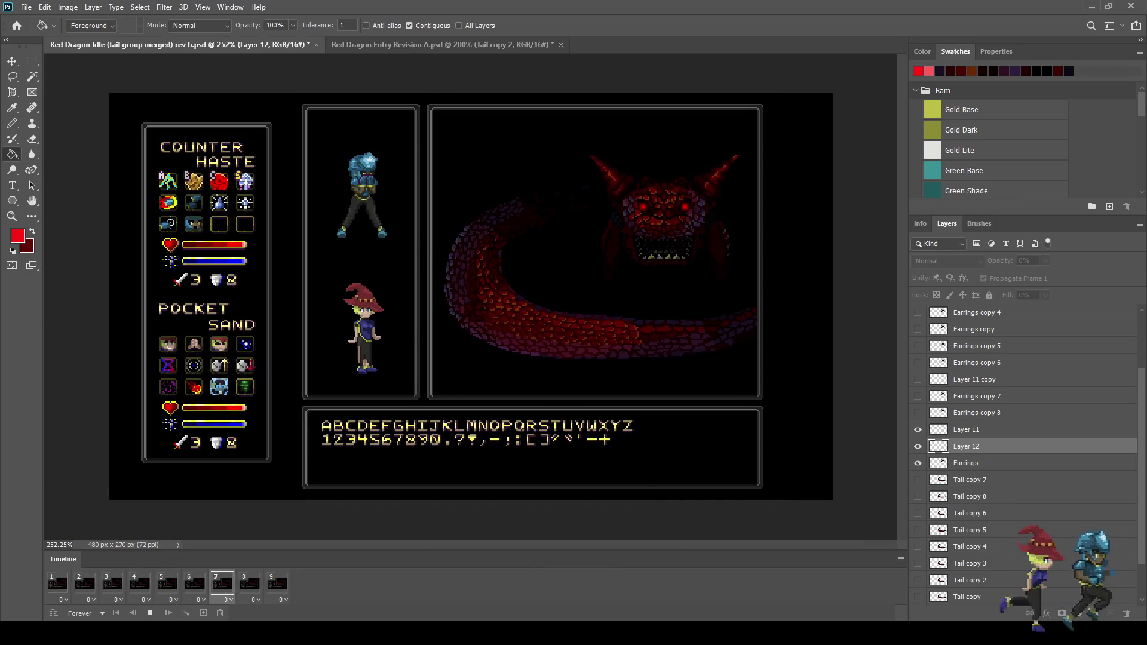
{"action": "scroll", "coordinate": [642, 226], "scroll_direction": "up", "scroll_amount": 1}
{"action": "scroll", "coordinate": [643, 226], "scroll_direction": "up", "scroll_amount": 1}
{"action": "key", "text": "space"}
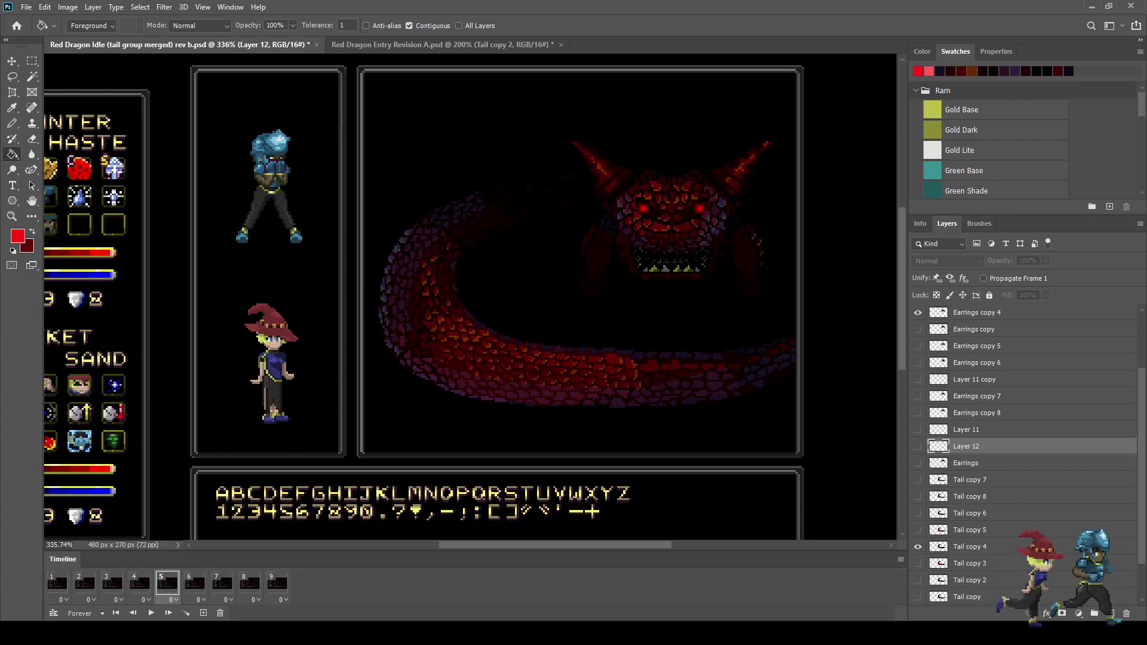
{"action": "key", "text": "ctrl+j"}
Shift the duplicated highlight layer down about 40 px
{"action": "left_click", "coordinate": [918, 446]}
{"action": "scroll", "coordinate": [768, 203], "scroll_direction": "up", "scroll_amount": 1}
{"action": "scroll", "coordinate": [785, 193], "scroll_direction": "up", "scroll_amount": 2}
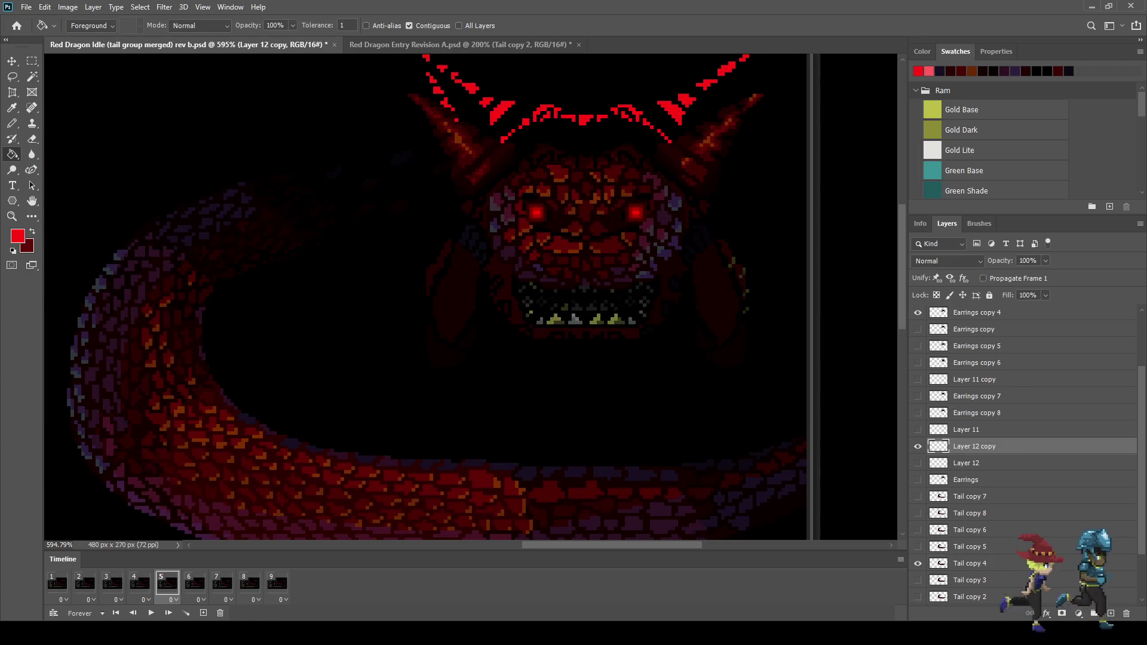
{"action": "key", "text": "ctrl+t"}
{"action": "left_click_drag", "start_coordinate": [600, 183], "coordinate": [600, 217]}
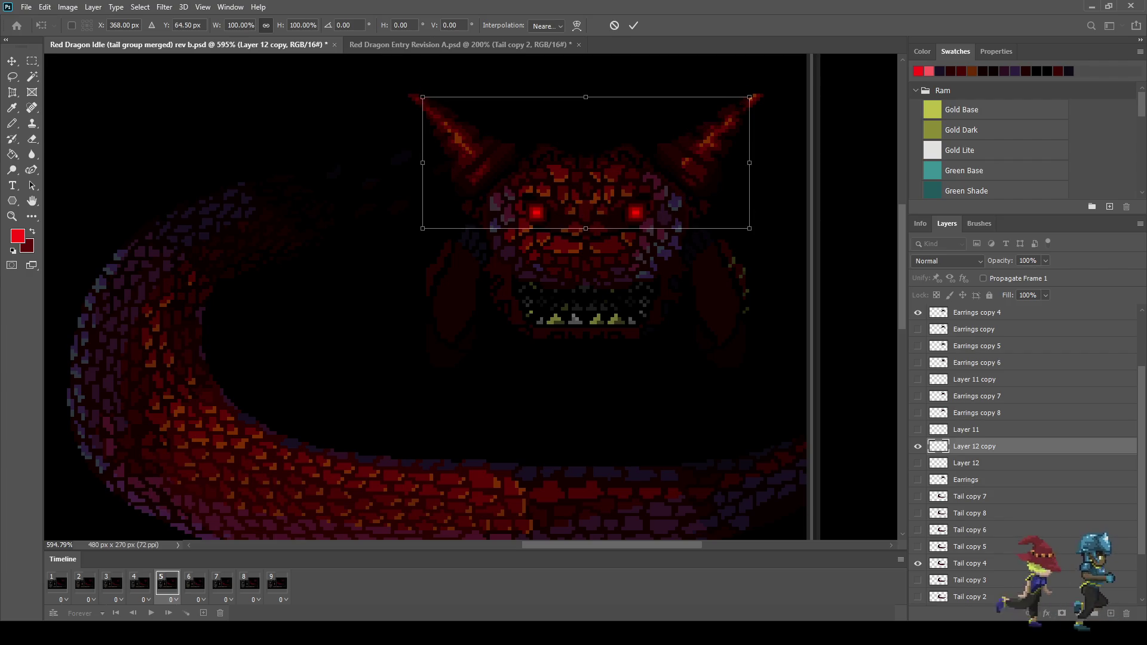
{"action": "key", "text": "Return"}
{"action": "key", "text": "g"}
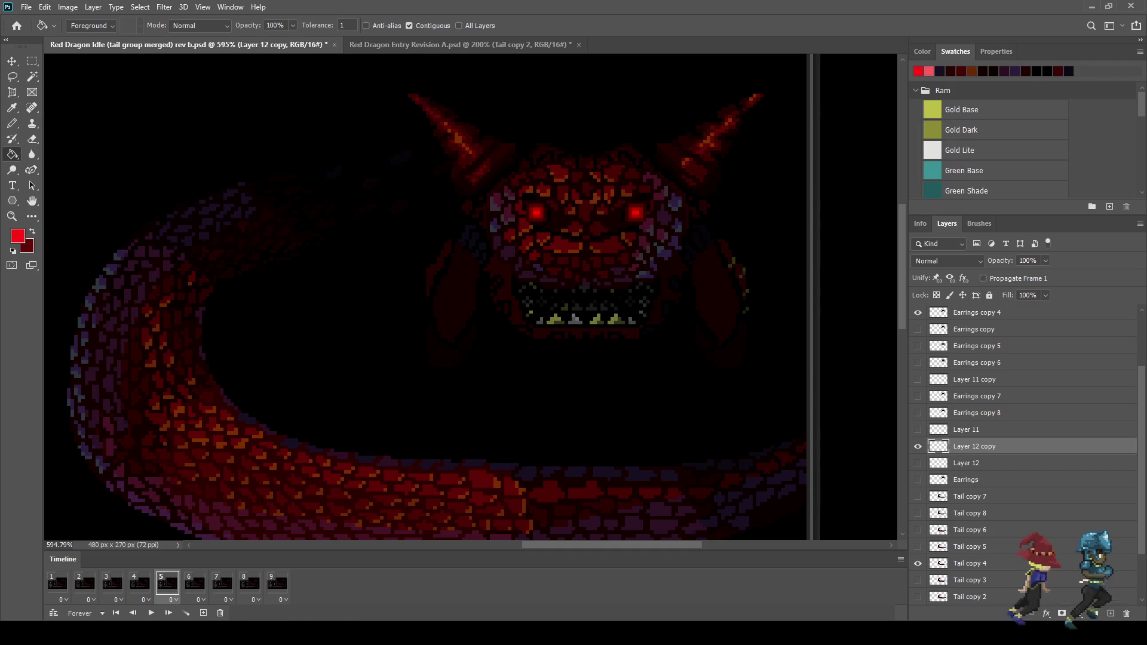
Move Layer 12 copy above Earrings copy 4 and set its opacity to 10%
{"action": "mouse_move", "coordinate": [974, 422]}
{"action": "left_mouse_down"}
{"action": "mouse_move", "coordinate": [974, 306]}
{"action": "mouse_move", "coordinate": [974, 388]}
{"action": "left_mouse_up"}
{"action": "key", "text": "ctrl+t"}
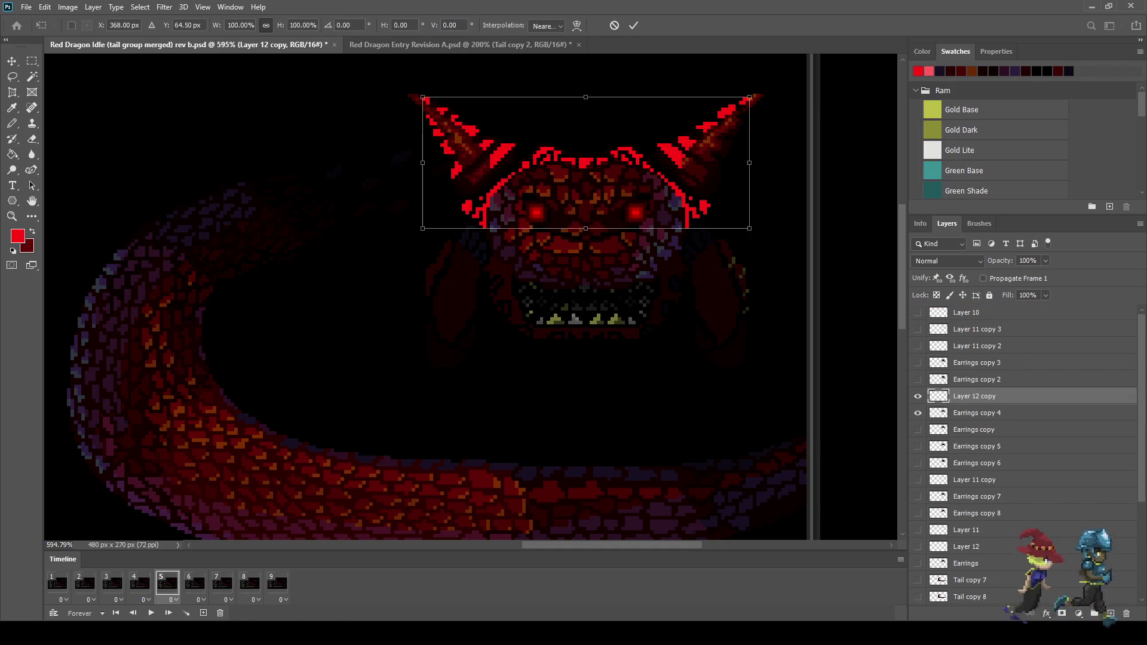
{"action": "key", "text": "Escape"}
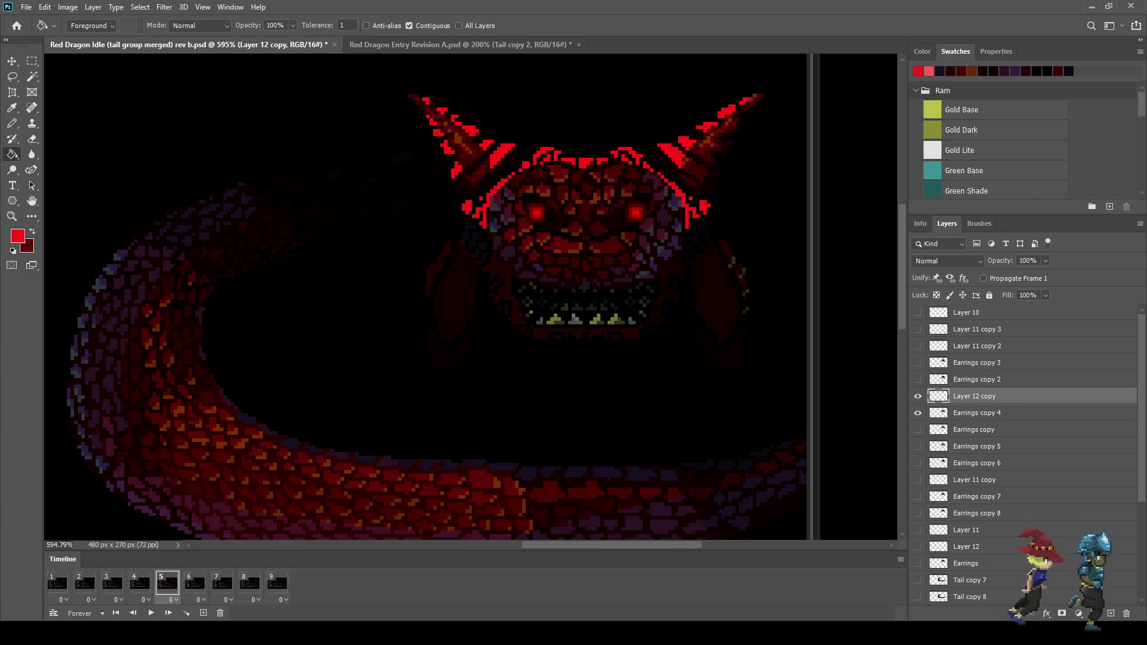
{"action": "left_click", "coordinate": [977, 413]}
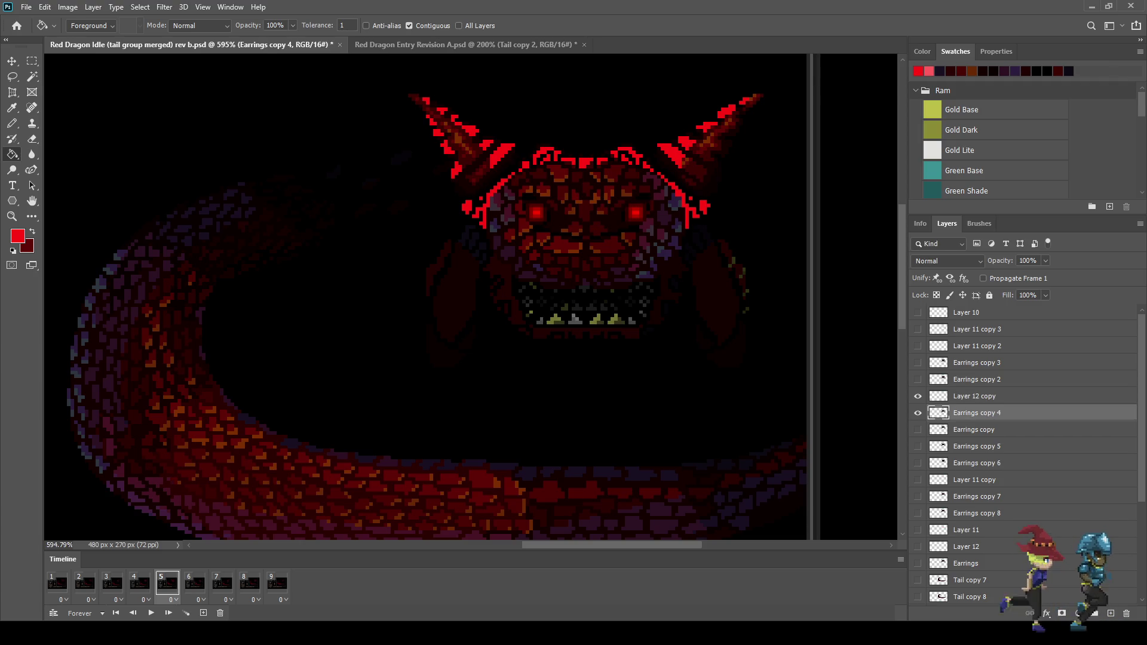
{"action": "left_click", "coordinate": [938, 413], "text": "ctrl"}
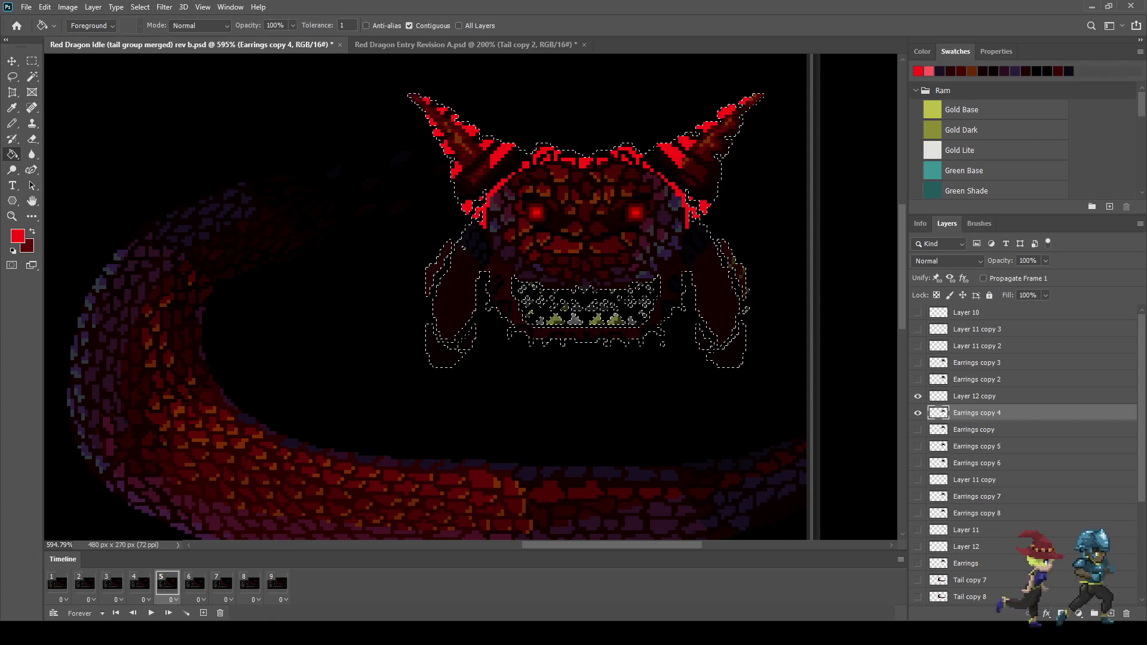
{"action": "left_click", "coordinate": [977, 396]}
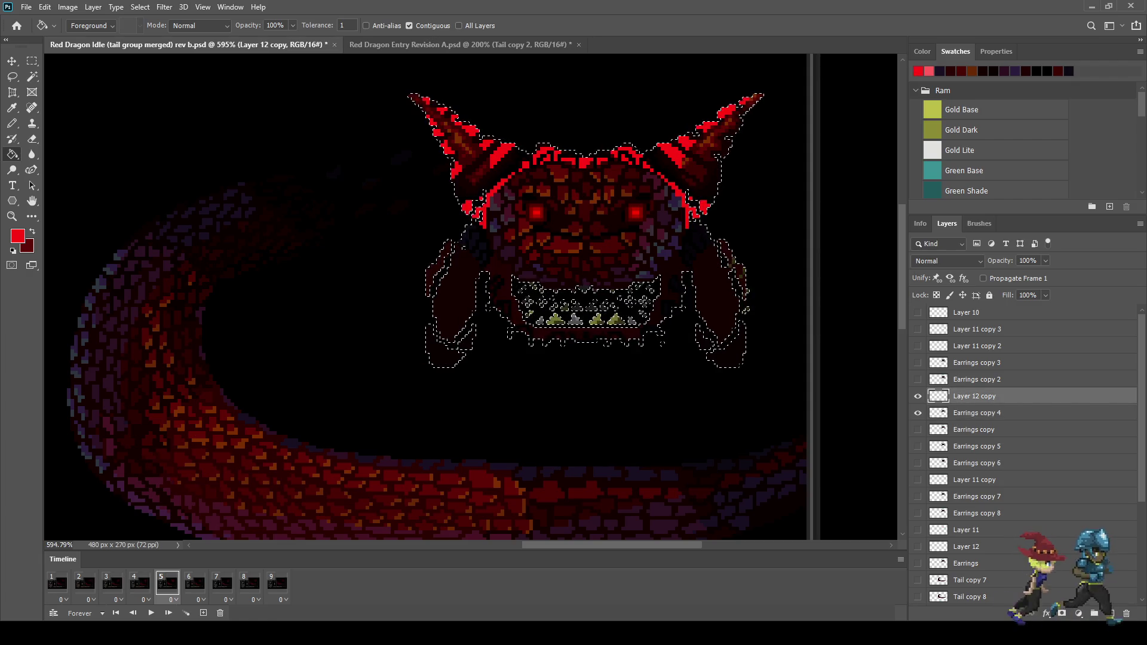
{"action": "key", "text": "ctrl+d"}
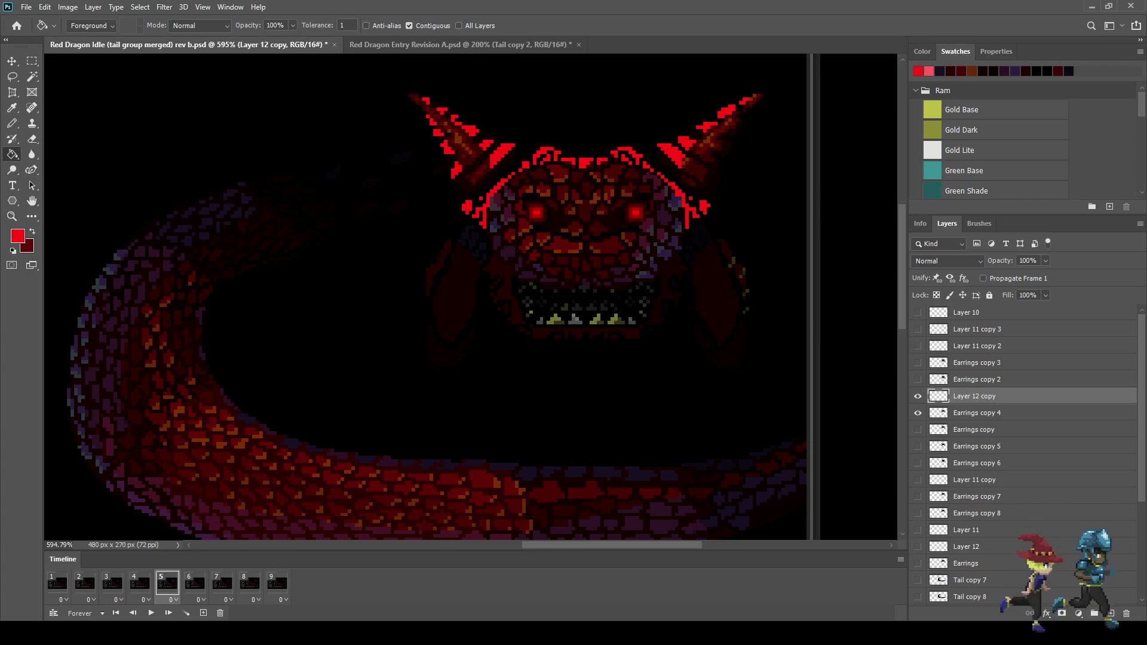
{"action": "type", "text": "0"}
{"action": "key", "text": "Return"}
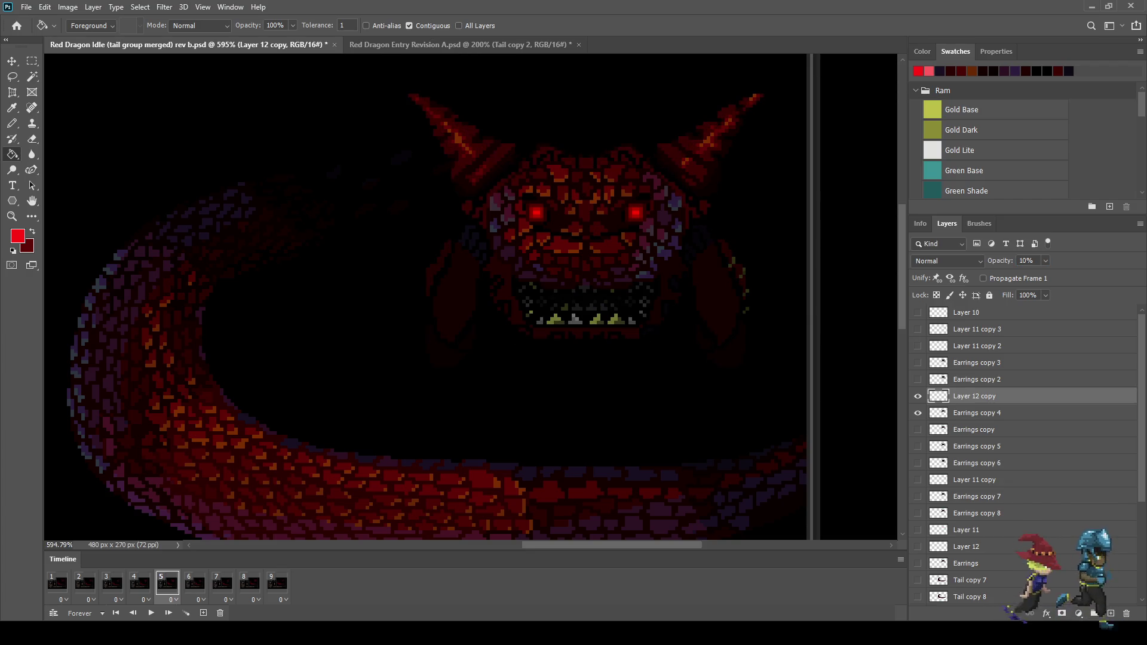
Play the dragon idle loop across the battle mockup, then stop playback
{"action": "key", "text": "space"}
{"action": "scroll", "coordinate": [681, 201], "scroll_direction": "down", "scroll_amount": 4}
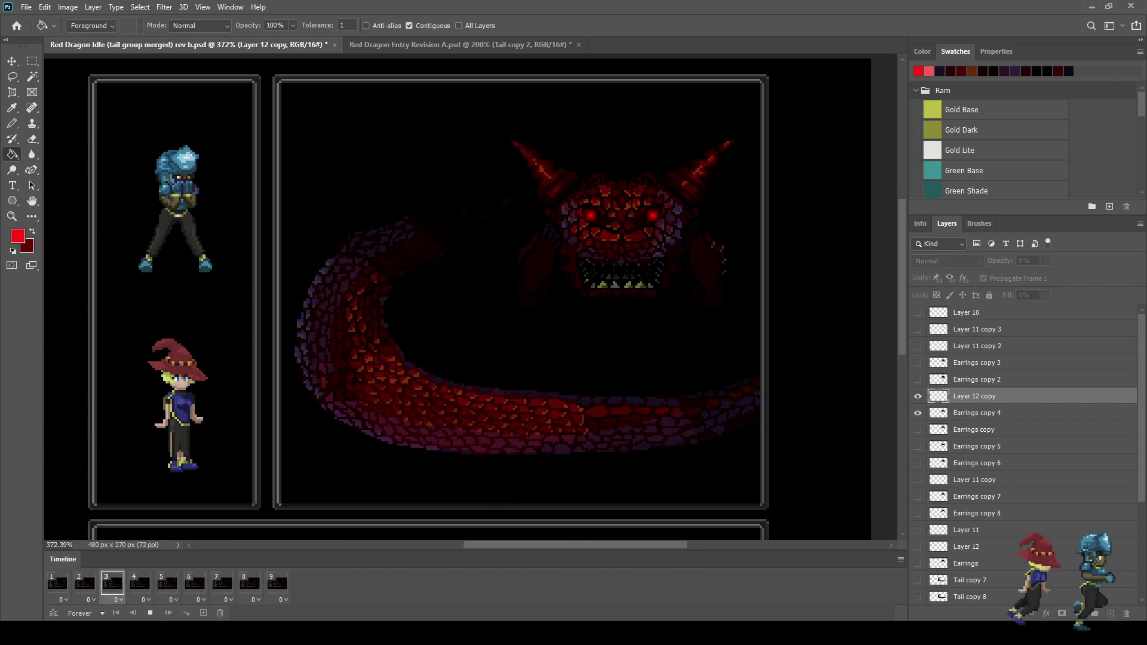
{"action": "scroll", "coordinate": [714, 117], "scroll_direction": "up", "scroll_amount": 3}
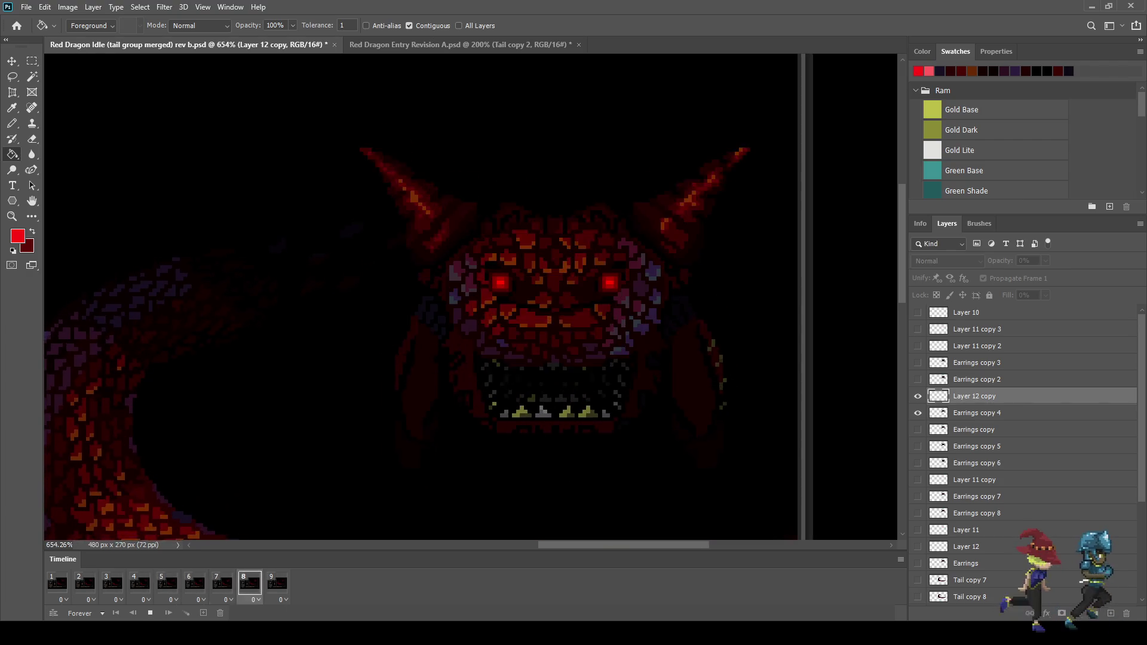
{"action": "scroll", "coordinate": [727, 199], "scroll_direction": "down", "scroll_amount": 2}
{"action": "scroll", "coordinate": [726, 350], "scroll_direction": "down", "scroll_amount": 2}
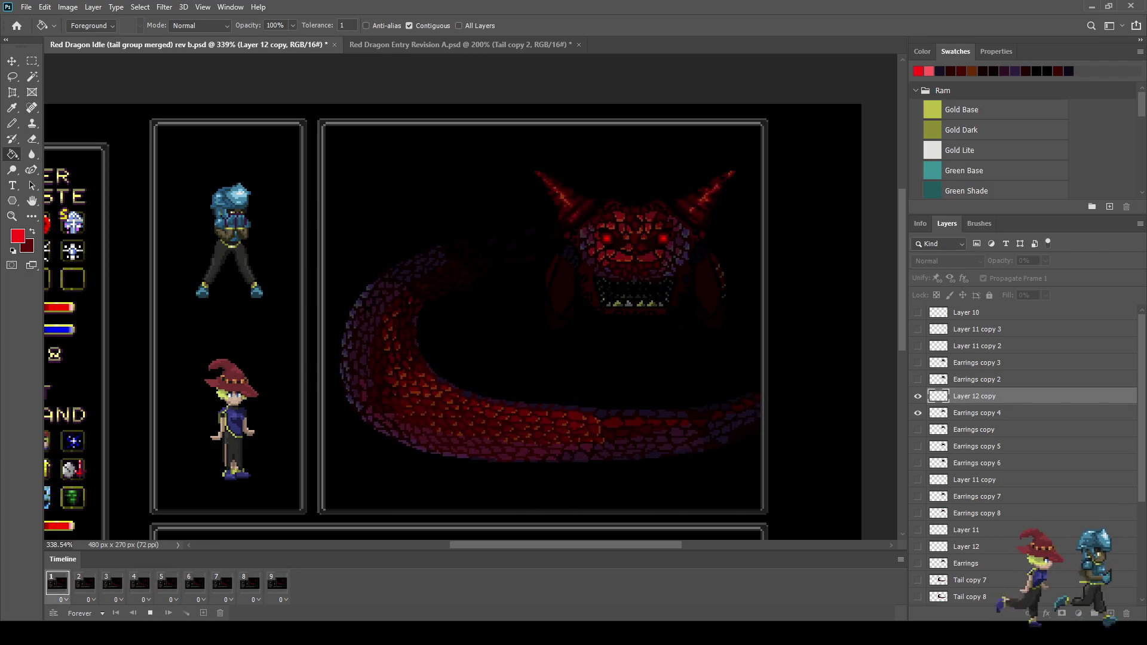
{"action": "scroll", "coordinate": [457, 309], "scroll_direction": "down", "scroll_amount": 2}
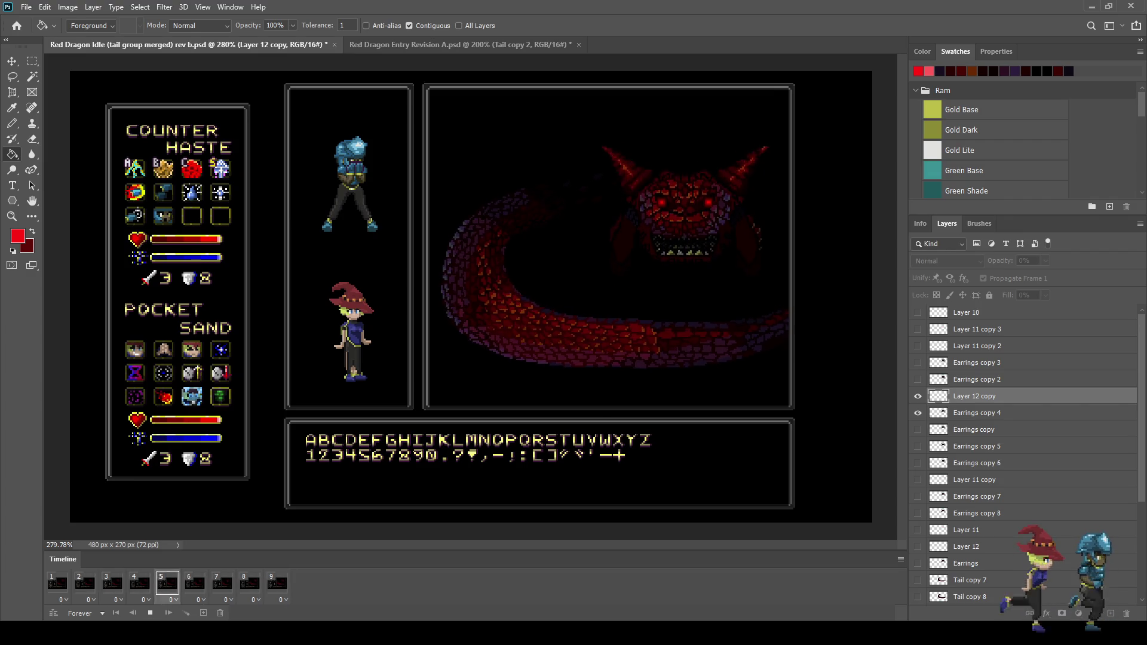
{"action": "scroll", "coordinate": [752, 221], "scroll_direction": "up", "scroll_amount": 2}
{"action": "scroll", "coordinate": [776, 203], "scroll_direction": "up", "scroll_amount": 1}
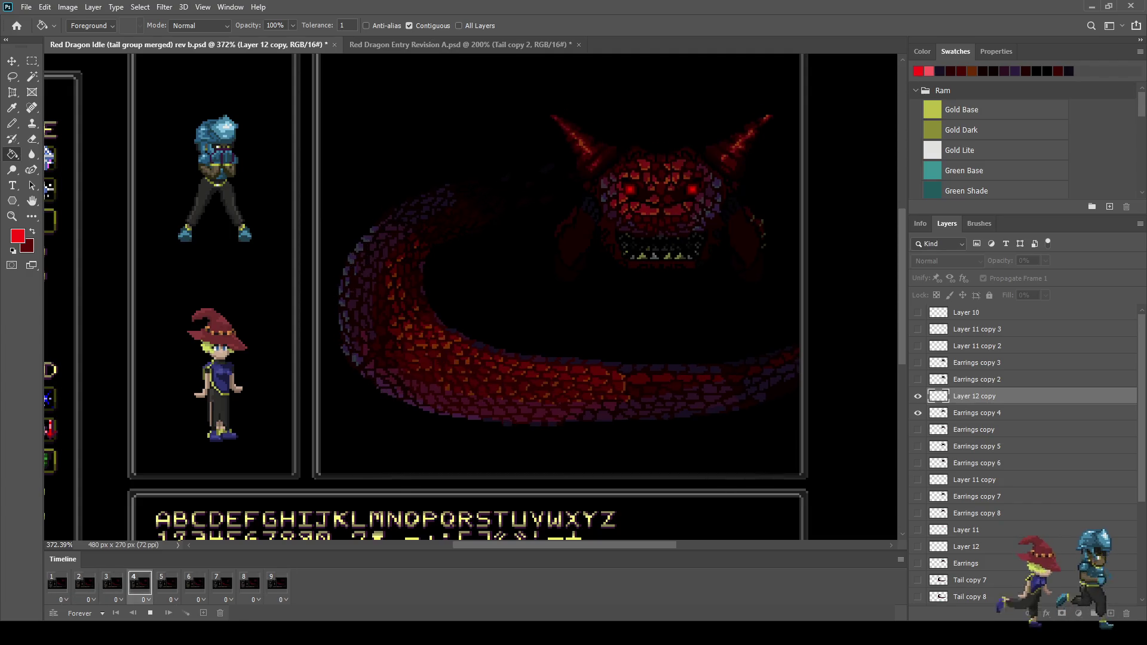
{"action": "key", "text": "space"}
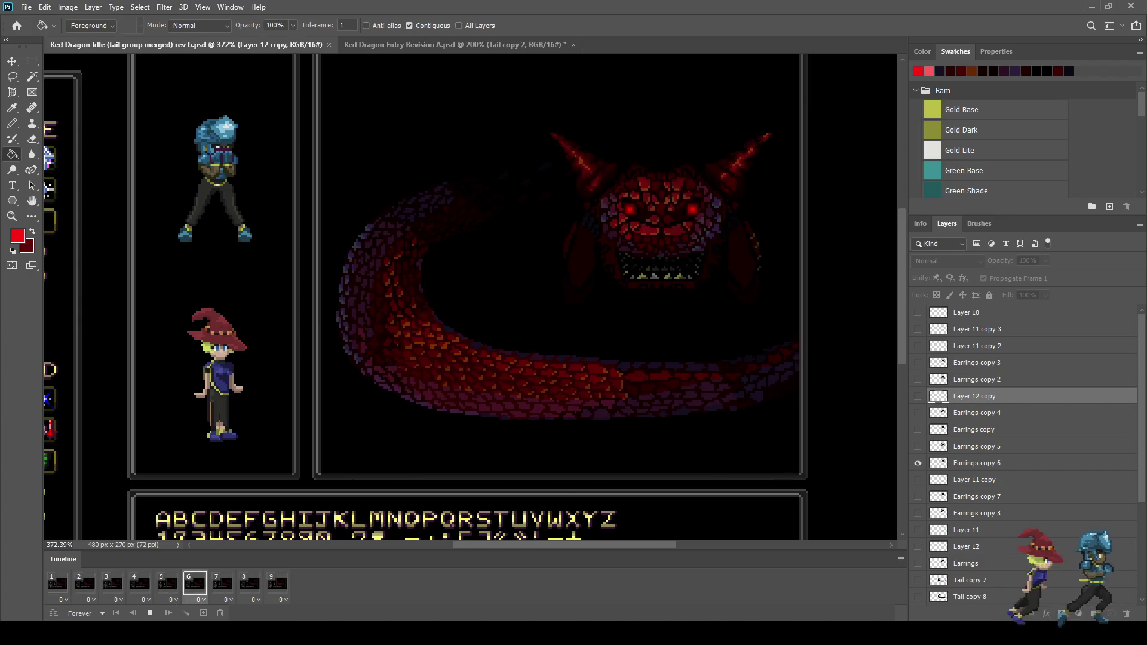
{"action": "scroll", "coordinate": [462, 359], "scroll_direction": "up", "scroll_amount": 5}
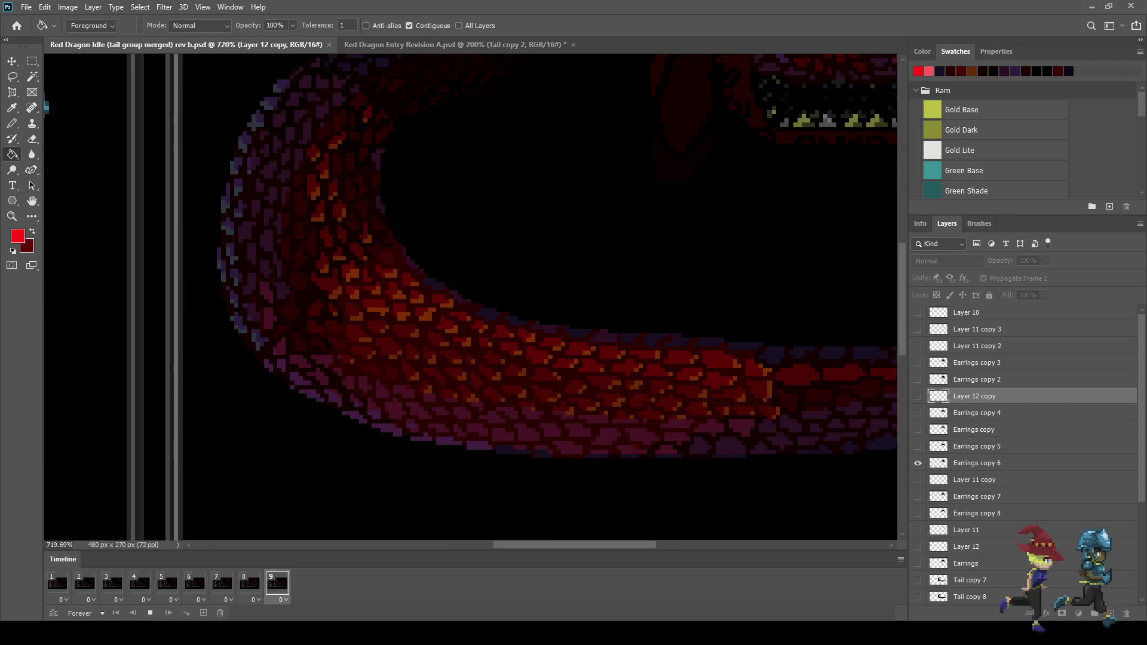
{"action": "scroll", "coordinate": [697, 192], "scroll_direction": "down", "scroll_amount": 5}
{"action": "scroll", "coordinate": [697, 192], "scroll_direction": "up", "scroll_amount": 7}
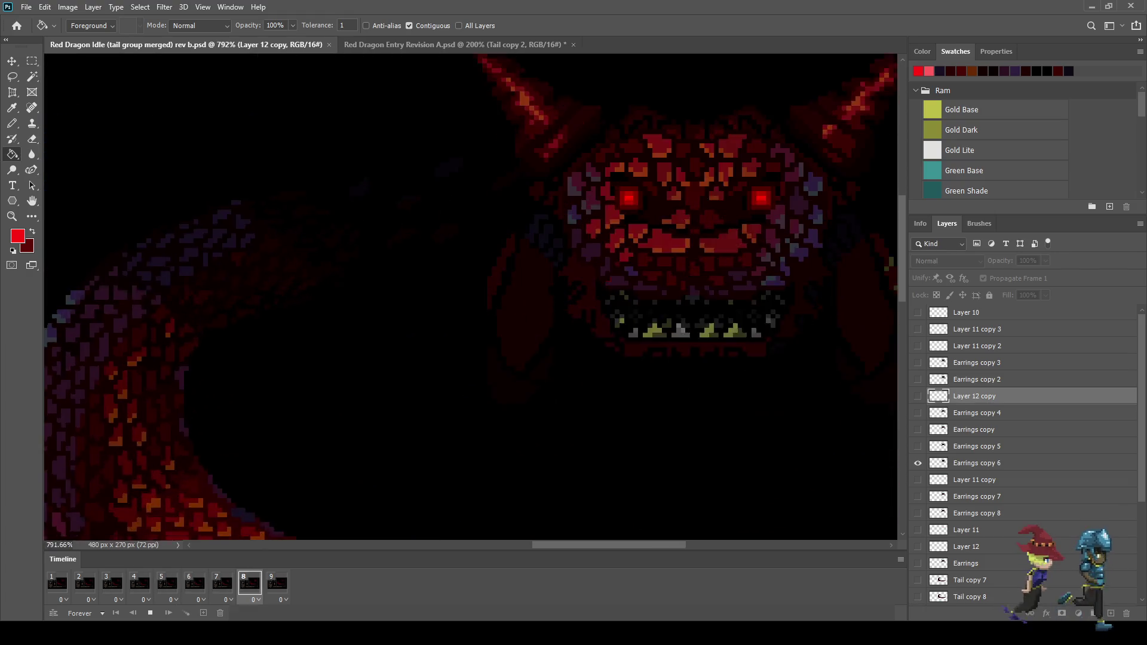
{"action": "scroll", "coordinate": [658, 227], "scroll_direction": "down", "scroll_amount": 4}
{"action": "scroll", "coordinate": [657, 227], "scroll_direction": "up", "scroll_amount": 5}
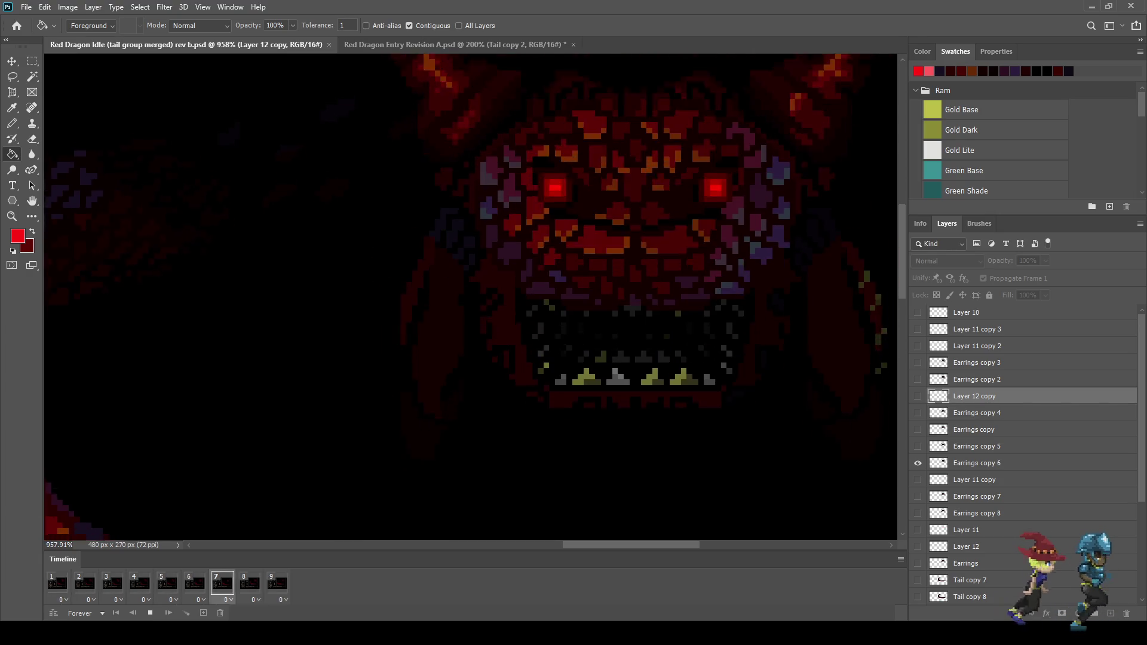
{"action": "scroll", "coordinate": [450, 327], "scroll_direction": "down", "scroll_amount": 5}
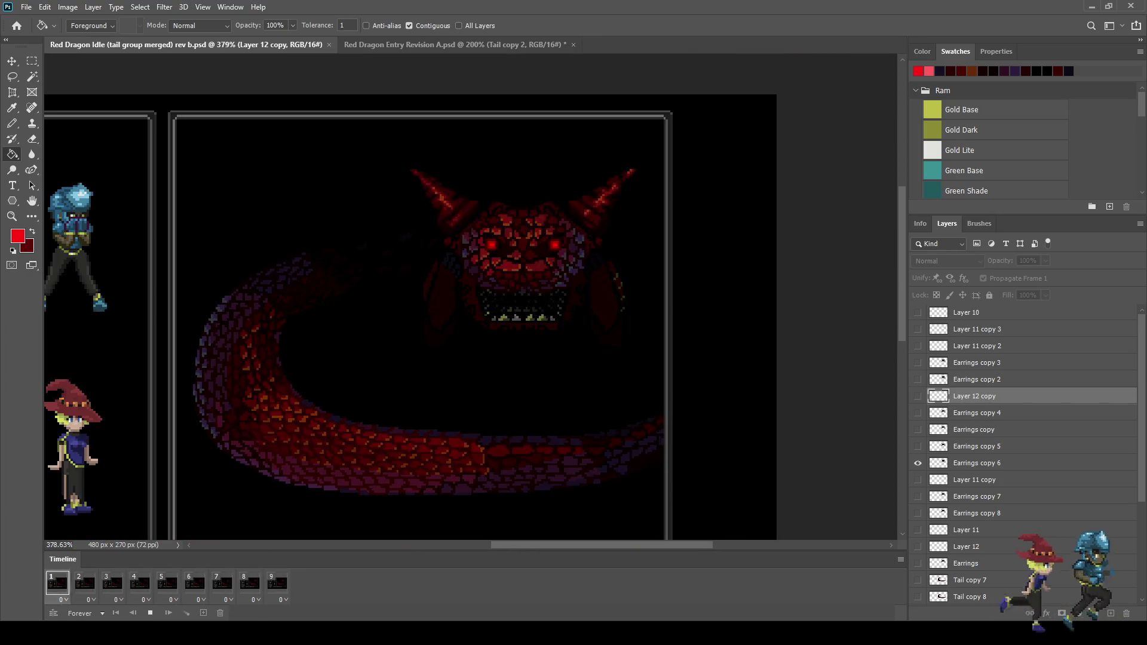
{"action": "scroll", "coordinate": [463, 376], "scroll_direction": "down", "scroll_amount": 1}
{"action": "scroll", "coordinate": [464, 377], "scroll_direction": "up", "scroll_amount": 2}
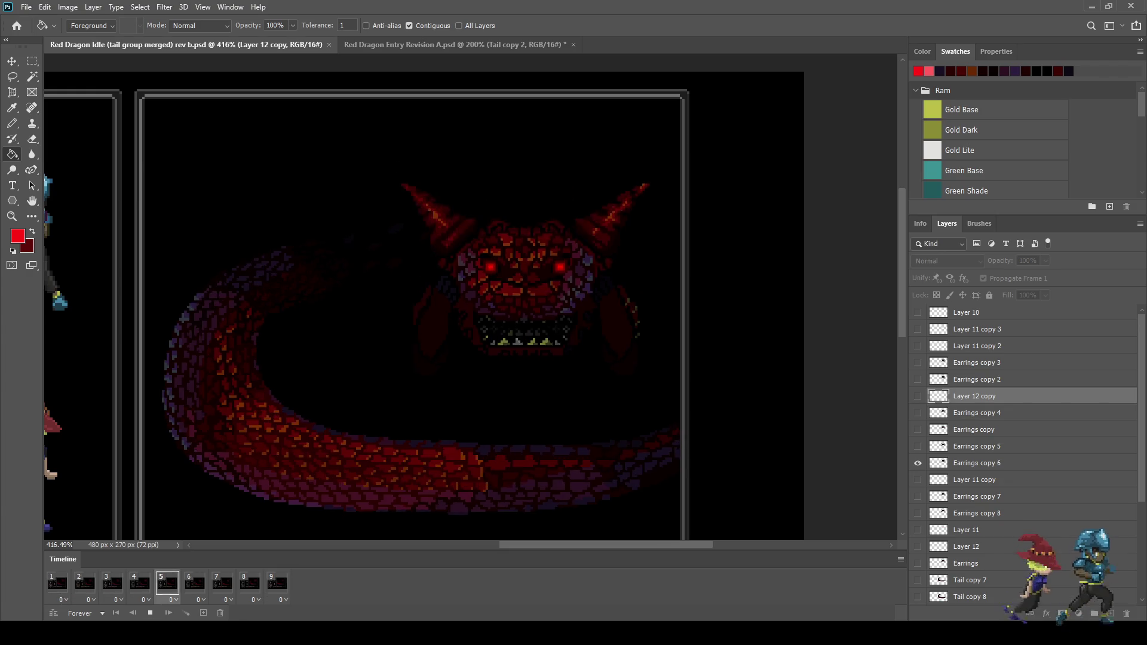
{"action": "scroll", "coordinate": [463, 376], "scroll_direction": "down", "scroll_amount": 2}
{"action": "scroll", "coordinate": [463, 376], "scroll_direction": "down", "scroll_amount": 2}
{"action": "scroll", "coordinate": [463, 377], "scroll_direction": "up", "scroll_amount": 4}
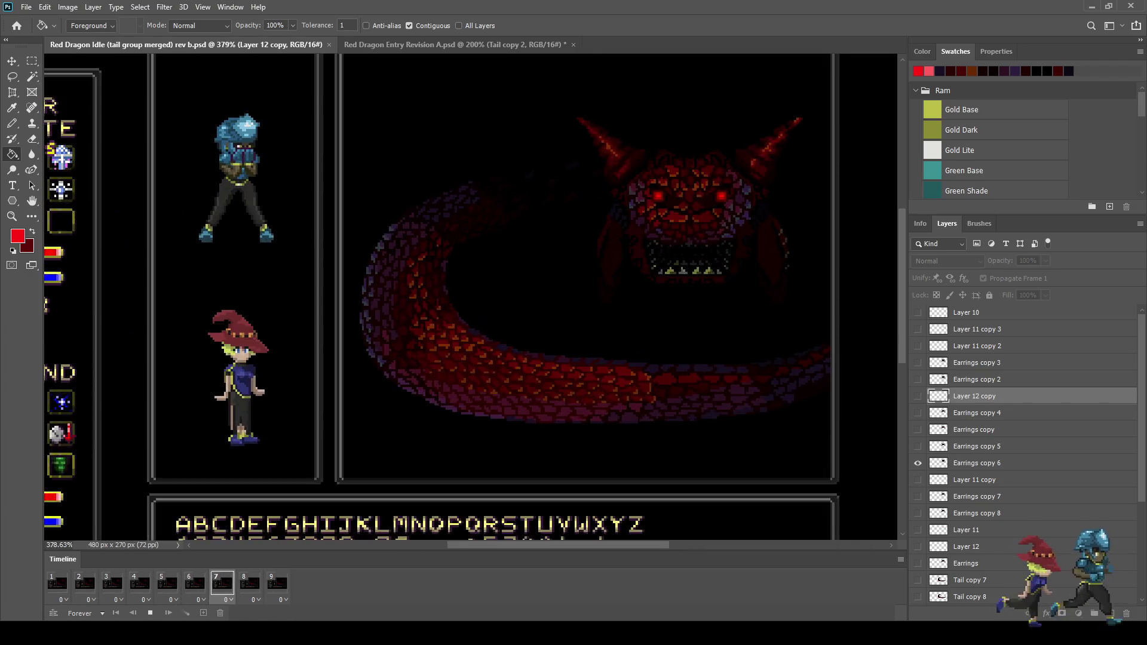
{"action": "scroll", "coordinate": [712, 318], "scroll_direction": "up", "scroll_amount": 1}
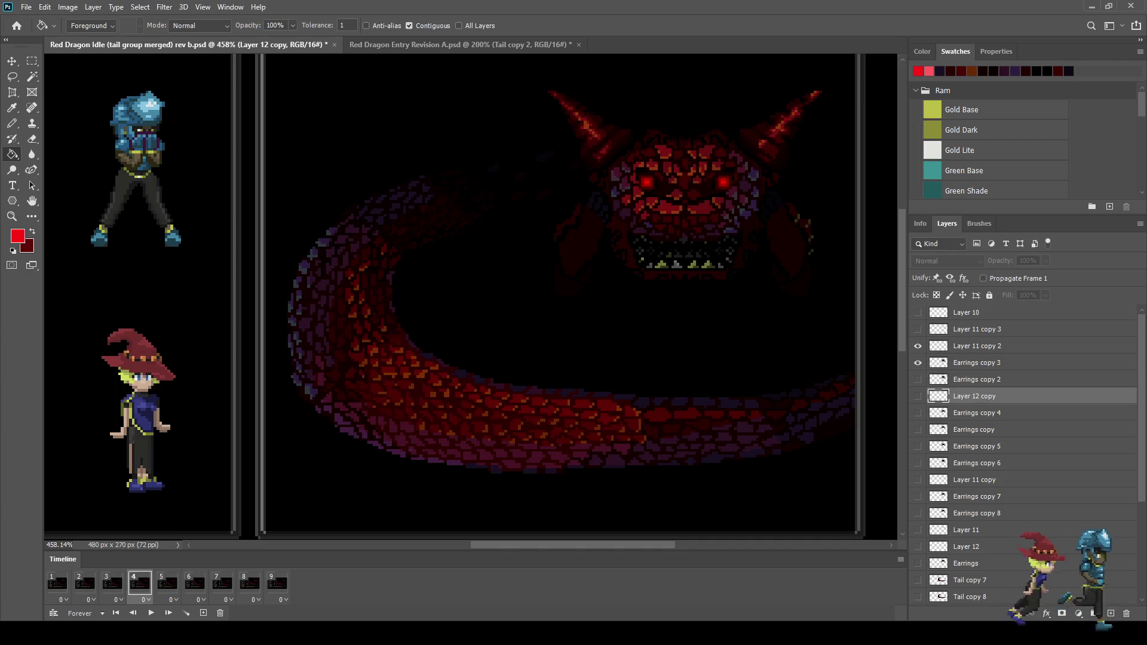
On Earrings copy 3, Magic Wand the dark purple face pixels plus the patch left of the face
{"action": "left_click", "coordinate": [977, 363]}
{"action": "key", "text": "w"}
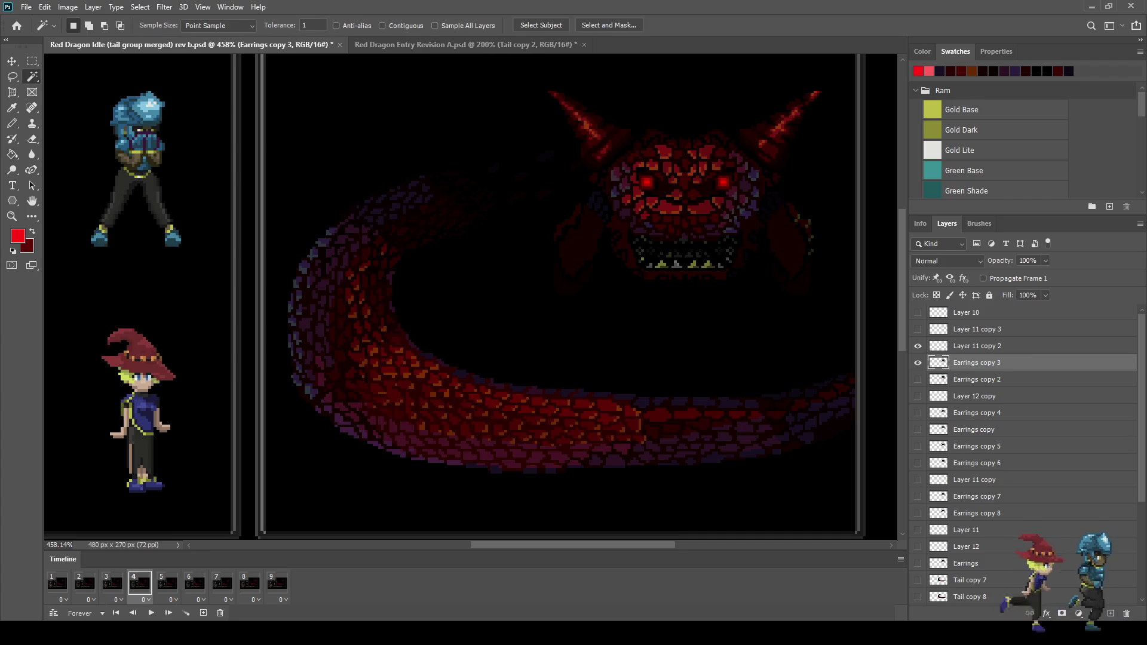
{"action": "scroll", "coordinate": [562, 299], "scroll_direction": "up", "scroll_amount": 2}
{"action": "scroll", "coordinate": [705, 236], "scroll_direction": "up", "scroll_amount": 10}
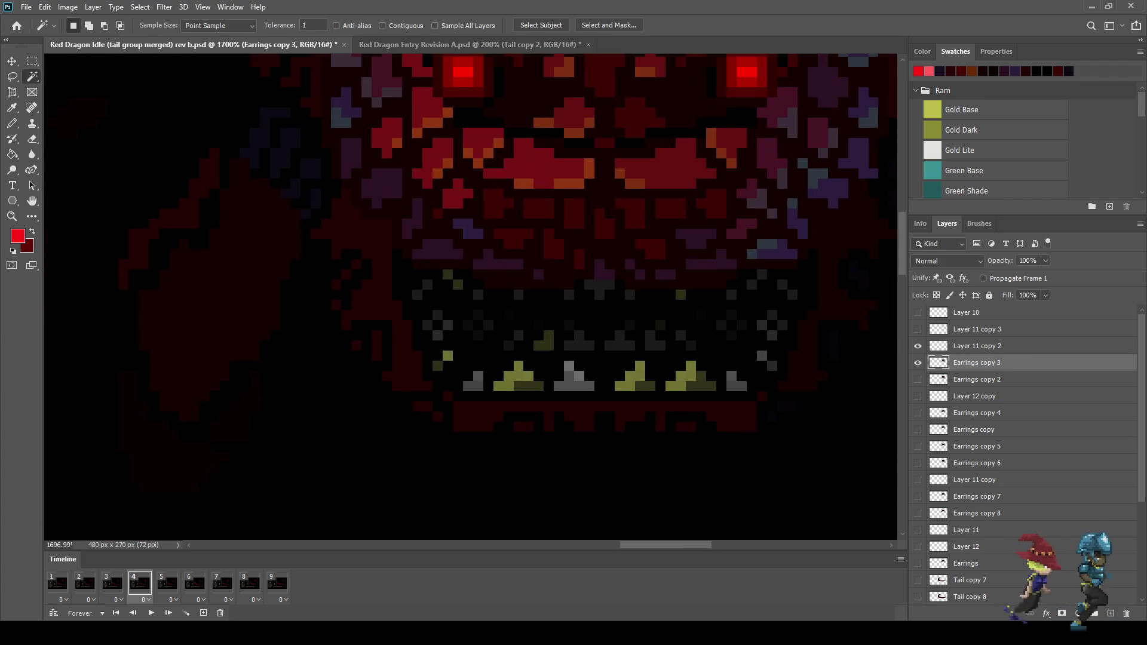
{"action": "left_click", "coordinate": [437, 248]}
{"action": "key", "text": "shift"}
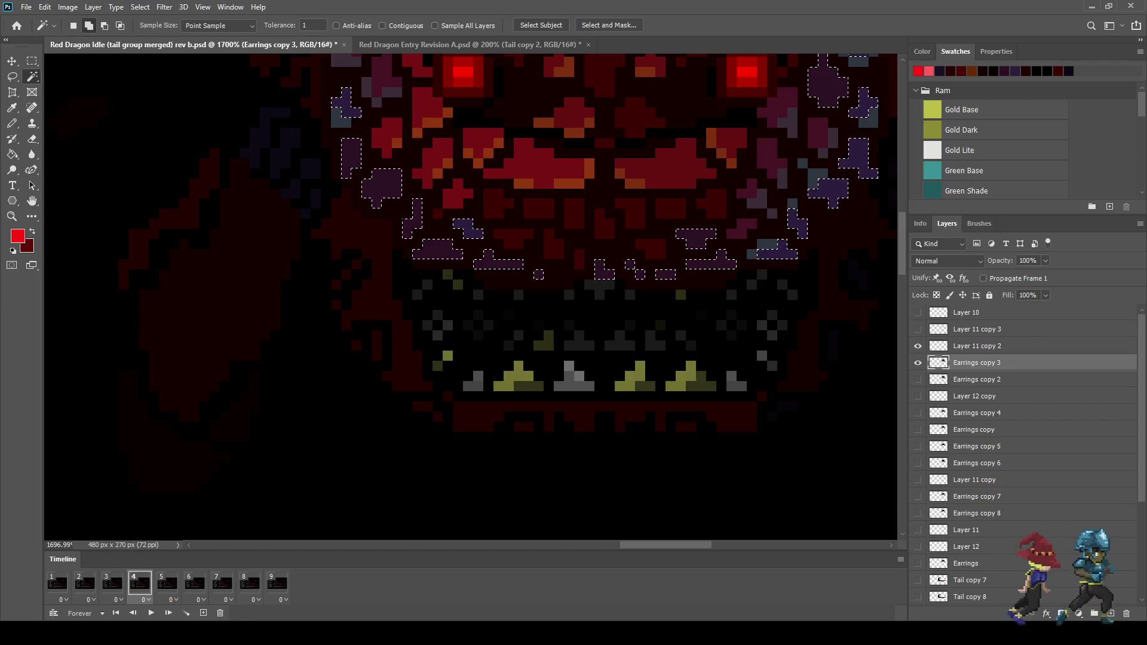
{"action": "scroll", "coordinate": [763, 241], "scroll_direction": "down", "scroll_amount": 6}
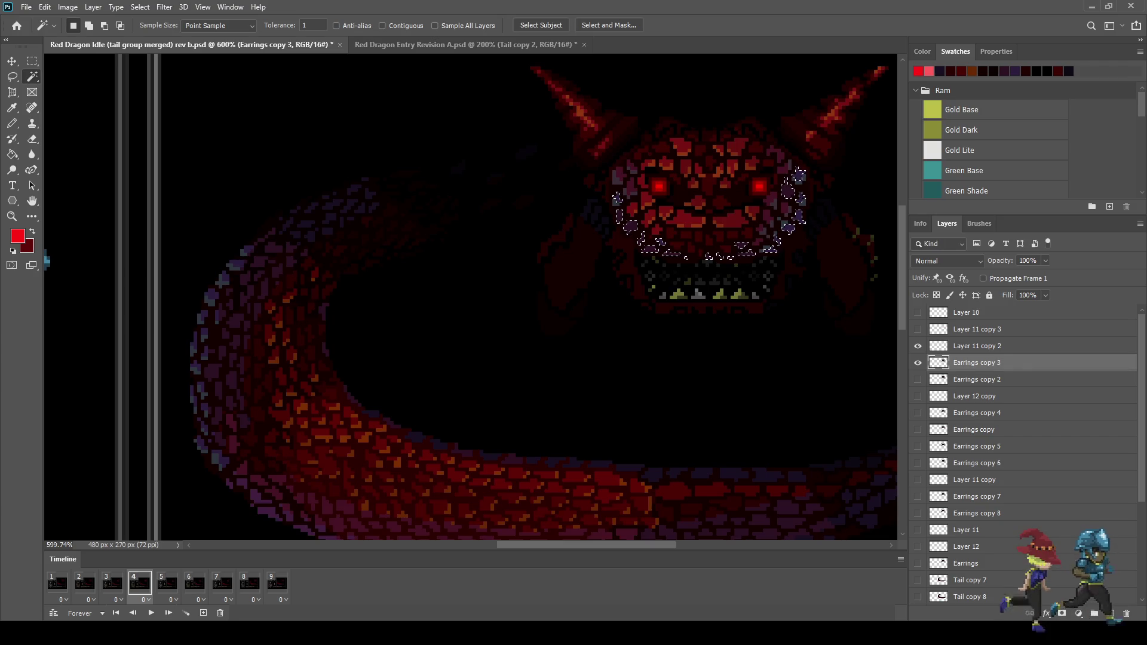
{"action": "scroll", "coordinate": [702, 235], "scroll_direction": "up", "scroll_amount": 3}
{"action": "left_click", "coordinate": [493, 191], "text": "shift"}
Save the document and add a new empty Layer 13 above Earrings copy 3
{"action": "scroll", "coordinate": [539, 207], "scroll_direction": "down", "scroll_amount": 2}
{"action": "scroll", "coordinate": [684, 221], "scroll_direction": "down", "scroll_amount": 2}
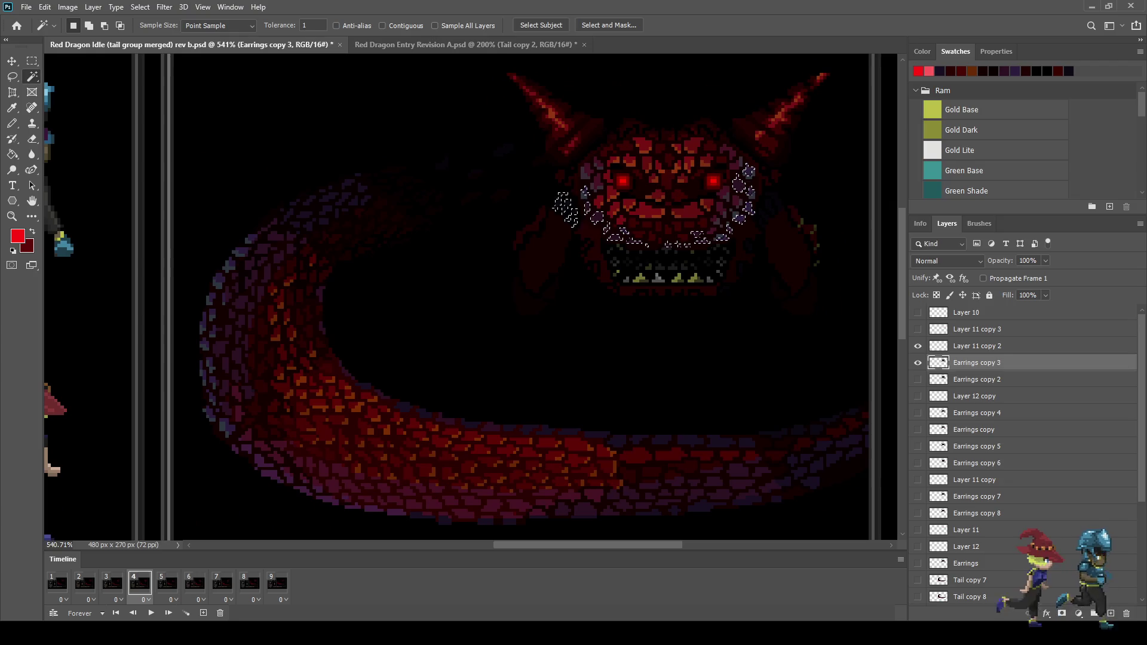
{"action": "scroll", "coordinate": [753, 226], "scroll_direction": "up", "scroll_amount": 2}
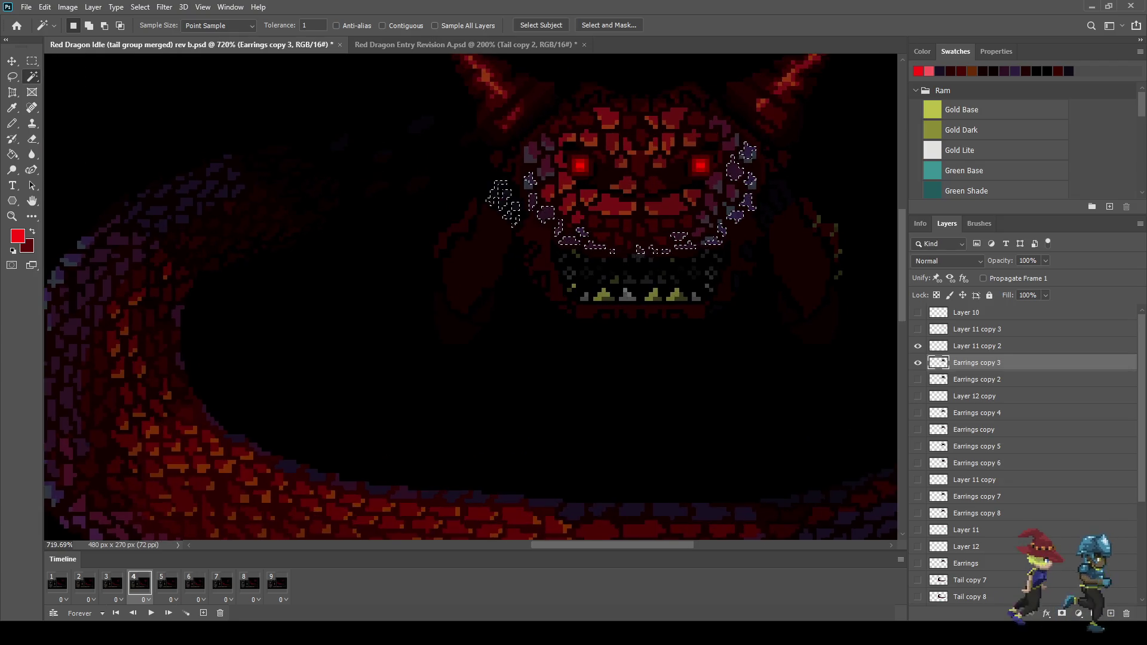
{"action": "key", "text": "ctrl+s"}
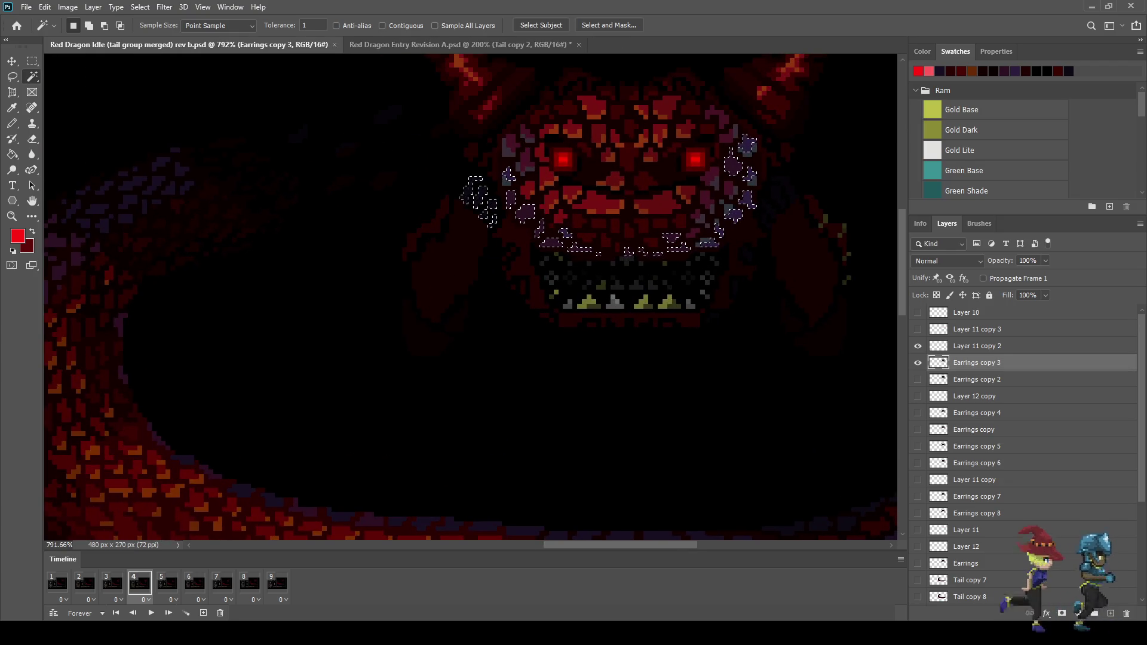
{"action": "key", "text": "ctrl+shift+alt+n"}
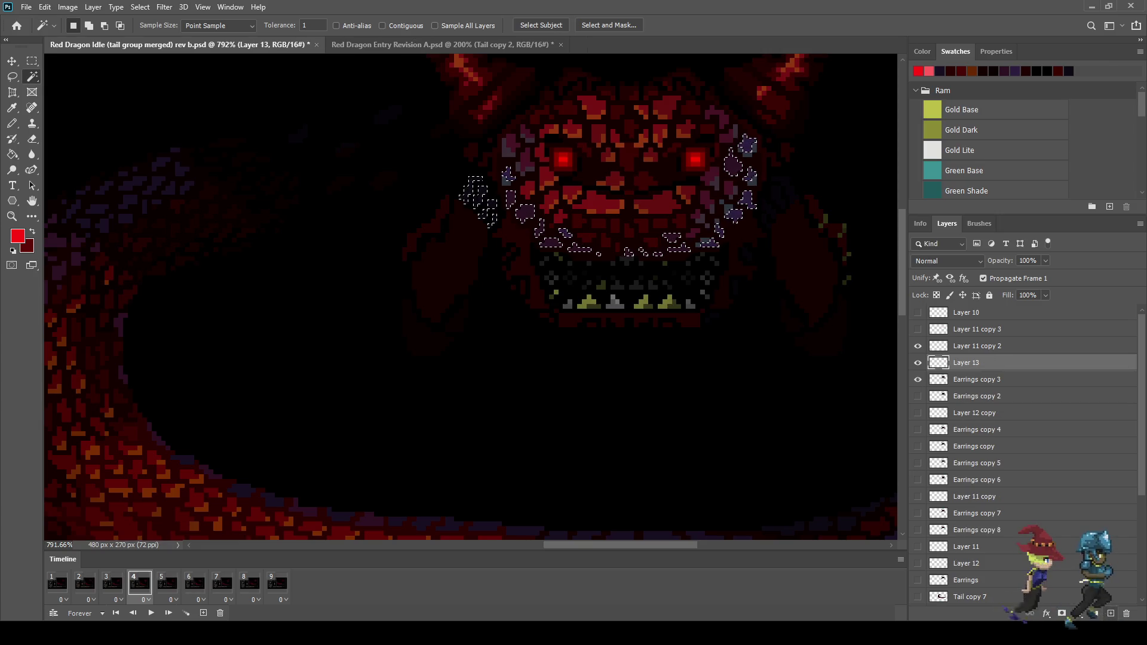
Fill the face selection on Layer 13 with sampled dark navy, deselect, and set opacity to 10%
{"action": "key", "text": "g"}
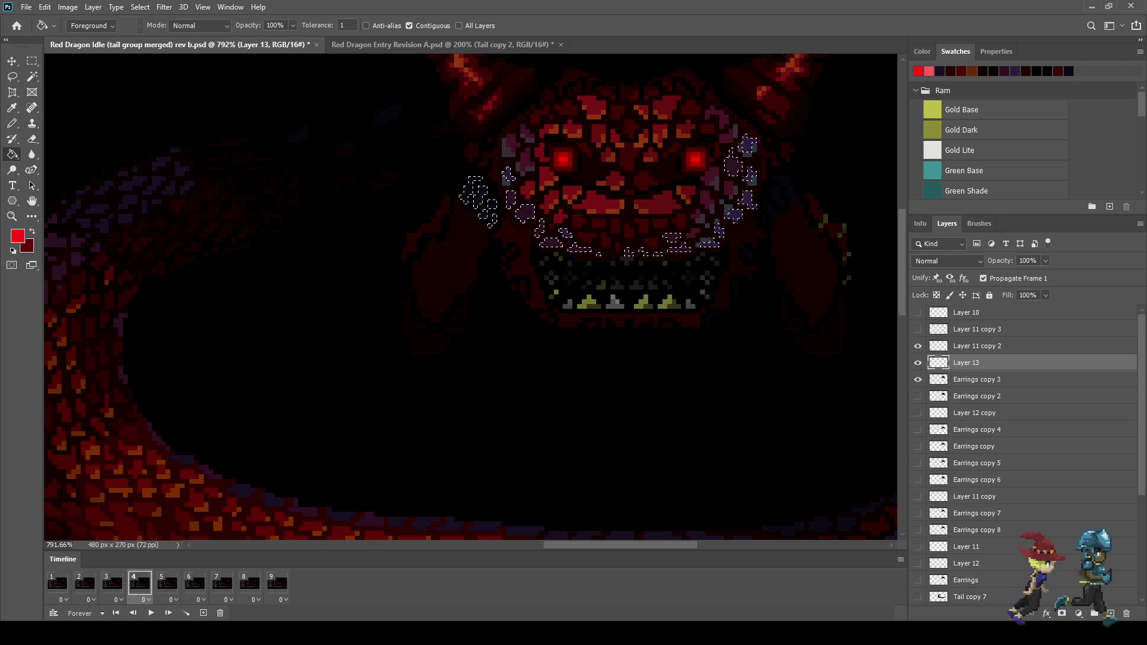
{"action": "key", "text": "i"}
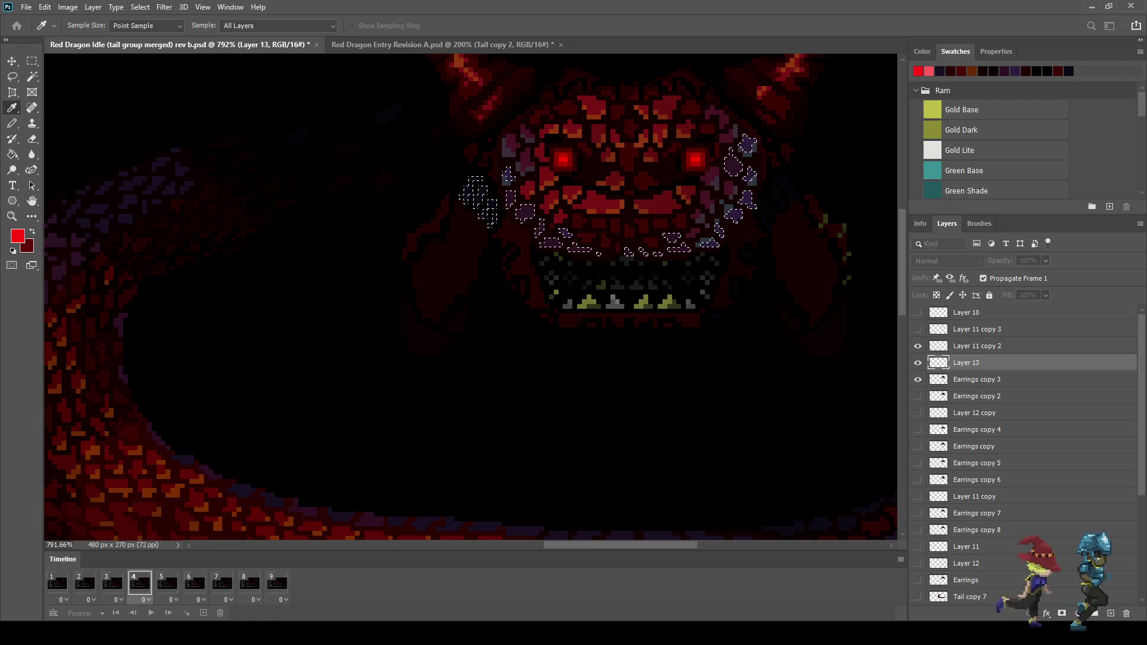
{"action": "key", "text": "g"}
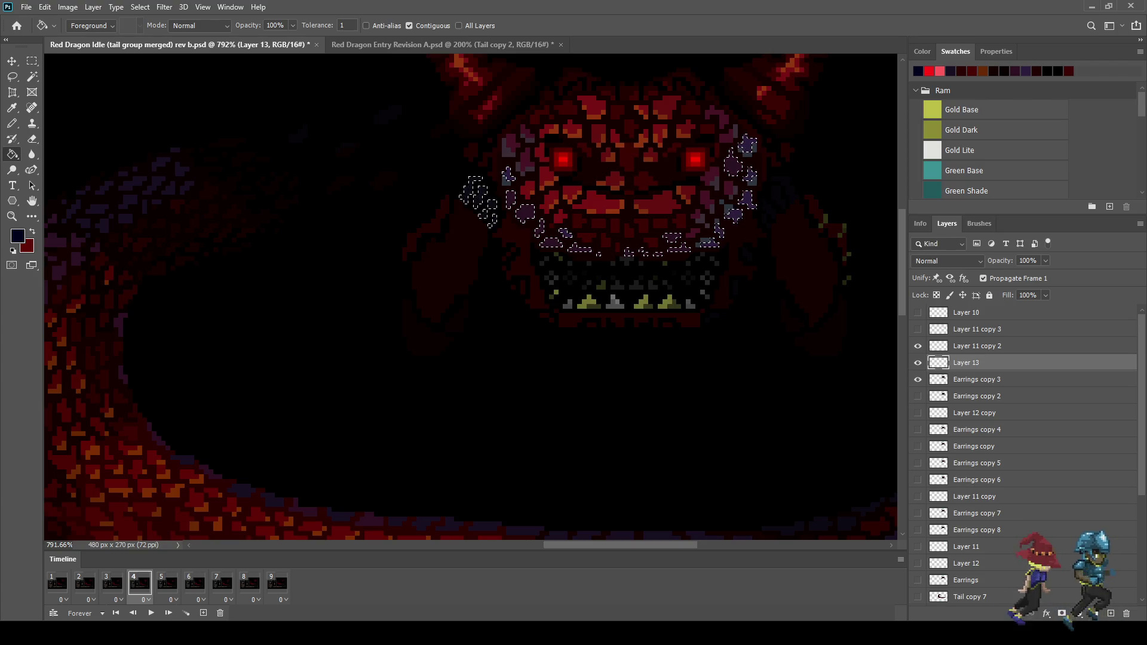
{"action": "key", "text": "ctrl+d"}
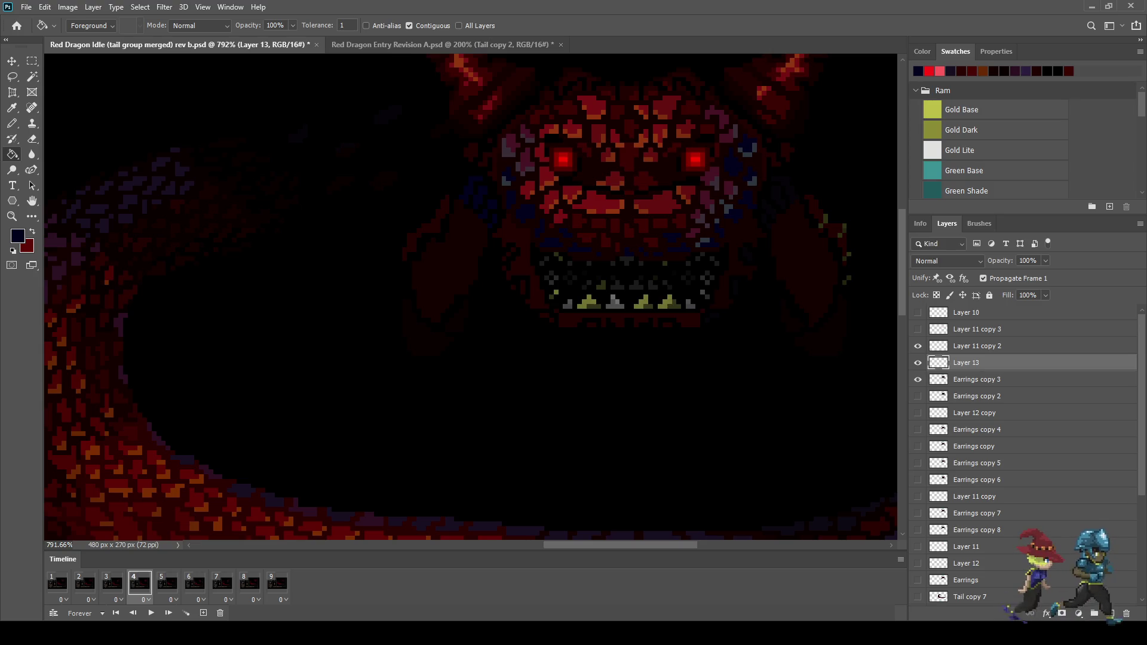
{"action": "left_click", "coordinate": [1028, 261]}
{"action": "type", "text": "10"}
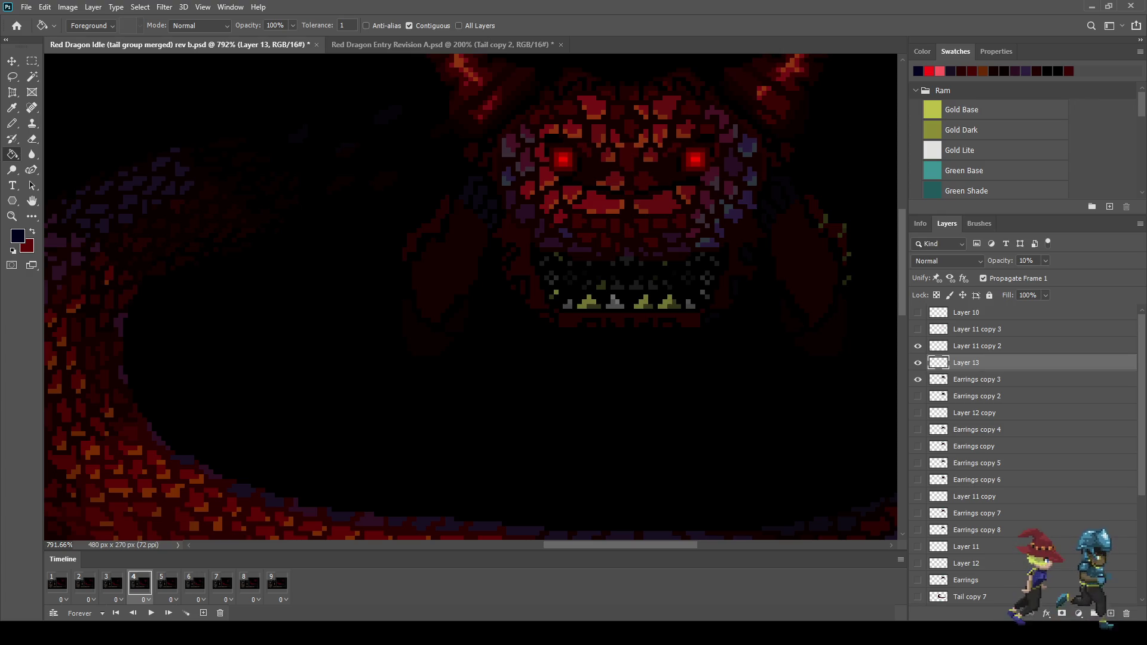
Hide Layer 13 on frame 1 and duplicate it as a visible Layer 13 copy for frame 6
{"action": "left_click", "coordinate": [58, 583]}
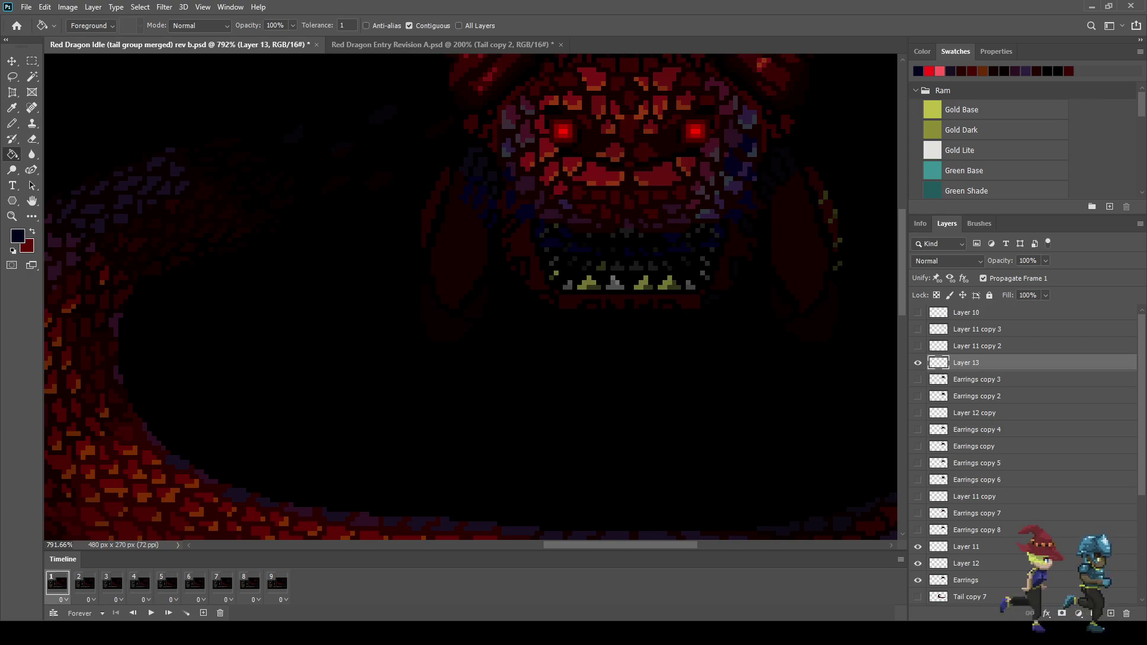
{"action": "left_click", "coordinate": [918, 363]}
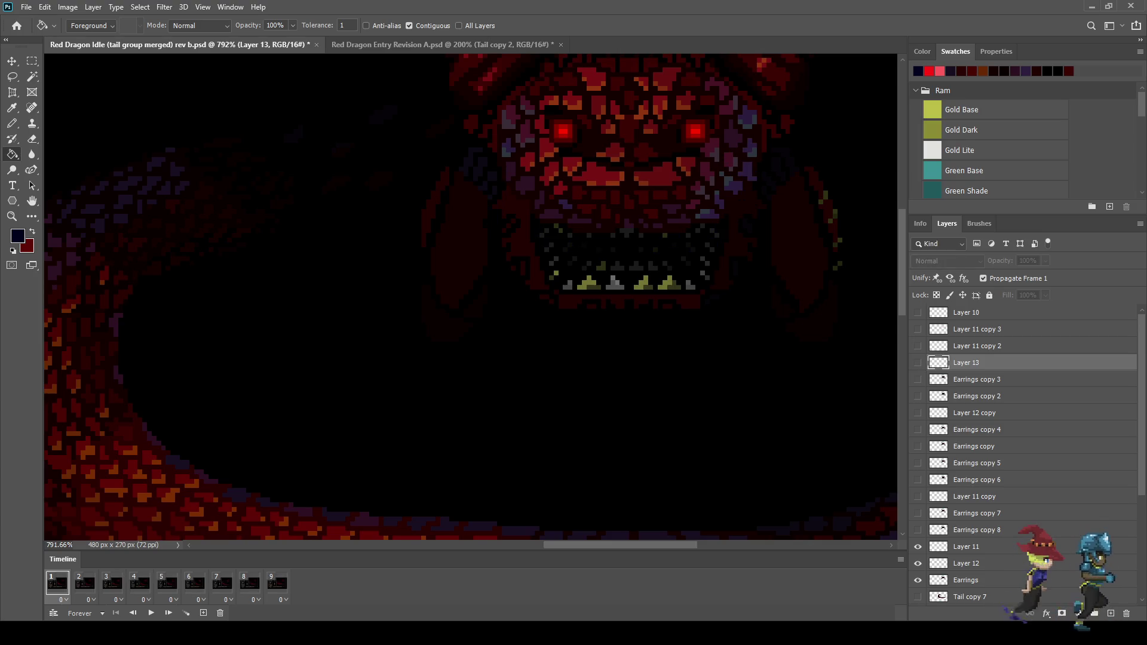
{"action": "key", "text": "Right"}
{"action": "key", "text": "Right"}
{"action": "key", "text": "Right"}
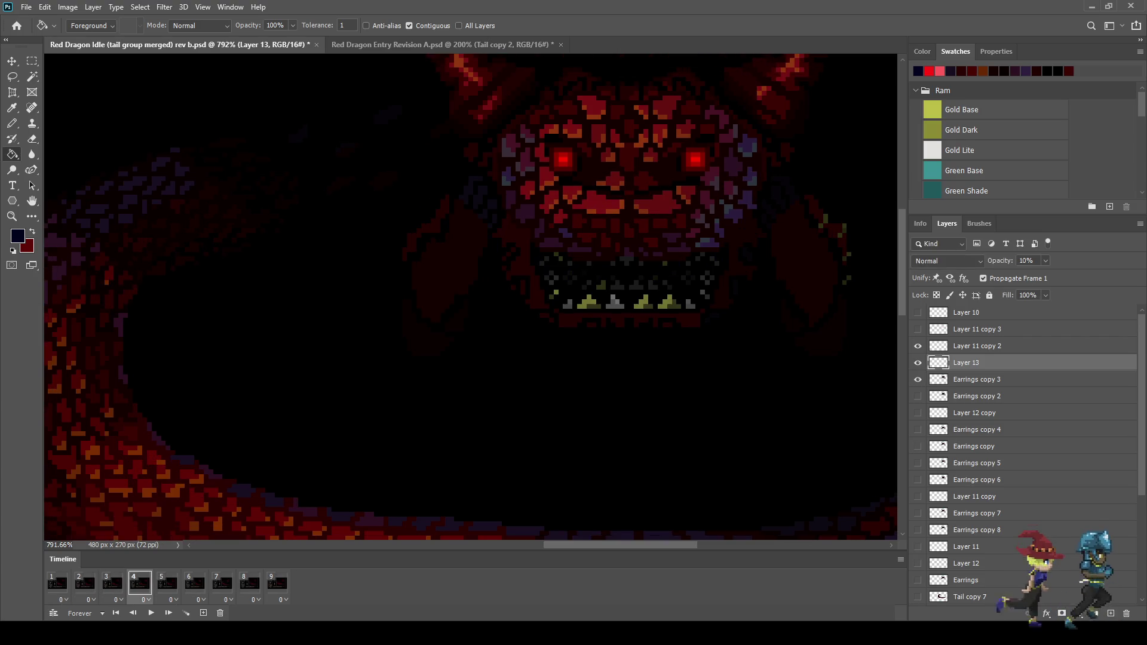
{"action": "key", "text": "Right"}
{"action": "key", "text": "Right"}
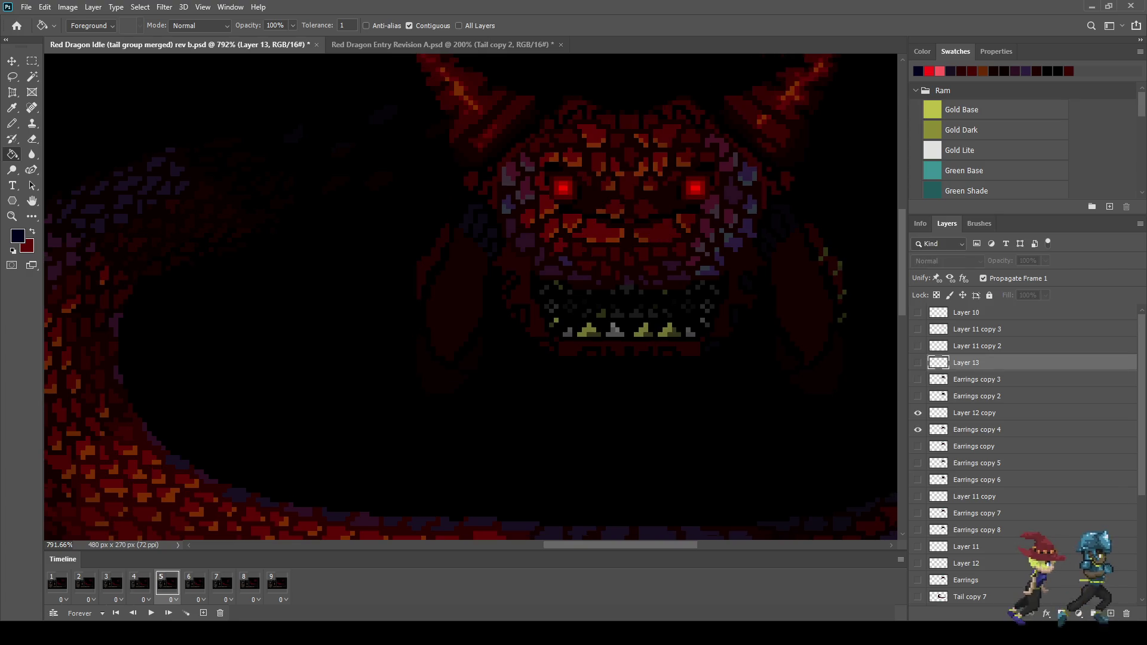
{"action": "key", "text": "ctrl+j"}
{"action": "key", "text": "ctrl+comma"}
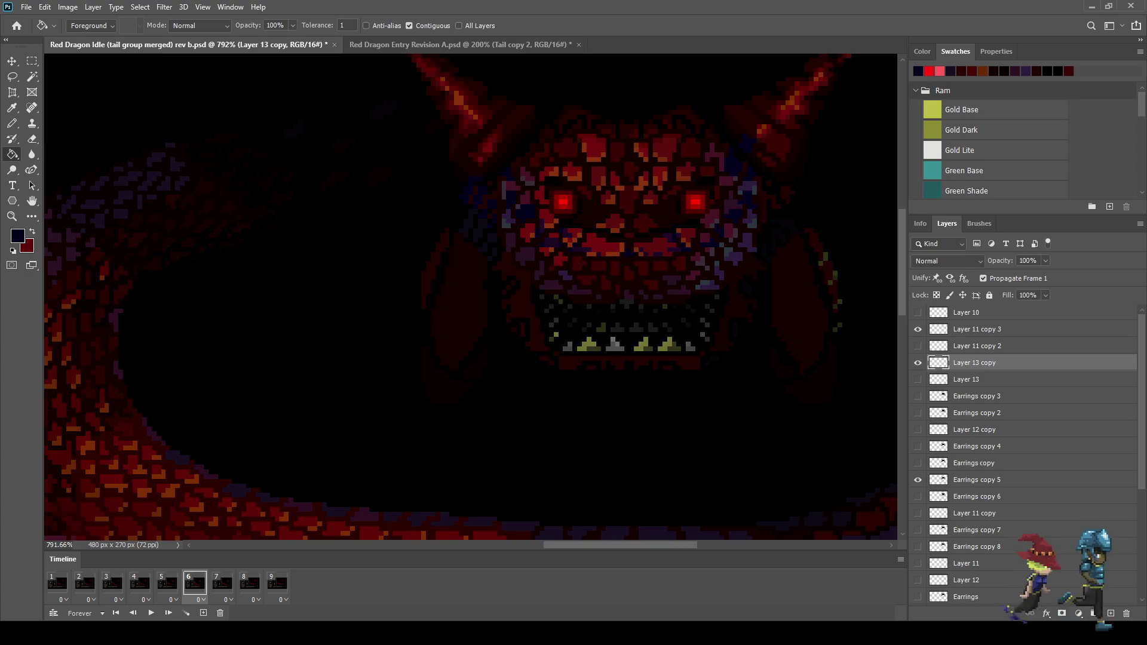
Nudge Layer 13 copy down two pixels to Y 89 px
{"action": "key", "text": "ctrl+t"}
{"action": "key", "text": "Down"}
{"action": "key", "text": "Down"}
{"action": "key", "text": "Down"}
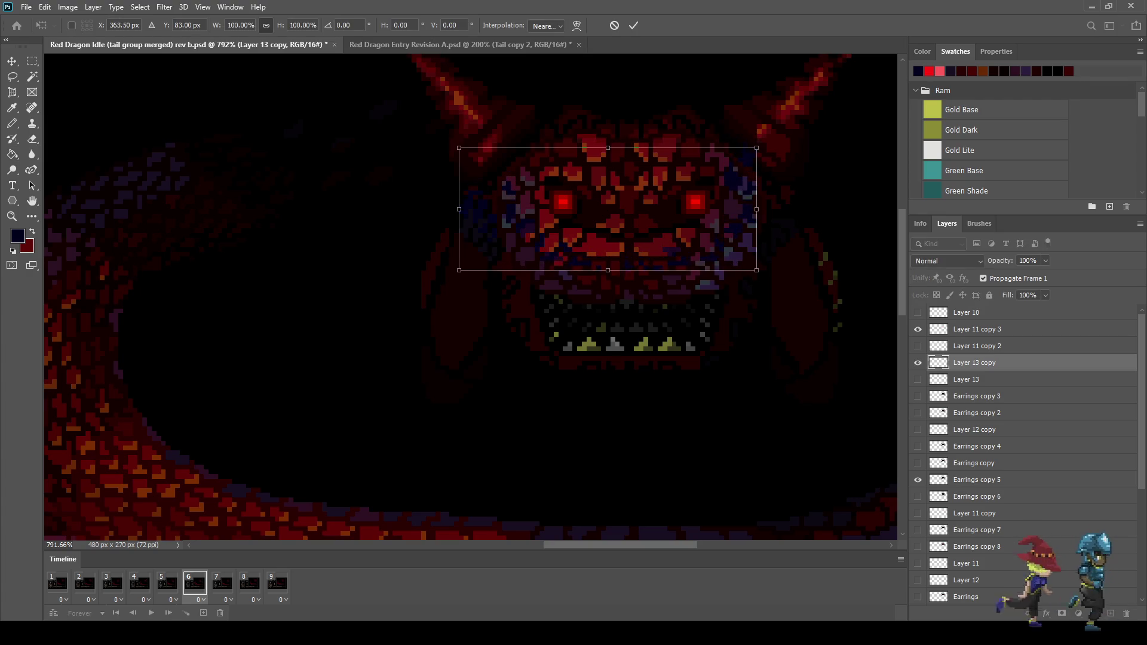
{"action": "key", "text": "Down"}
{"action": "key", "text": "Down"}
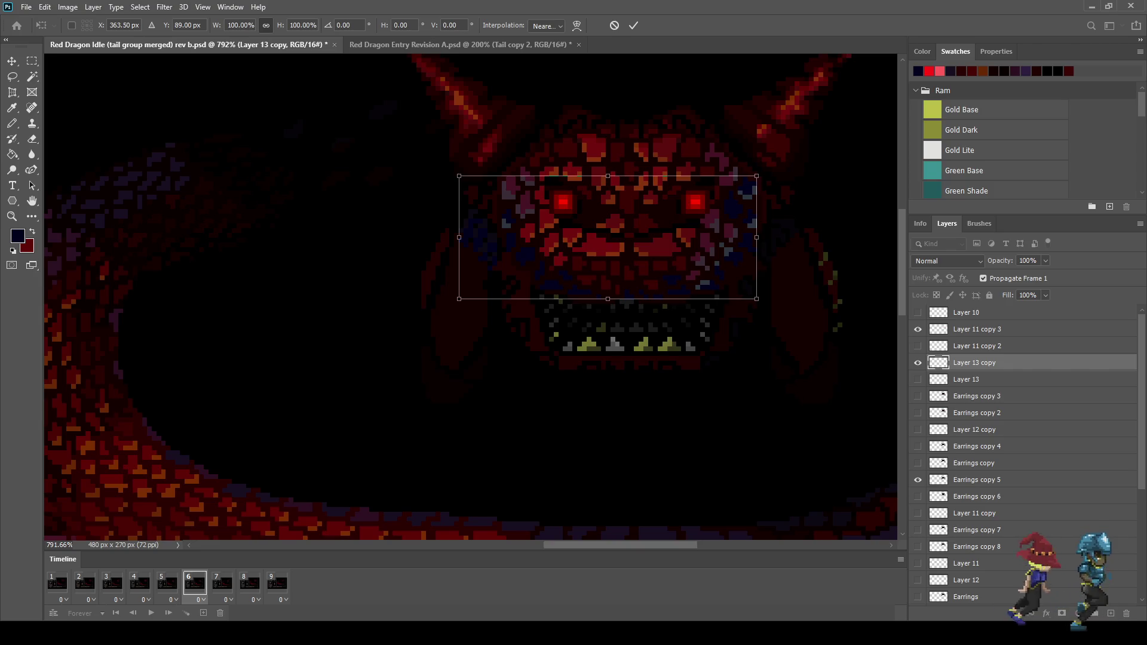
{"action": "key", "text": "Return"}
{"action": "key", "text": "g"}
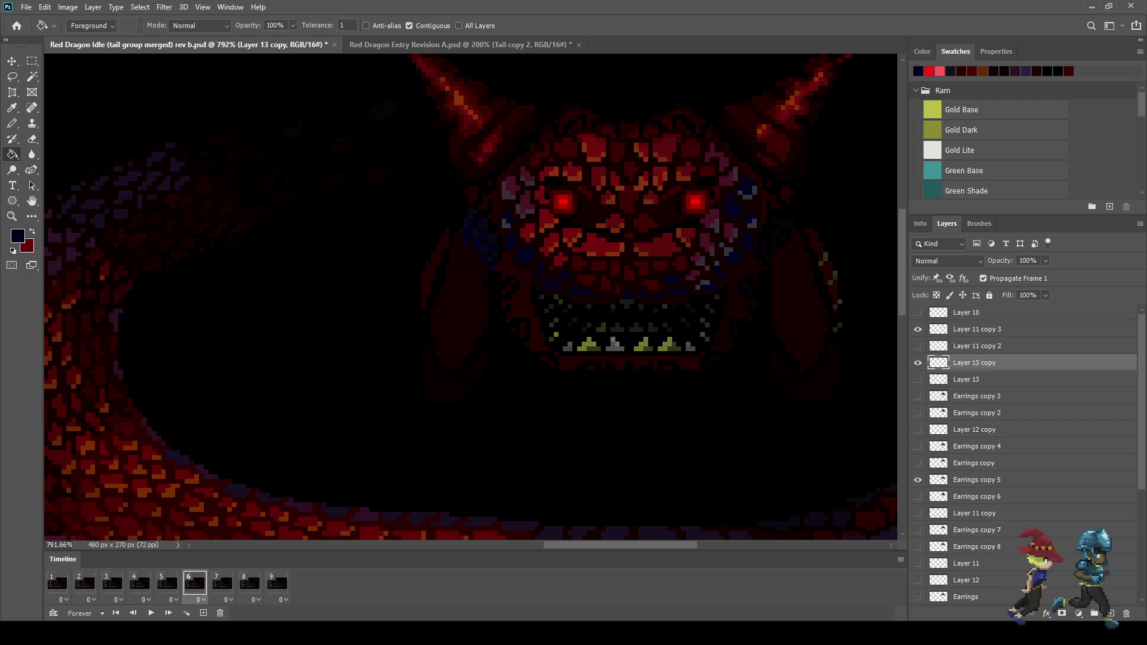
Set Layer 13 copy to 10% opacity and play the animation preview
{"action": "left_click", "coordinate": [1028, 261]}
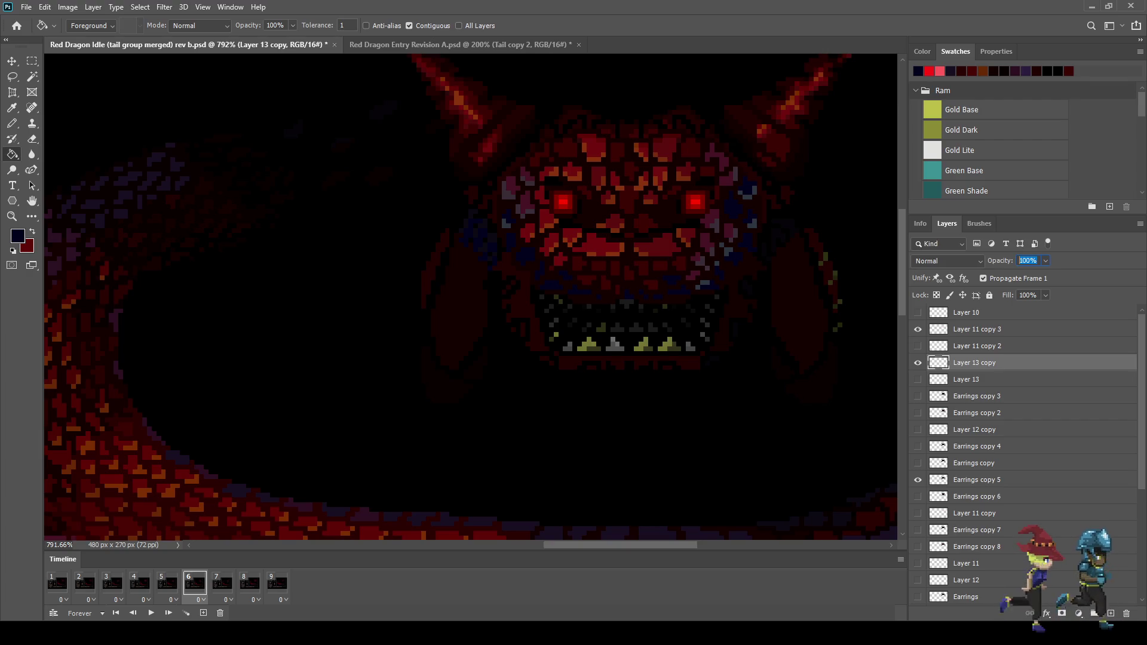
{"action": "type", "text": "10"}
{"action": "key", "text": "Return"}
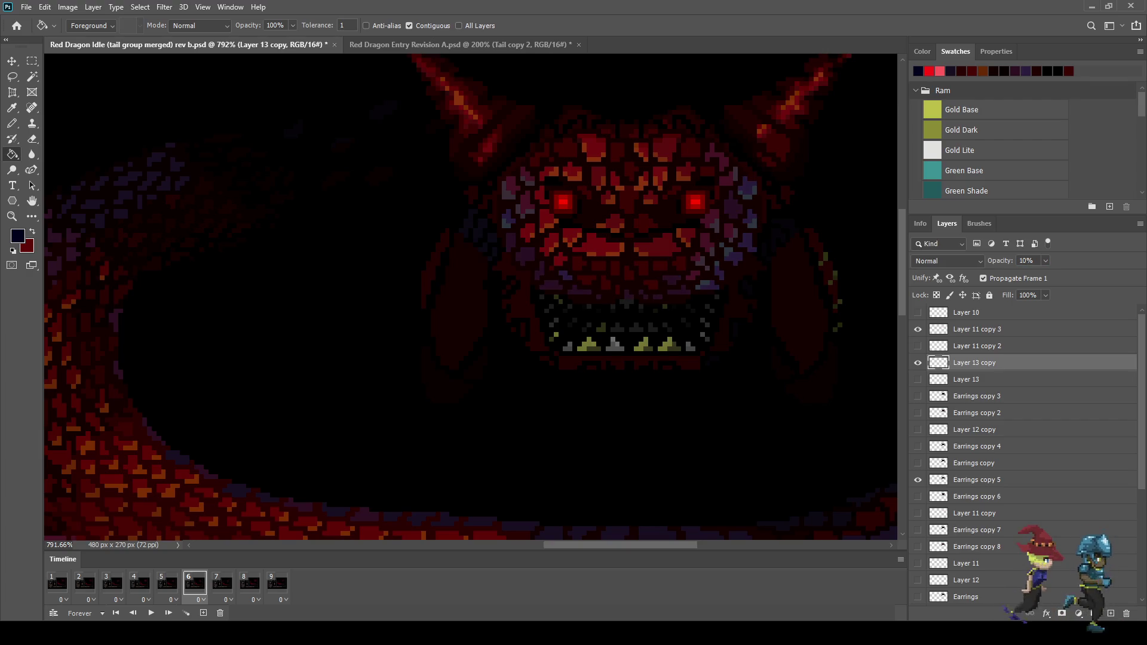
{"action": "key", "text": "space"}
{"action": "scroll", "coordinate": [732, 219], "scroll_direction": "down", "scroll_amount": 3}
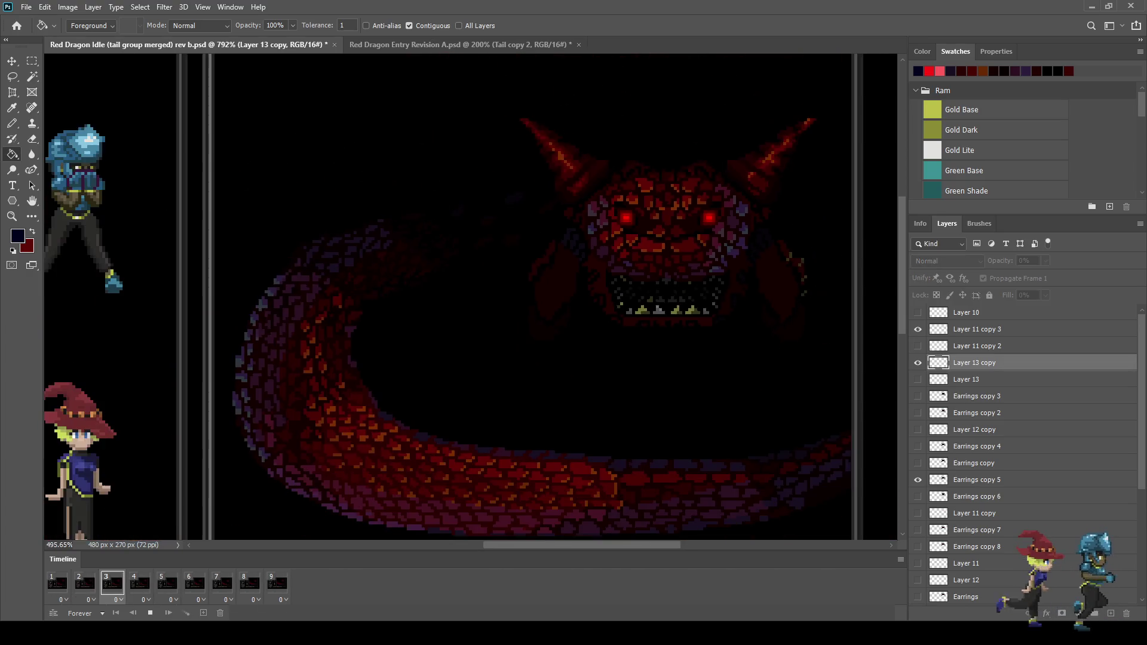
Replay the loop, then raise Layer 13 copy on frame 6 to 30% opacity
{"action": "key", "text": "space"}
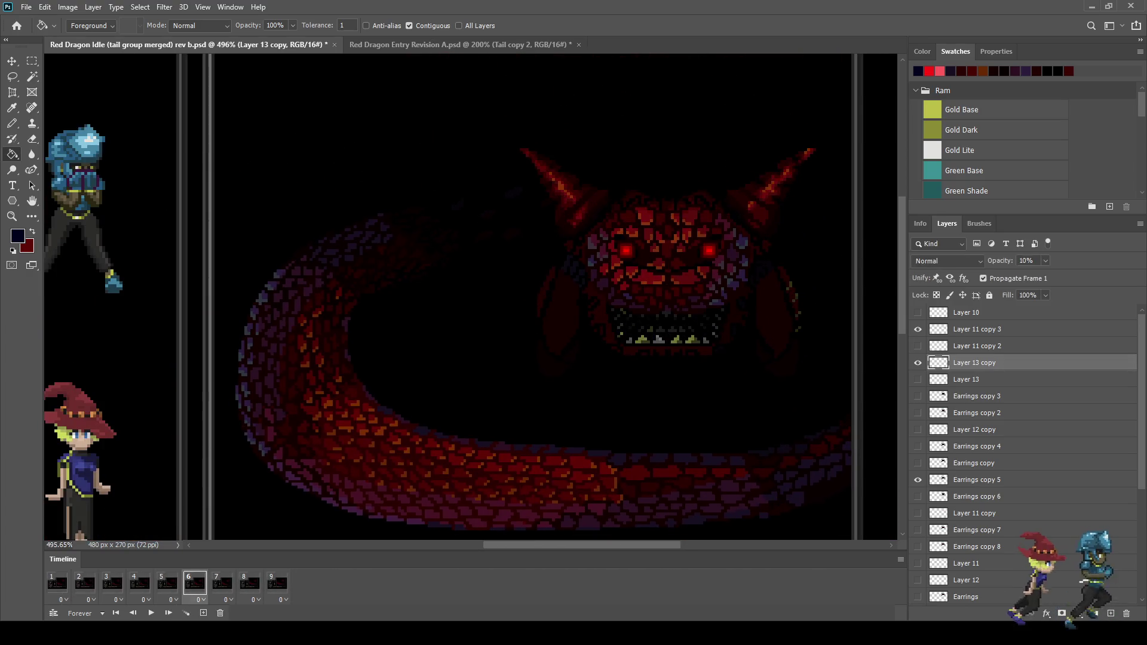
{"action": "key", "text": "space"}
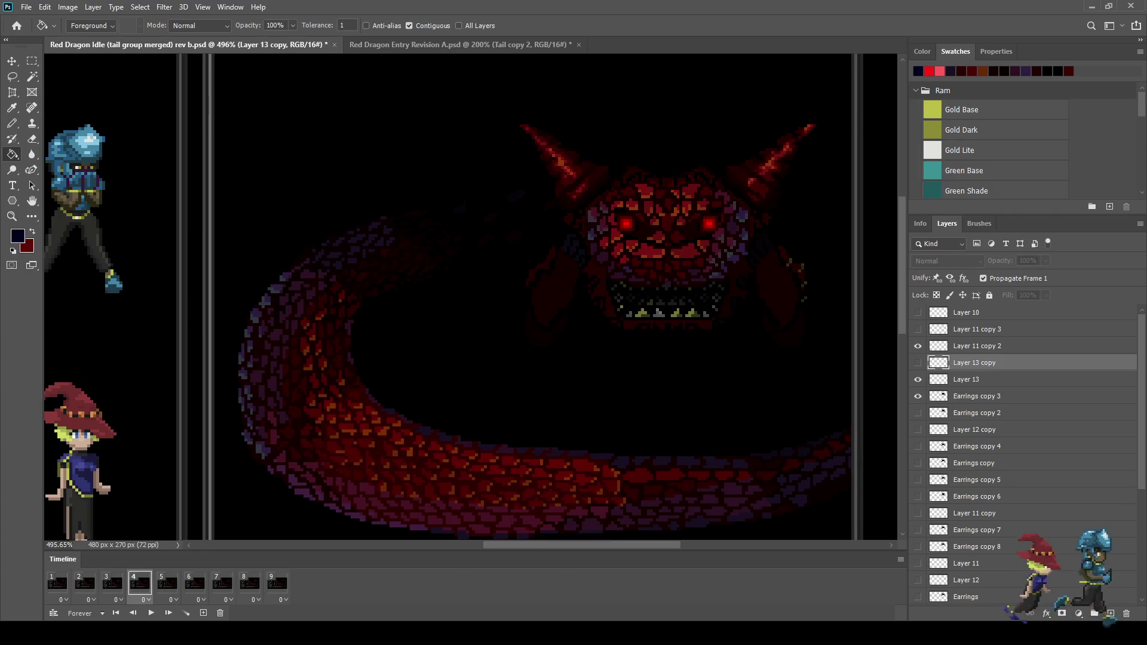
{"action": "key", "text": "space"}
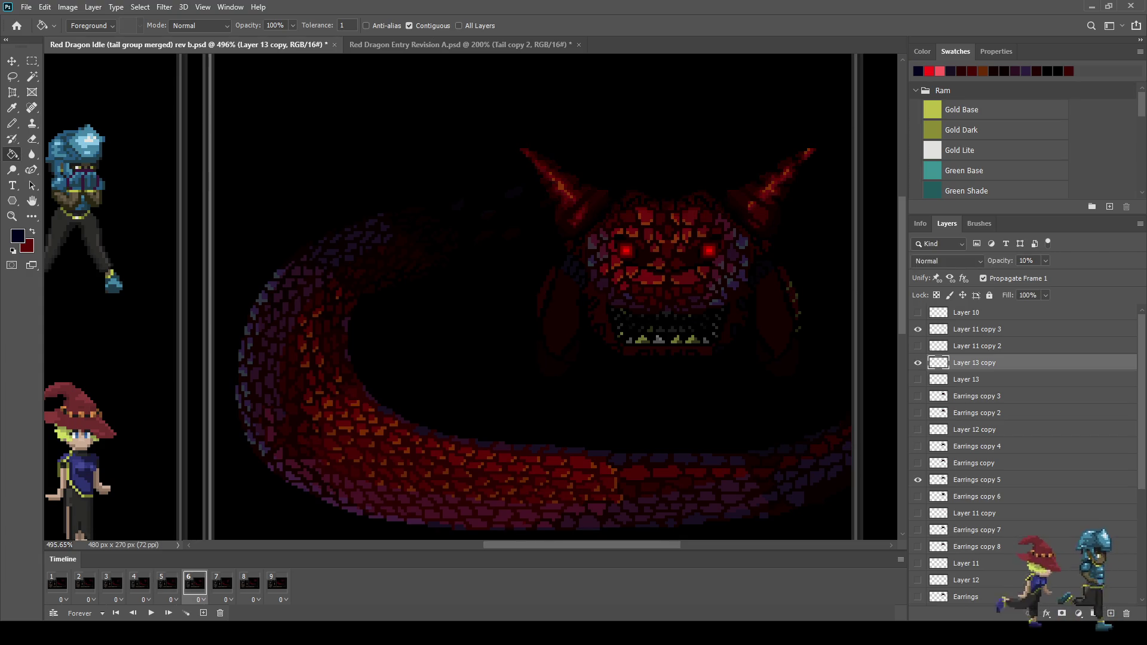
{"action": "left_click", "coordinate": [1026, 261]}
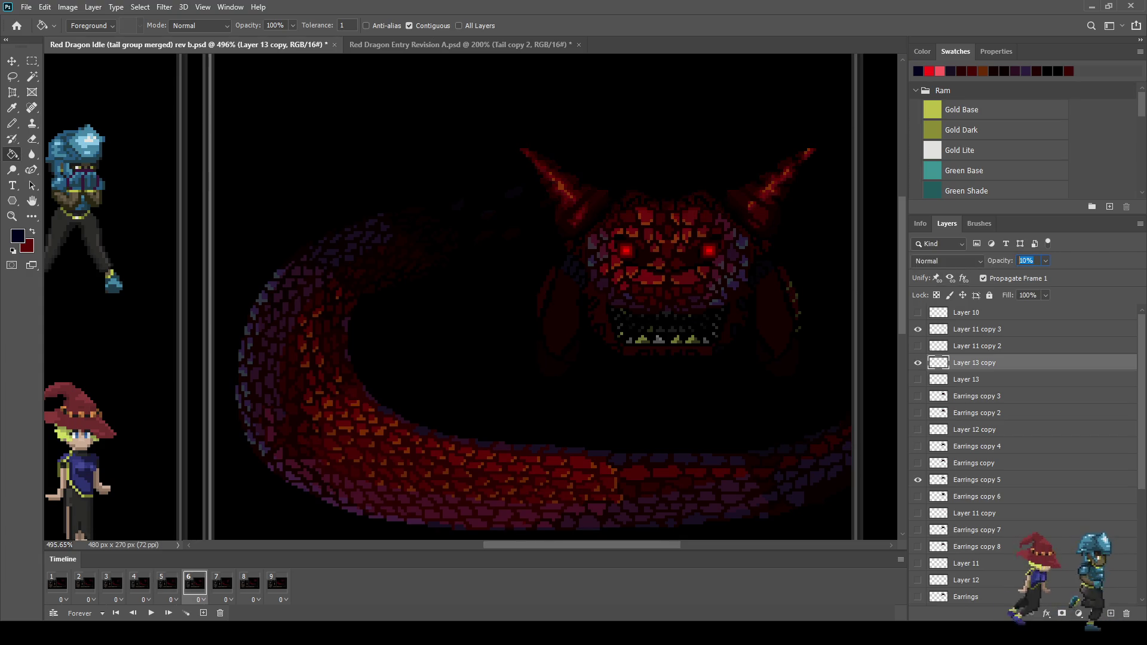
{"action": "type", "text": "30"}
{"action": "key", "text": "Return"}
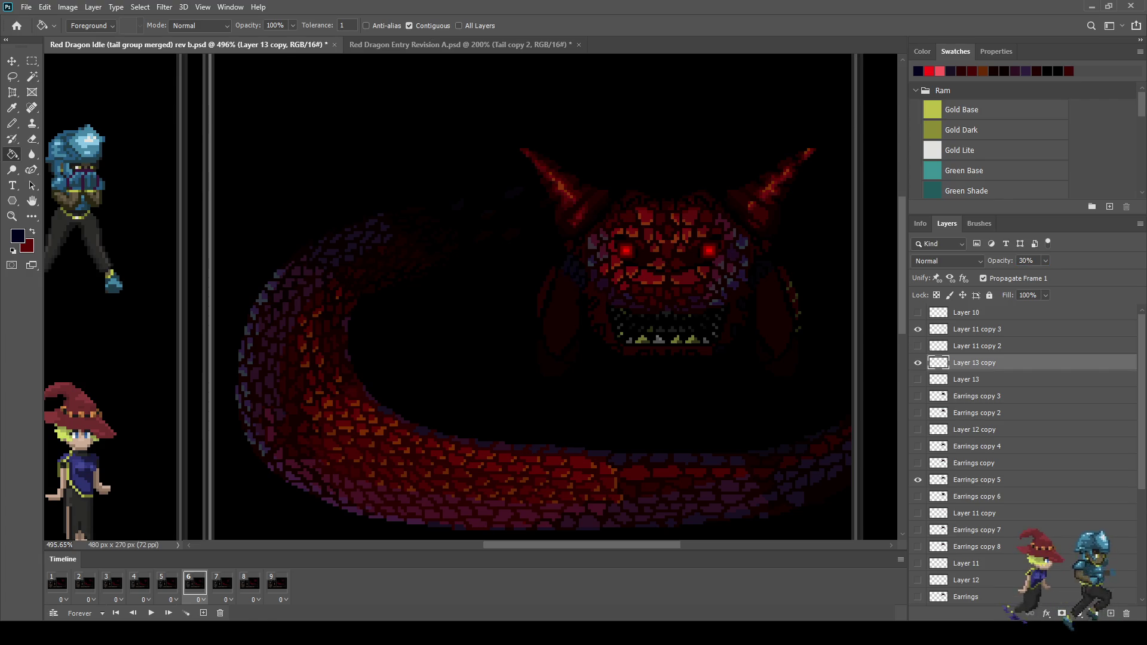
On frame 4, raise Layer 13 to 30% opacity
{"action": "key", "text": "Left"}
{"action": "key", "text": "Left"}
{"action": "left_click", "coordinate": [1026, 261]}
{"action": "type", "text": "30"}
{"action": "key", "text": "Return"}
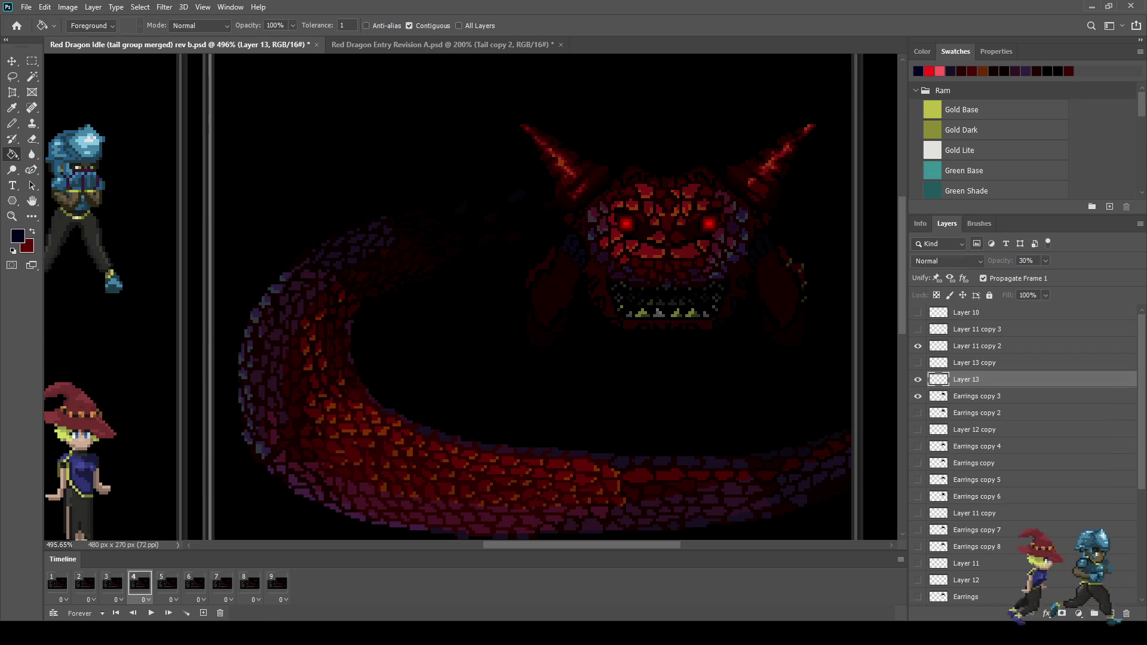
Play the loop to check the pulse, stop, and step through frames 4 and 5
{"action": "key", "text": "space"}
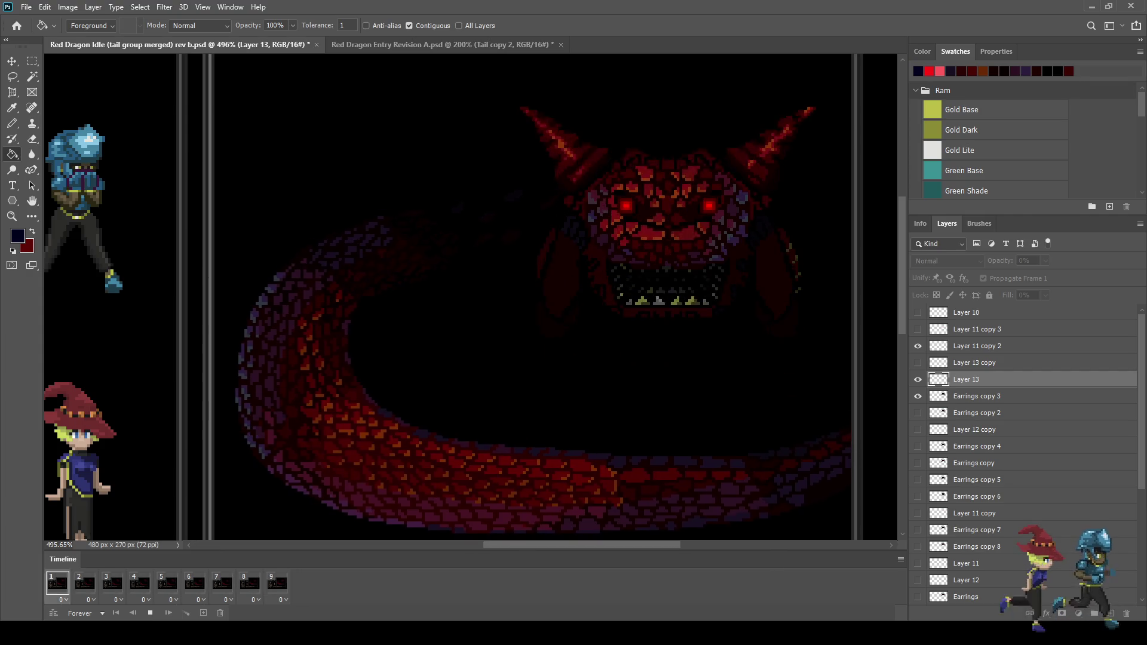
{"action": "scroll", "coordinate": [473, 299], "scroll_direction": "down", "scroll_amount": 4}
{"action": "scroll", "coordinate": [472, 299], "scroll_direction": "up", "scroll_amount": 2}
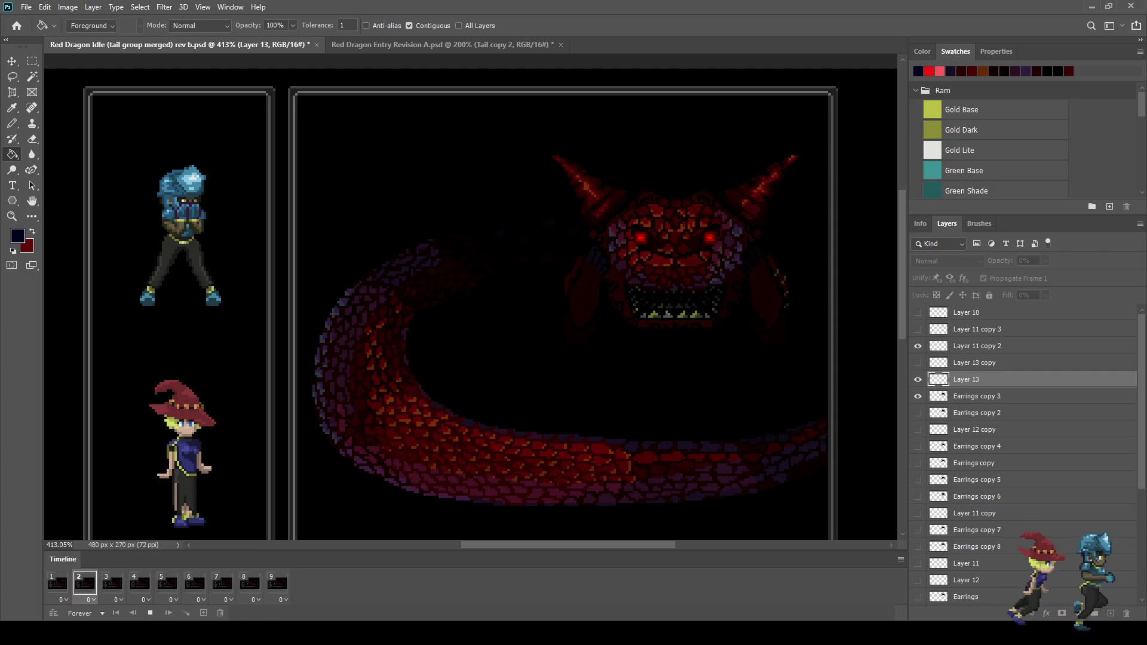
{"action": "key", "text": "space"}
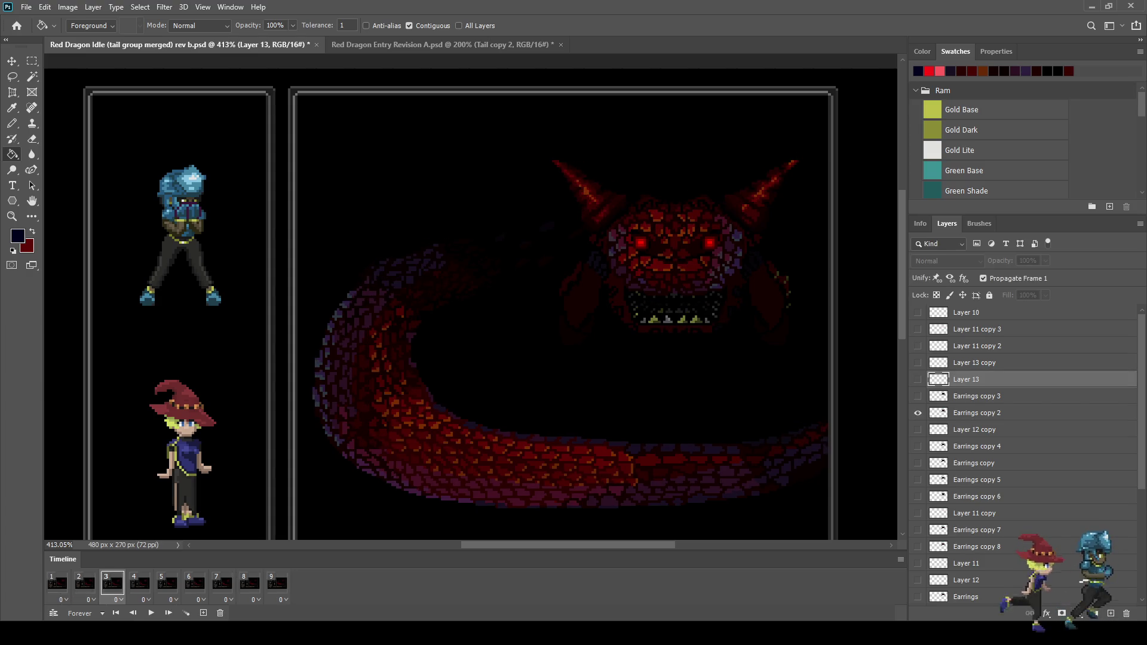
{"action": "left_click", "coordinate": [140, 583]}
{"action": "left_click", "coordinate": [167, 583]}
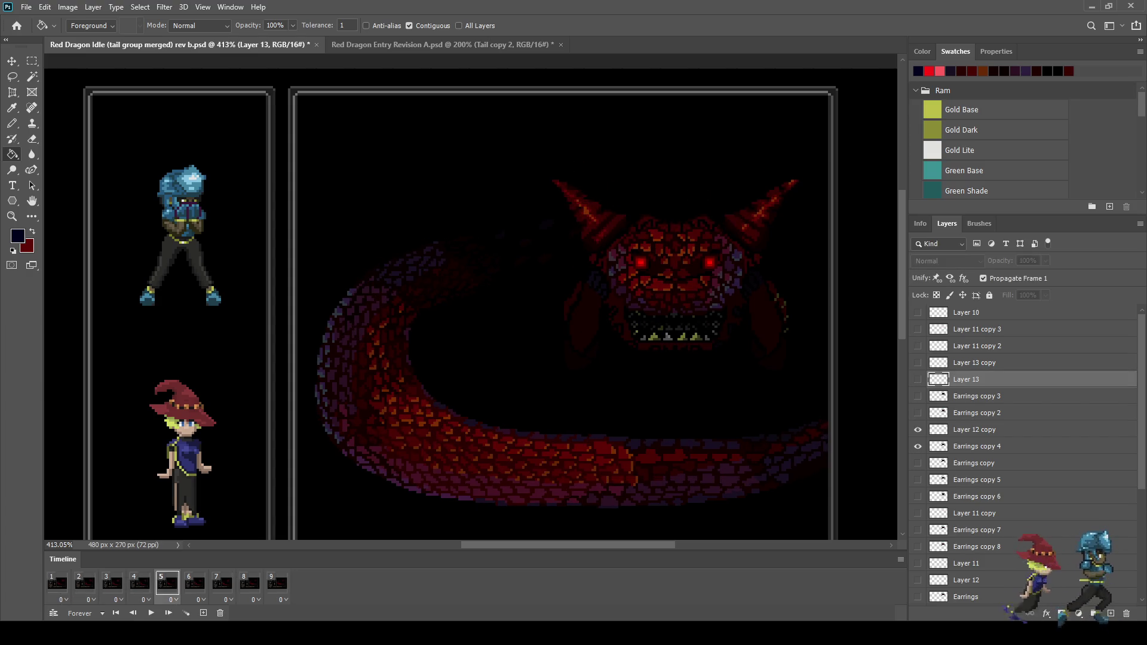
Delete Layer 13 and Layer 13 copy together
{"action": "left_click", "coordinate": [975, 362], "text": "shift"}
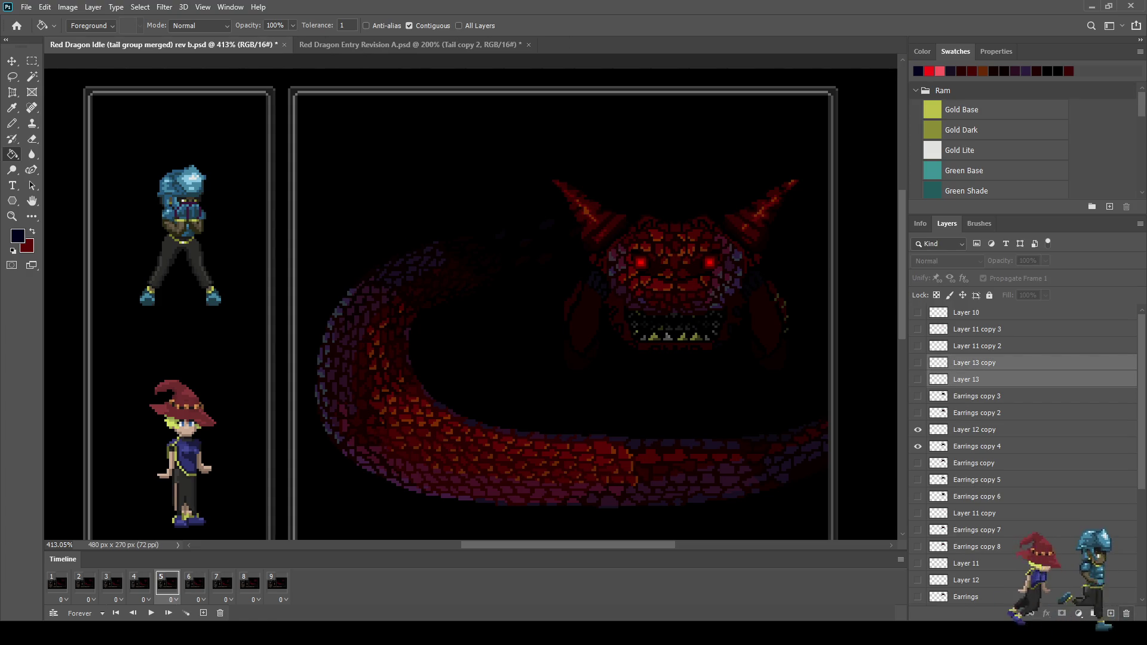
{"action": "key", "text": "Delete"}
{"action": "scroll", "coordinate": [472, 298], "scroll_direction": "down", "scroll_amount": 3}
{"action": "scroll", "coordinate": [472, 299], "scroll_direction": "up", "scroll_amount": 3}
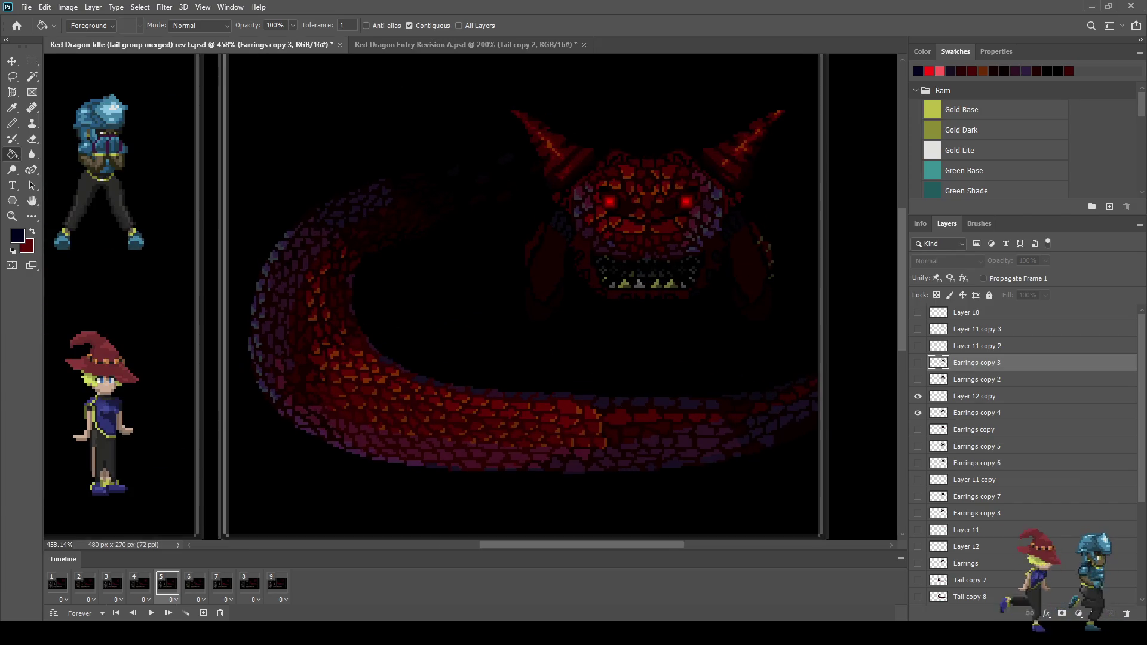
{"action": "scroll", "coordinate": [763, 170], "scroll_direction": "up", "scroll_amount": 2}
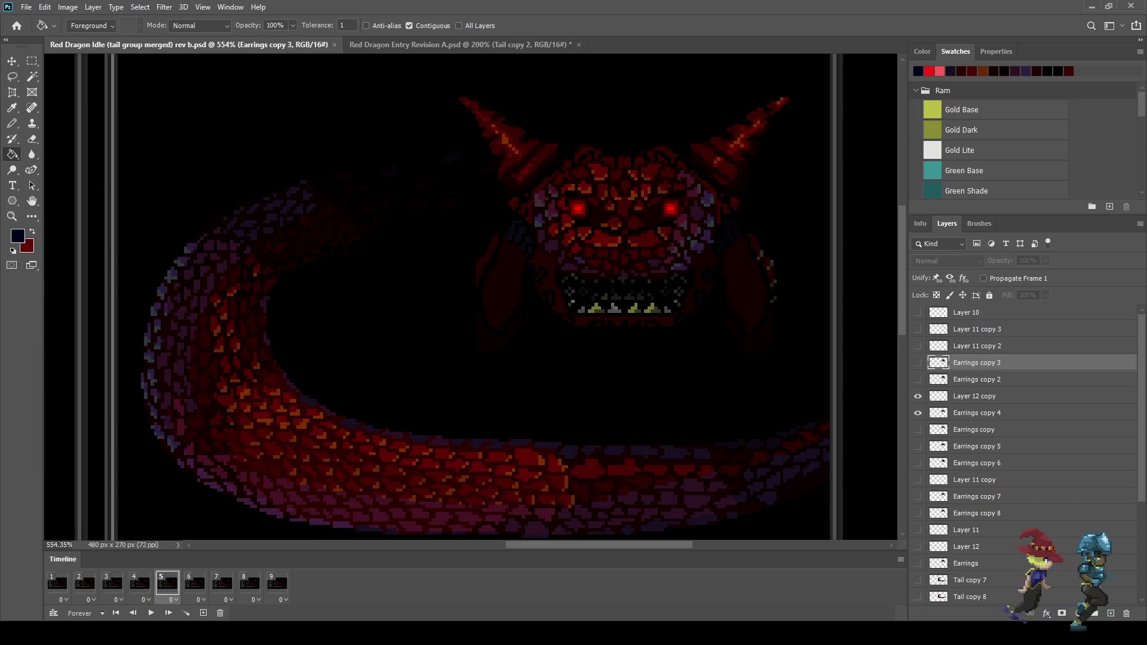
Draw a rectangular marquee around the dragon's jaw, then go to frame 1 and select Layer 10
{"action": "key", "text": "m"}
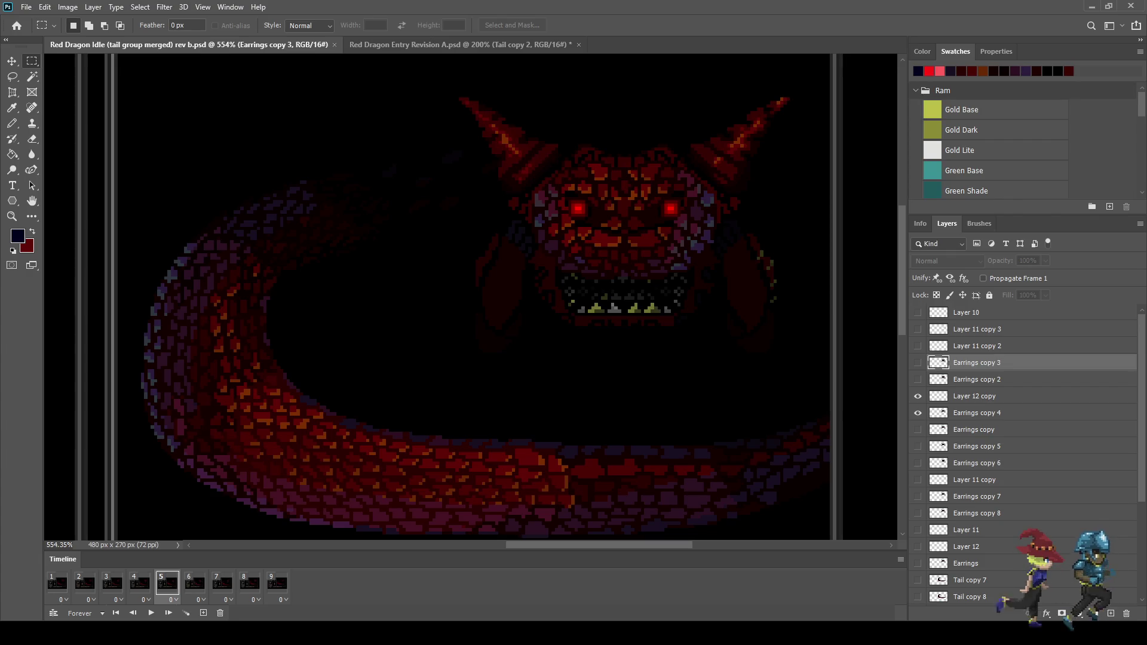
{"action": "mouse_move", "coordinate": [453, 246]}
{"action": "left_mouse_down"}
{"action": "mouse_move", "coordinate": [748, 379]}
{"action": "mouse_move", "coordinate": [802, 375]}
{"action": "left_mouse_up"}
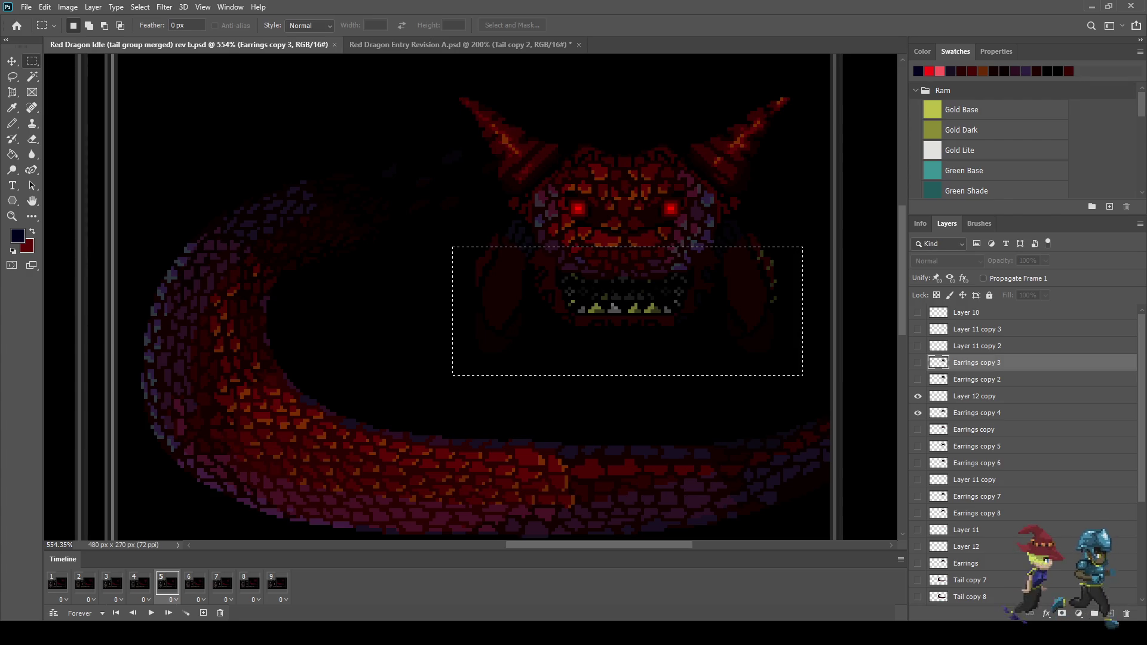
{"action": "left_click", "coordinate": [57, 584]}
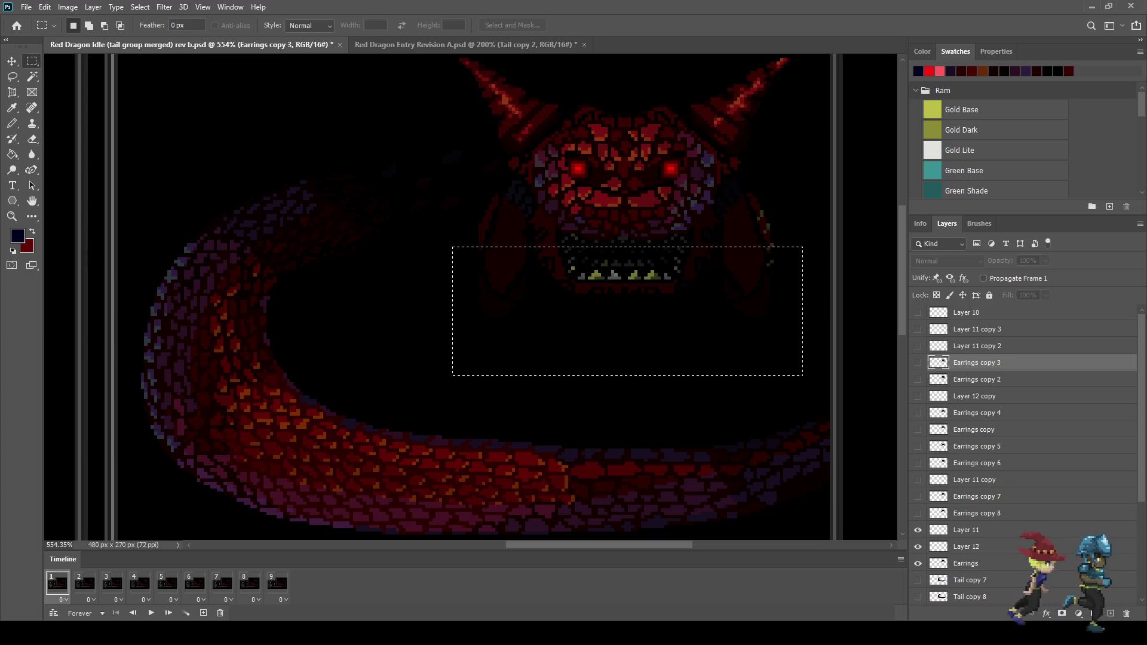
{"action": "left_click", "coordinate": [966, 313]}
On a new layer above Layer 10, fill the marquee with dark navy at 20% opacity
{"action": "key", "text": "ctrl+shift+alt+n"}
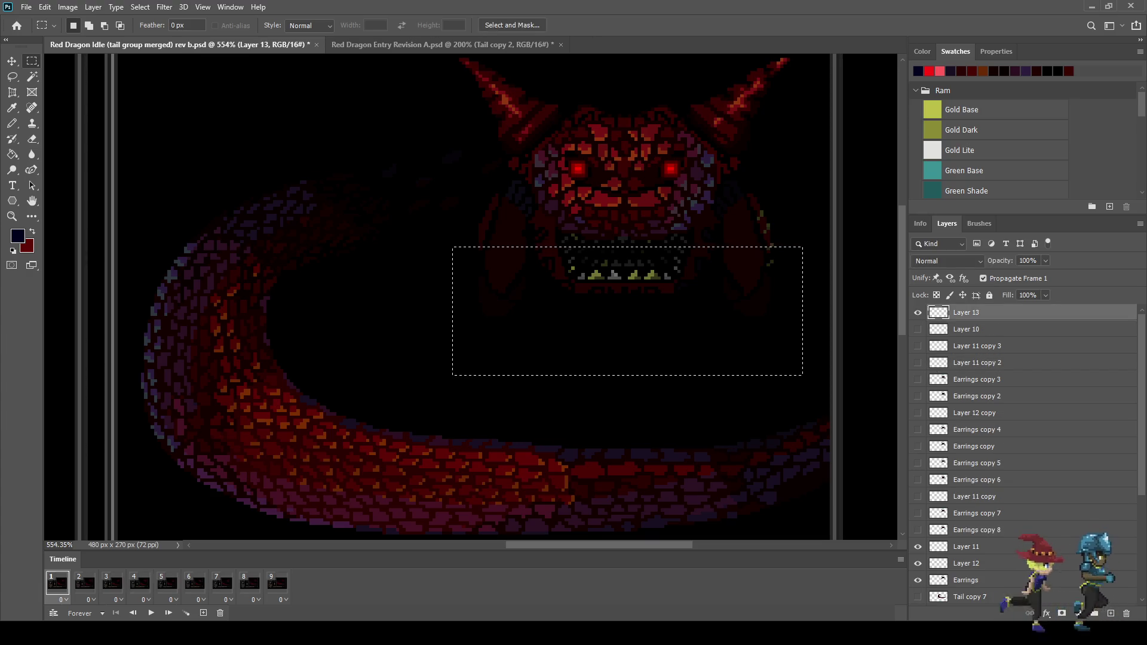
{"action": "key", "text": "g"}
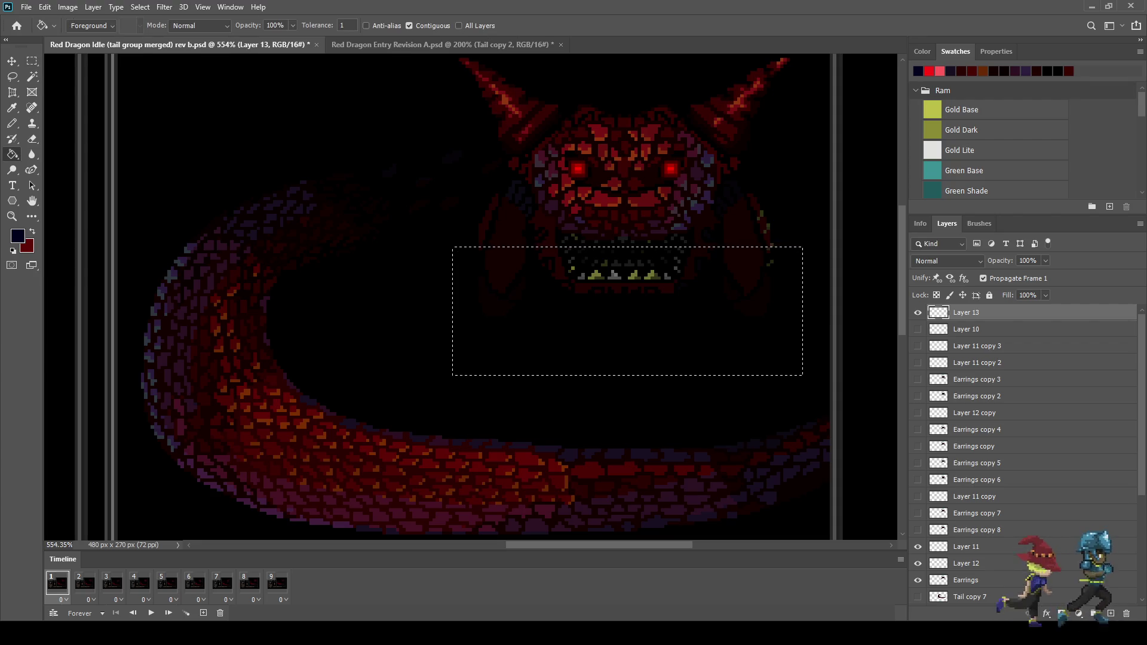
{"action": "key", "text": "Return"}
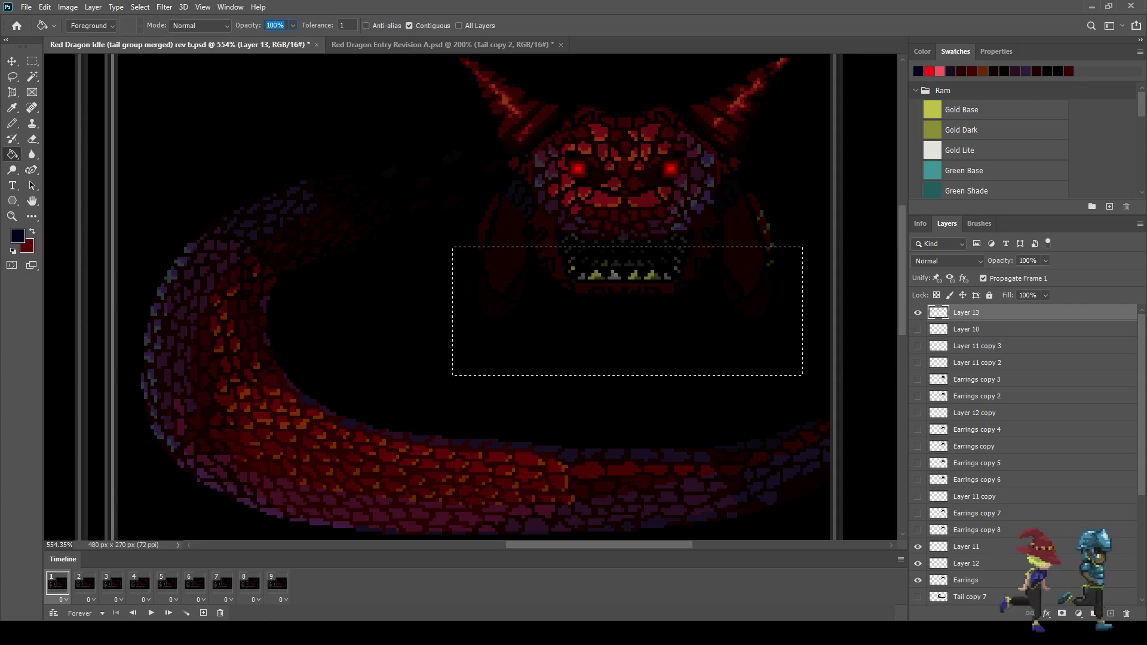
{"action": "type", "text": "20"}
{"action": "key", "text": "Return"}
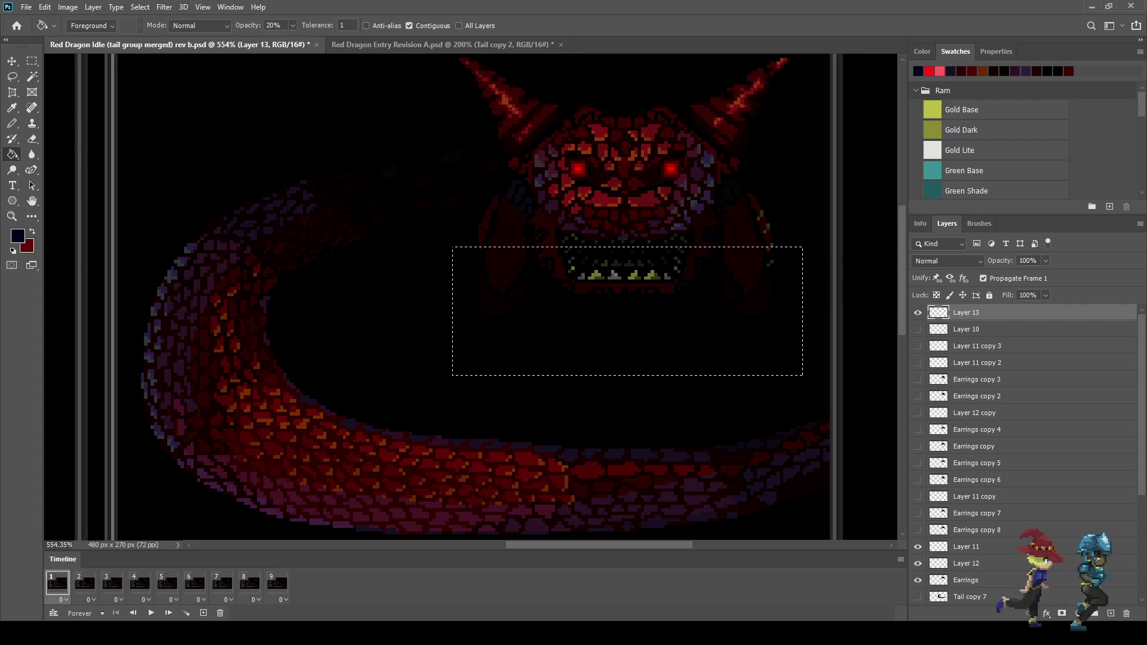
{"action": "left_click", "coordinate": [627, 335]}
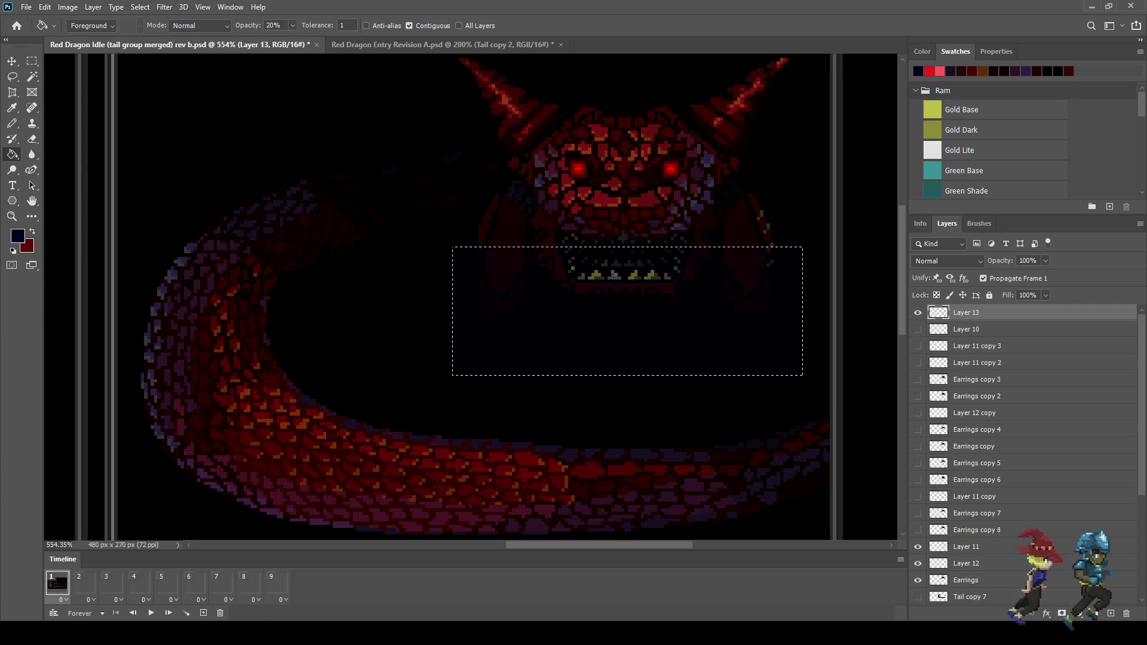
Reselect a strip across the dragon's mouth and fill it with the dark shadow colour
{"action": "key", "text": "m"}
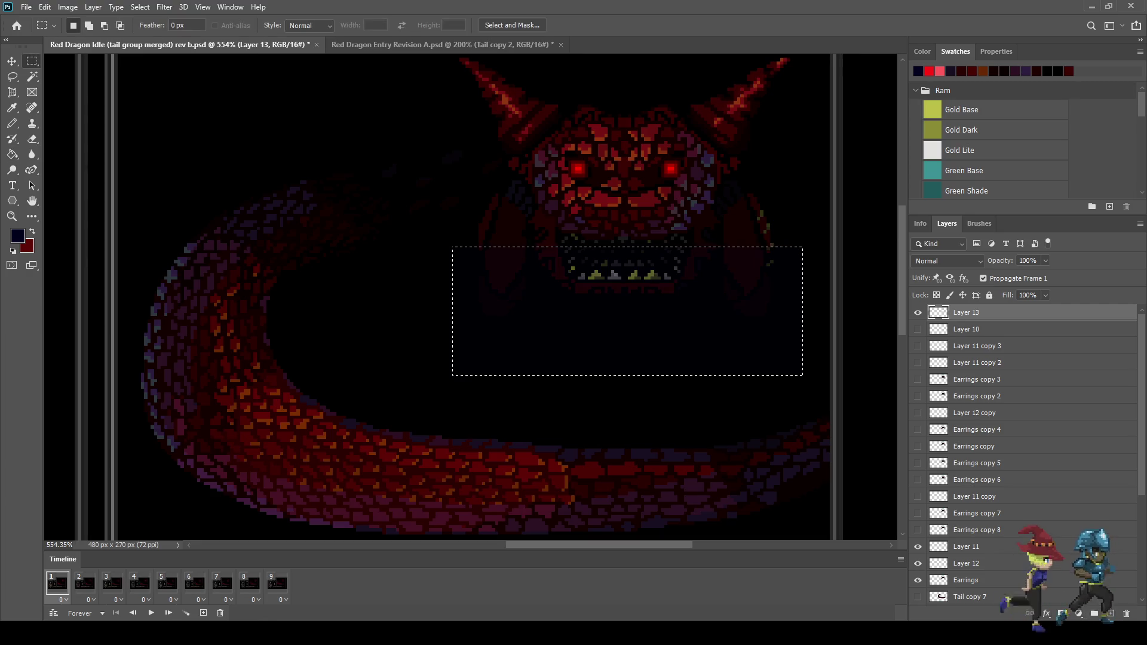
{"action": "left_click_drag", "start_coordinate": [631, 237], "coordinate": [823, 263]}
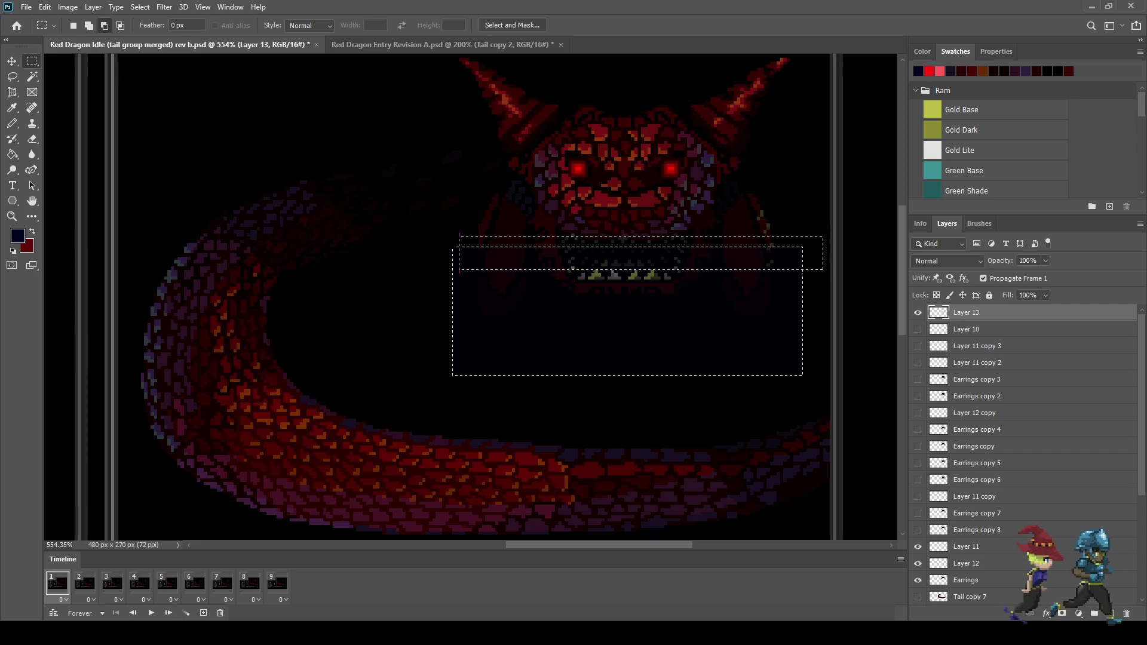
{"action": "left_click_drag", "start_coordinate": [432, 266], "coordinate": [432, 265]}
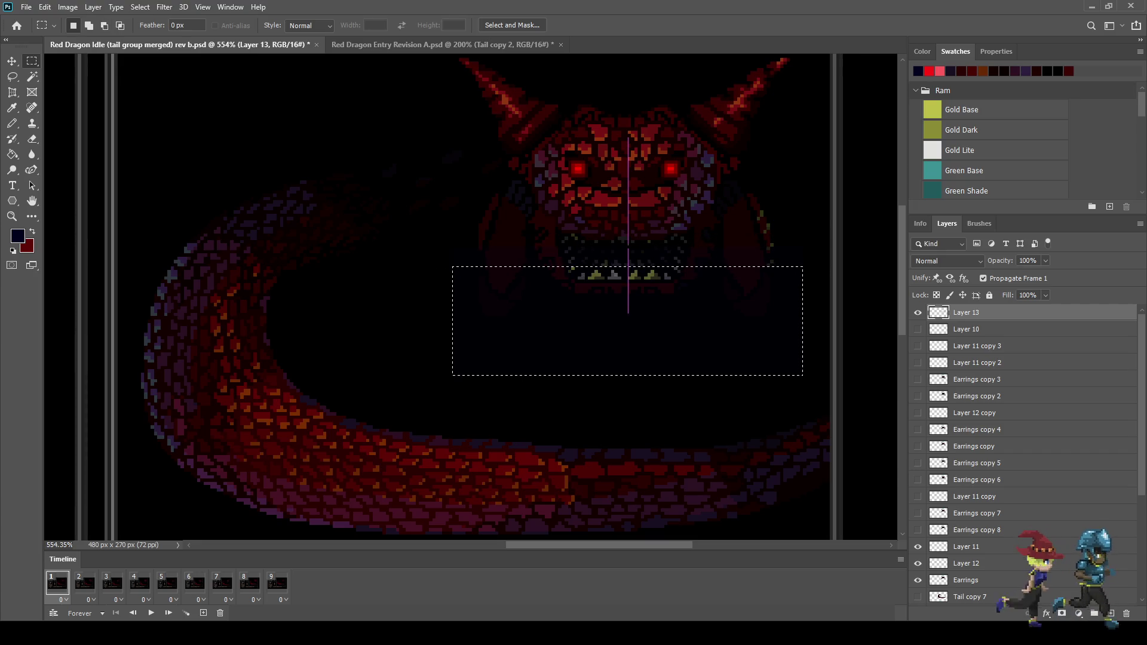
{"action": "key", "text": "g"}
{"action": "key", "text": "alt+BackSpace"}
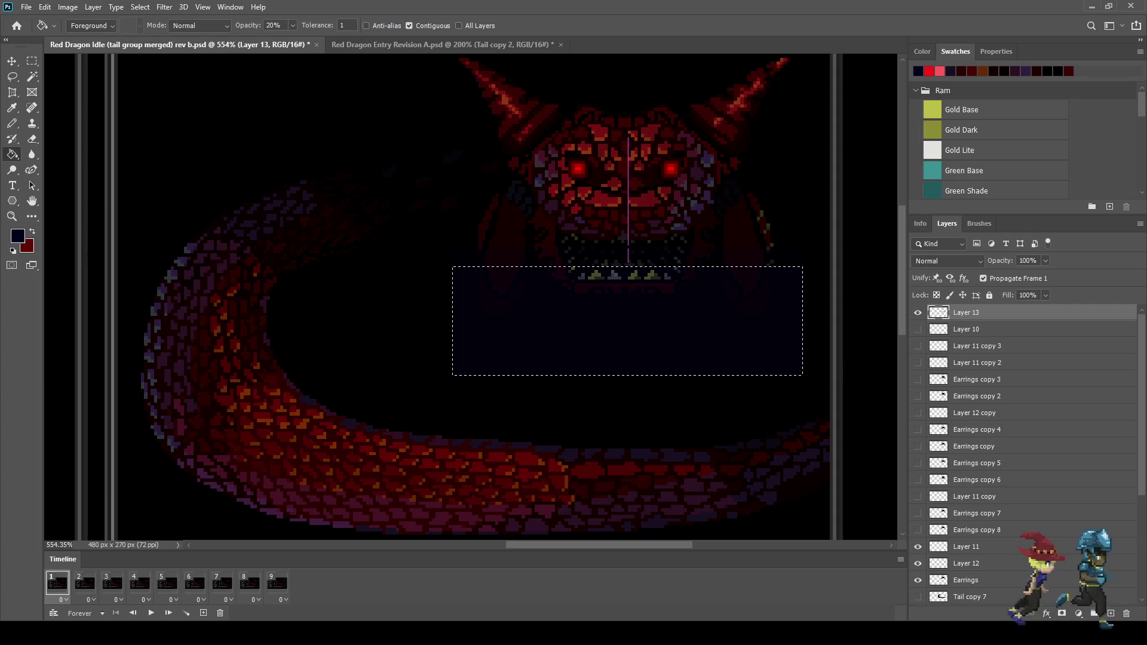
Redraw a narrower marquee under the jaw and undo the trial shadow fill
{"action": "key", "text": "m"}
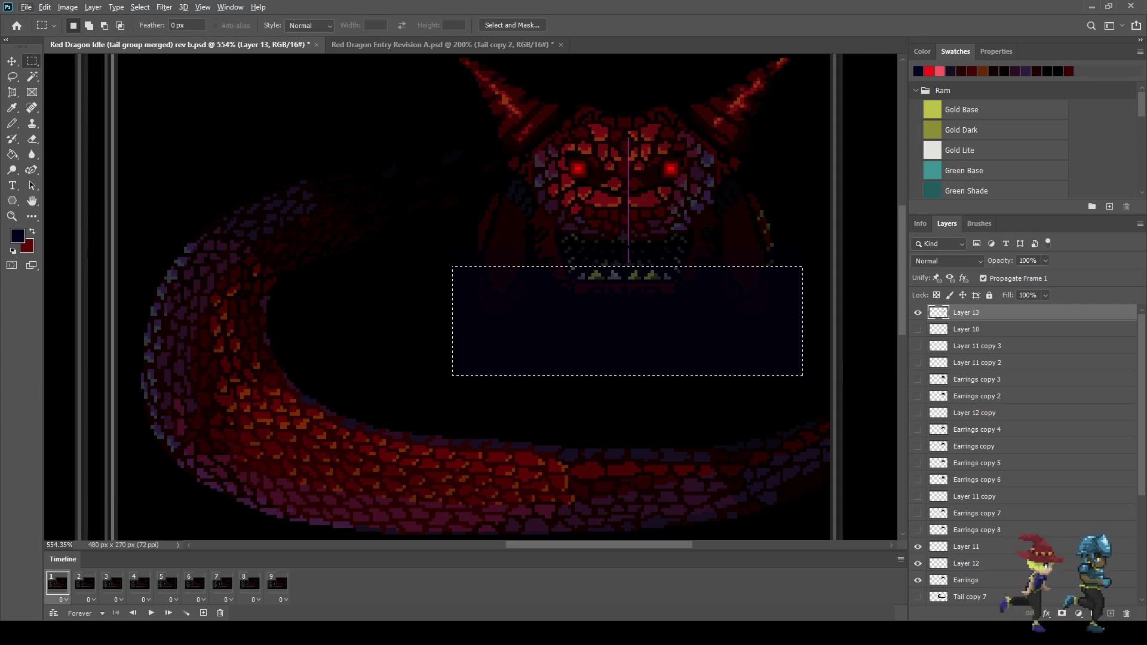
{"action": "left_click_drag", "start_coordinate": [816, 258], "coordinate": [413, 295]}
{"action": "key", "text": "g"}
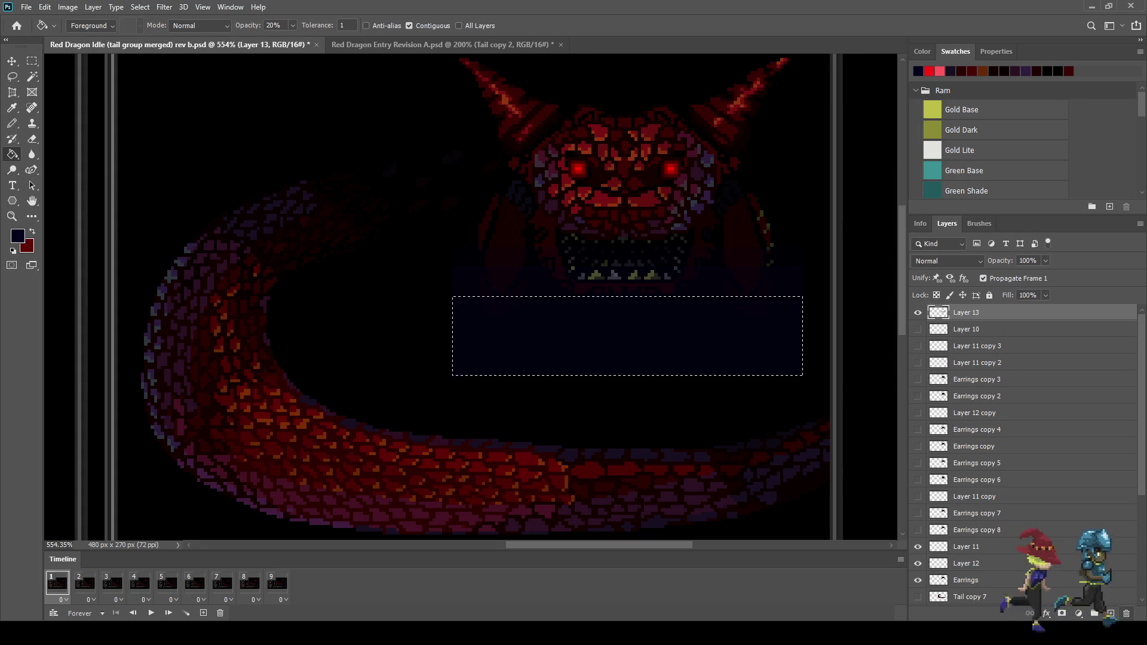
{"action": "key", "text": "ctrl+z"}
{"action": "key", "text": "ctrl+z"}
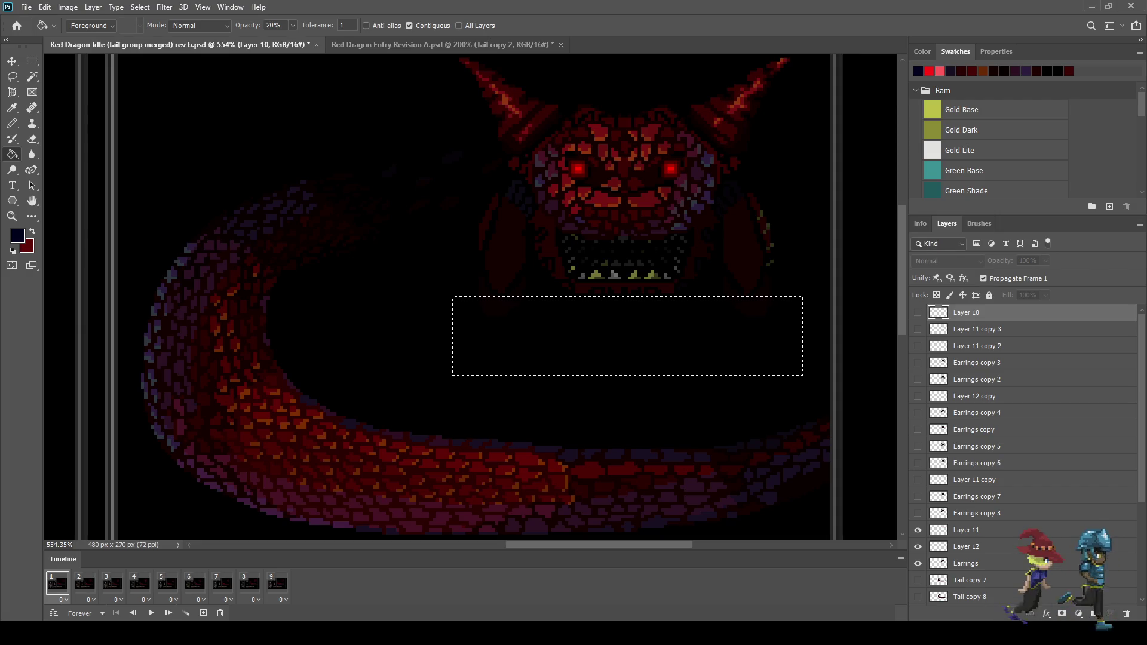
Deselect and marquee a rectangular shadow area beneath the dragon's jaw
{"action": "key", "text": "i"}
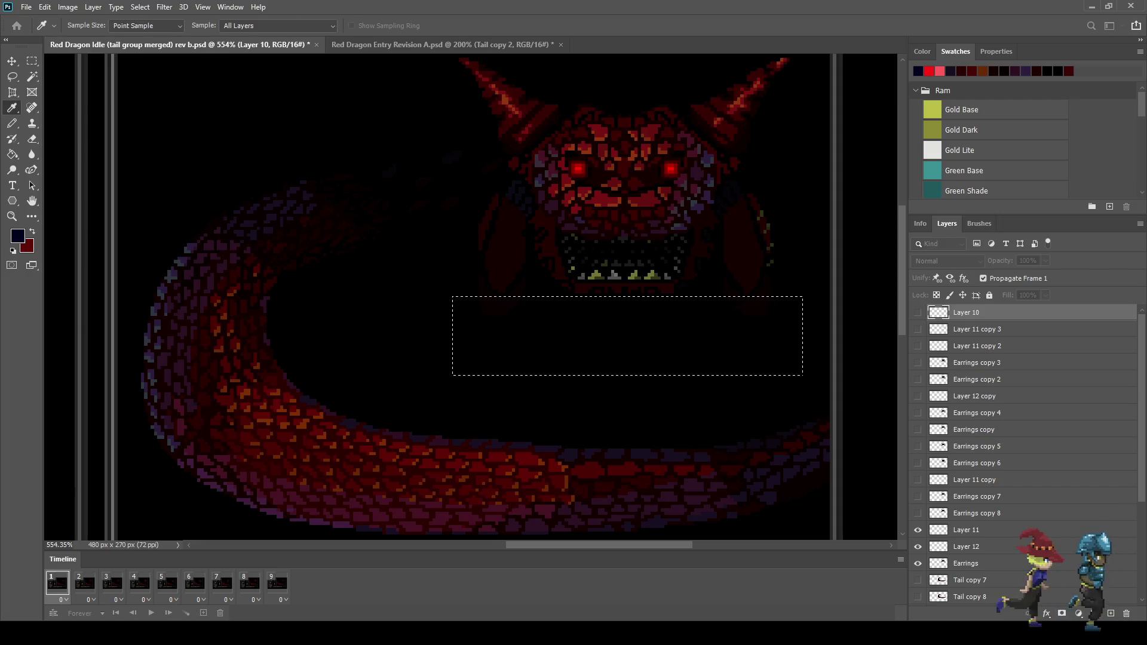
{"action": "key", "text": "g"}
{"action": "key", "text": "ctrl+d"}
{"action": "key", "text": "m"}
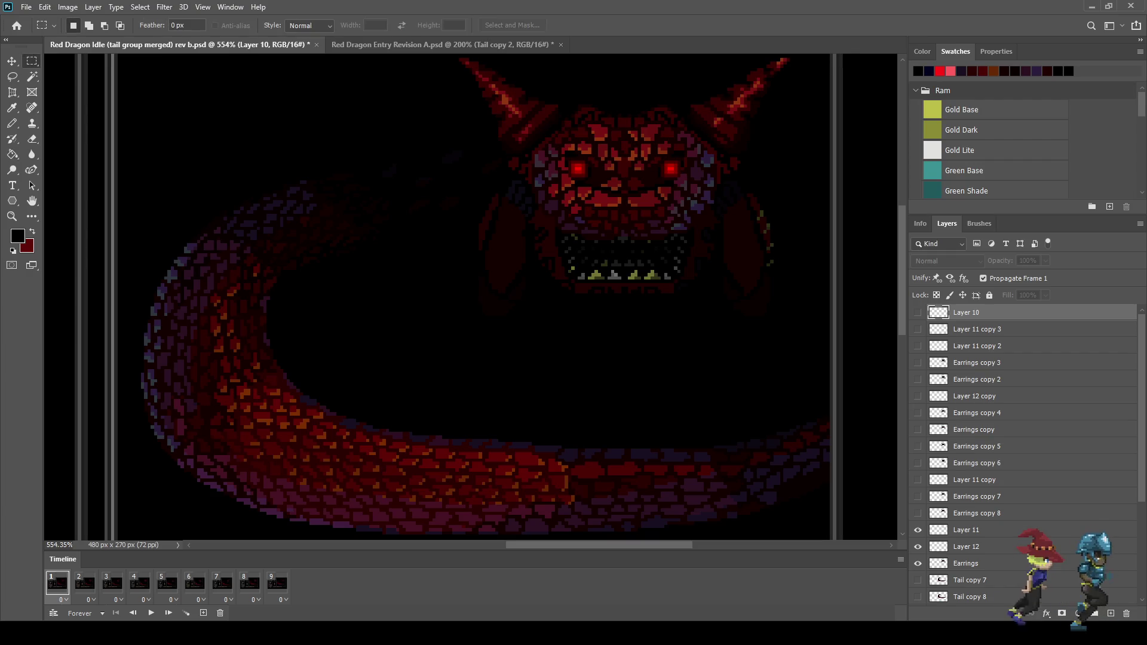
{"action": "left_click_drag", "start_coordinate": [549, 251], "coordinate": [459, 221]}
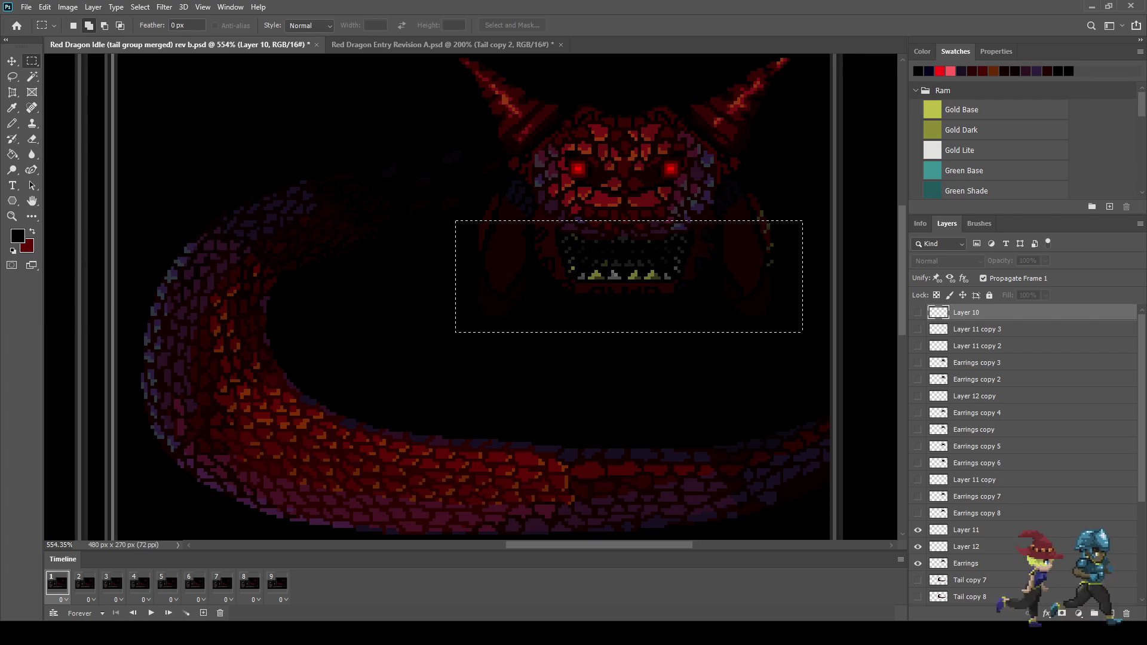
{"action": "mouse_move", "coordinate": [455, 330]}
{"action": "left_mouse_down"}
{"action": "mouse_move", "coordinate": [495, 364]}
{"action": "mouse_move", "coordinate": [807, 369]}
{"action": "left_mouse_up"}
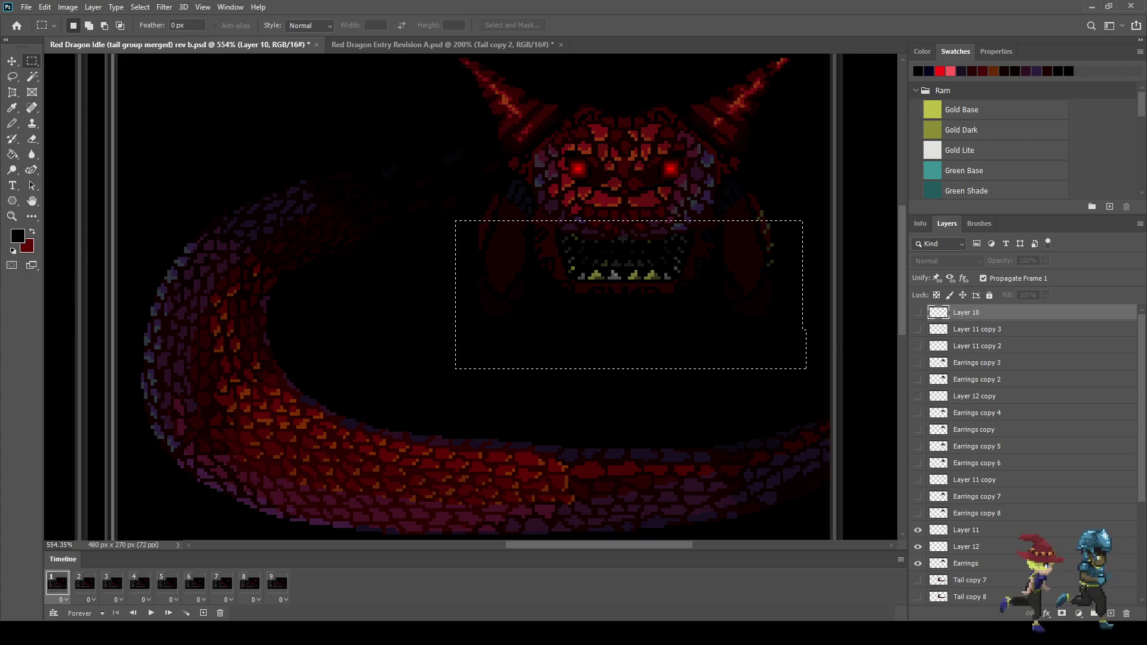
{"action": "left_click_drag", "start_coordinate": [417, 373], "coordinate": [446, 385]}
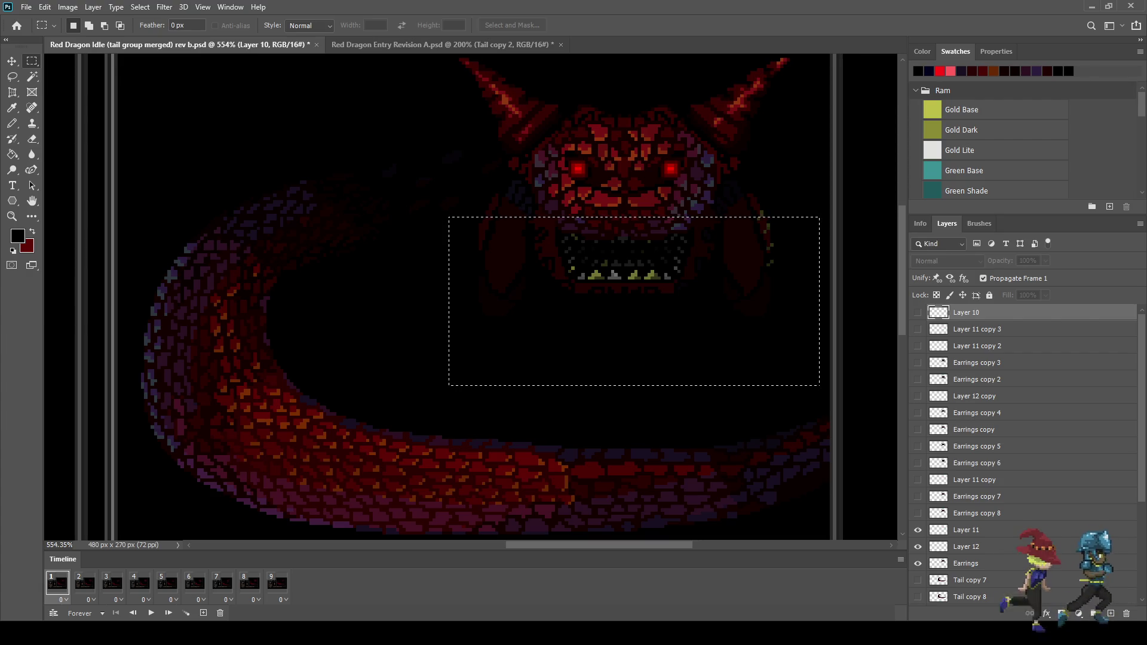
On a new Layer 13, fill the shadow at 20%, trimming bands off the selection's top
{"action": "key", "text": "ctrl+shift+alt+n"}
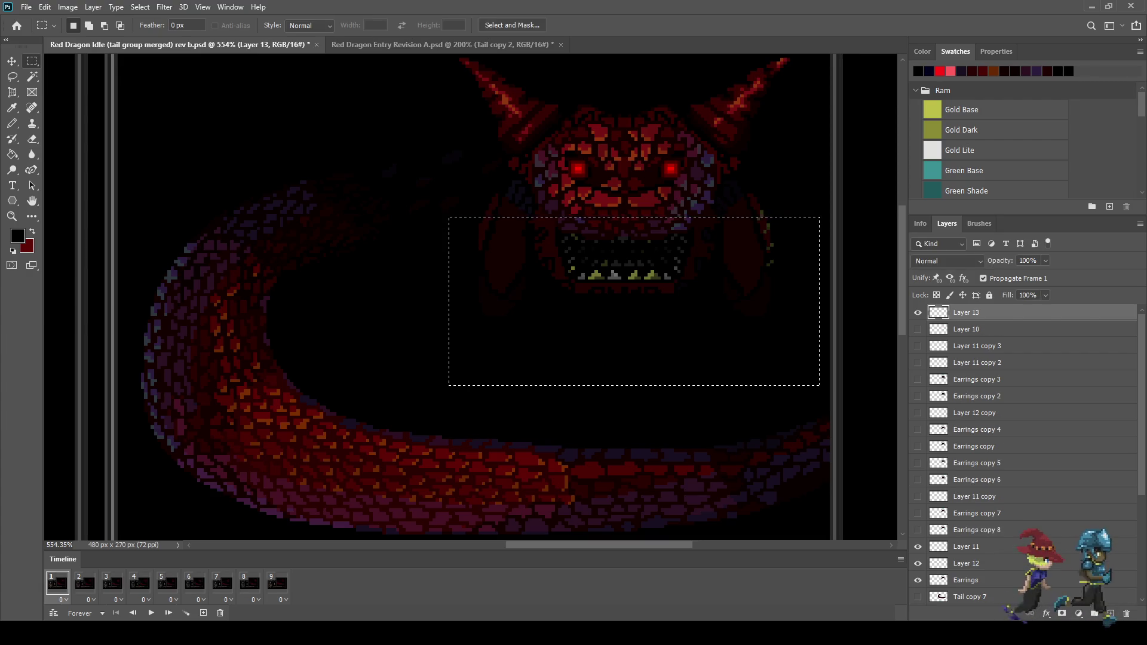
{"action": "key", "text": "g"}
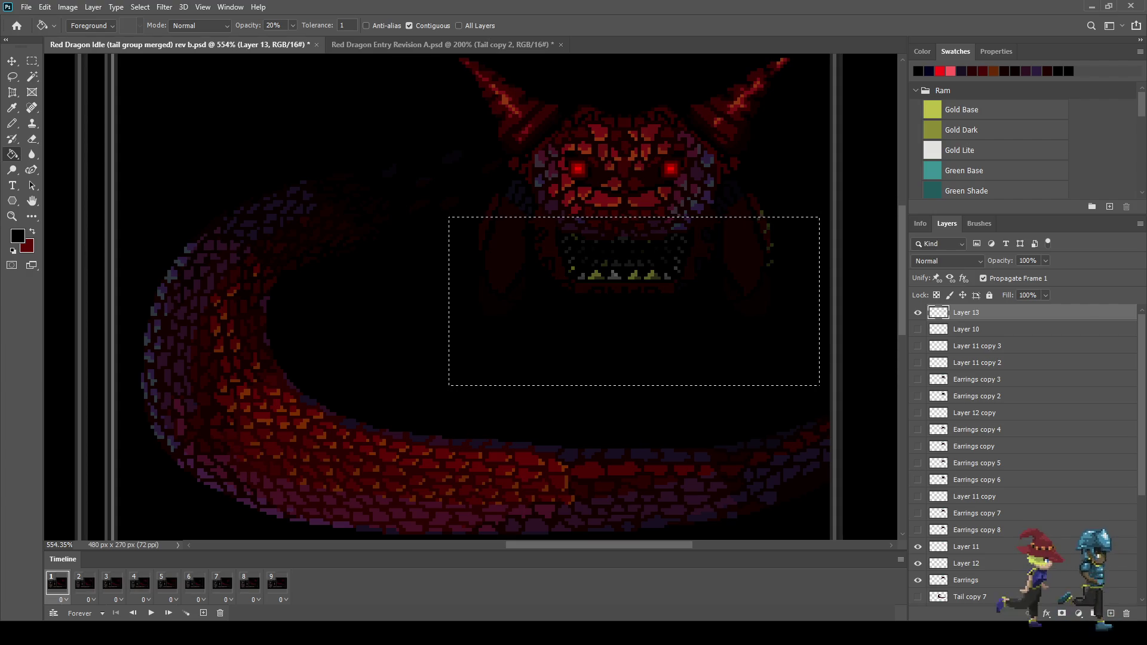
{"action": "key", "text": "m"}
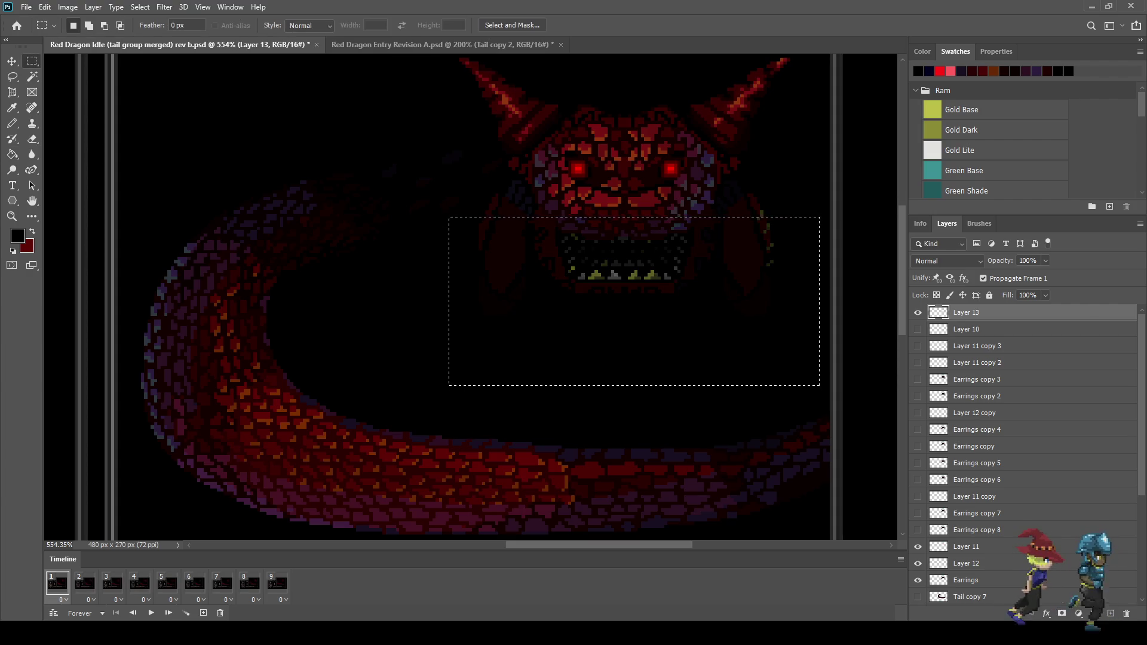
{"action": "mouse_move", "coordinate": [853, 236]}
{"action": "left_mouse_down"}
{"action": "mouse_move", "coordinate": [454, 212]}
{"action": "mouse_move", "coordinate": [422, 190]}
{"action": "left_mouse_up"}
{"action": "key", "text": "g"}
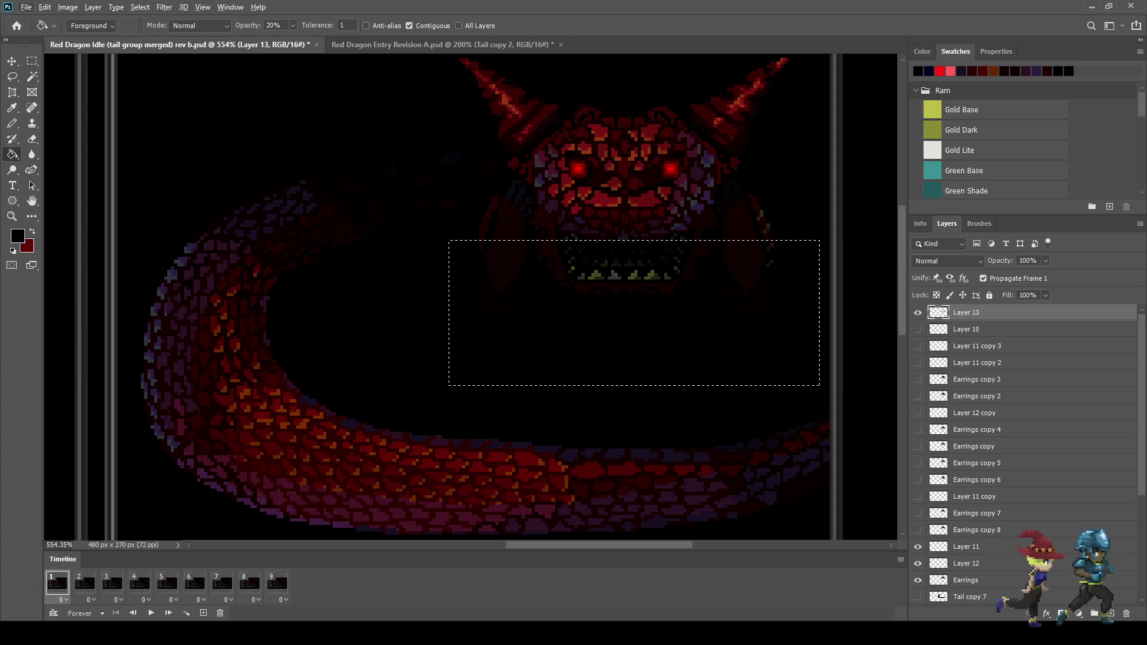
{"action": "key", "text": "m"}
{"action": "mouse_move", "coordinate": [843, 224]}
{"action": "left_mouse_down"}
{"action": "mouse_move", "coordinate": [637, 266]}
{"action": "mouse_move", "coordinate": [404, 273]}
{"action": "left_mouse_up"}
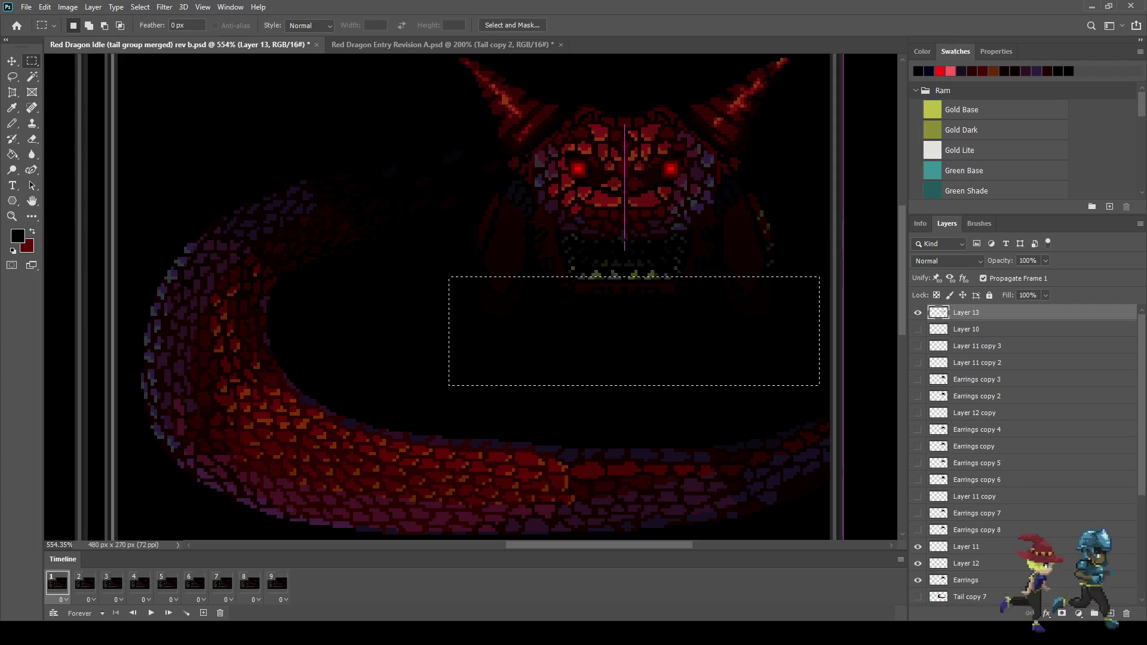
{"action": "key", "text": "g"}
Narrow to a thin bottom band, raise its fill opacity for the darkest step, and preview the loop
{"action": "key", "text": "m"}
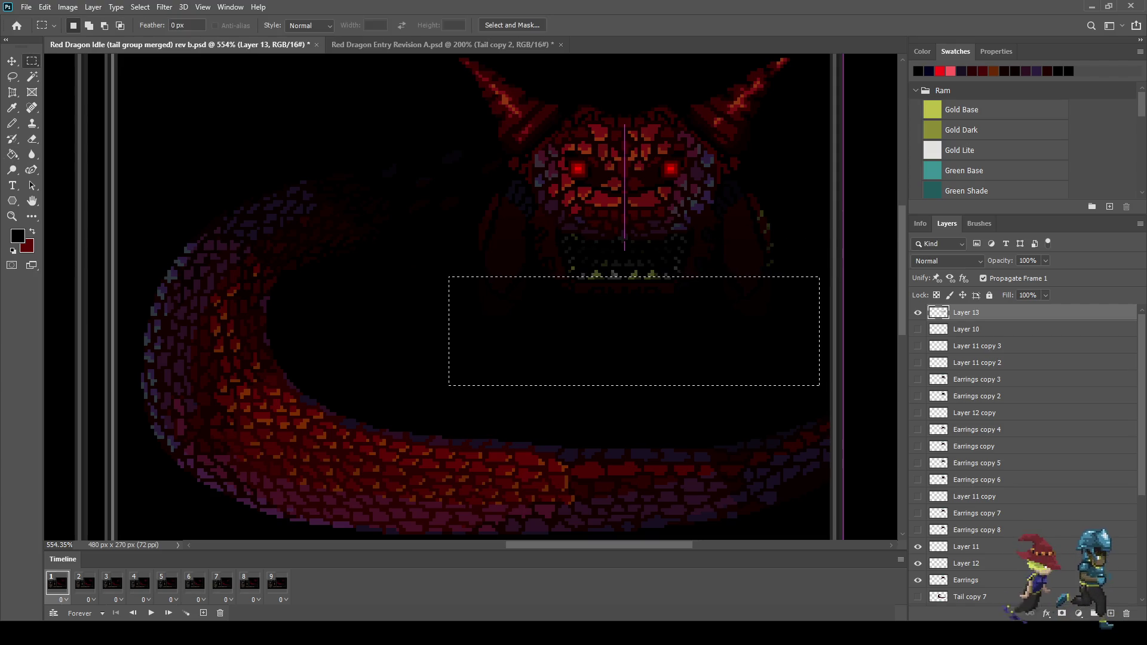
{"action": "mouse_move", "coordinate": [843, 246]}
{"action": "left_mouse_down"}
{"action": "mouse_move", "coordinate": [499, 309]}
{"action": "mouse_move", "coordinate": [399, 309]}
{"action": "left_mouse_up"}
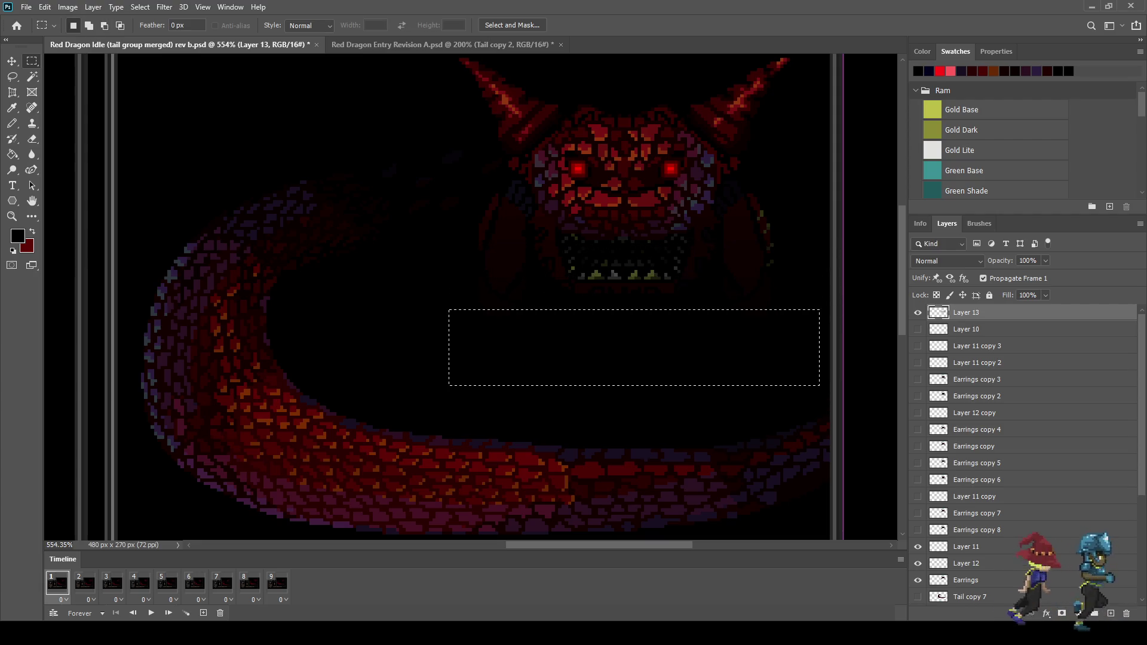
{"action": "key", "text": "g"}
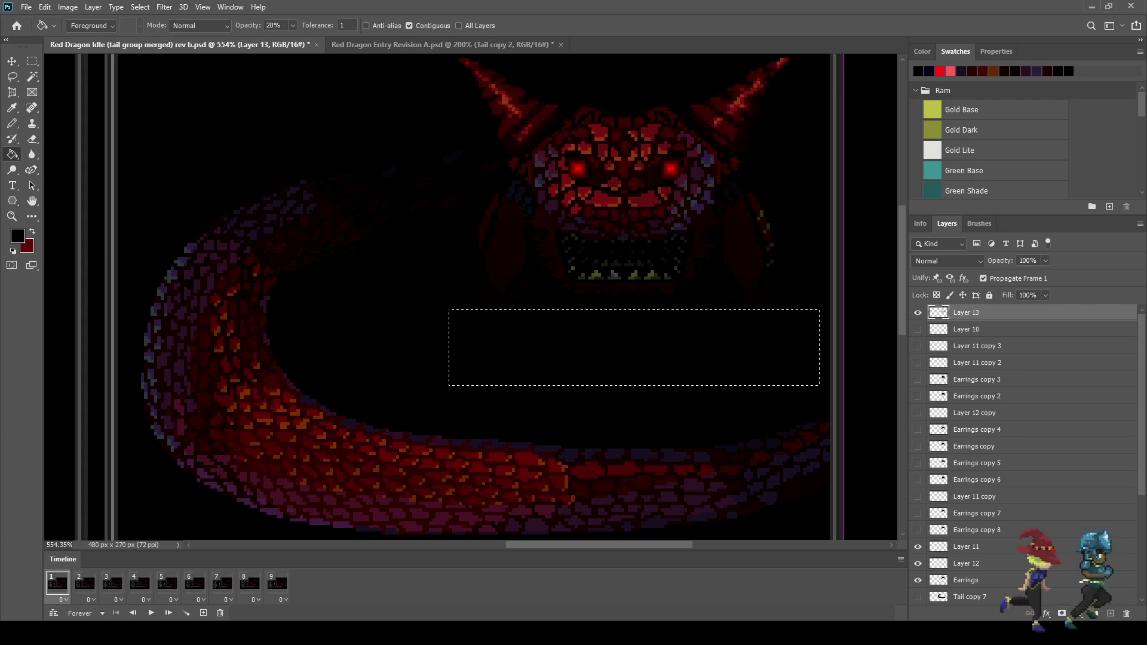
{"action": "key", "text": "m"}
{"action": "left_click_drag", "start_coordinate": [616, 315], "coordinate": [389, 287]}
{"action": "left_click_drag", "start_coordinate": [389, 343], "coordinate": [389, 345]}
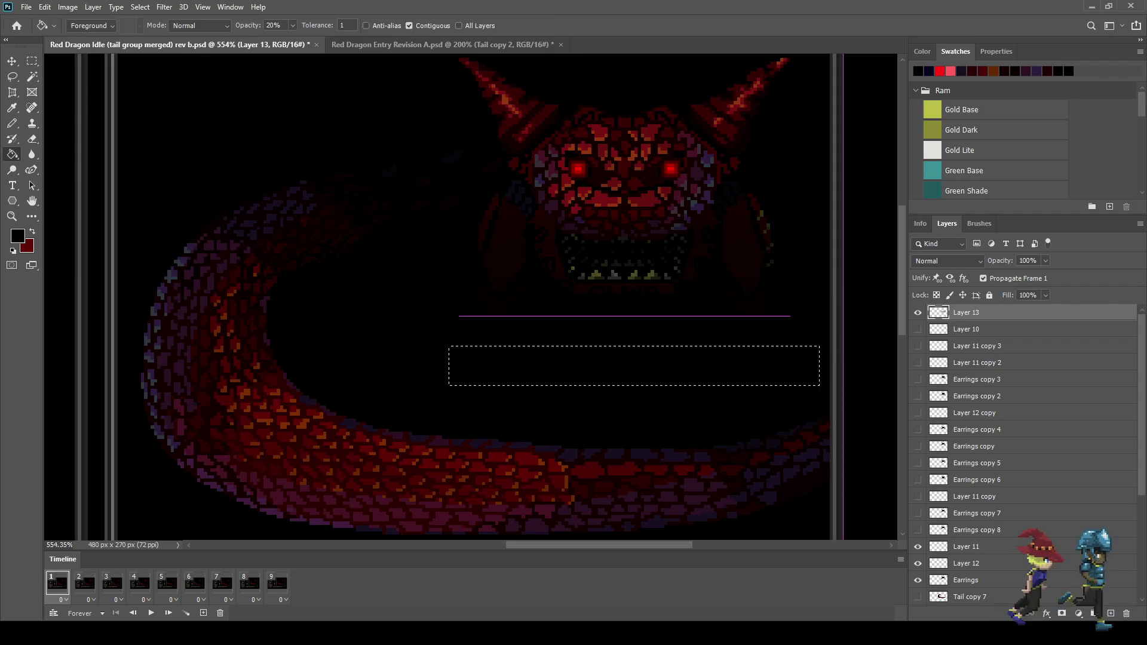
{"action": "key", "text": "7"}
{"action": "key", "text": "4"}
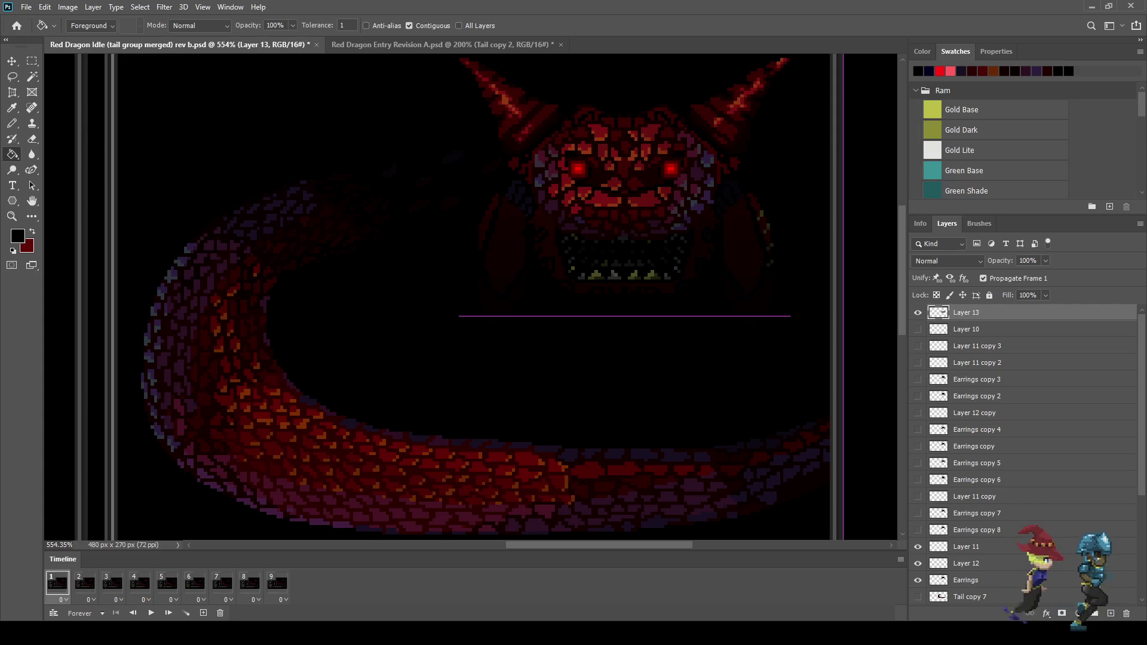
{"action": "scroll", "coordinate": [650, 231], "scroll_direction": "down", "scroll_amount": 5}
{"action": "key", "text": "space"}
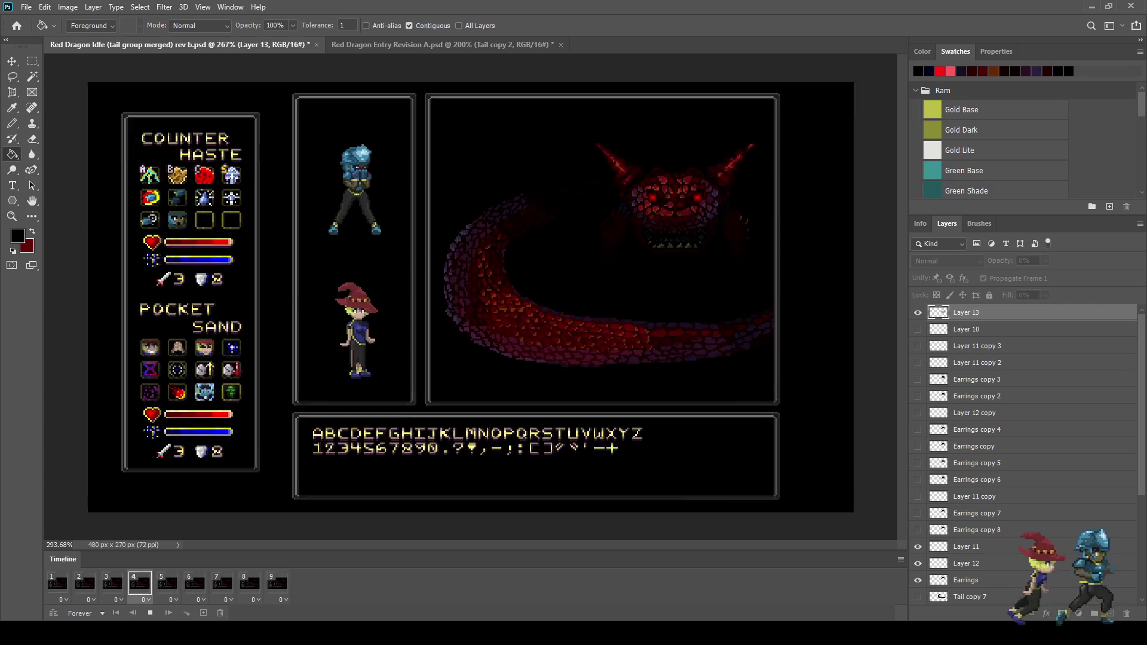
Stretch Layer 13's jaw shadow to about 118% height and replay the loop at 100% zoom
{"action": "scroll", "coordinate": [609, 259], "scroll_direction": "up", "scroll_amount": 3}
{"action": "key", "text": "space"}
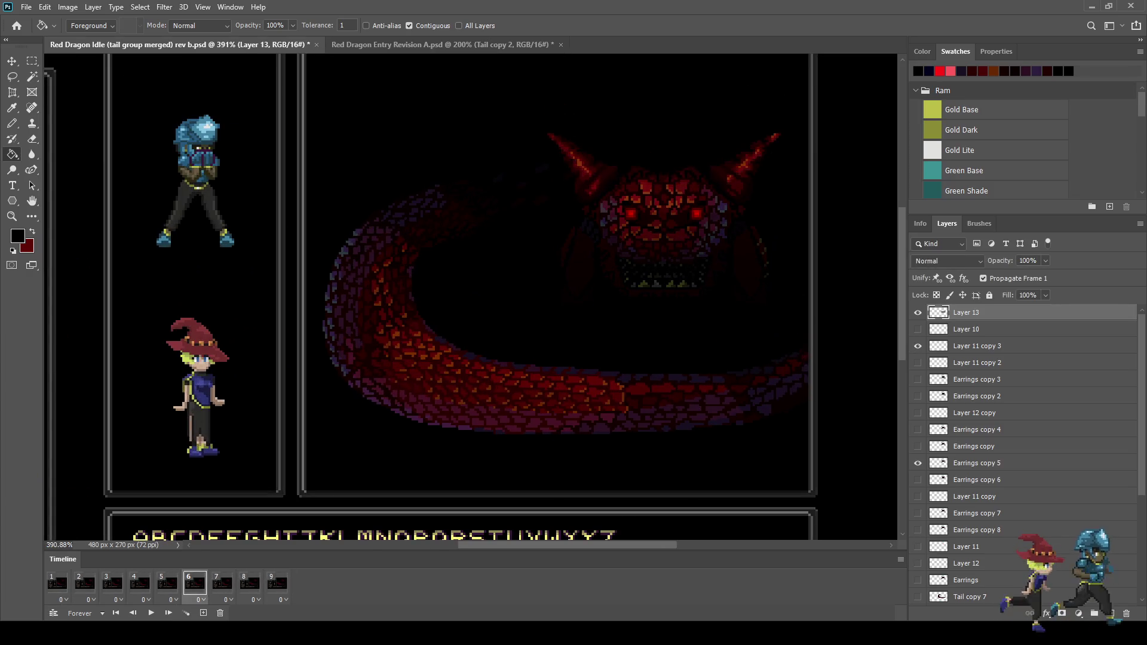
{"action": "key", "text": "ctrl+t"}
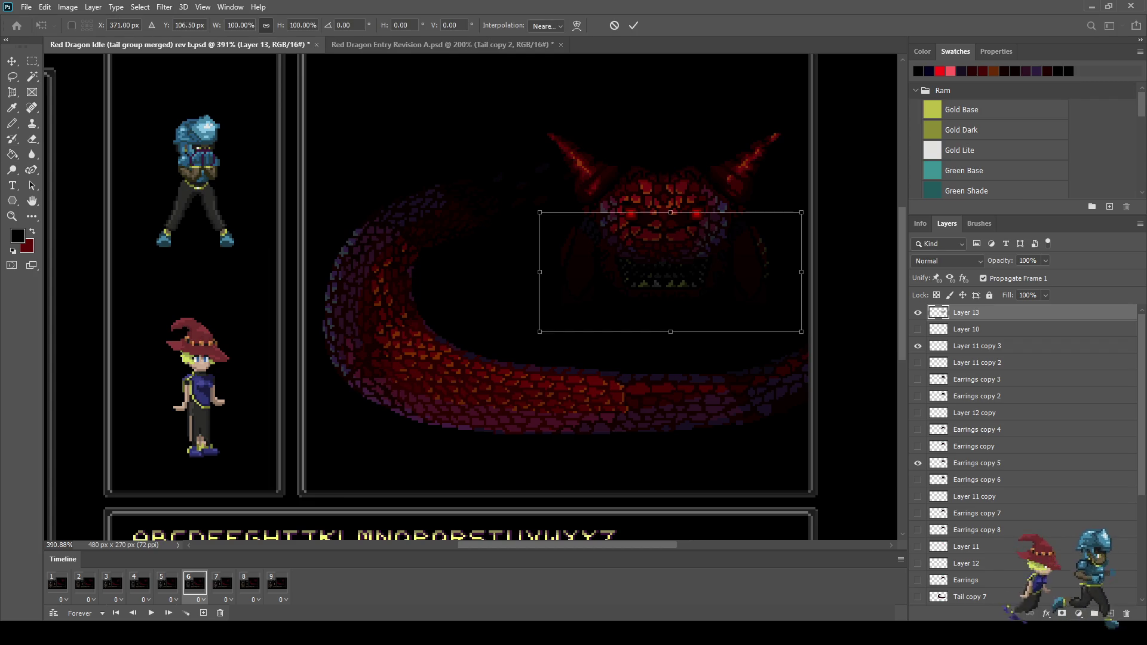
{"action": "left_click_drag", "start_coordinate": [670, 212], "coordinate": [670, 208]}
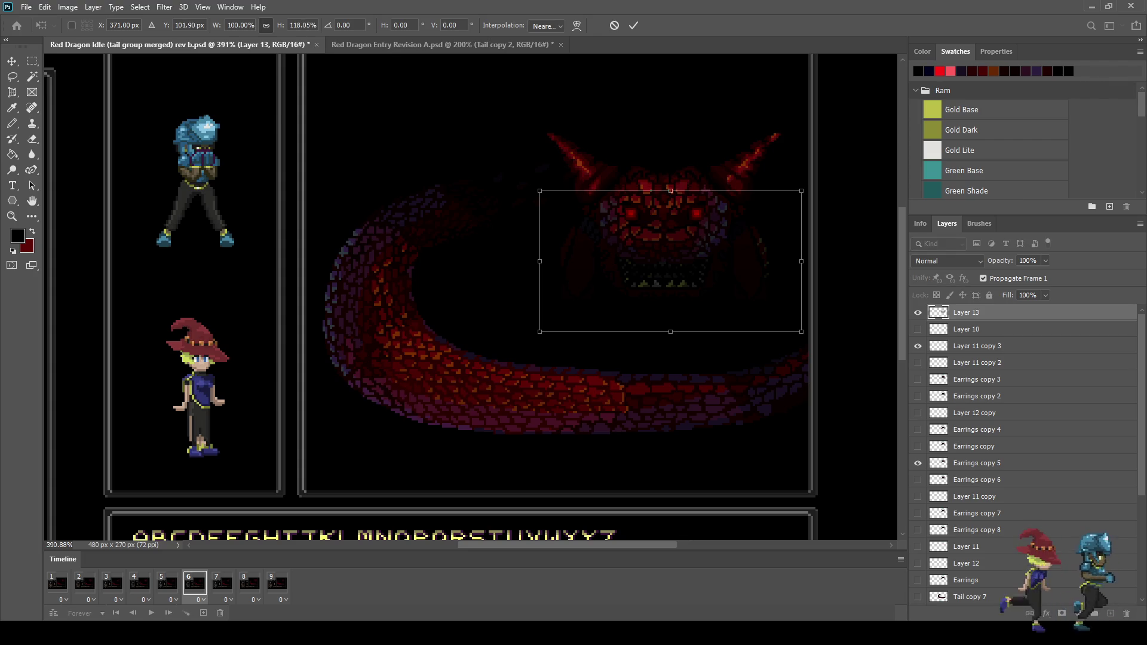
{"action": "key", "text": "Return"}
{"action": "key", "text": "space"}
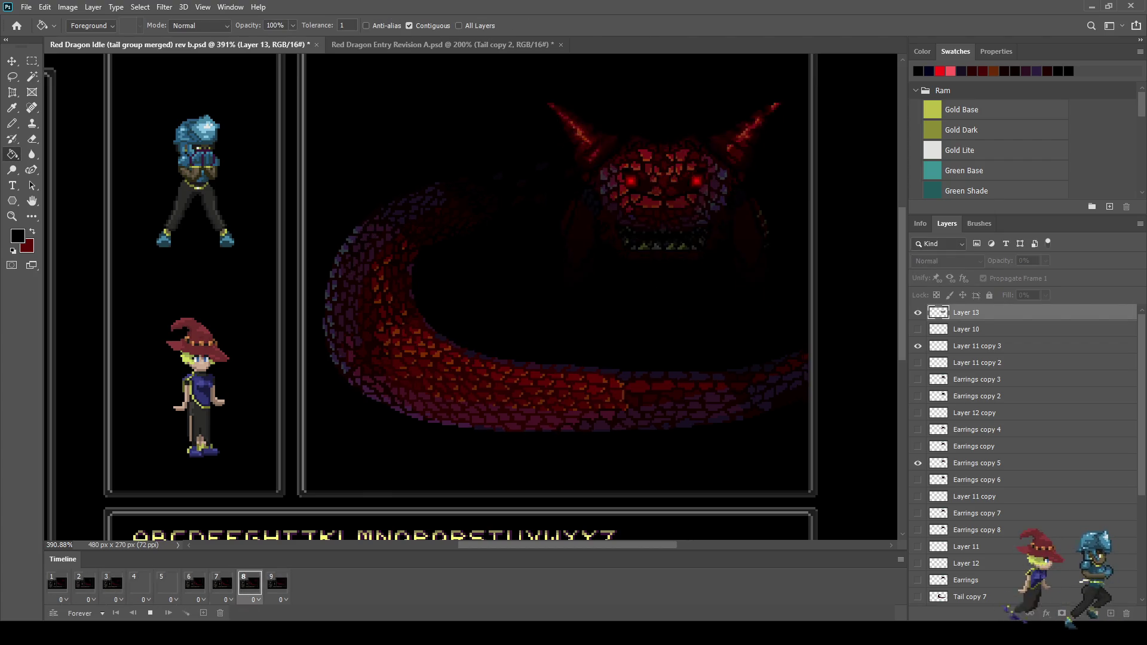
{"action": "scroll", "coordinate": [471, 297], "scroll_direction": "down", "scroll_amount": 3}
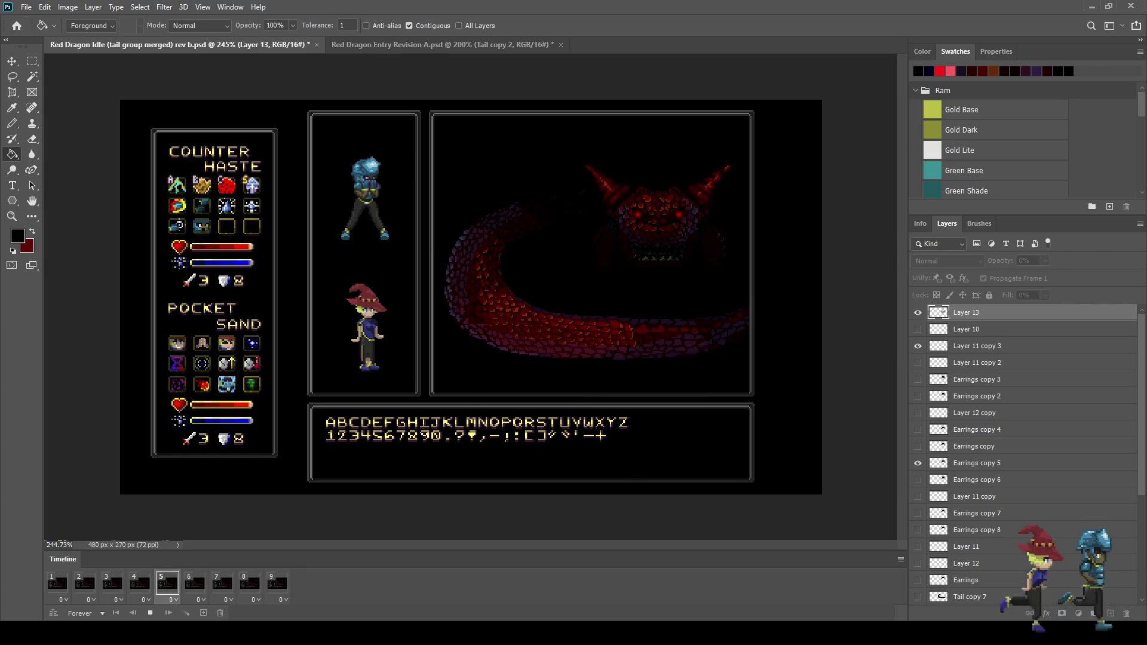
{"action": "key", "text": "ctrl+1"}
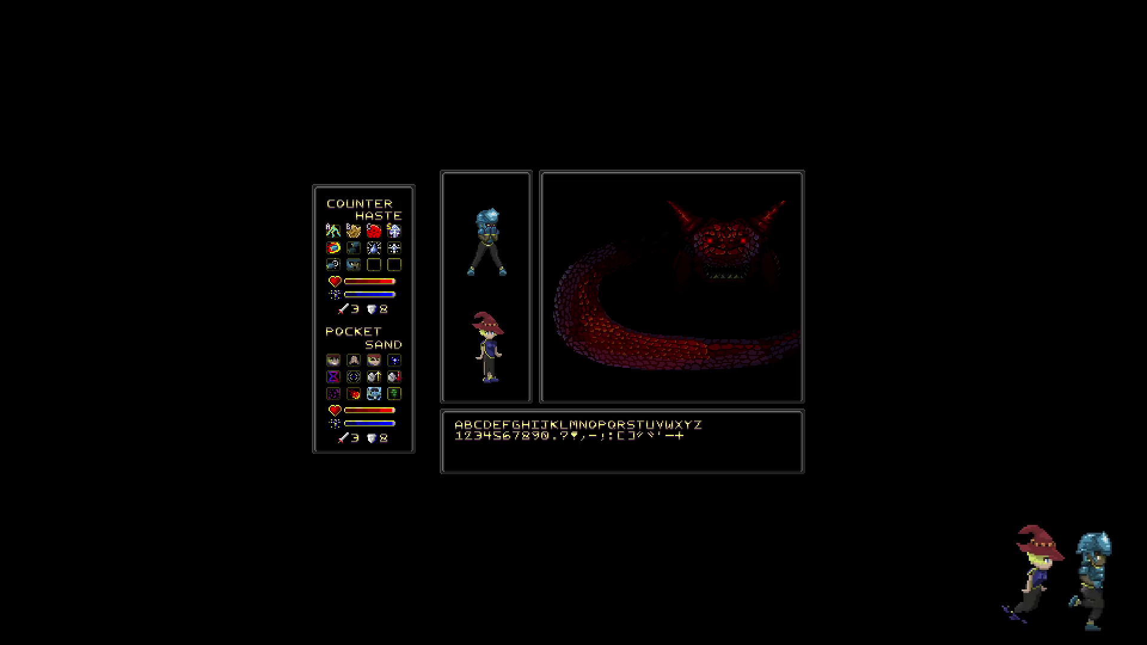
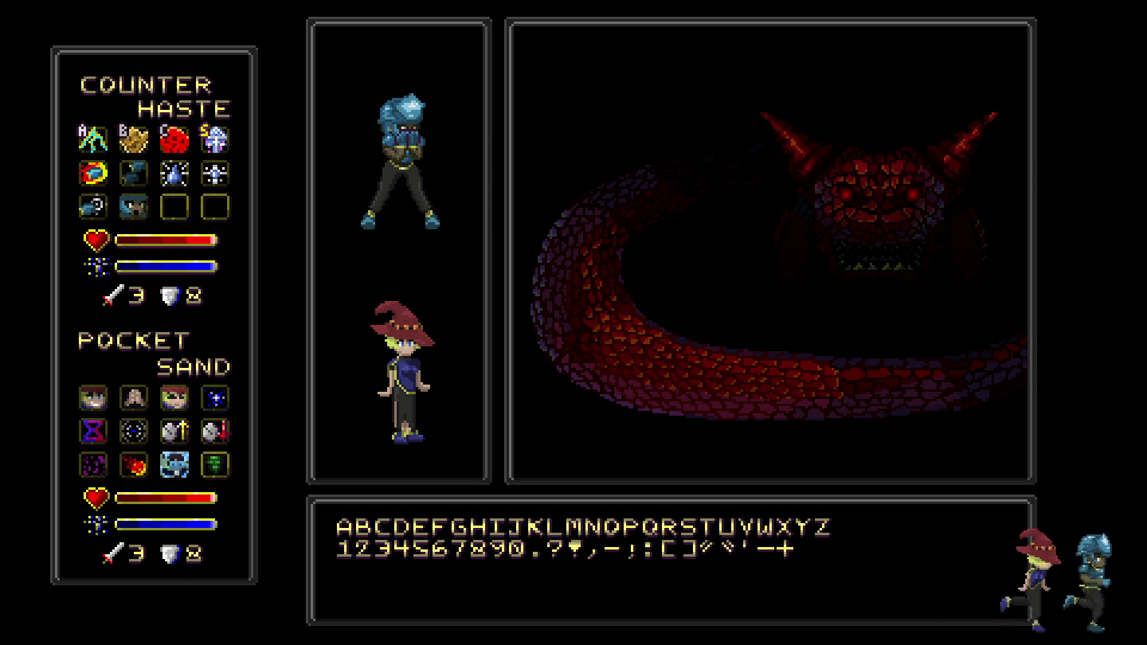
Exit the full-screen preview, fit the canvas, and move Layer 13's jaw shadow up
{"action": "key", "text": "f"}
{"action": "key", "text": "ctrl+0"}
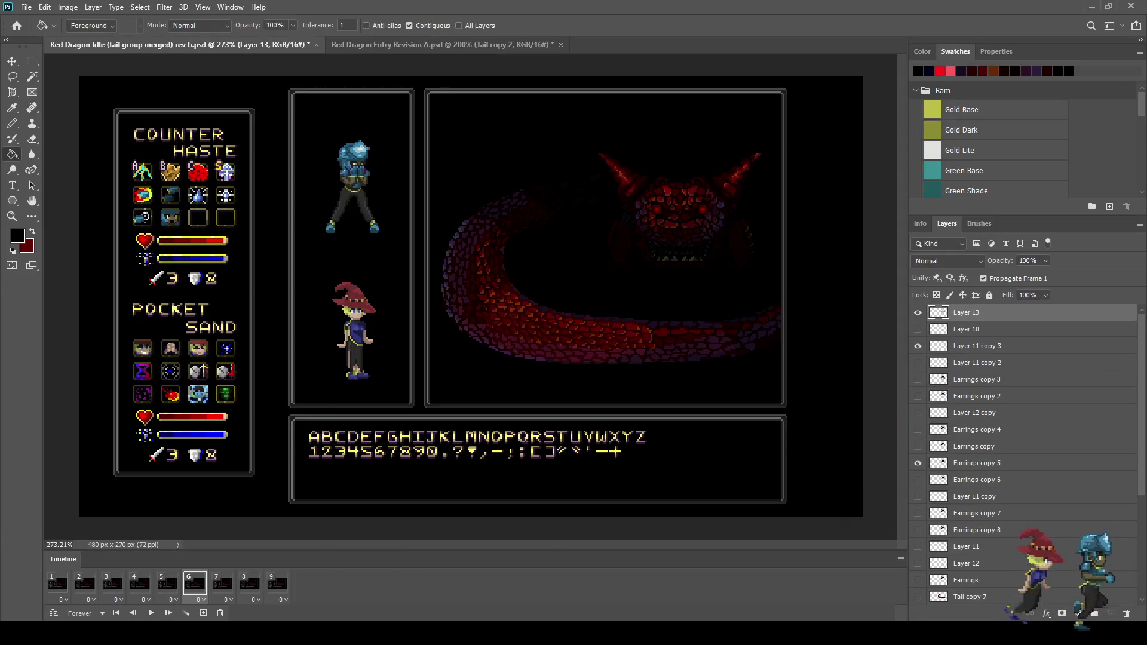
{"action": "scroll", "coordinate": [680, 244], "scroll_direction": "up", "scroll_amount": 3}
{"action": "key", "text": "ctrl+t"}
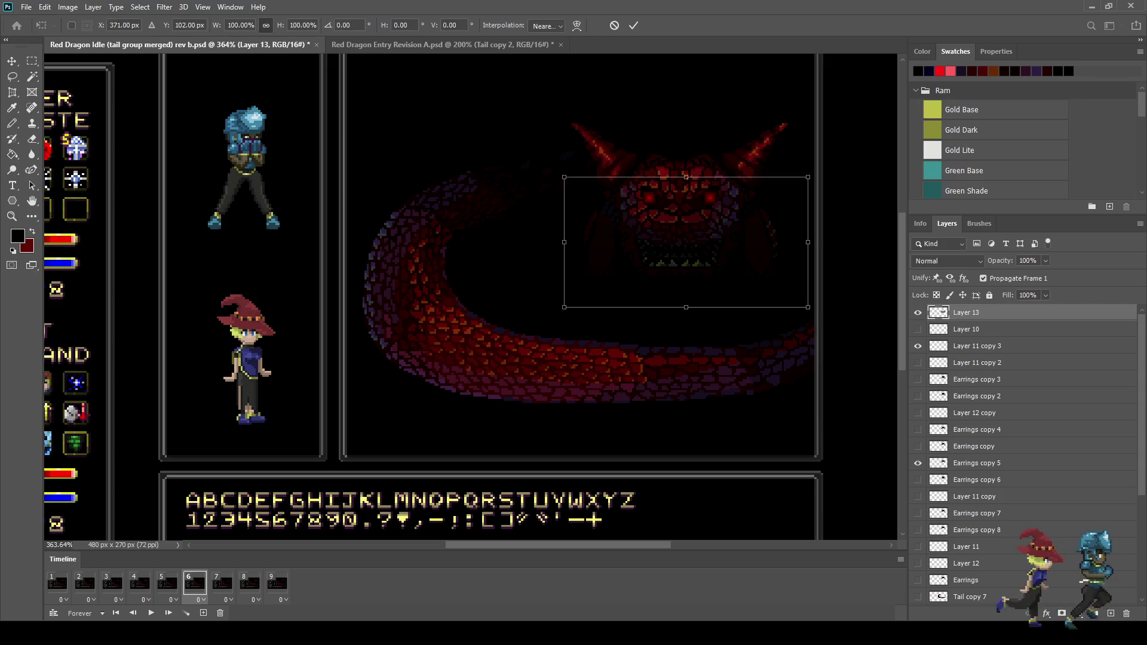
{"action": "mouse_move", "coordinate": [686, 246]}
{"action": "left_mouse_down"}
{"action": "mouse_move", "coordinate": [677, 186]}
{"action": "mouse_move", "coordinate": [674, 282]}
{"action": "mouse_move", "coordinate": [678, 245]}
{"action": "mouse_move", "coordinate": [678, 269]}
{"action": "left_mouse_up"}
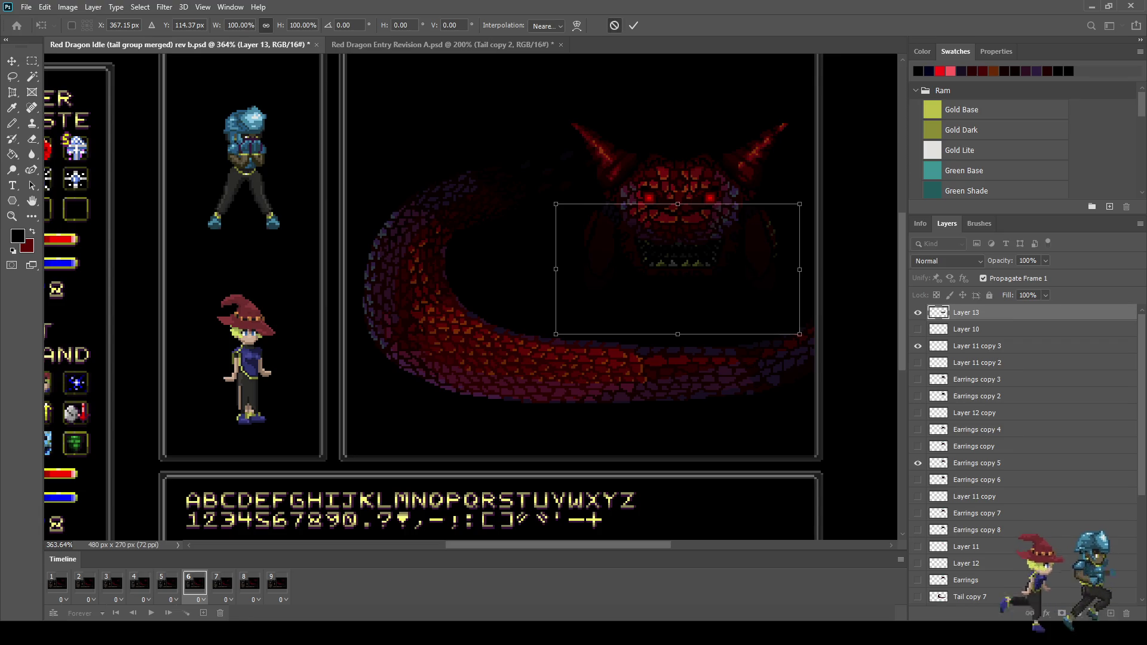
{"action": "key", "text": "g"}
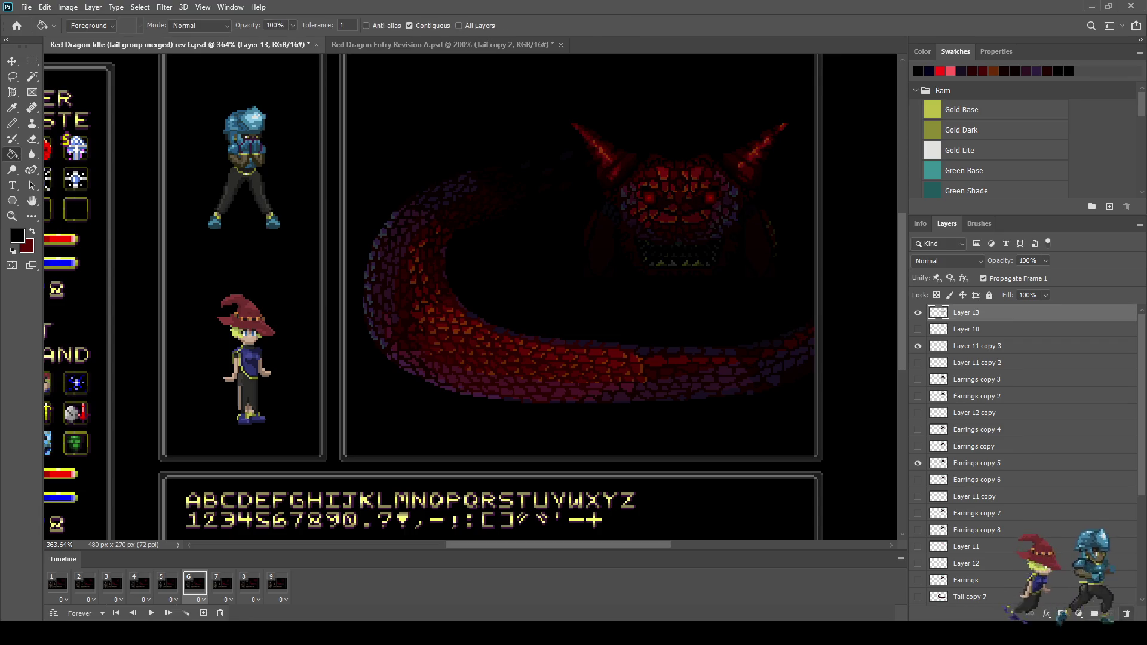
Remove and restore the jaw shadow layer to compare, keeping it in place
{"action": "key", "text": "Delete"}
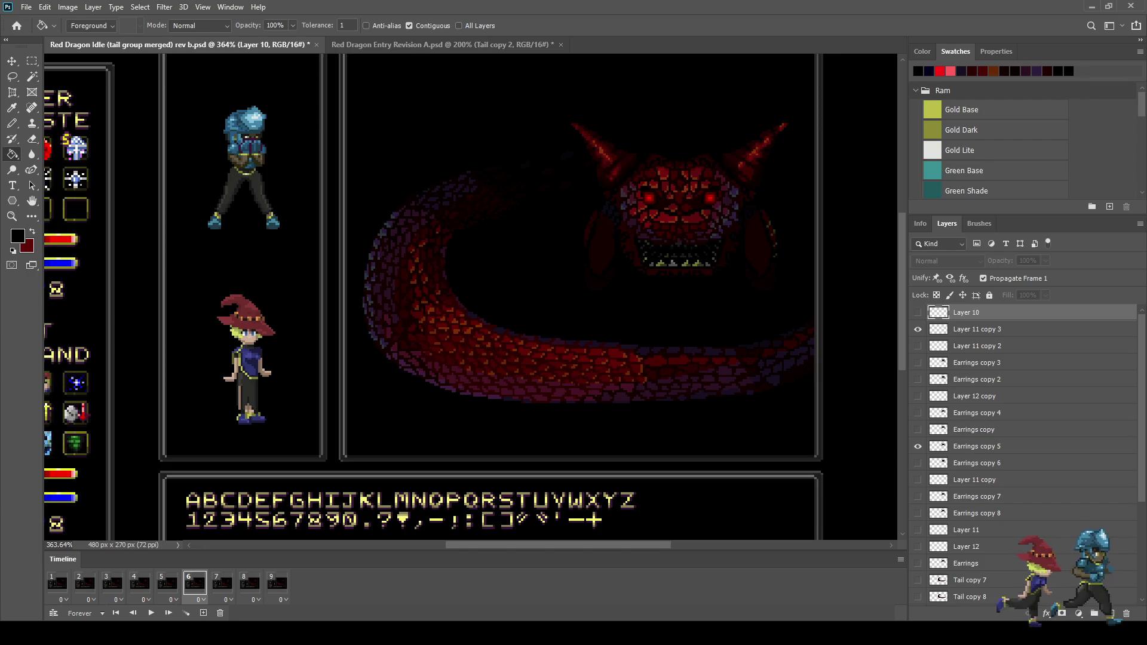
{"action": "key", "text": "m"}
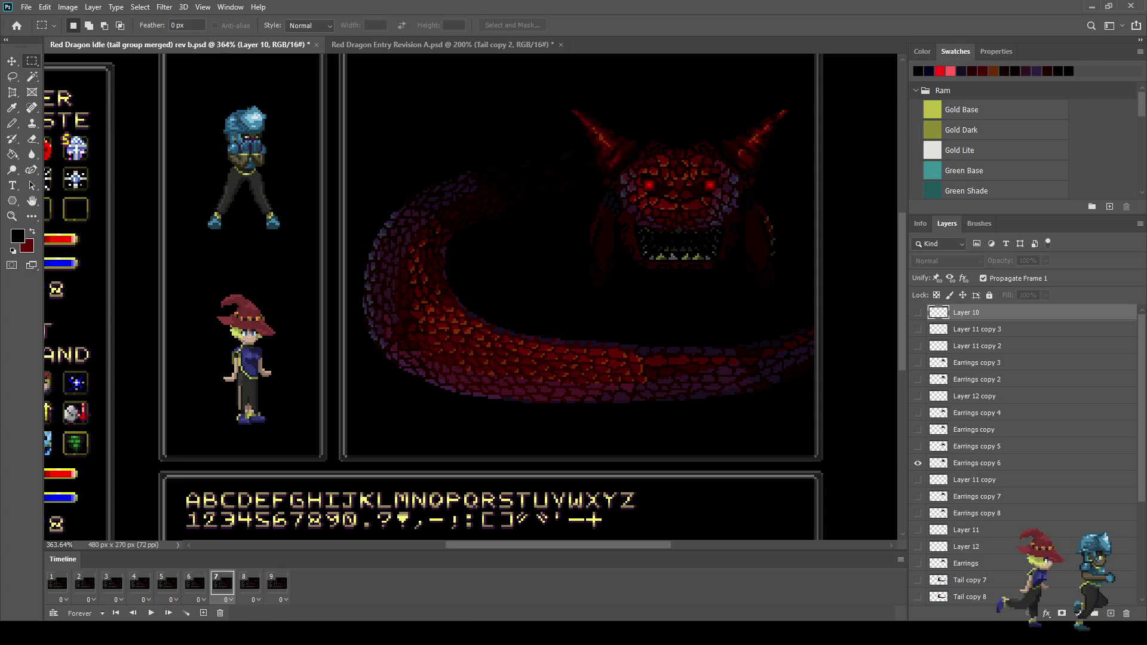
{"action": "key", "text": "g"}
{"action": "key", "text": "ctrl+shift+alt+n"}
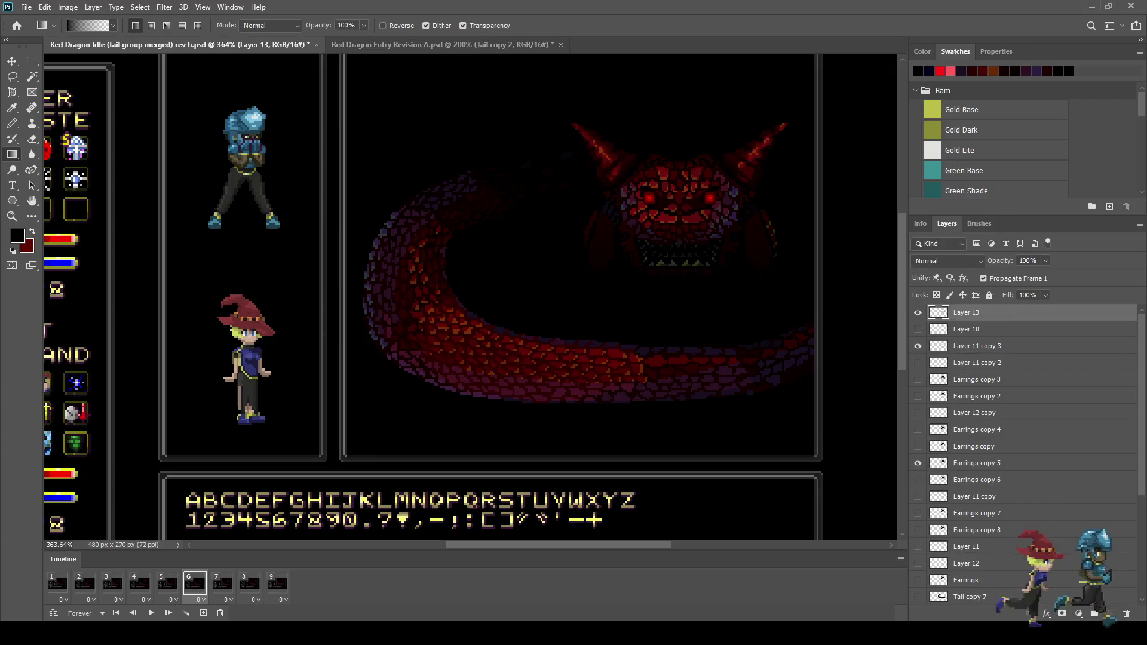
{"action": "key", "text": "ctrl+t"}
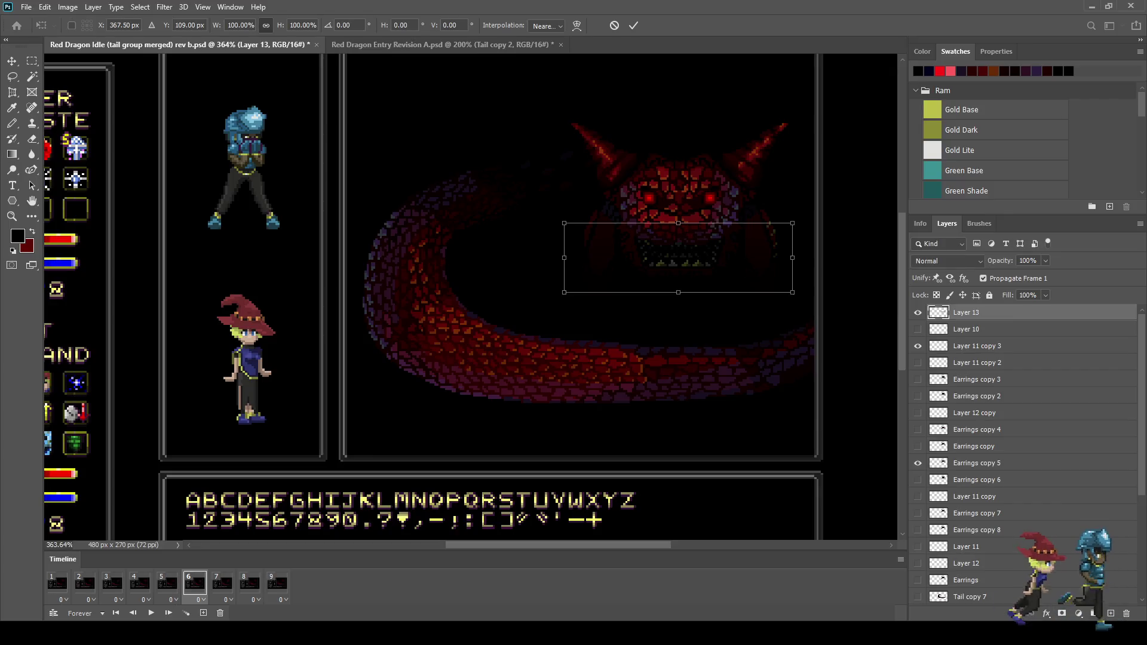
{"action": "key", "text": "Escape"}
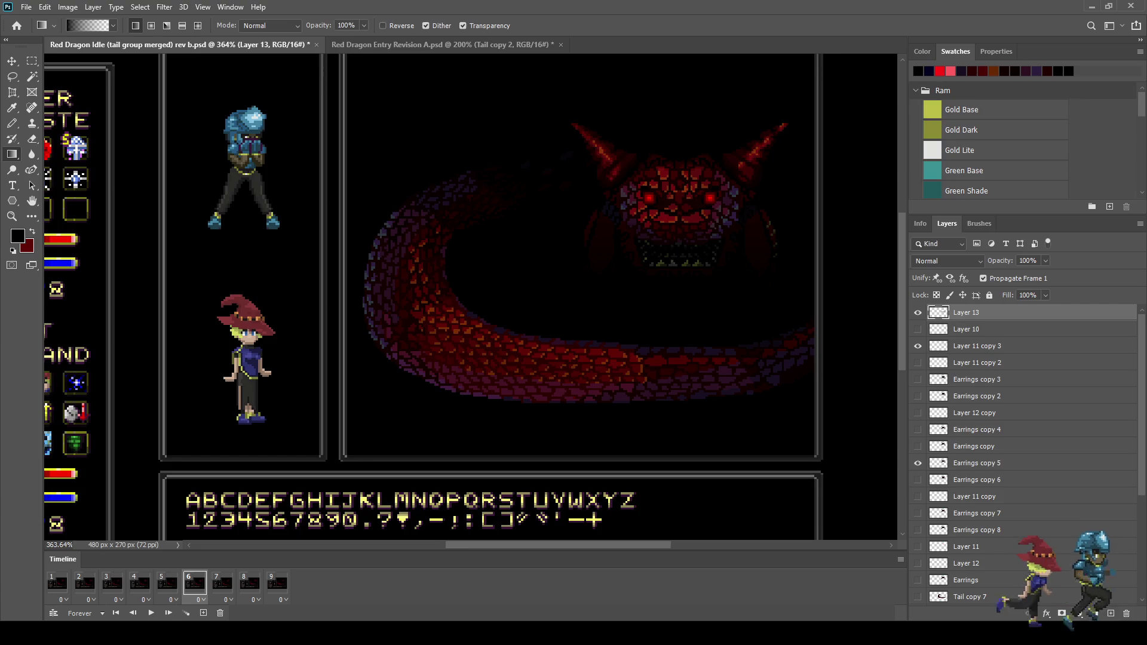
{"action": "key", "text": "Delete"}
{"action": "key", "text": "ctrl+z"}
{"action": "key", "text": "i"}
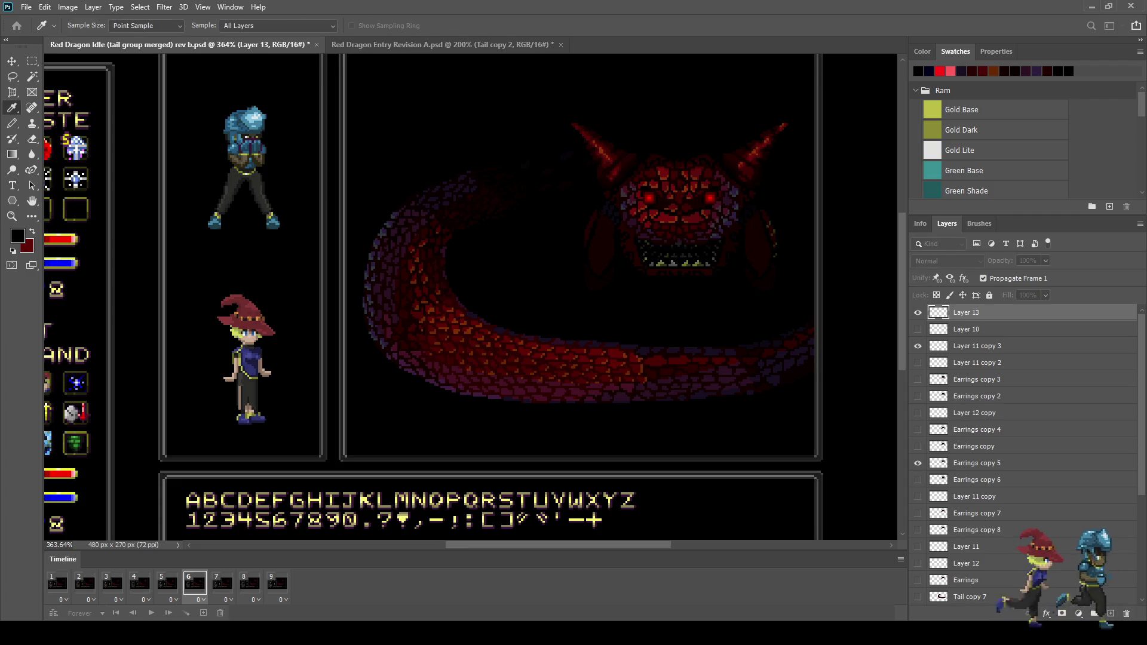
{"action": "key", "text": "m"}
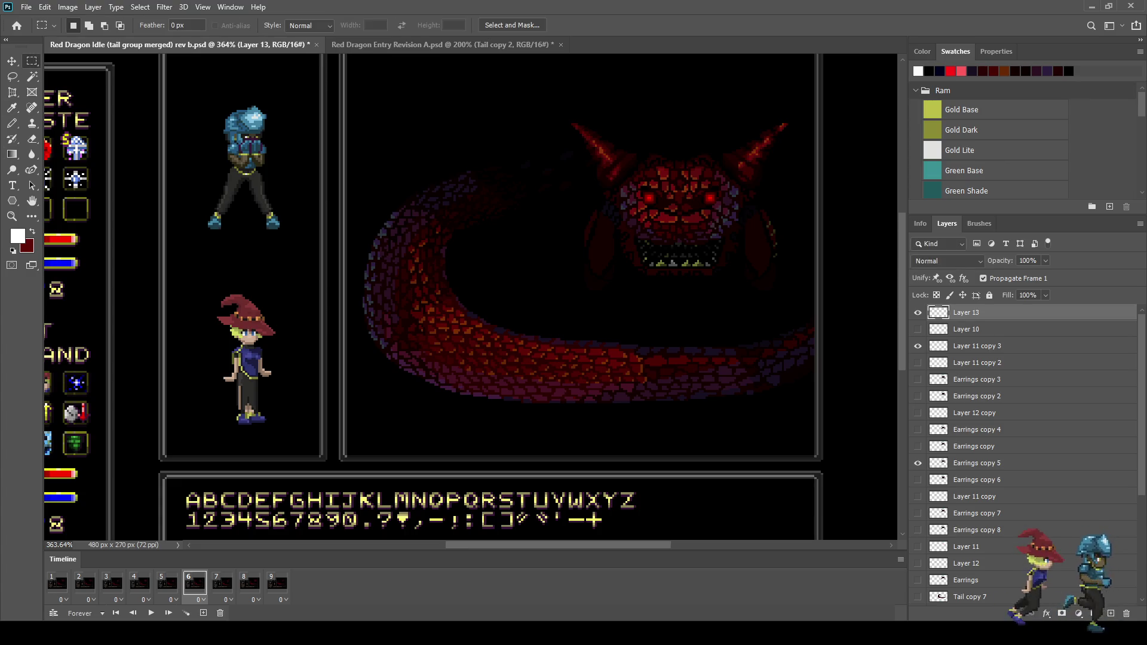
{"action": "left_click_drag", "start_coordinate": [582, 305], "coordinate": [572, 309]}
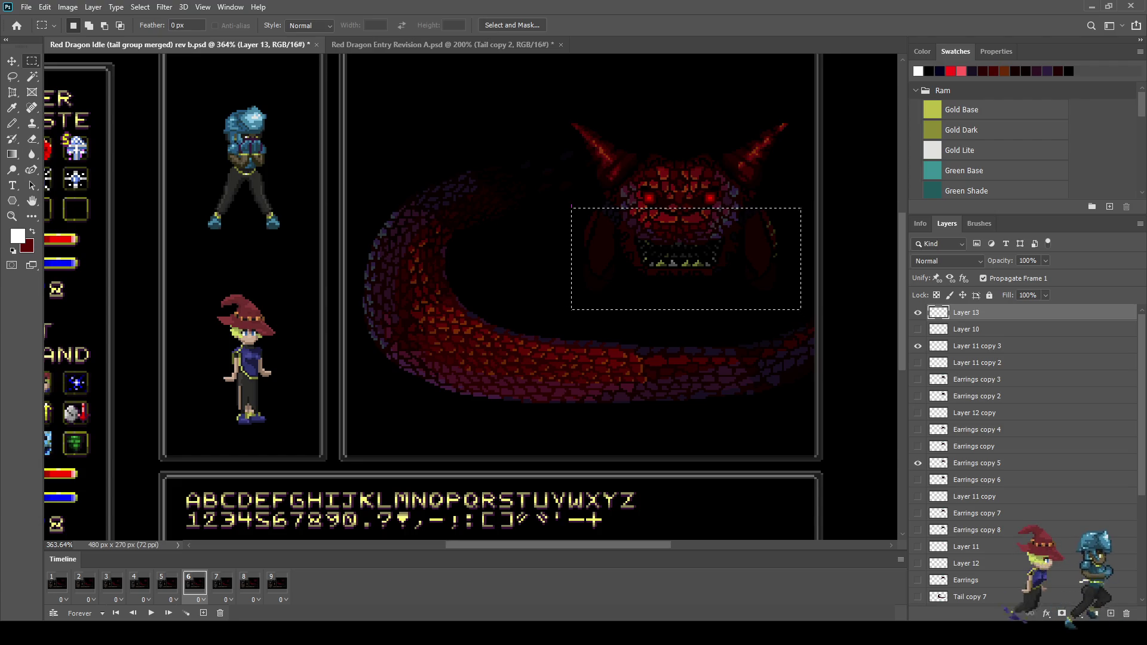
{"action": "key", "text": "g"}
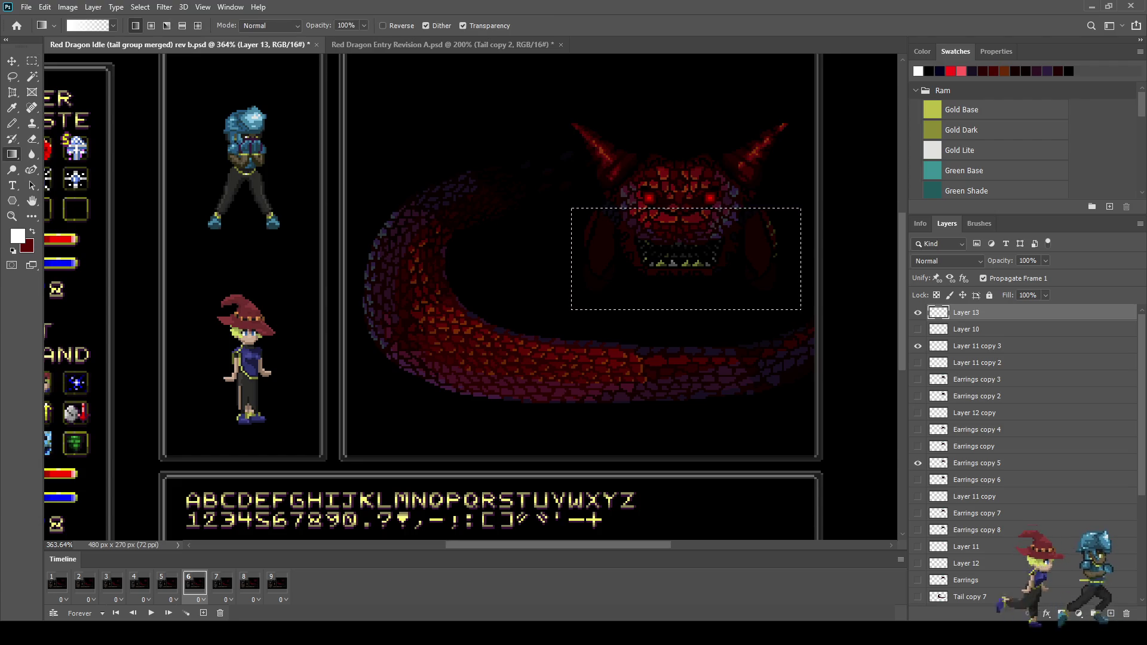
{"action": "left_click_drag", "start_coordinate": [694, 379], "coordinate": [693, 379]}
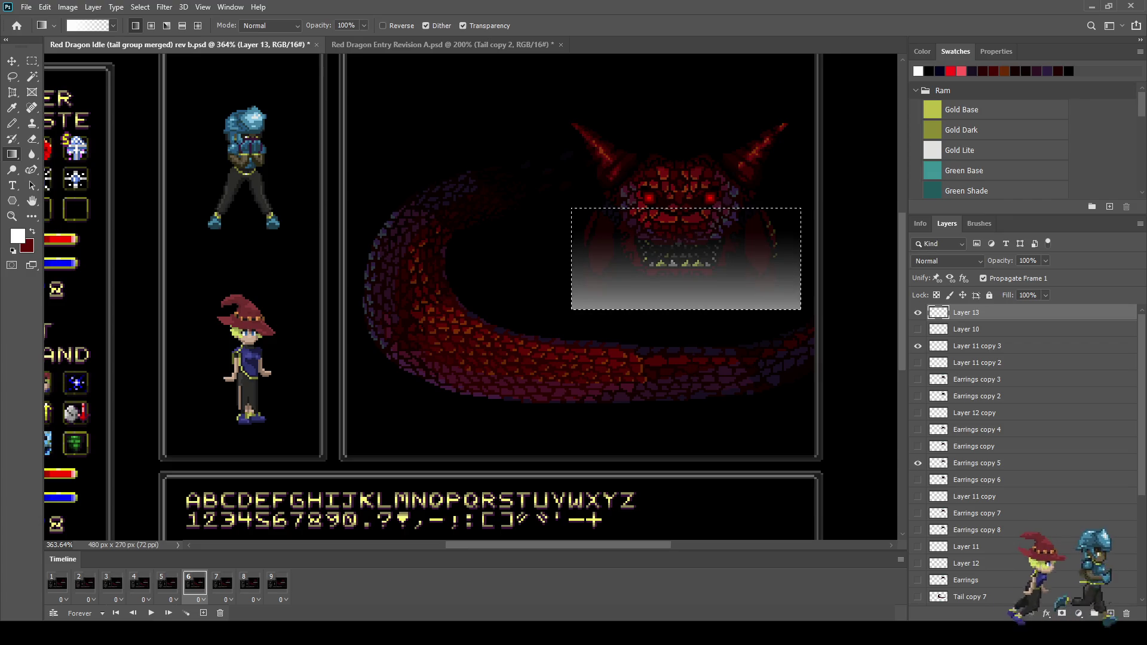
{"action": "key", "text": "ctrl+z"}
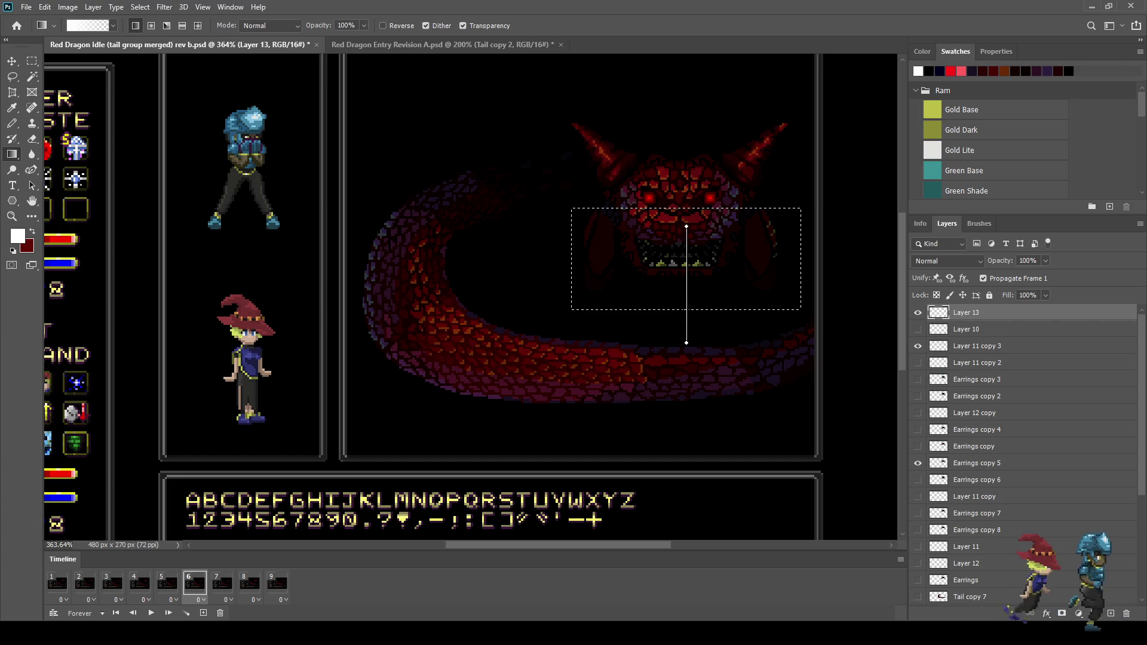
{"action": "left_click_drag", "start_coordinate": [687, 343], "coordinate": [687, 343]}
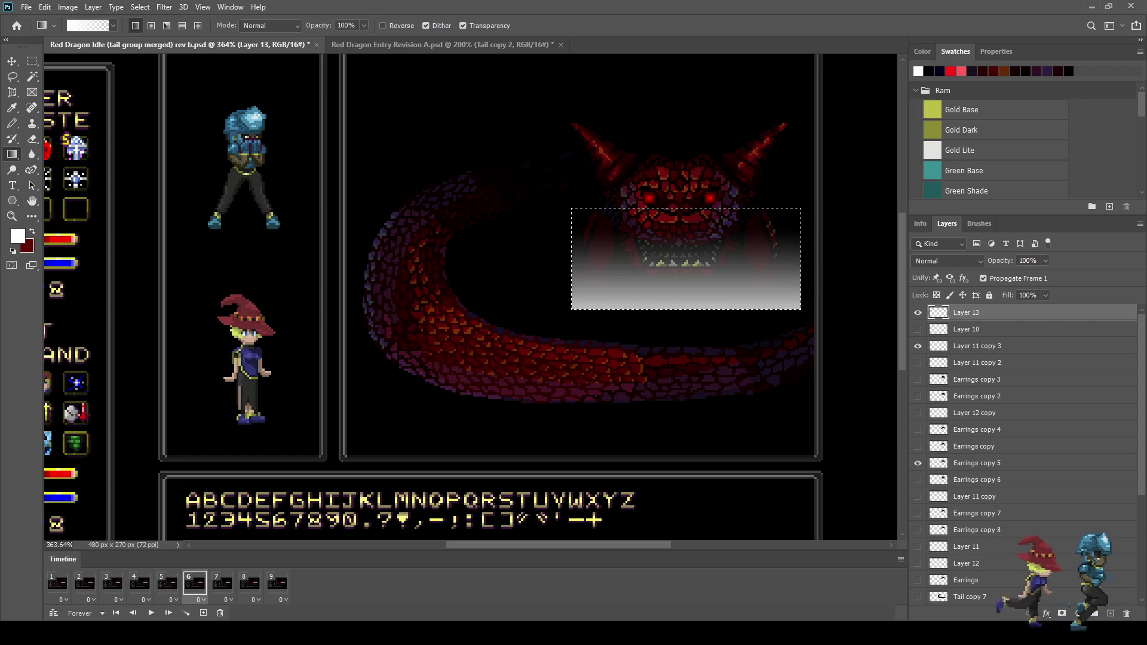
{"action": "key", "text": "ctrl+z"}
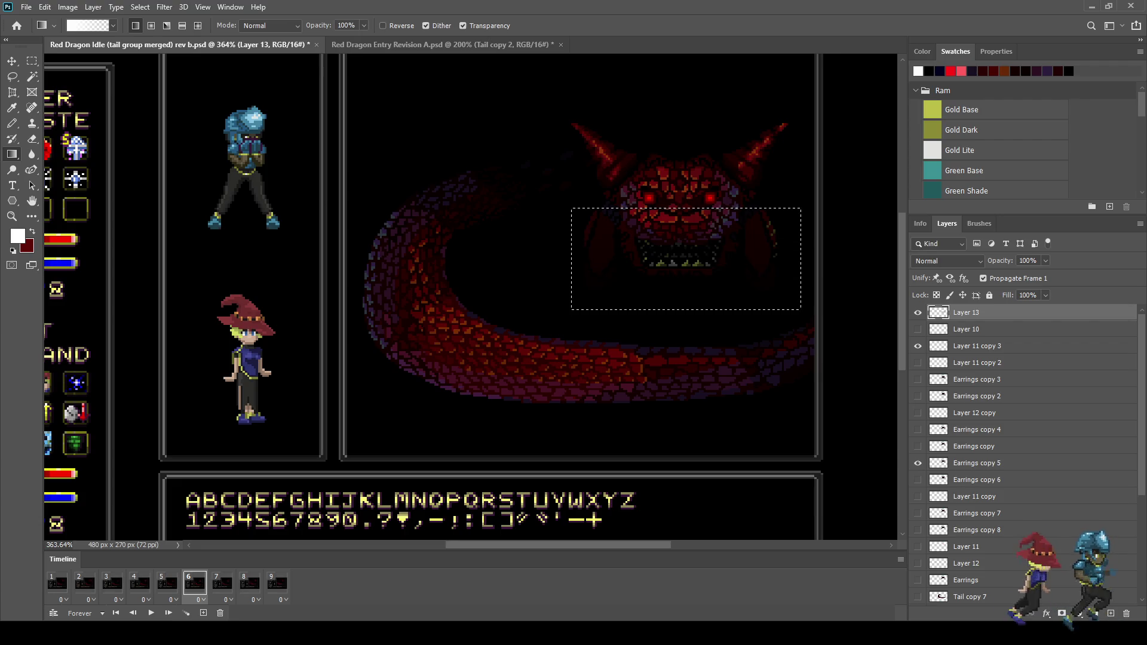
{"action": "key", "text": "space"}
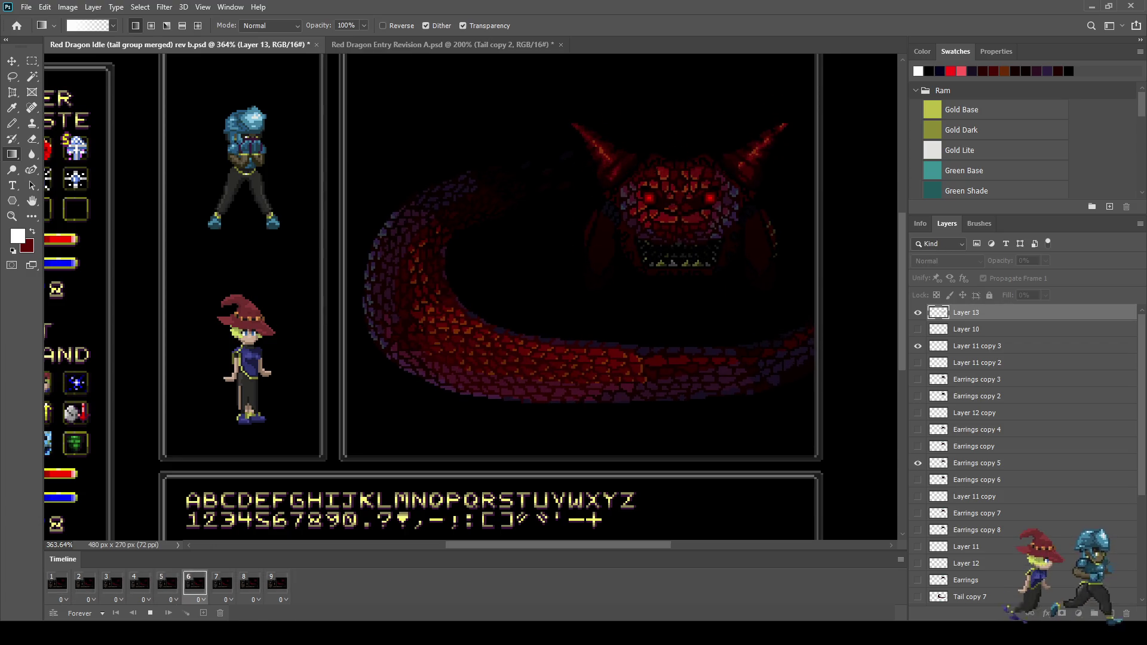
{"action": "key", "text": "space"}
{"action": "key", "text": "ctrl+t"}
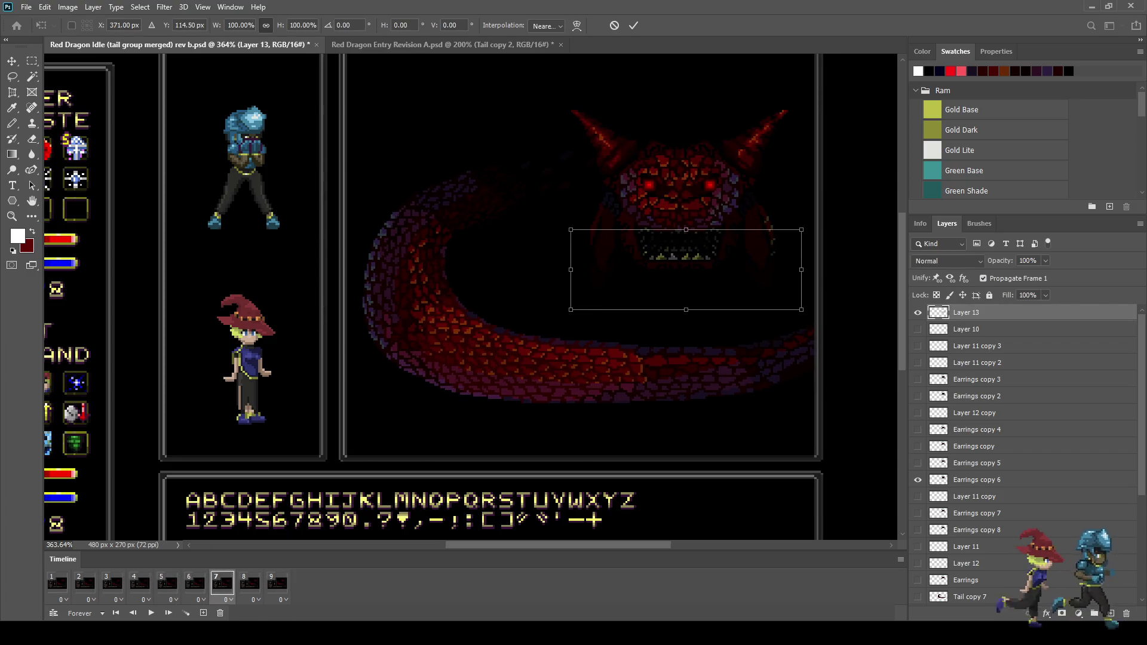
{"action": "key", "text": "Escape"}
{"action": "key", "text": "space"}
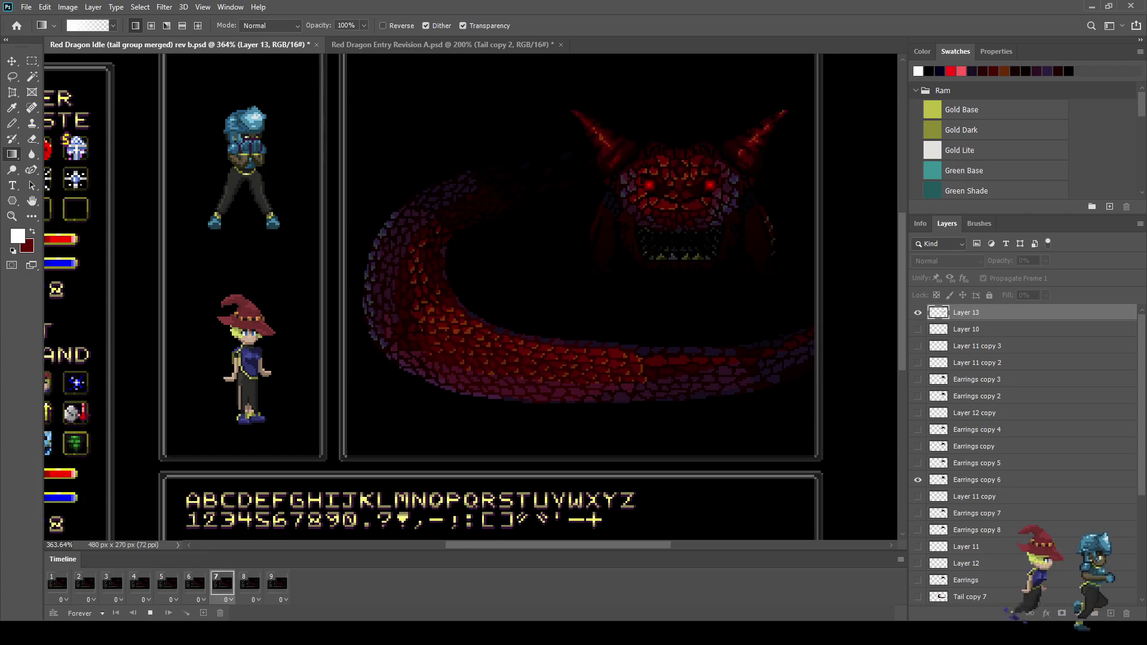
{"action": "key", "text": "ctrl+0"}
Pause playback, duplicate Layer 13 as Layer 13 copy, resume playing, and select both shadows
{"action": "scroll", "coordinate": [687, 161], "scroll_direction": "up", "scroll_amount": 5}
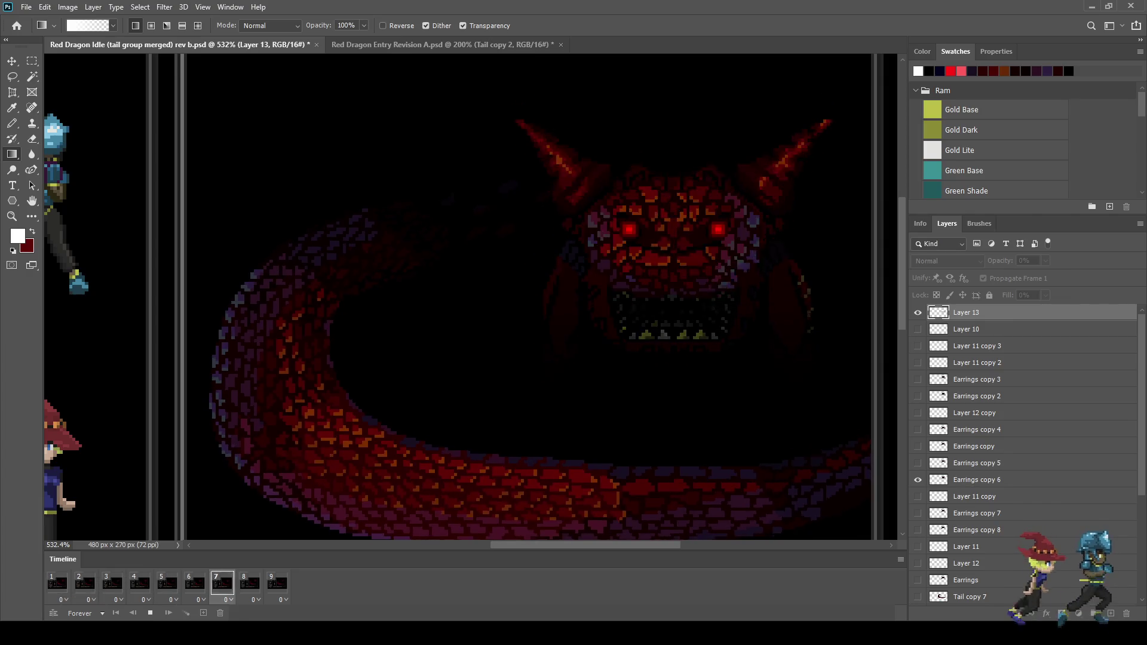
{"action": "key", "text": "space"}
{"action": "key", "text": "ctrl+j"}
{"action": "key", "text": "space"}
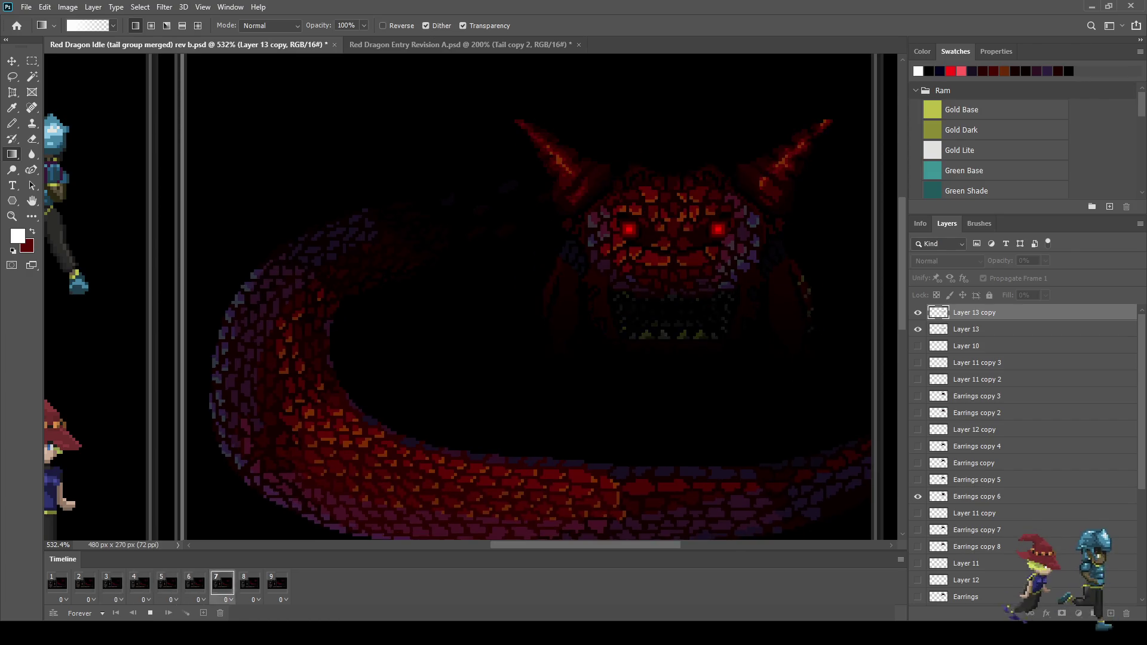
{"action": "scroll", "coordinate": [689, 300], "scroll_direction": "down", "scroll_amount": 3}
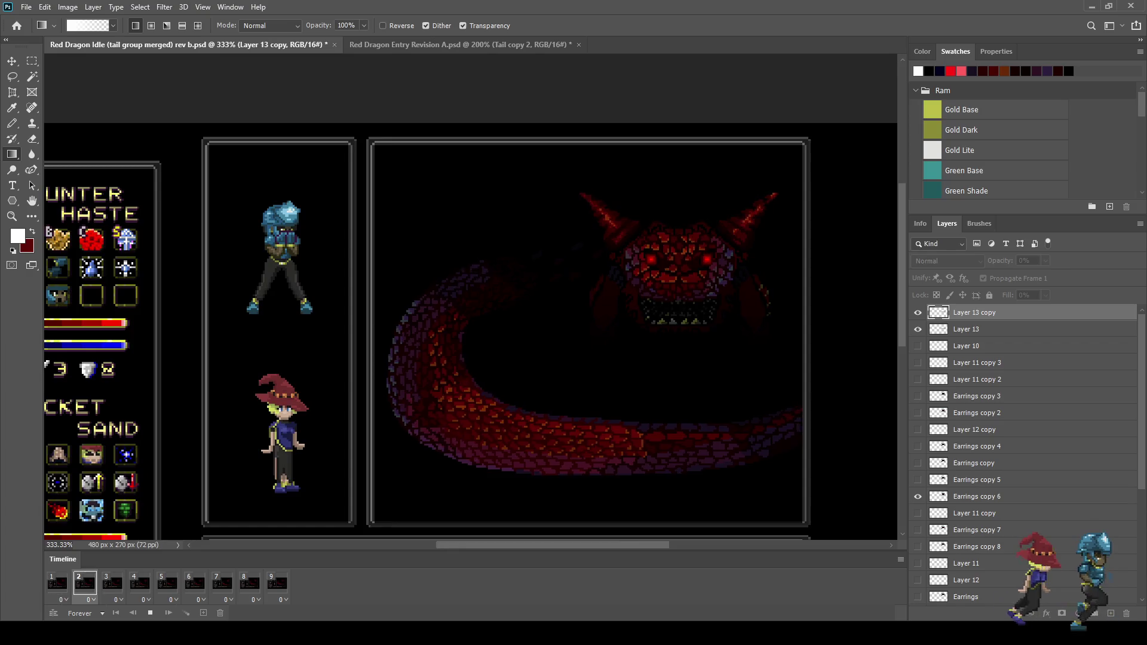
{"action": "scroll", "coordinate": [696, 299], "scroll_direction": "down", "scroll_amount": 1}
{"action": "scroll", "coordinate": [729, 284], "scroll_direction": "up", "scroll_amount": 1}
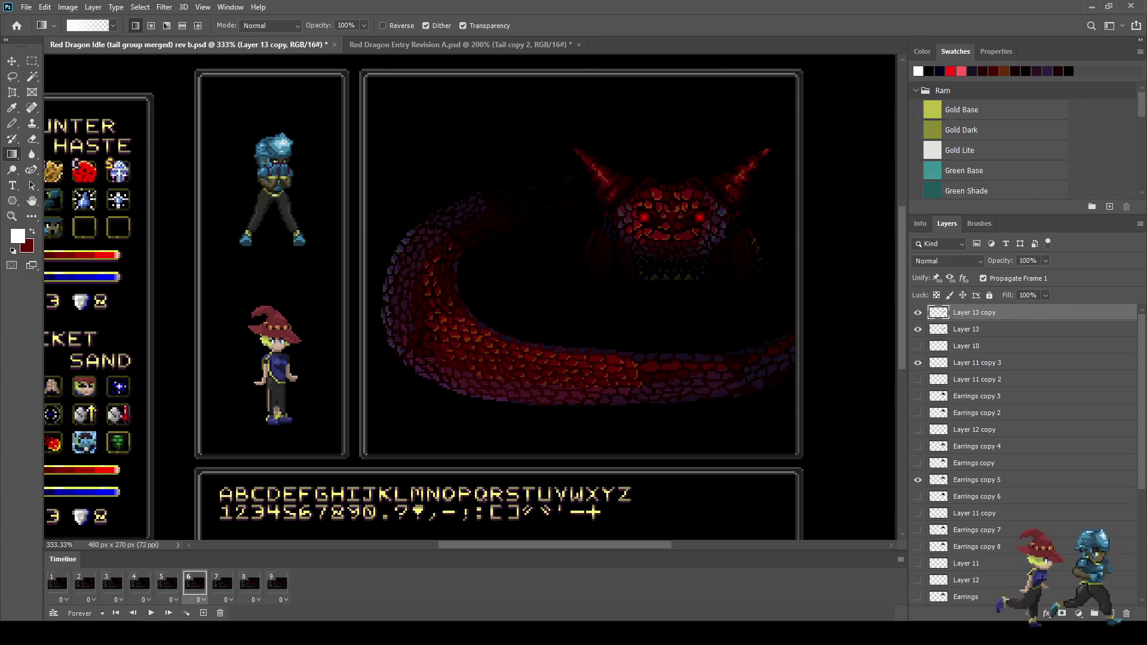
{"action": "left_click", "coordinate": [966, 330], "text": "shift"}
Stretch both shadow layers to 279.19% height over the head and horns, then replay
{"action": "key", "text": "ctrl+t"}
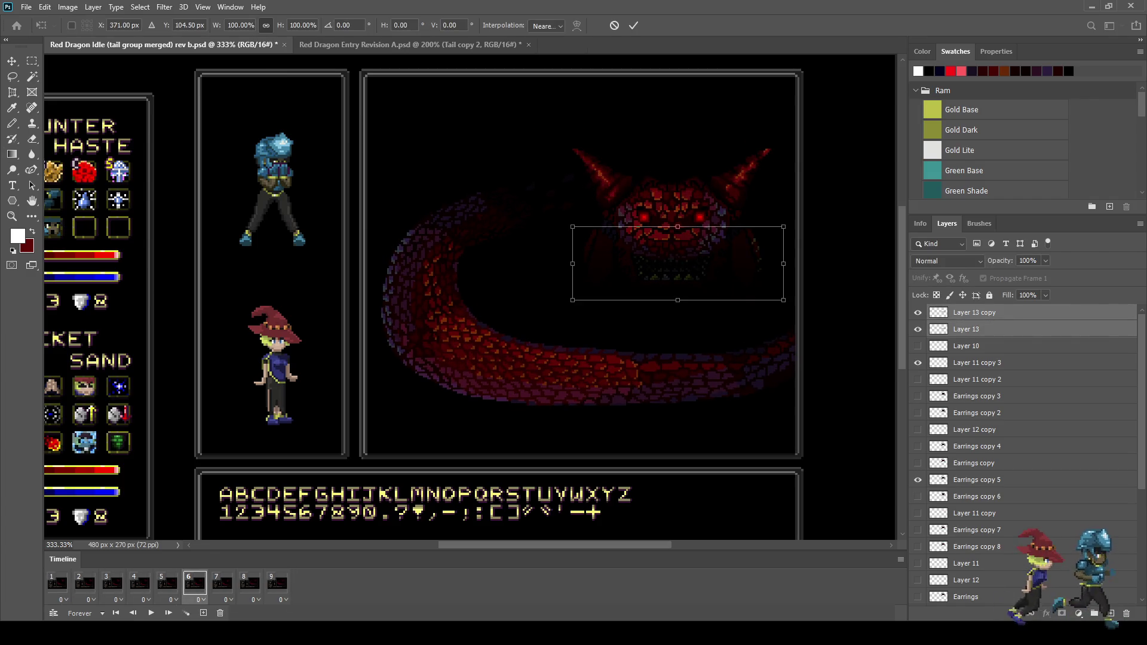
{"action": "left_click_drag", "start_coordinate": [677, 227], "coordinate": [678, 202]}
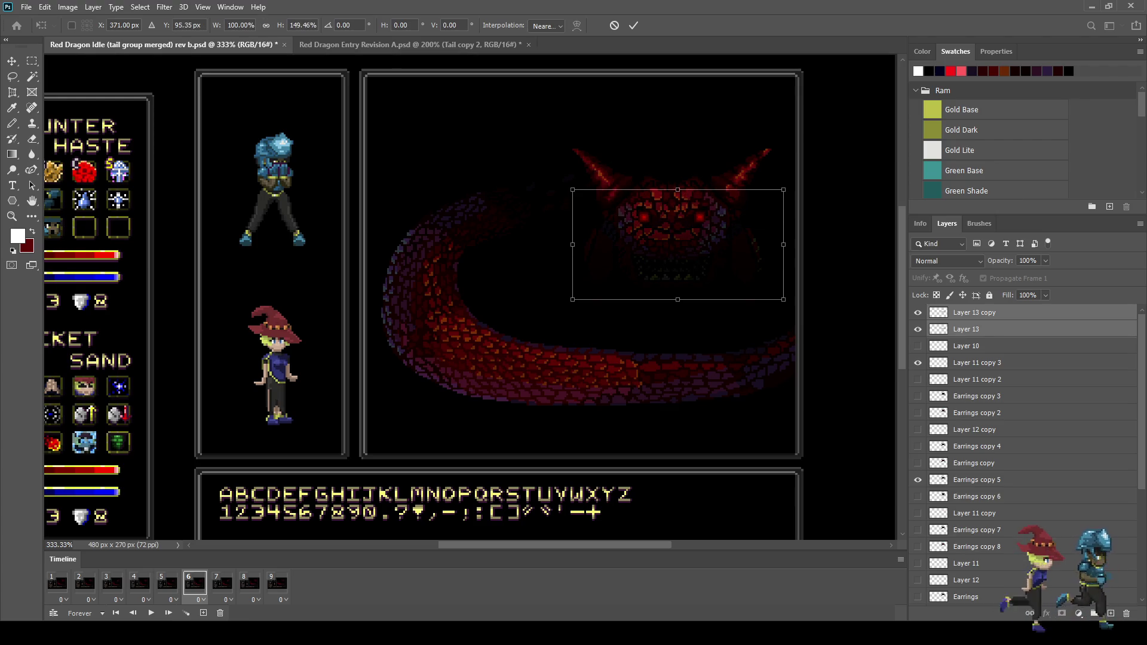
{"action": "left_click_drag", "start_coordinate": [677, 160], "coordinate": [677, 98]}
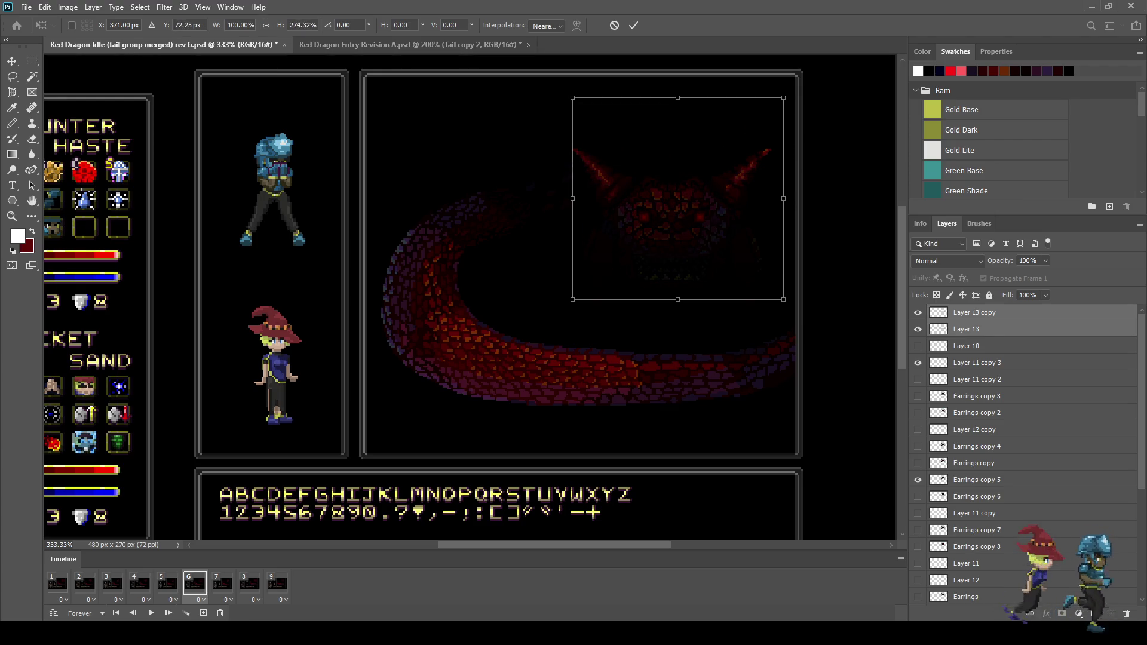
{"action": "left_click_drag", "start_coordinate": [677, 196], "coordinate": [676, 243]}
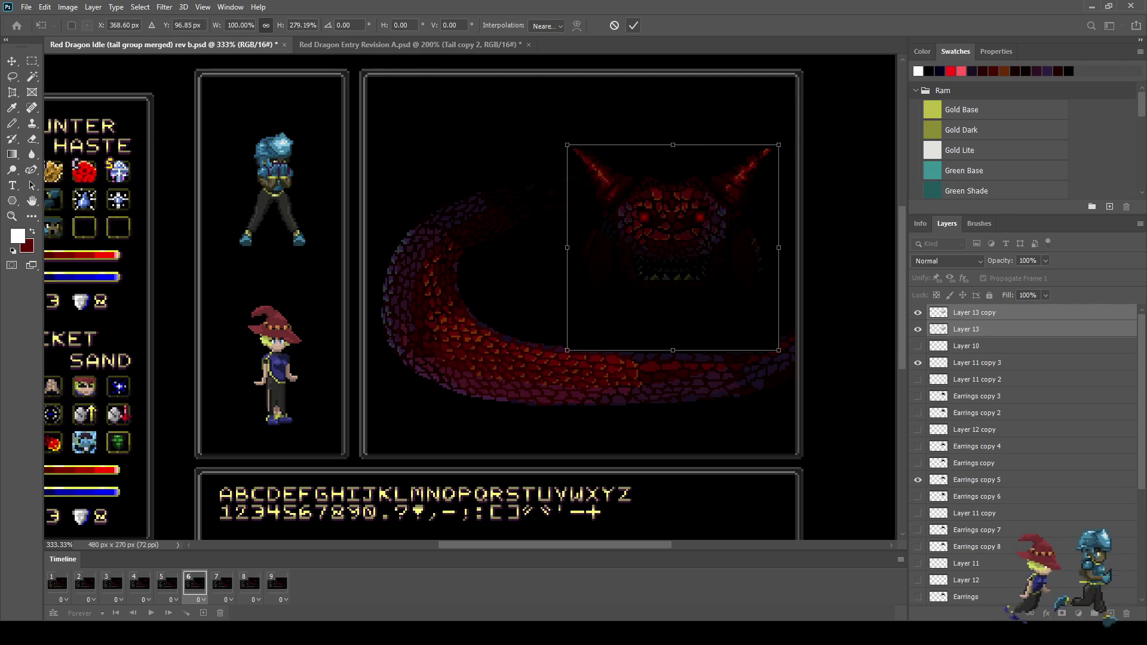
{"action": "key", "text": "Return"}
{"action": "key", "text": "space"}
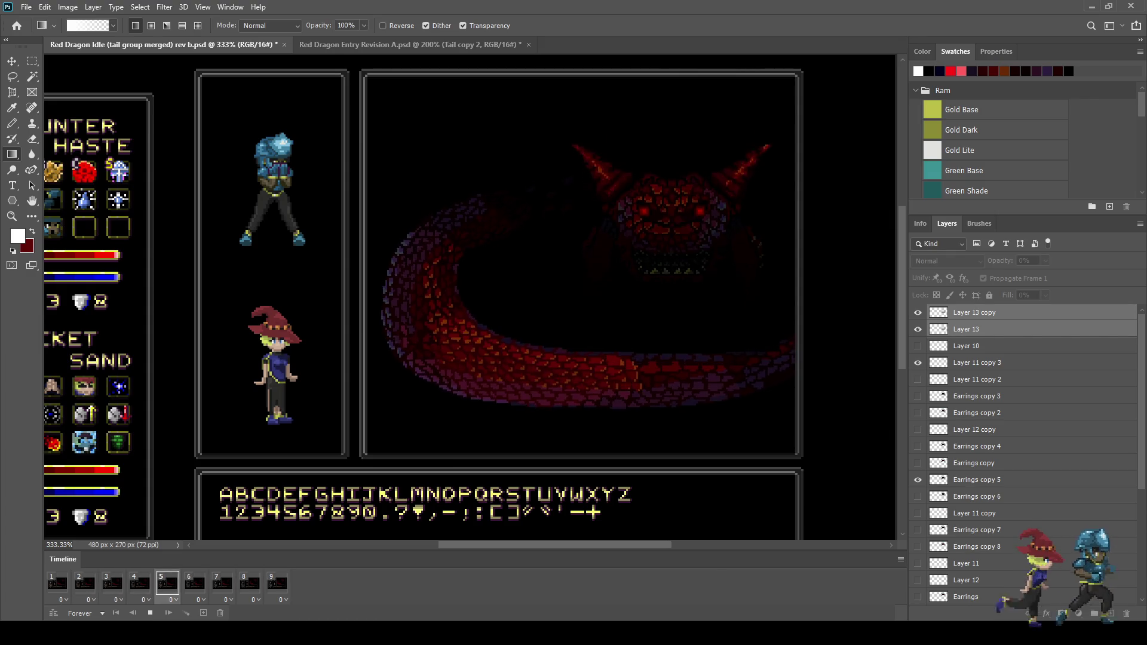
Reshape both shadow layers to 201.04% width and 115.29% height across the lower body, then preview
{"action": "key", "text": "space"}
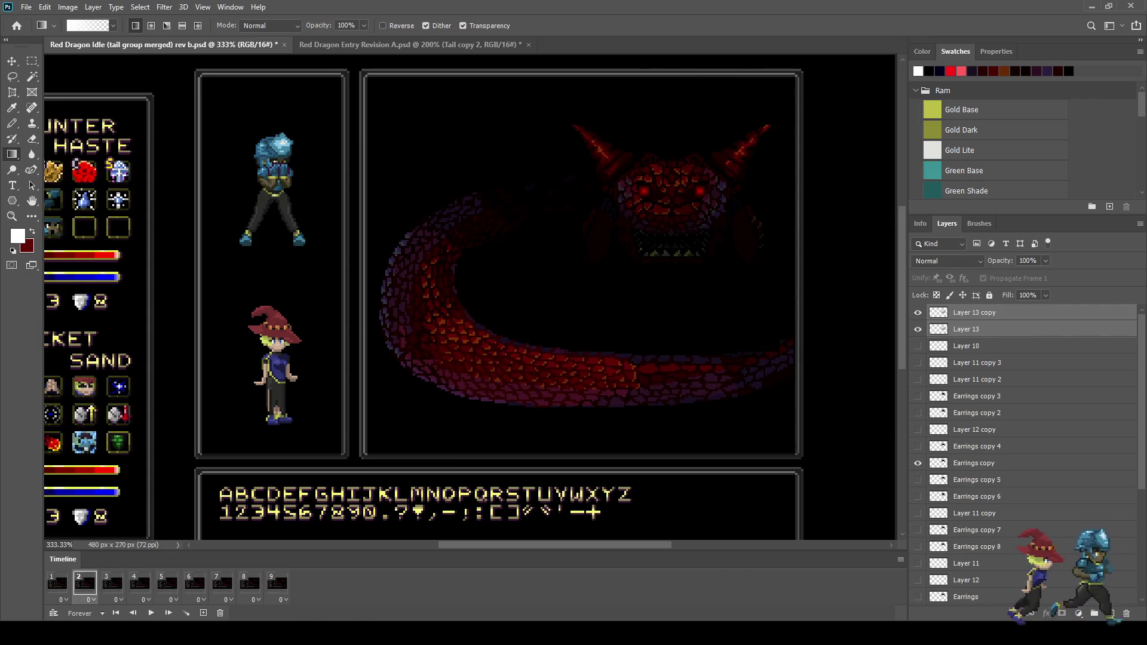
{"action": "key", "text": "ctrl+t"}
{"action": "mouse_move", "coordinate": [673, 251]}
{"action": "left_mouse_down"}
{"action": "mouse_move", "coordinate": [564, 323]}
{"action": "mouse_move", "coordinate": [562, 351]}
{"action": "left_mouse_up"}
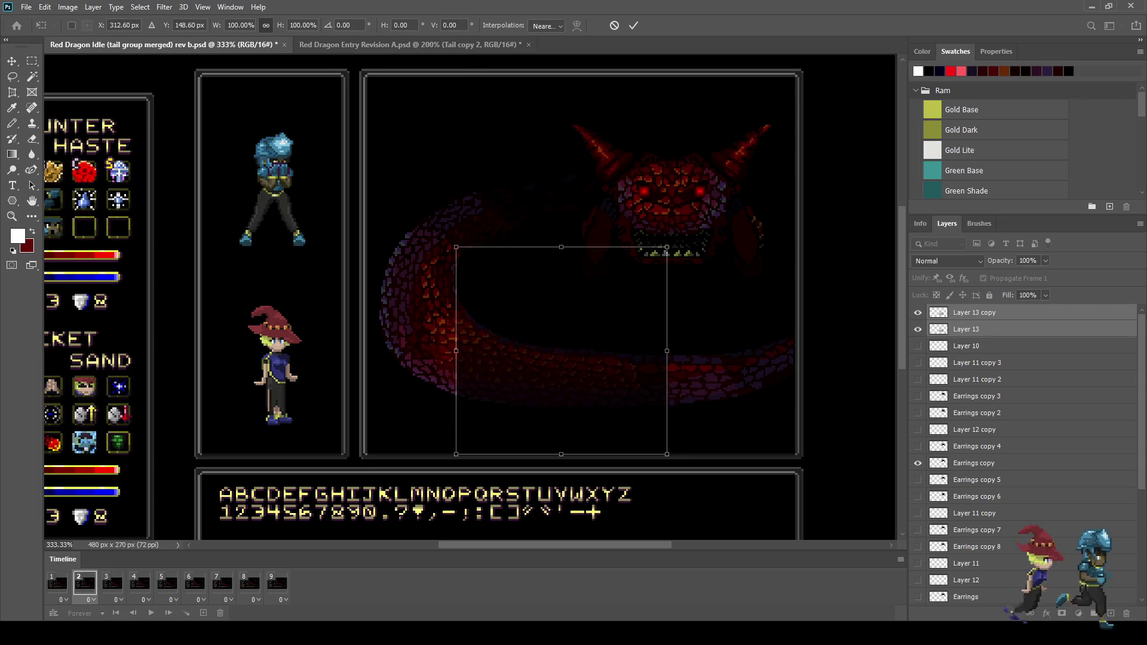
{"action": "left_click_drag", "start_coordinate": [667, 351], "coordinate": [793, 351]}
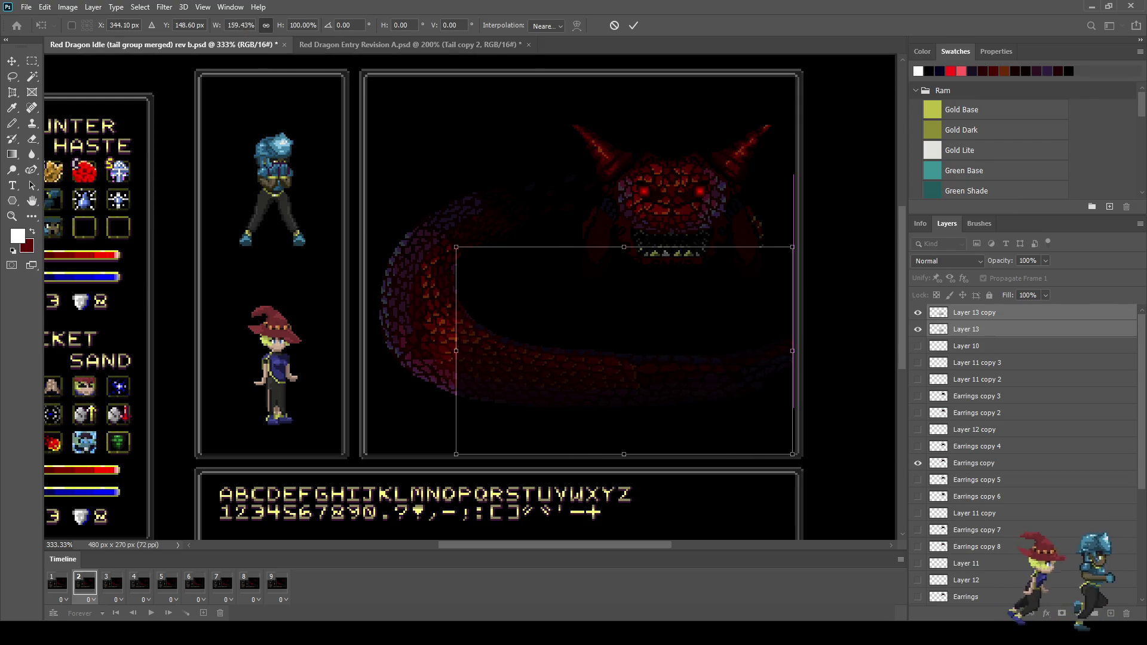
{"action": "left_click_drag", "start_coordinate": [456, 351], "coordinate": [383, 351]}
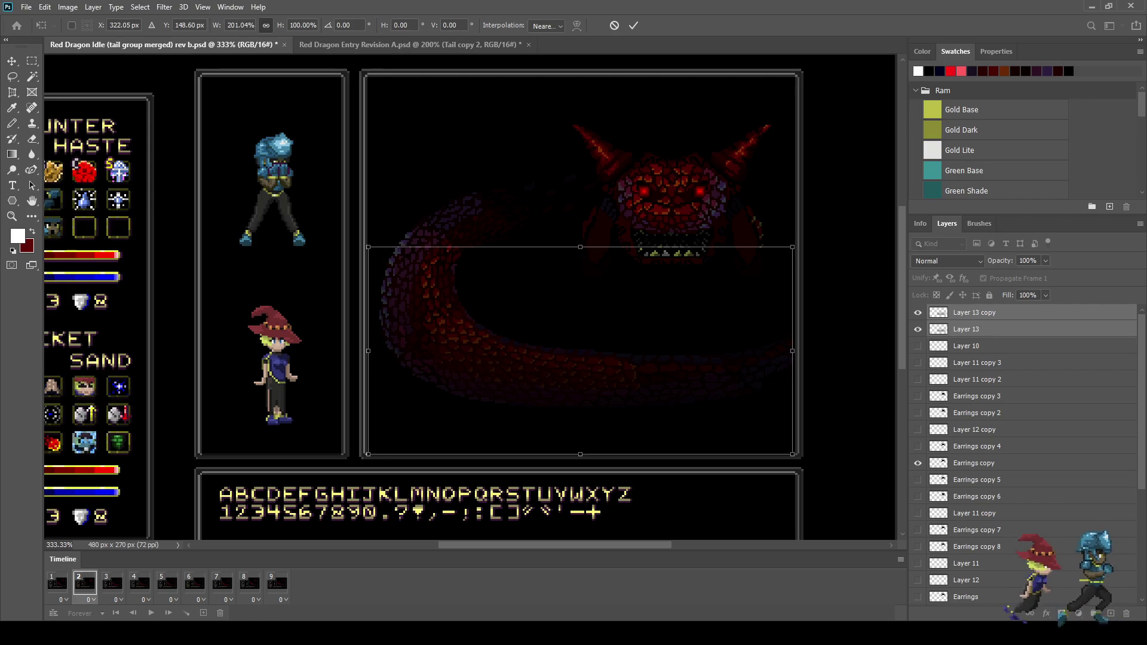
{"action": "left_click_drag", "start_coordinate": [580, 247], "coordinate": [580, 216]}
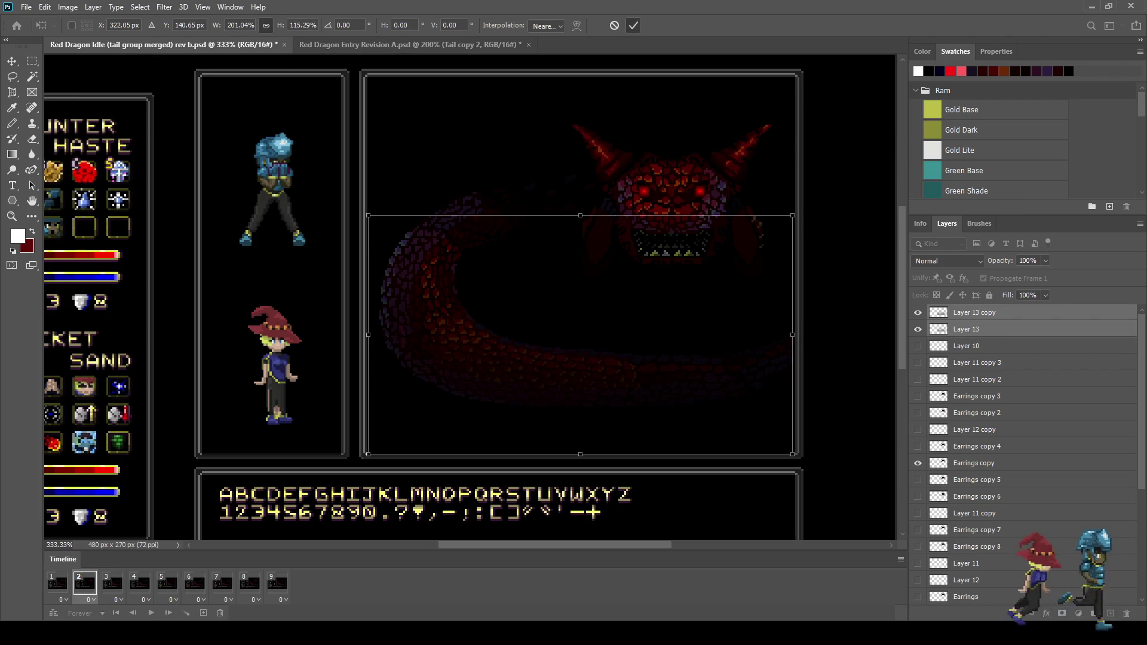
{"action": "key", "text": "Return"}
{"action": "key", "text": "g"}
{"action": "key", "text": "space"}
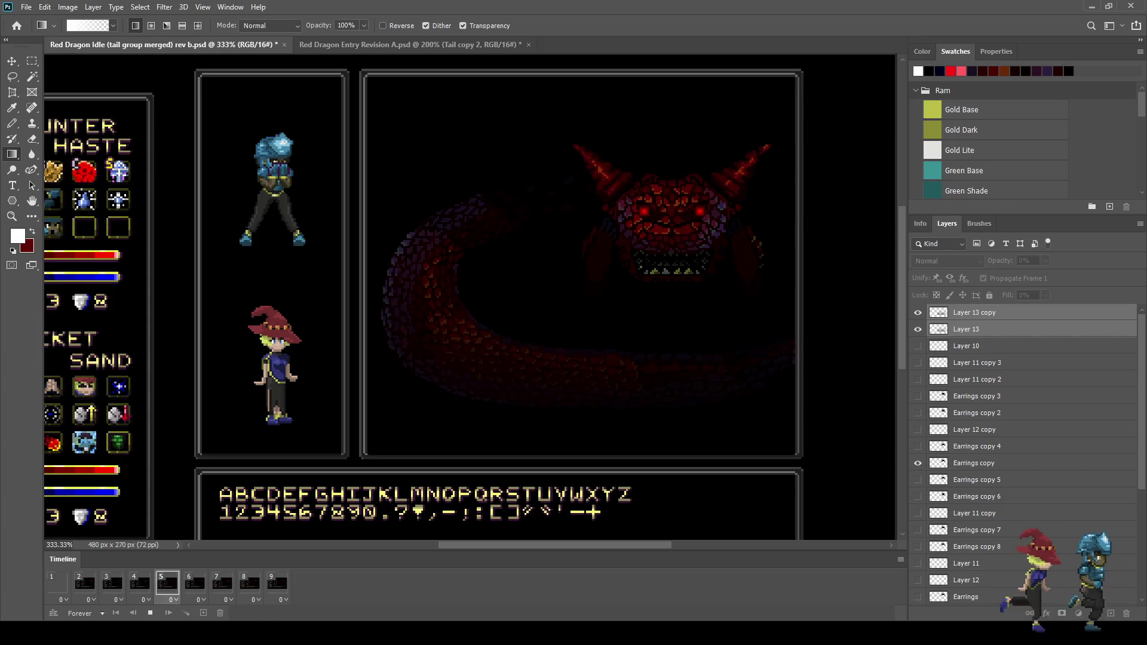
{"action": "scroll", "coordinate": [562, 253], "scroll_direction": "down", "scroll_amount": 3}
{"action": "scroll", "coordinate": [538, 282], "scroll_direction": "up", "scroll_amount": 3}
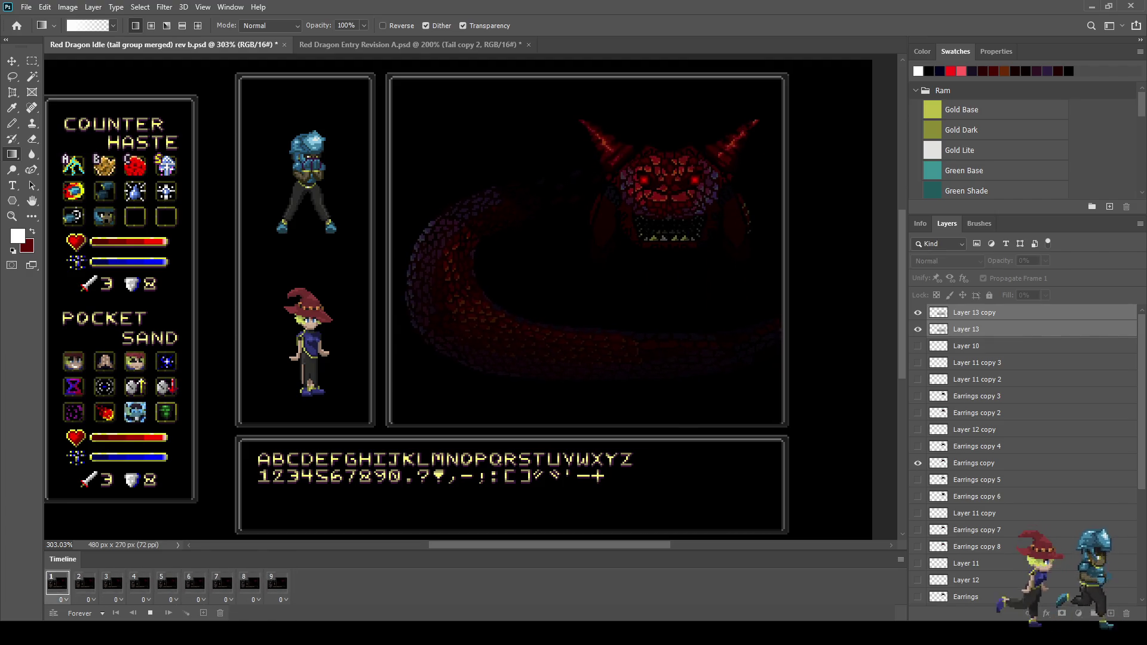
Replace both old overlays with a new layer holding a reversed radial gradient darkening the head
{"action": "key", "text": "space"}
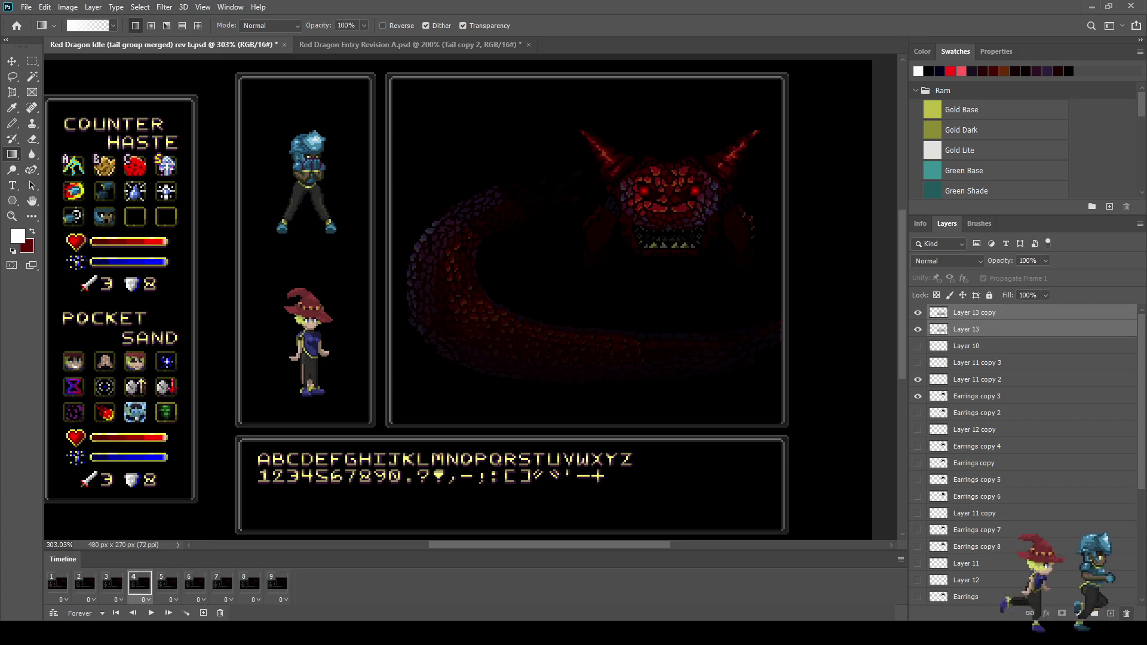
{"action": "key", "text": "Delete"}
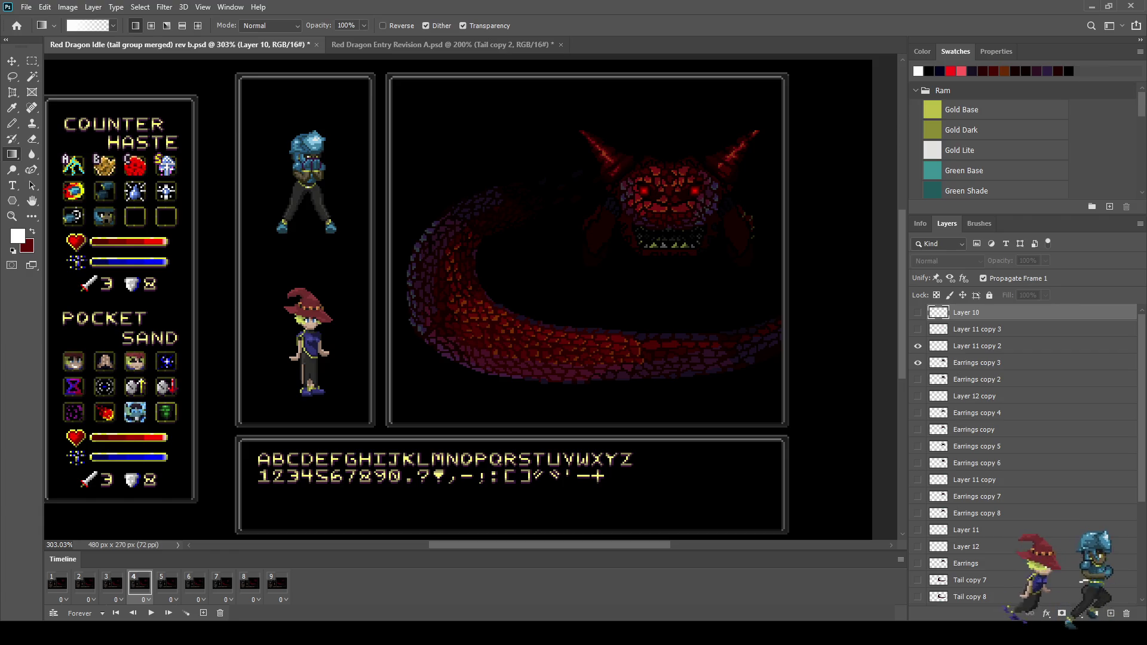
{"action": "key", "text": "ctrl+shift+alt+n"}
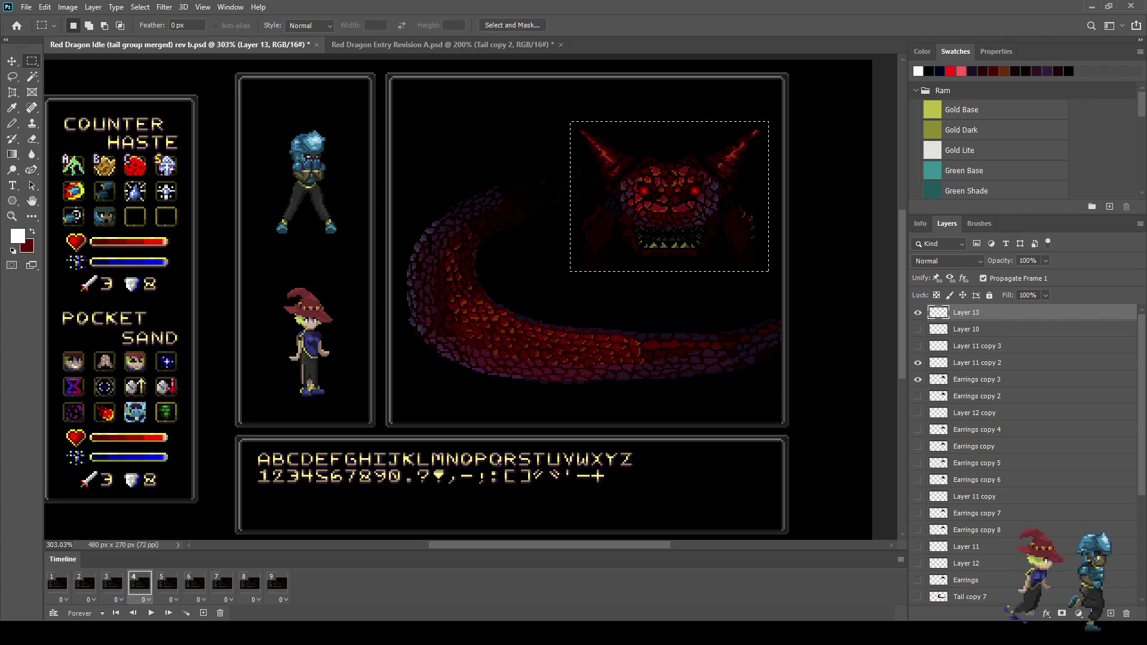
{"action": "key", "text": "g"}
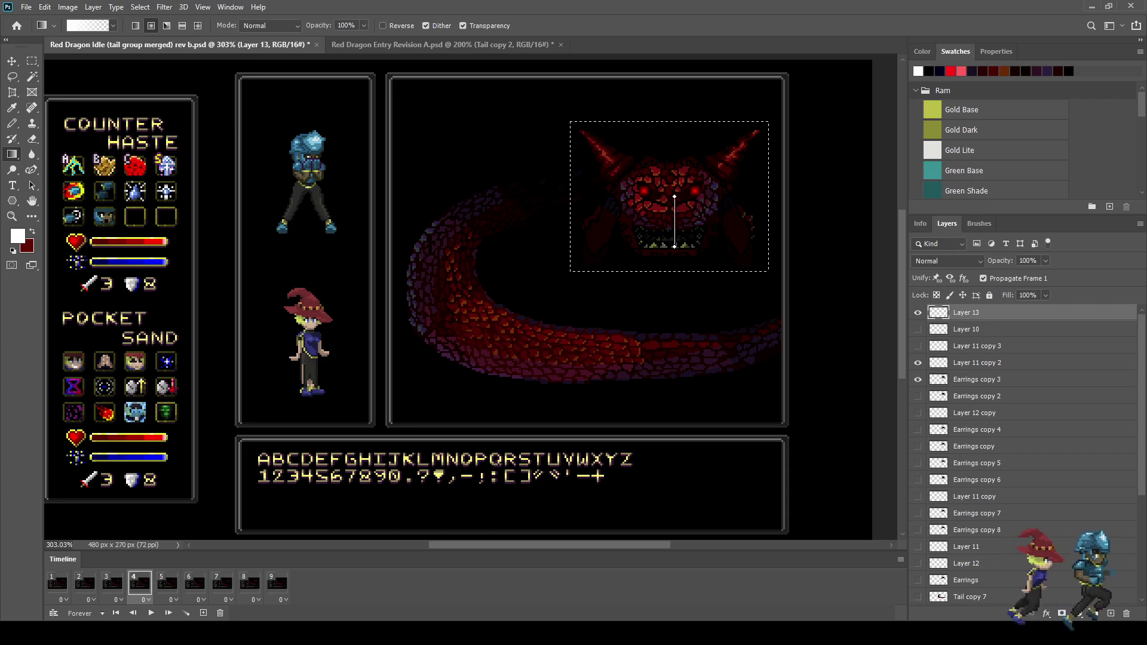
{"action": "left_click_drag", "start_coordinate": [675, 246], "coordinate": [674, 246]}
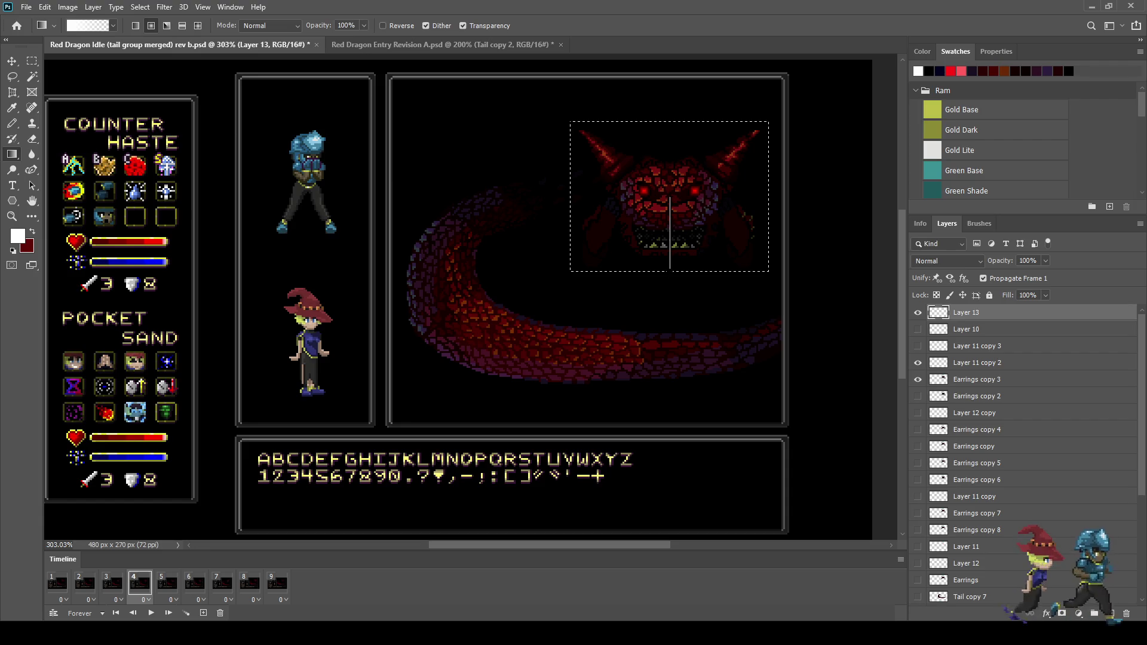
{"action": "left_click_drag", "start_coordinate": [670, 321], "coordinate": [669, 320]}
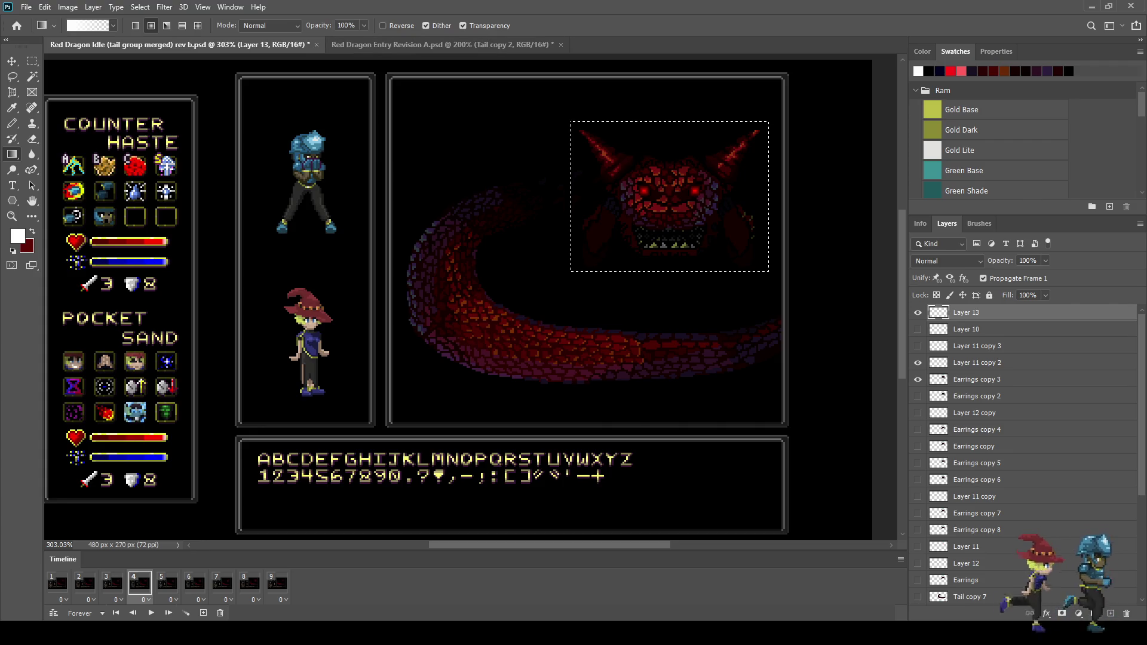
{"action": "left_click", "coordinate": [383, 25]}
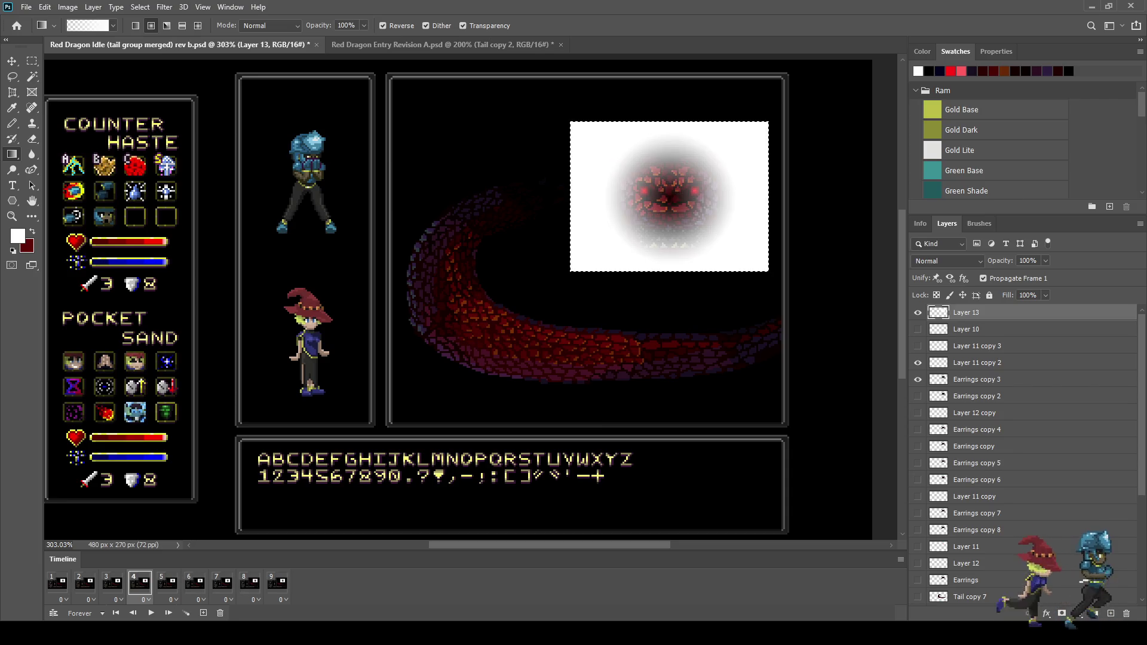
{"action": "key", "text": "ctrl+z"}
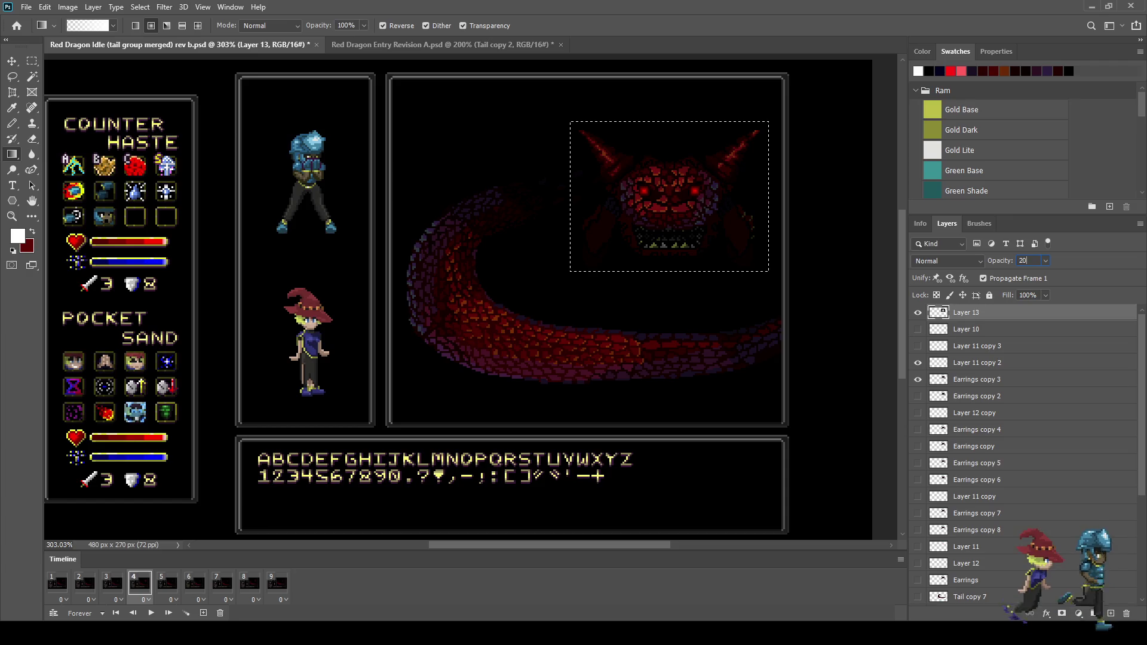
Play the animation from frame 1 to check the head shading, fitting the mockup in view
{"action": "key", "text": "space"}
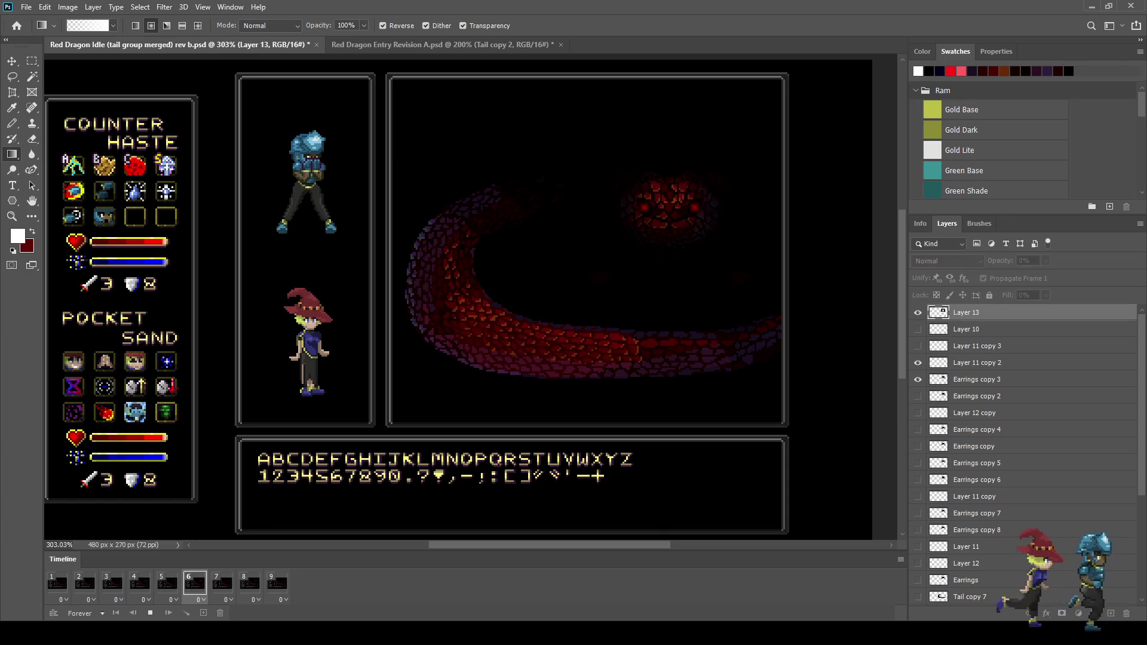
{"action": "key", "text": "space"}
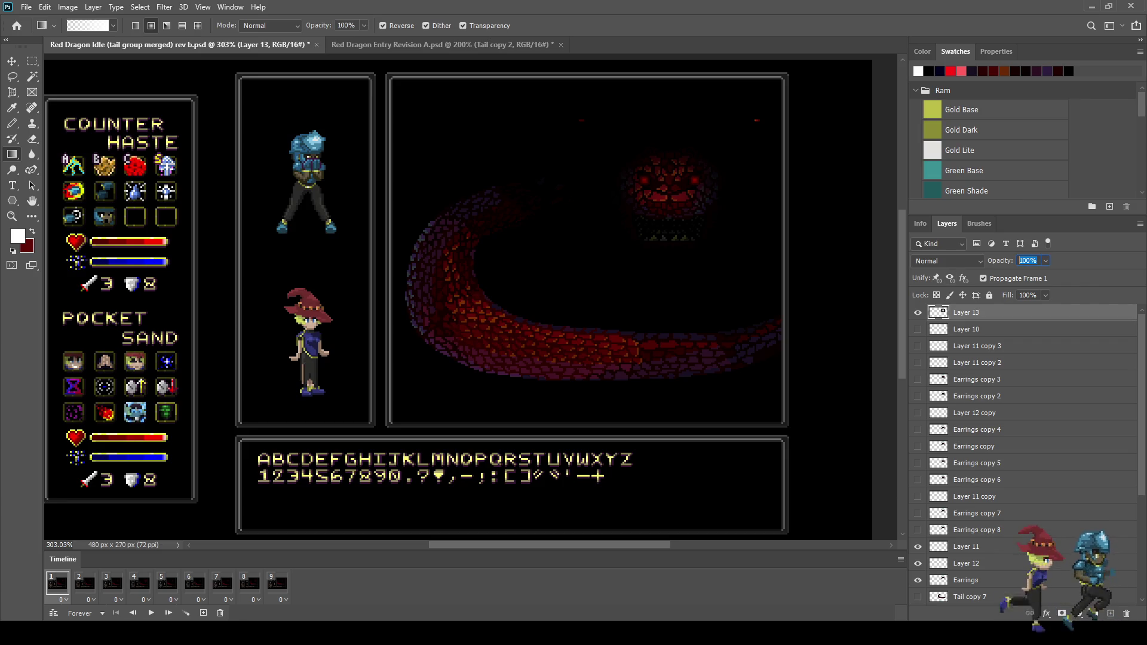
{"action": "key", "text": "space"}
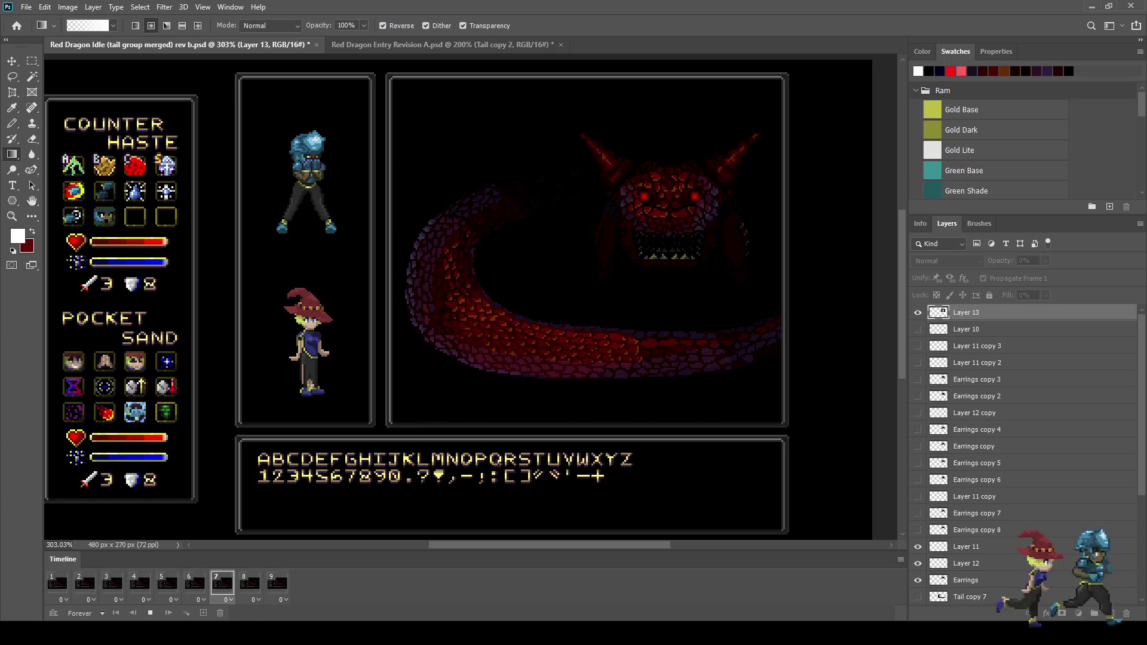
{"action": "scroll", "coordinate": [648, 199], "scroll_direction": "up", "scroll_amount": 3}
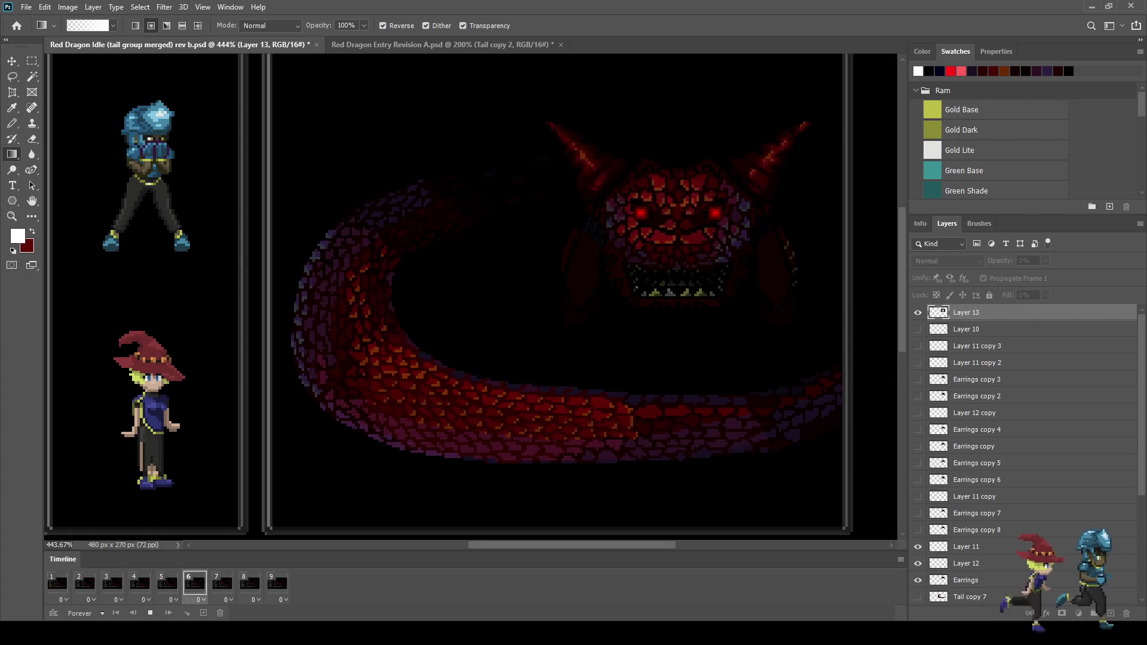
{"action": "scroll", "coordinate": [614, 283], "scroll_direction": "down", "scroll_amount": 3}
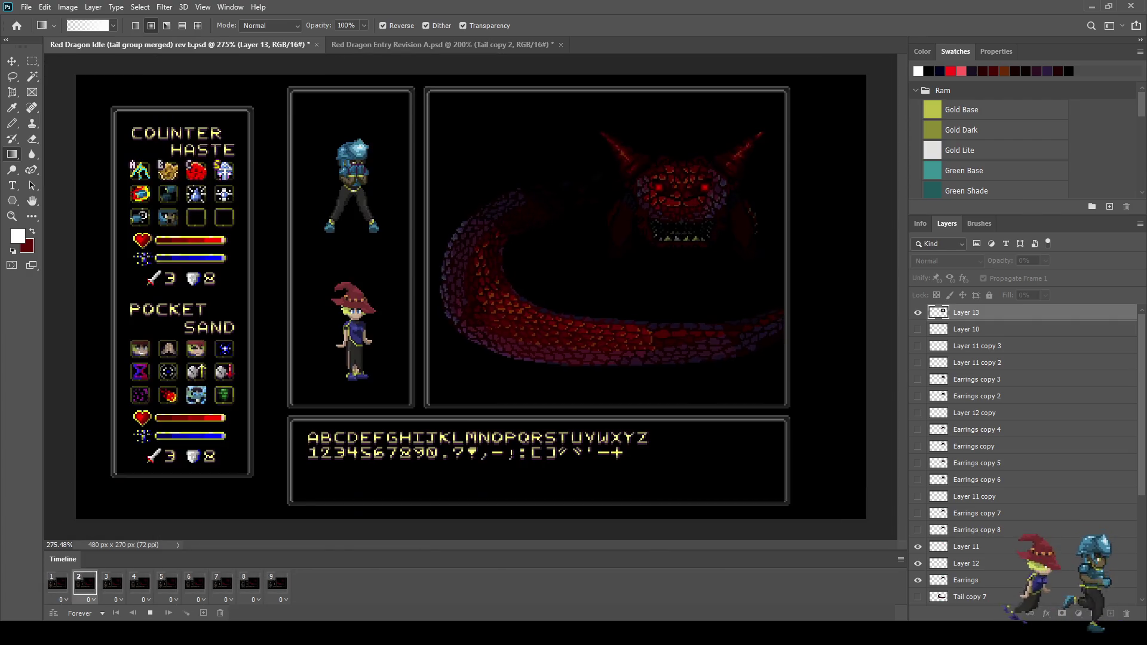
{"action": "scroll", "coordinate": [607, 225], "scroll_direction": "up", "scroll_amount": 3}
{"action": "key", "text": "space"}
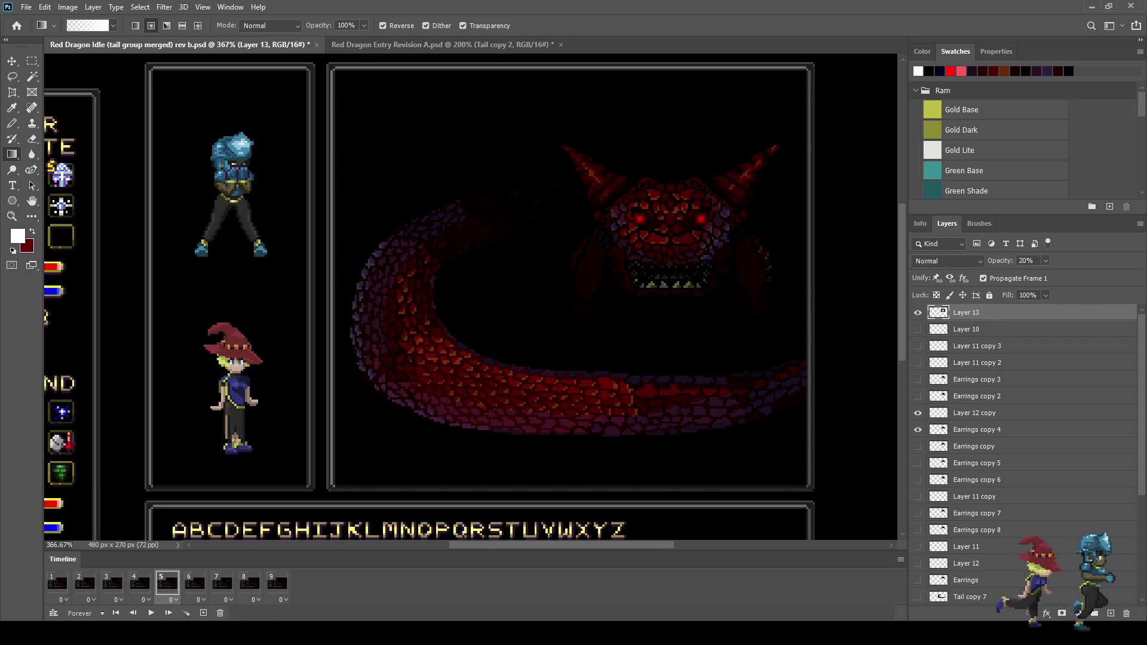
{"action": "left_click", "coordinate": [57, 583]}
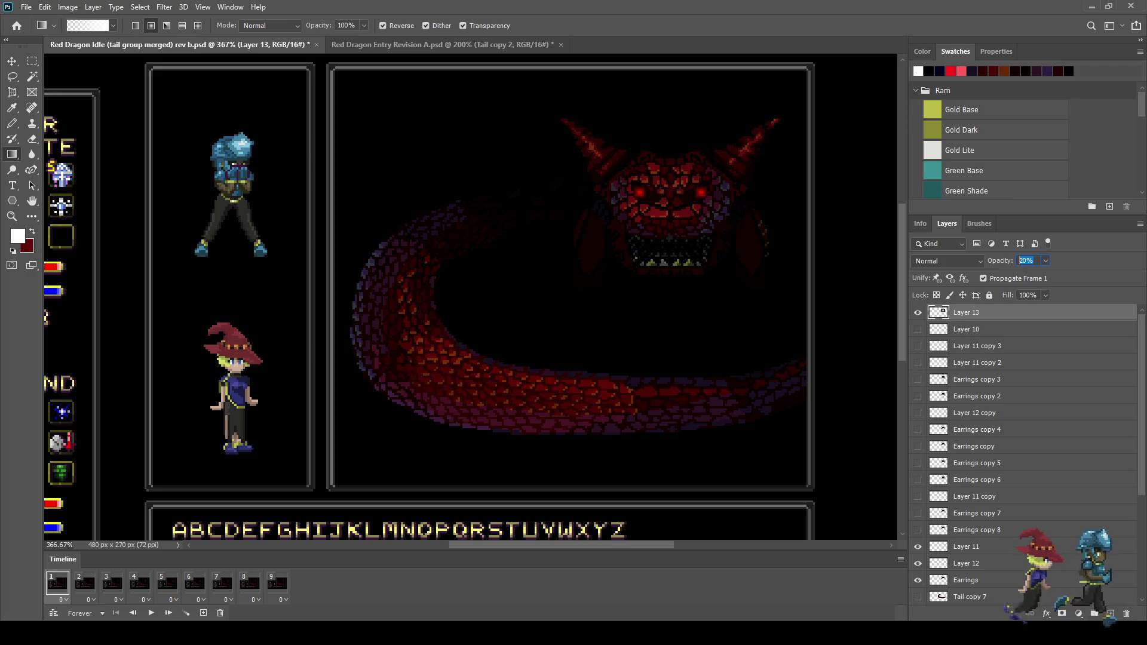
{"action": "type", "text": "50"}
{"action": "key", "text": "space"}
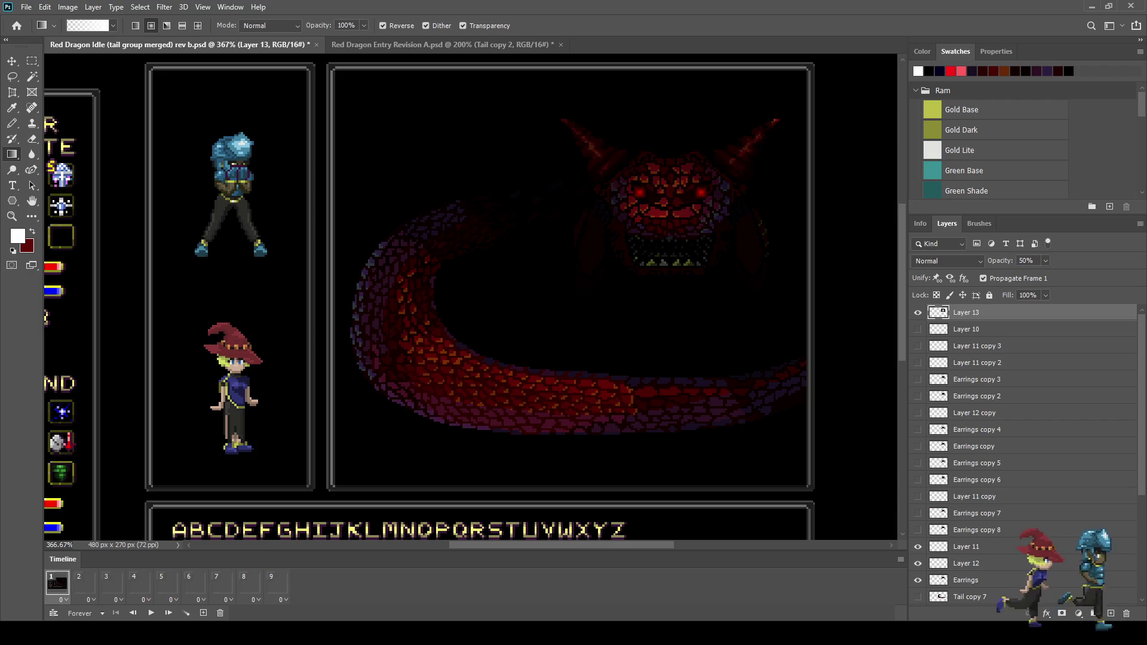
{"action": "key", "text": "ctrl+0"}
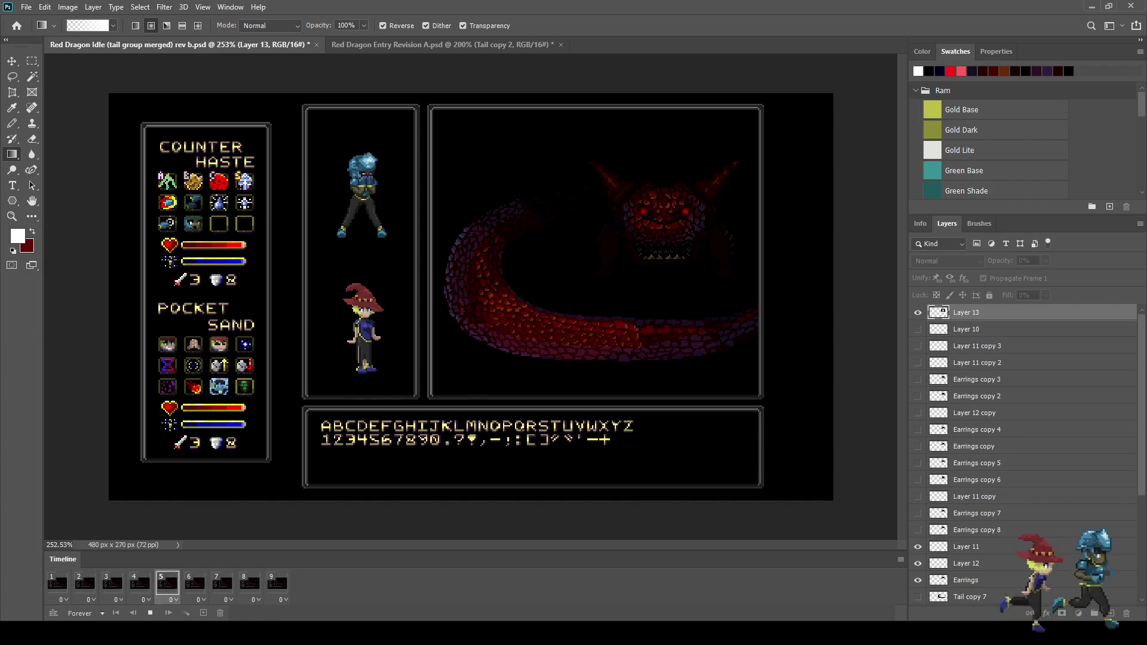
Replay the animation from the first frame to review the shading again
{"action": "key", "text": "space"}
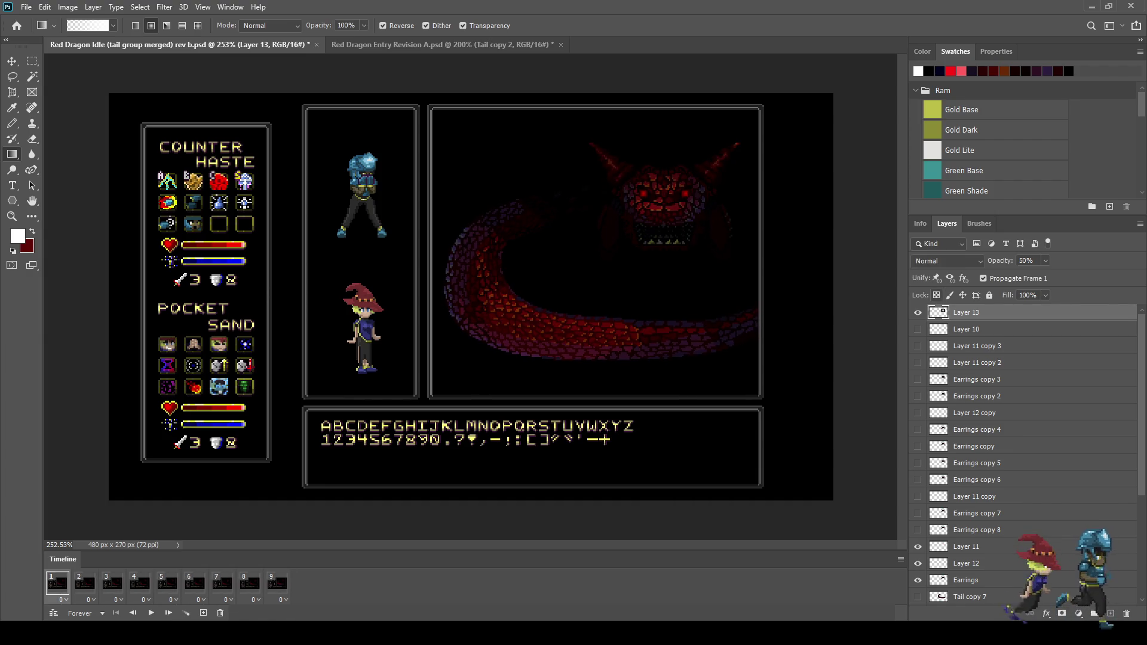
{"action": "key", "text": "space"}
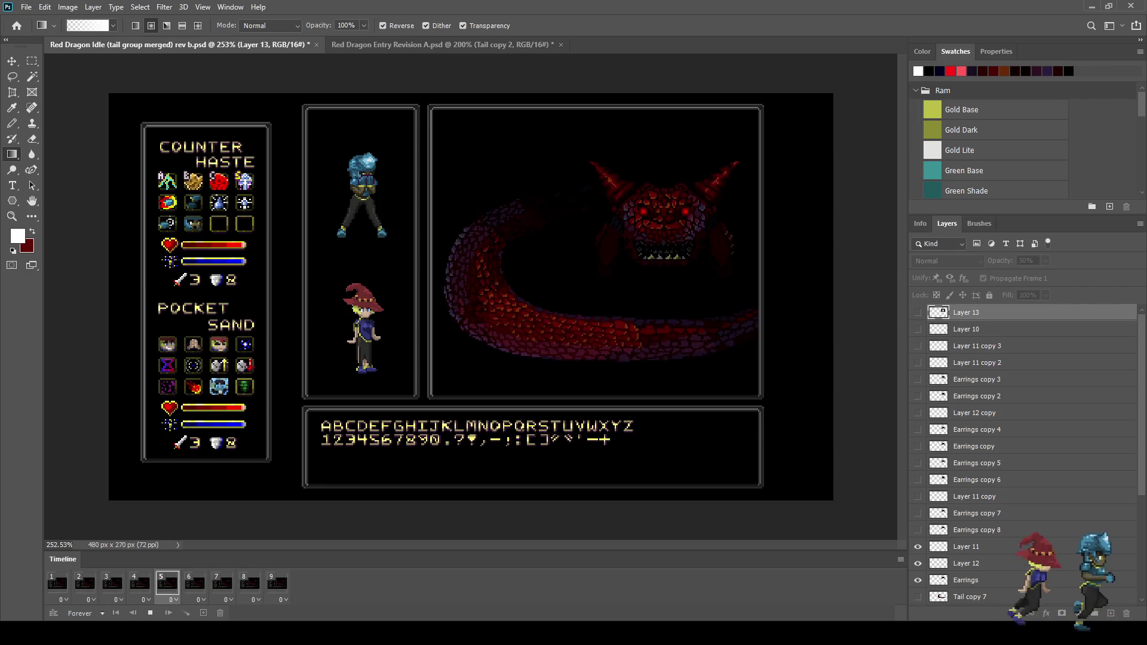
{"action": "key", "text": "space"}
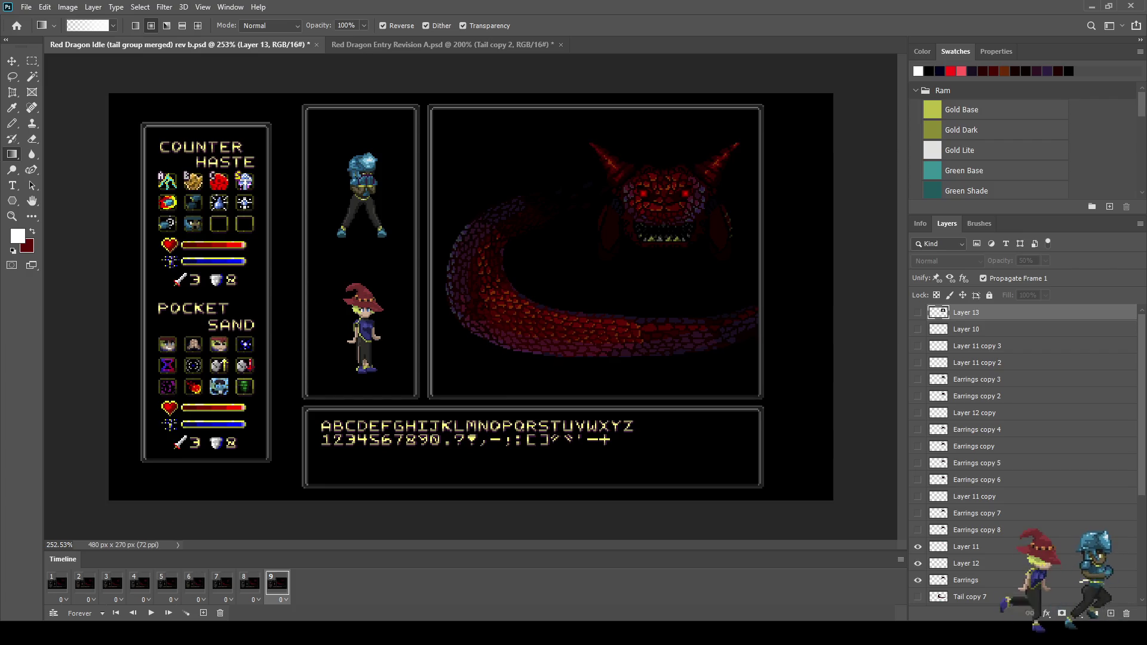
{"action": "left_click", "coordinate": [57, 583]}
{"action": "key", "text": "space"}
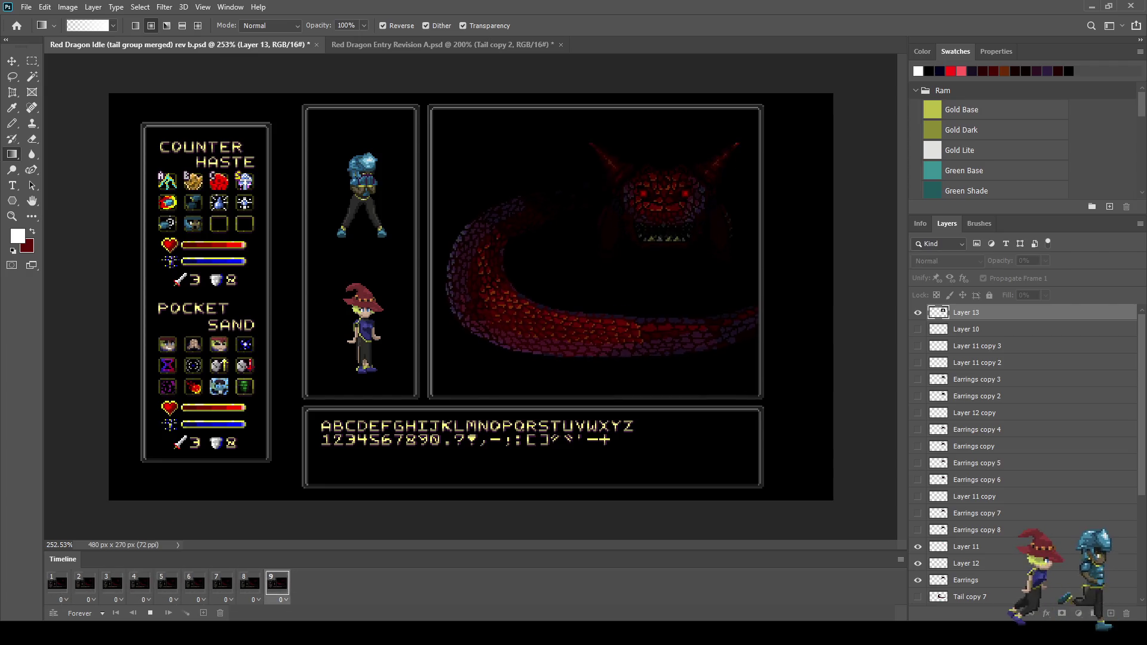
{"action": "key", "text": "space"}
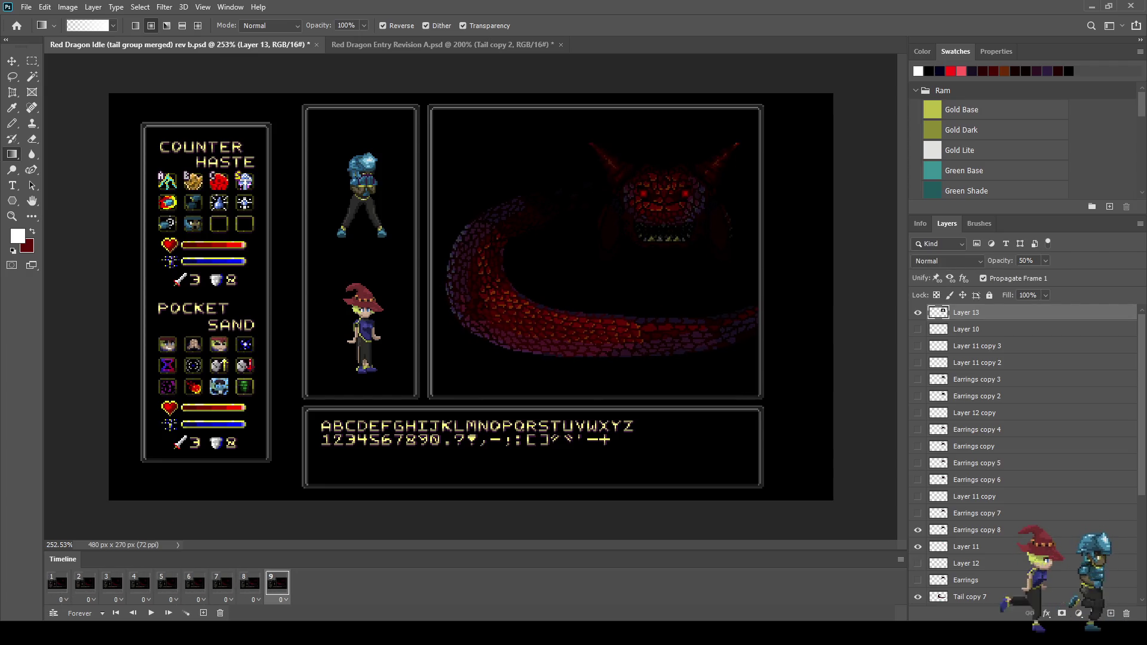
{"action": "left_click", "coordinate": [57, 583]}
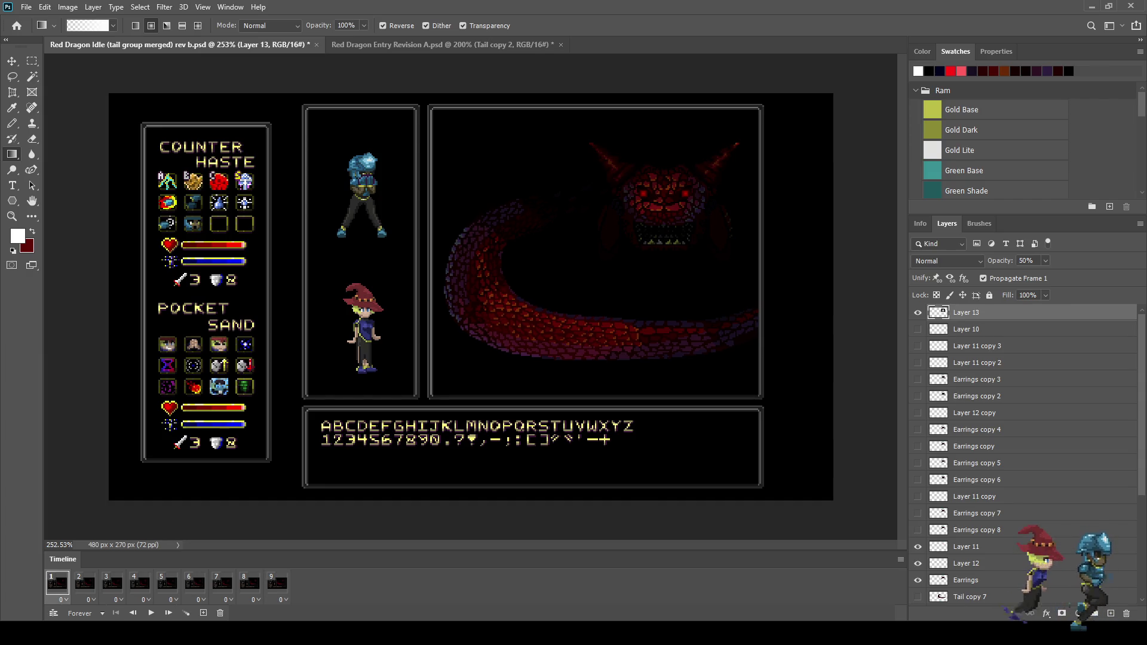
Enlarge the head shading slightly with Free Transform and play the animation to check it
{"action": "key", "text": "ctrl+t"}
{"action": "key", "text": "Escape"}
{"action": "key", "text": "space"}
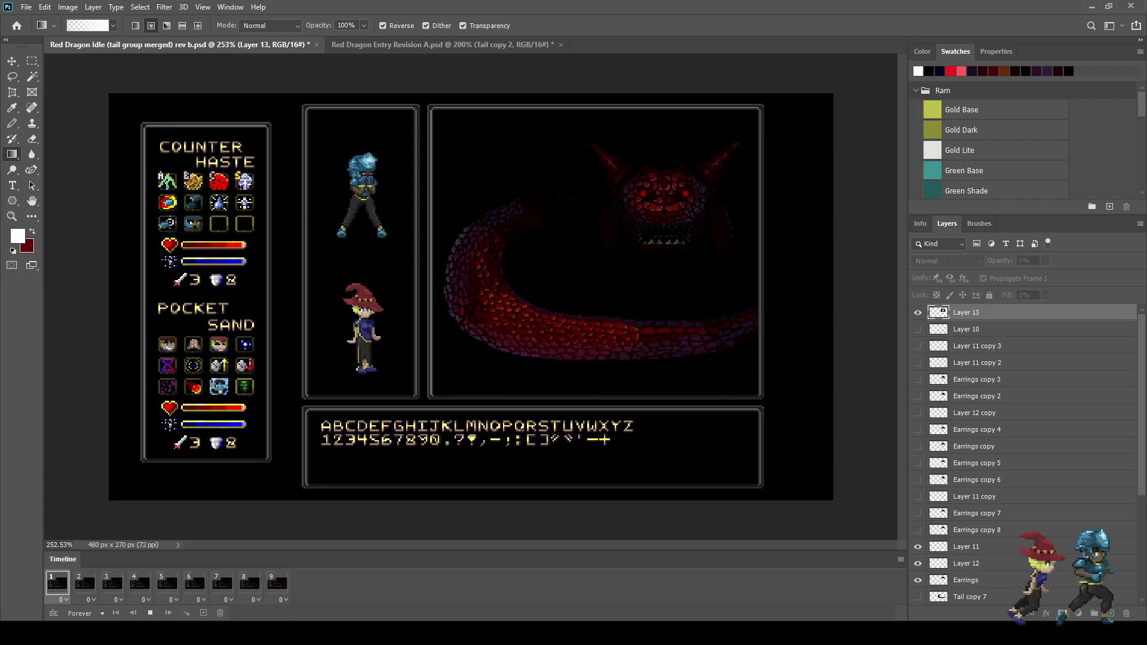
{"action": "key", "text": "space"}
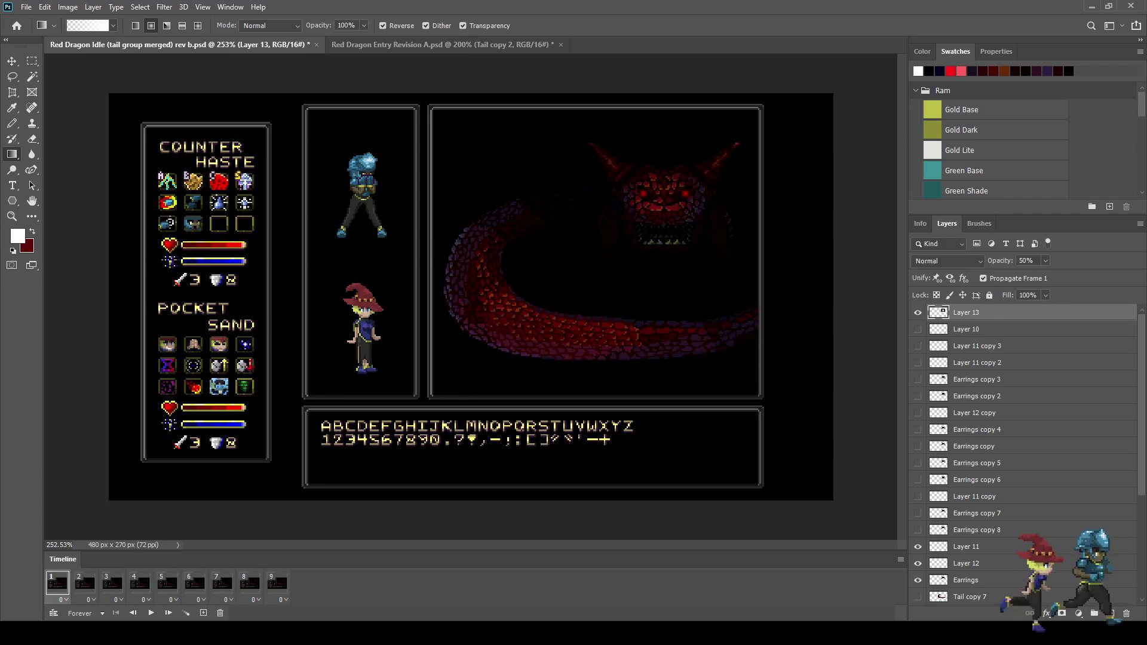
{"action": "key", "text": "ctrl+t"}
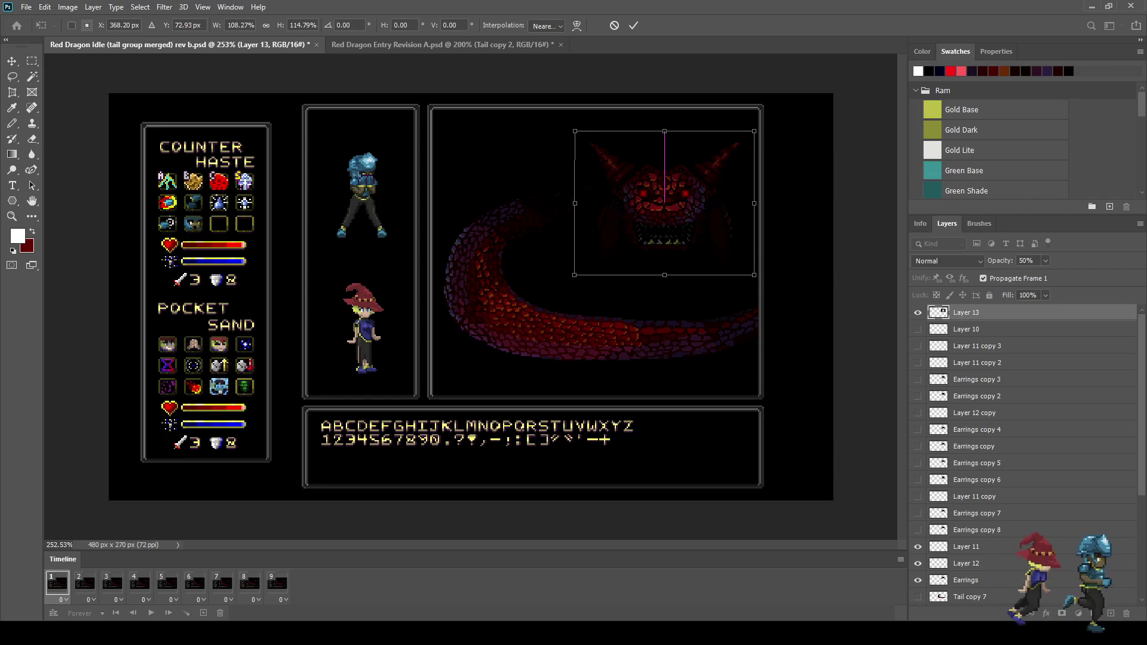
{"action": "key", "text": "Return"}
{"action": "key", "text": "space"}
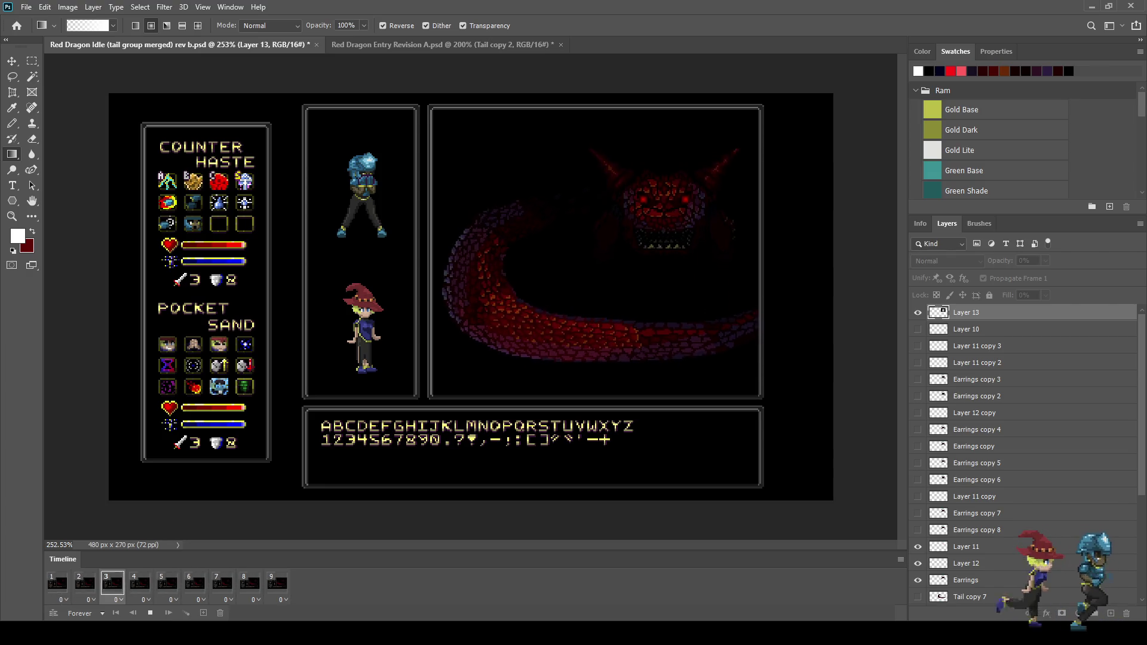
{"action": "key", "text": "ctrl+1"}
Watch the animation in black full-screen mode, then return to standard mode fitted to the window
{"action": "key", "text": "f"}
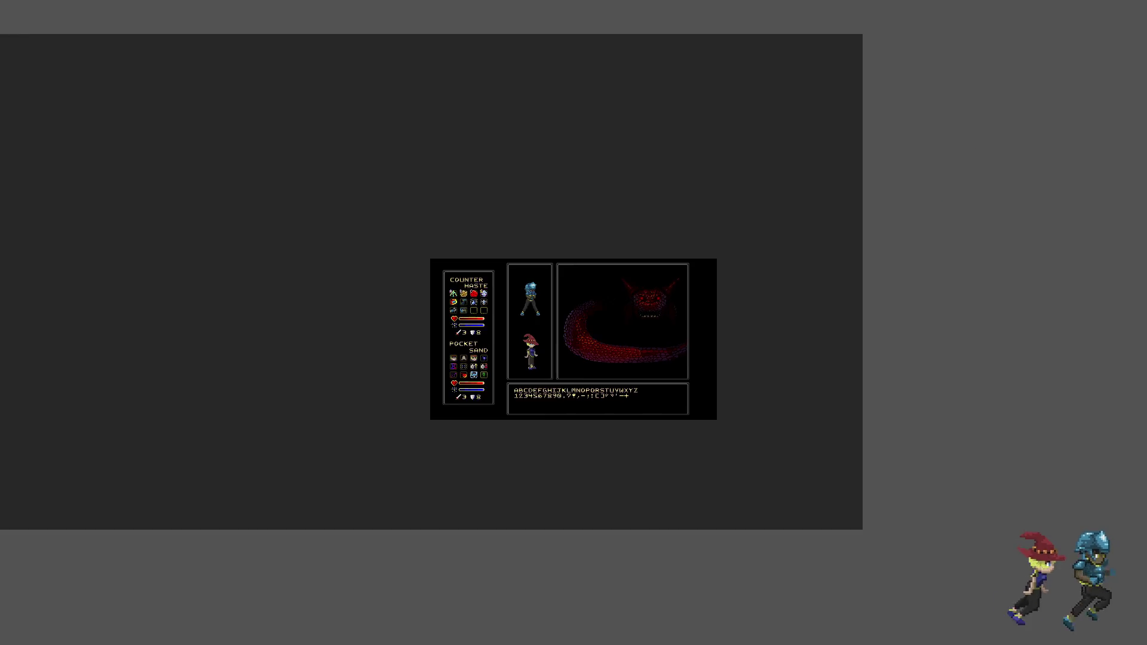
{"action": "key", "text": "f"}
{"action": "key", "text": "ctrl+0"}
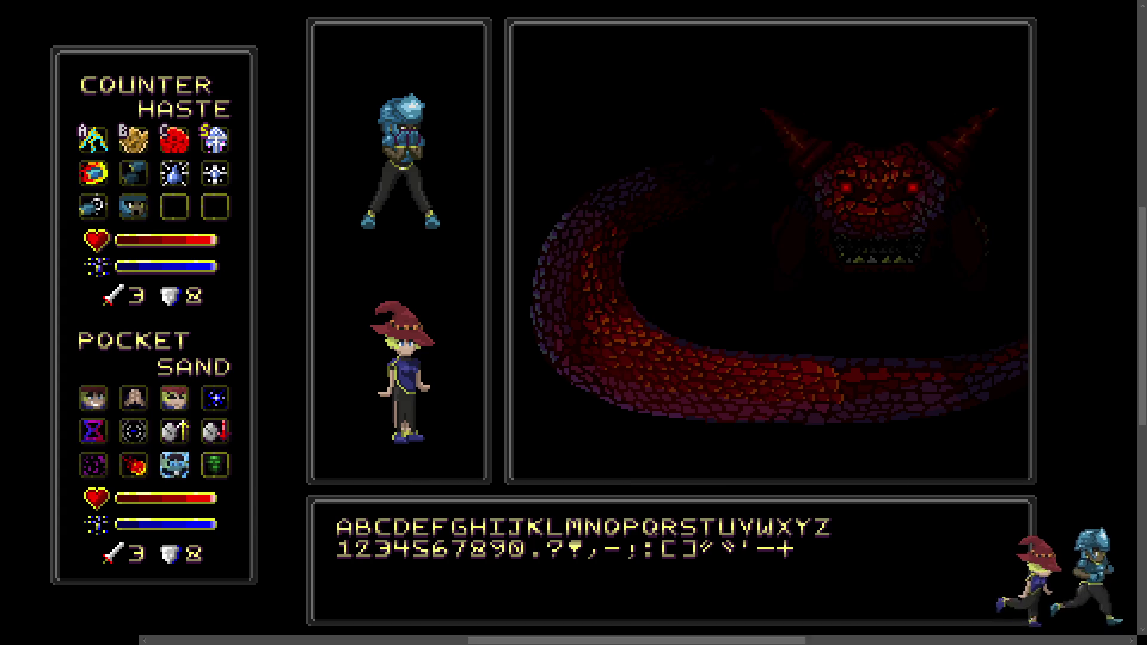
{"action": "key", "text": "f"}
{"action": "key", "text": "ctrl+0"}
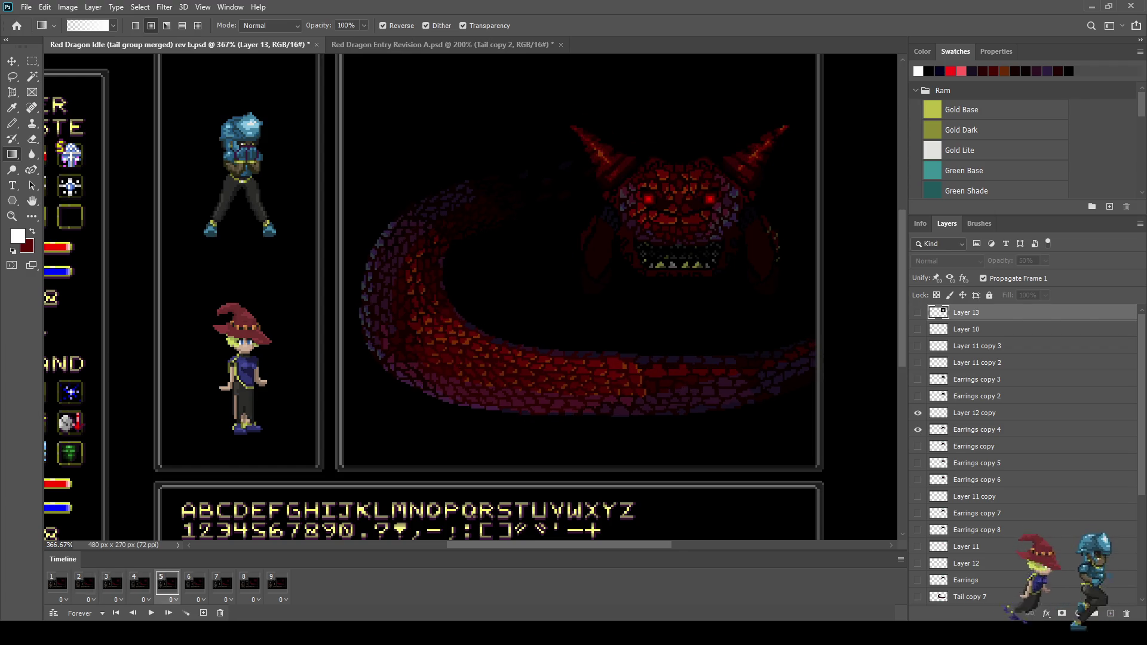
Add a new layer above Layer 12 copy and pencil white pixels around the dragon's mouth
{"action": "left_click", "coordinate": [974, 413]}
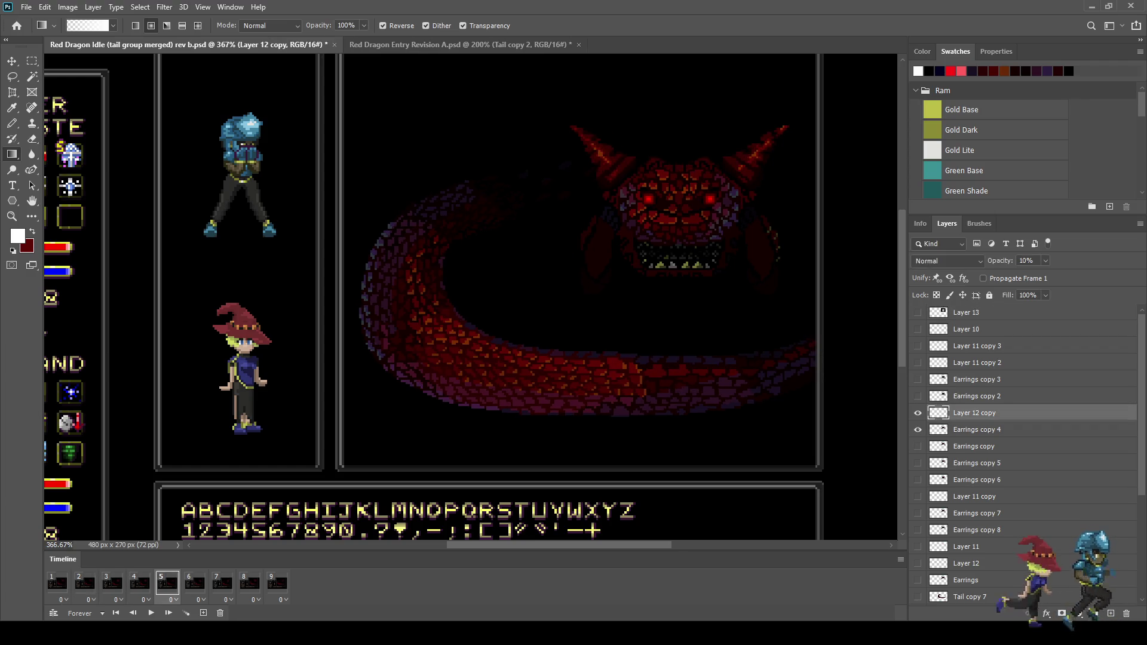
{"action": "key", "text": "ctrl+shift+alt+n"}
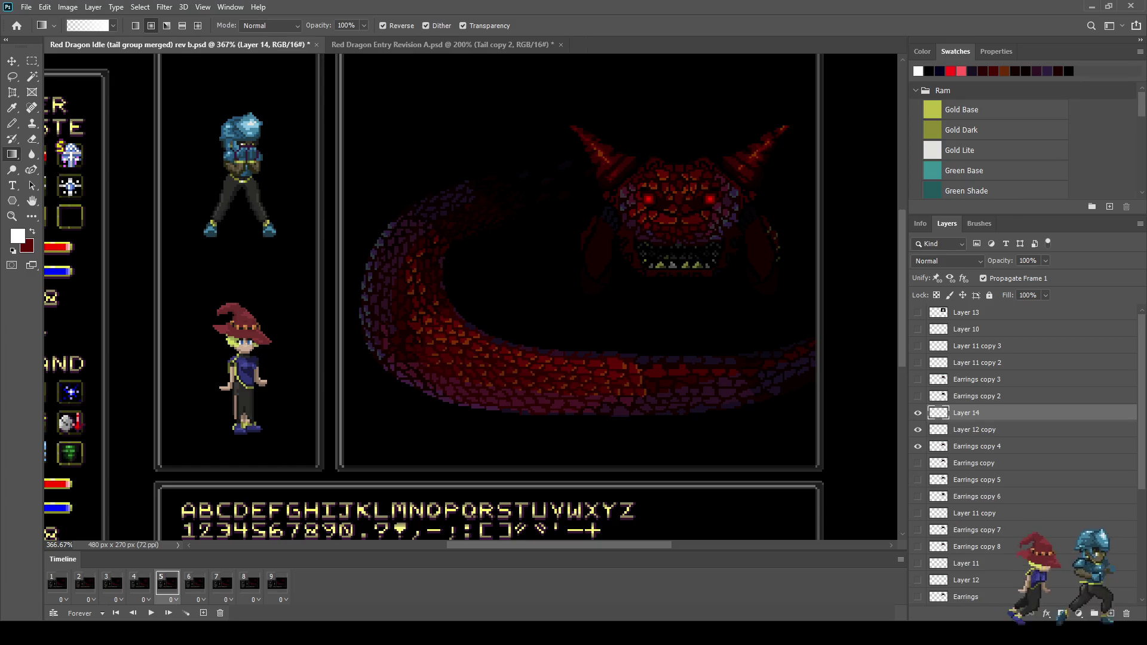
{"action": "key", "text": "b"}
{"action": "scroll", "coordinate": [656, 276], "scroll_direction": "up", "scroll_amount": 5}
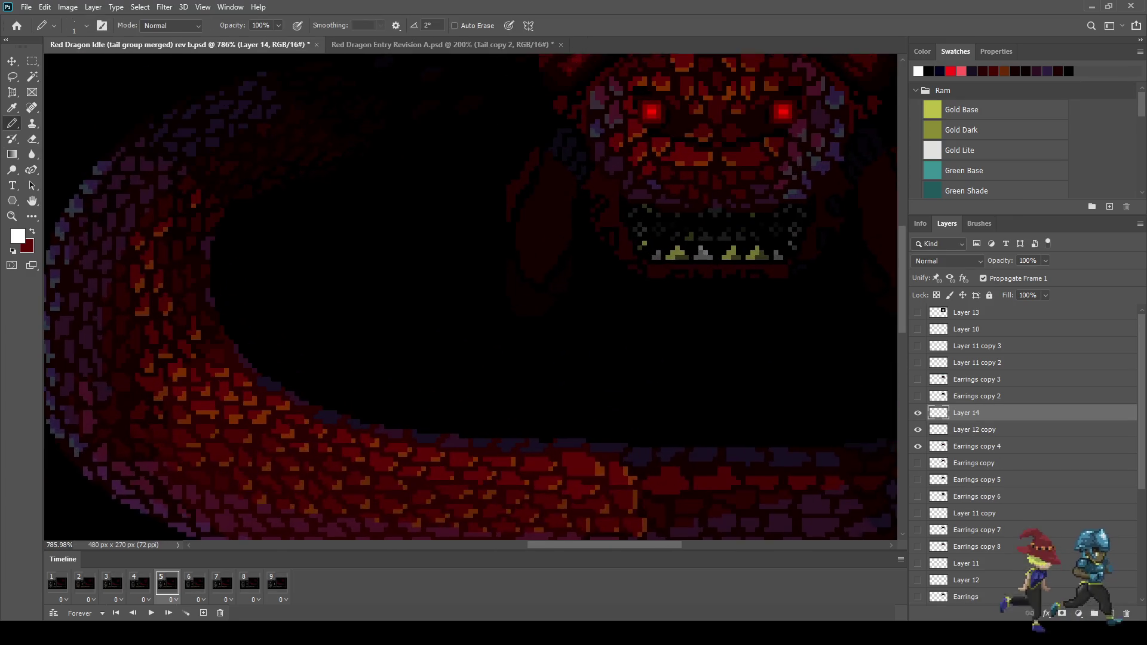
{"action": "scroll", "coordinate": [716, 286], "scroll_direction": "down", "scroll_amount": 1}
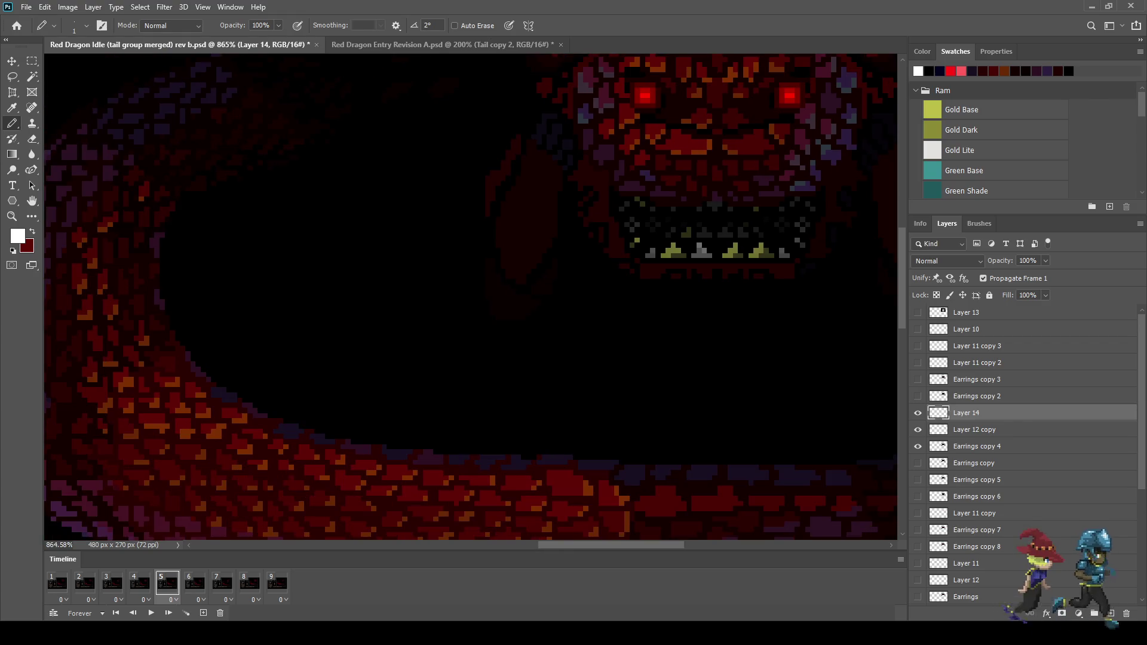
{"action": "mouse_move", "coordinate": [627, 203]}
{"action": "left_mouse_down"}
{"action": "mouse_move", "coordinate": [622, 230]}
{"action": "mouse_move", "coordinate": [642, 225]}
{"action": "left_mouse_up"}
{"action": "left_click_drag", "start_coordinate": [801, 221], "coordinate": [793, 208]}
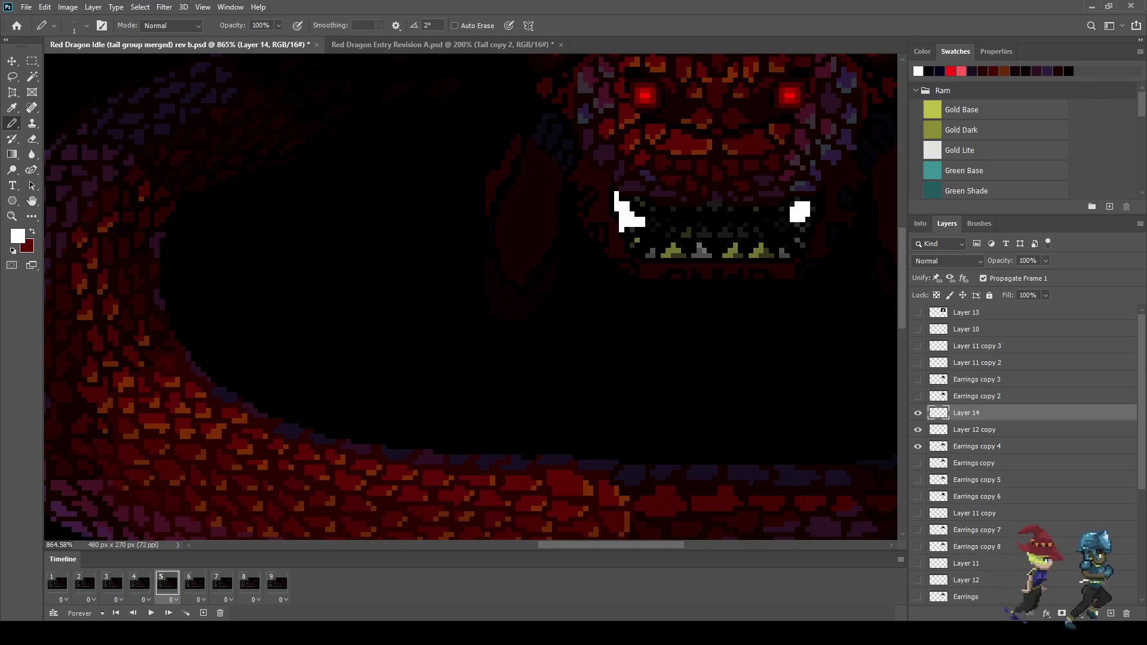
{"action": "mouse_move", "coordinate": [689, 220]}
{"action": "left_mouse_down"}
{"action": "mouse_move", "coordinate": [759, 219]}
{"action": "mouse_move", "coordinate": [708, 232]}
{"action": "left_mouse_up"}
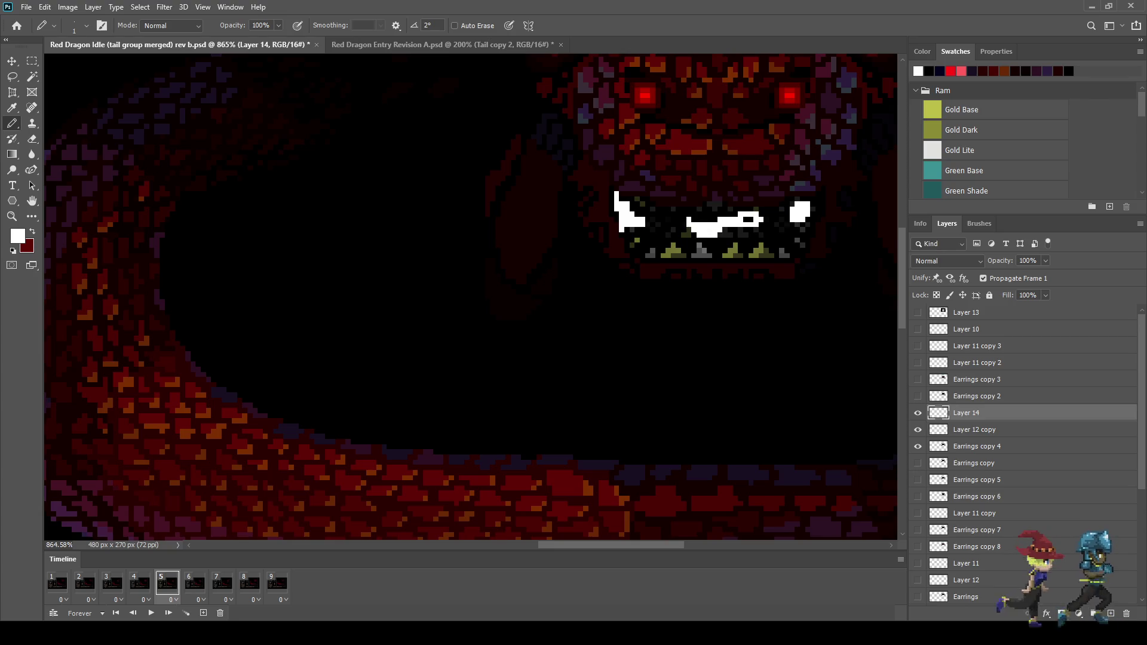
{"action": "left_click", "coordinate": [689, 227]}
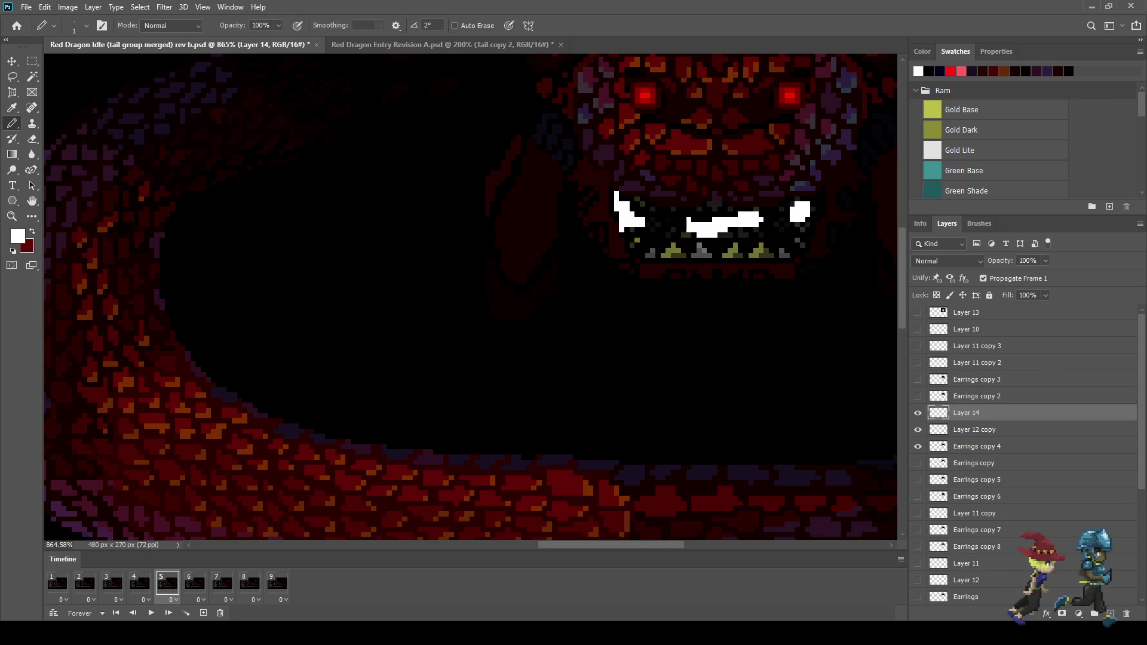
Set Layer 14's opacity to 30% and hide it in the first frame
{"action": "left_click", "coordinate": [1027, 261]}
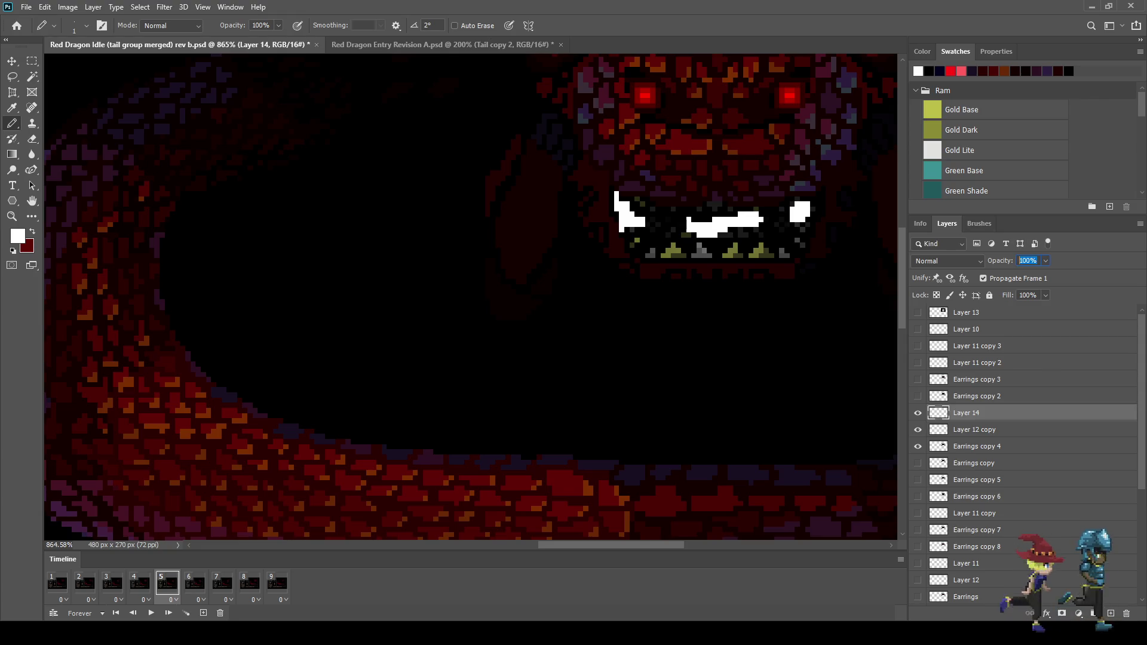
{"action": "type", "text": "50"}
{"action": "key", "text": "Return"}
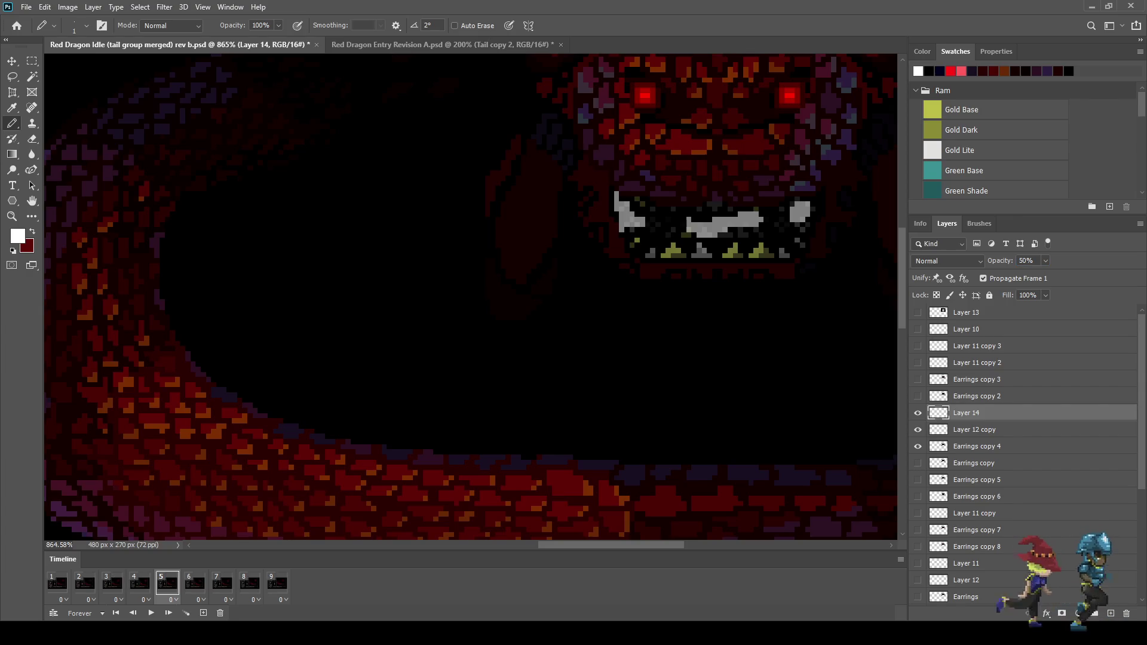
{"action": "left_click", "coordinate": [1026, 261]}
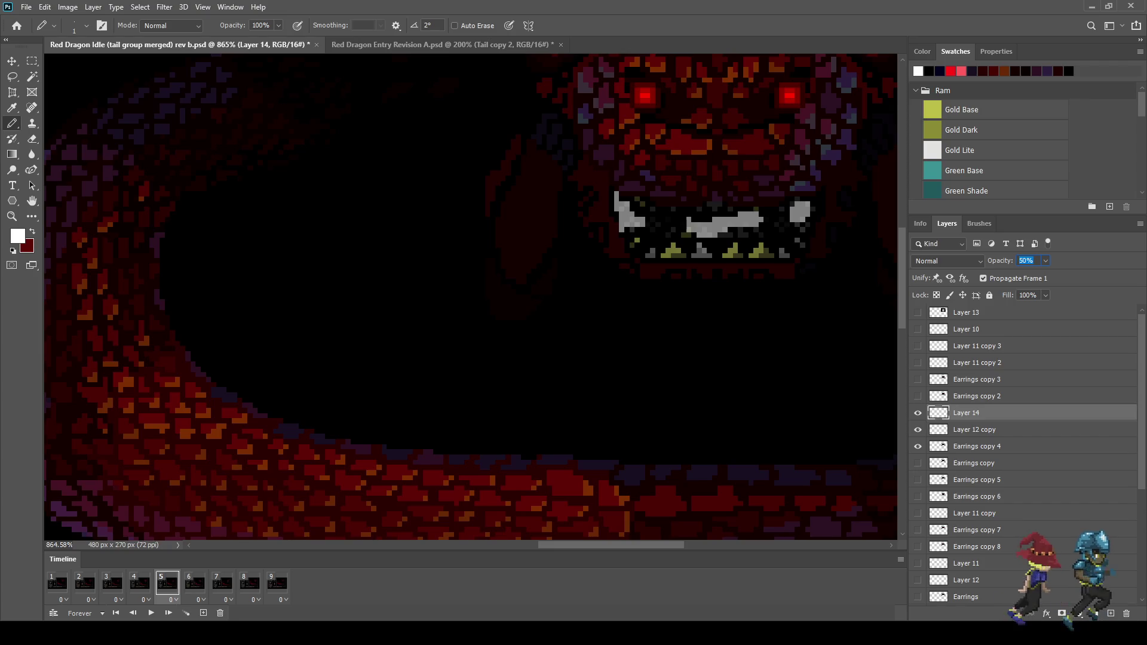
{"action": "type", "text": "30"}
{"action": "key", "text": "Return"}
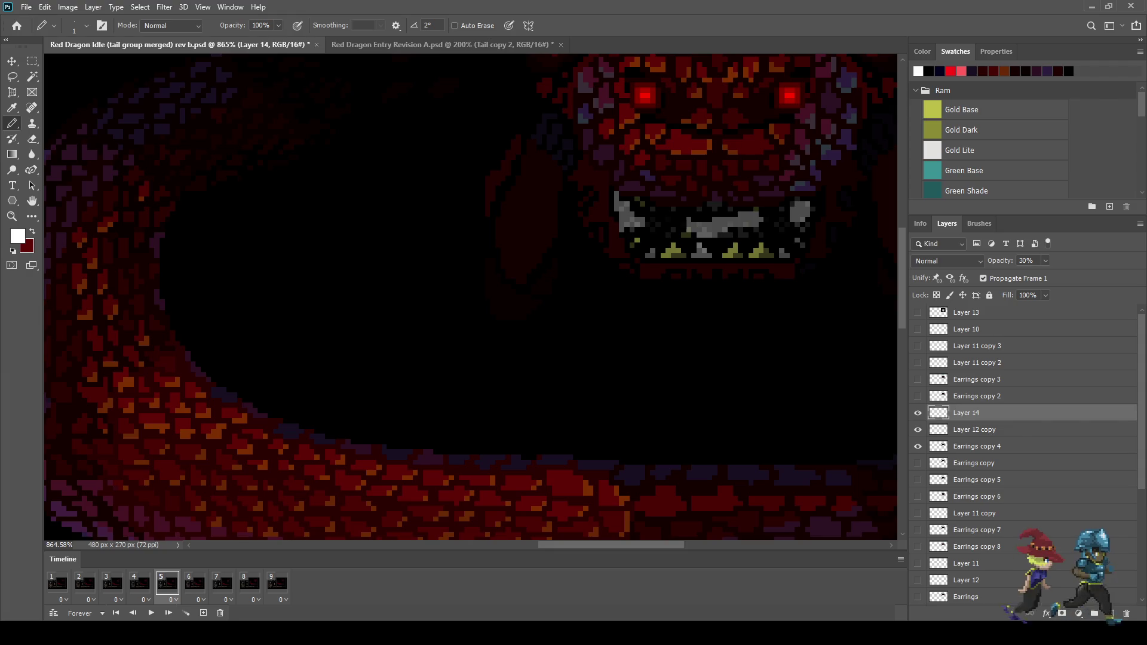
{"action": "left_click", "coordinate": [57, 584]}
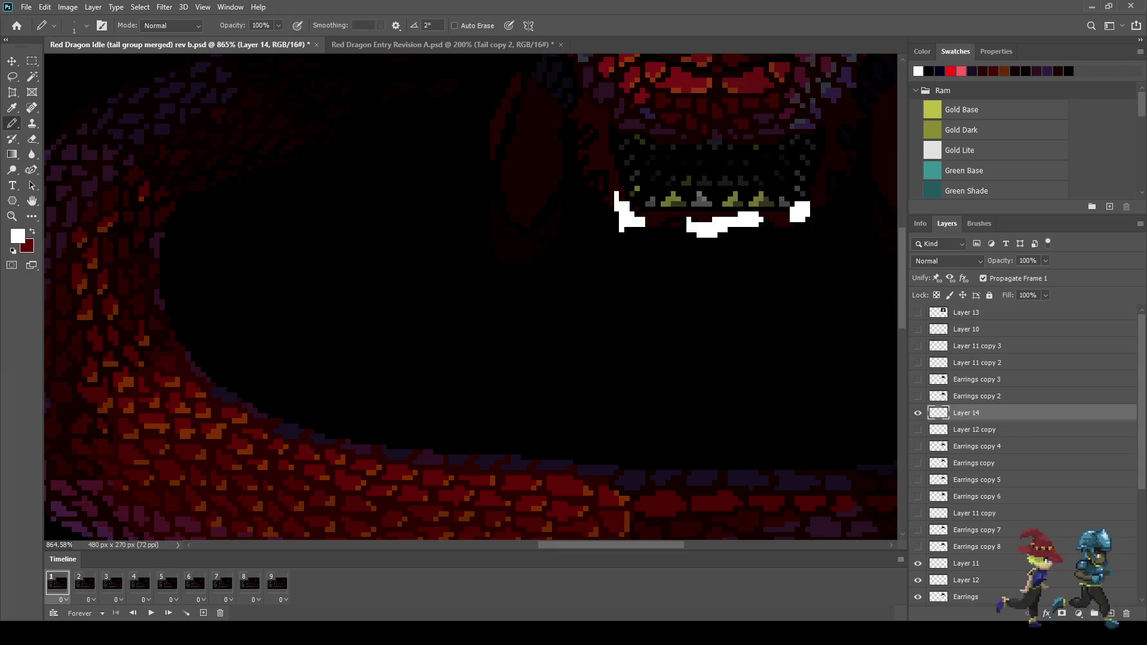
{"action": "left_click", "coordinate": [918, 413]}
{"action": "key", "text": "space"}
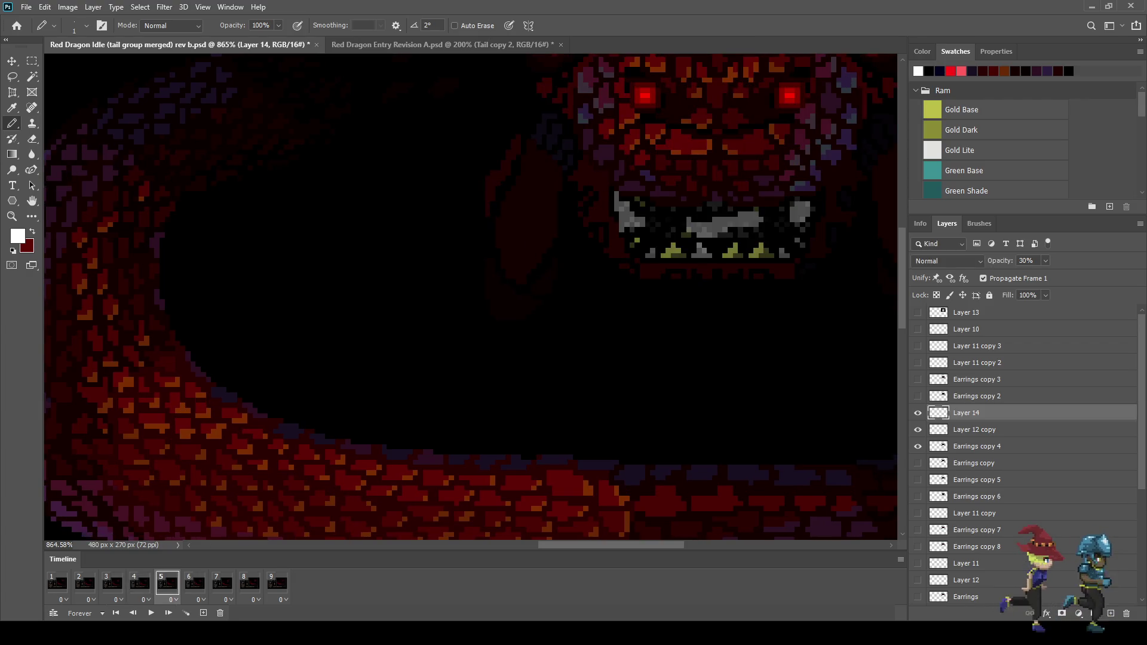
Duplicate Layer 14, show the copy in frame 6, move it 10 px down at 35% opacity
{"action": "key", "text": "ctrl+j"}
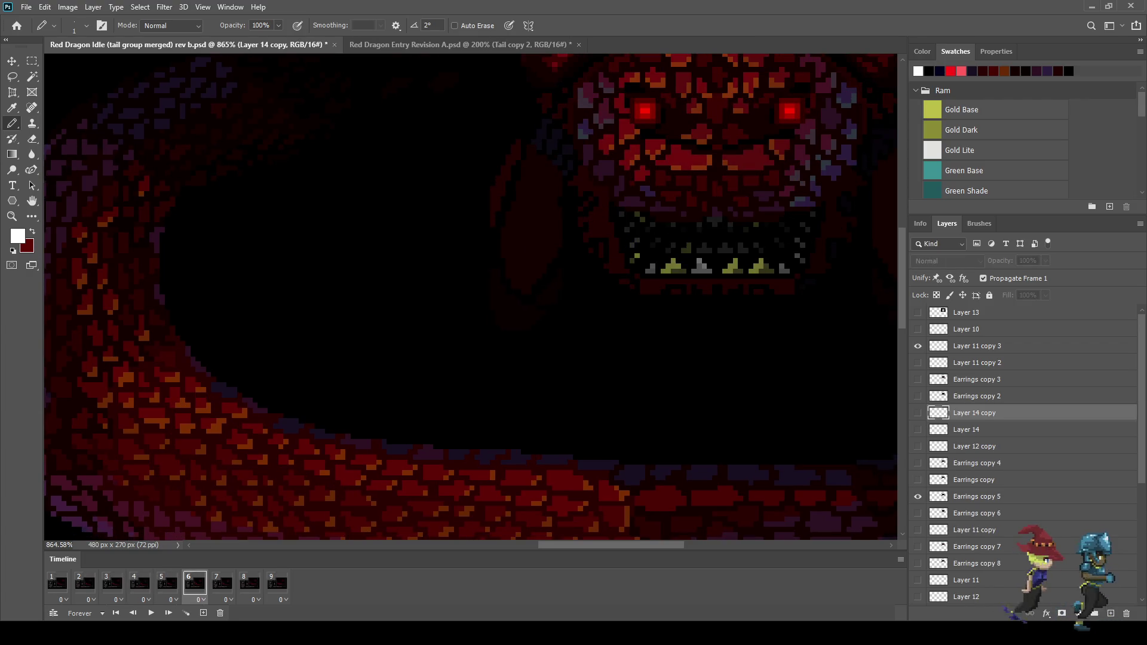
{"action": "left_click", "coordinate": [918, 413]}
{"action": "key", "text": "ctrl+t"}
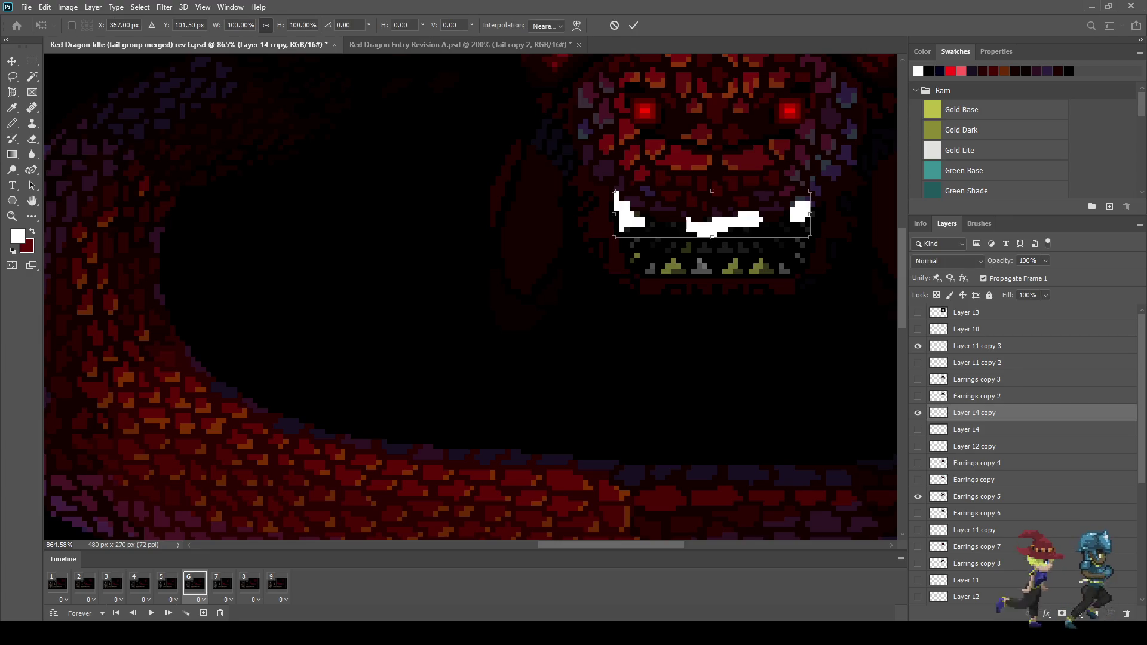
{"action": "key", "text": "shift+Down"}
{"action": "key", "text": "b"}
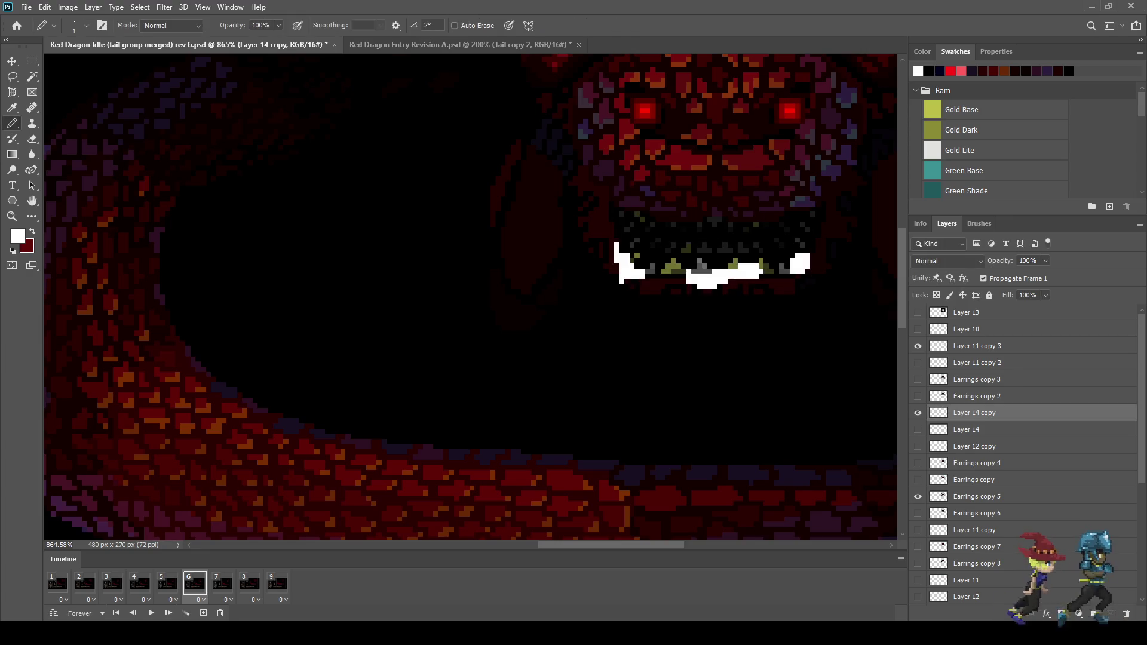
{"action": "left_click", "coordinate": [1028, 261]}
{"action": "type", "text": "35"}
{"action": "key", "text": "Return"}
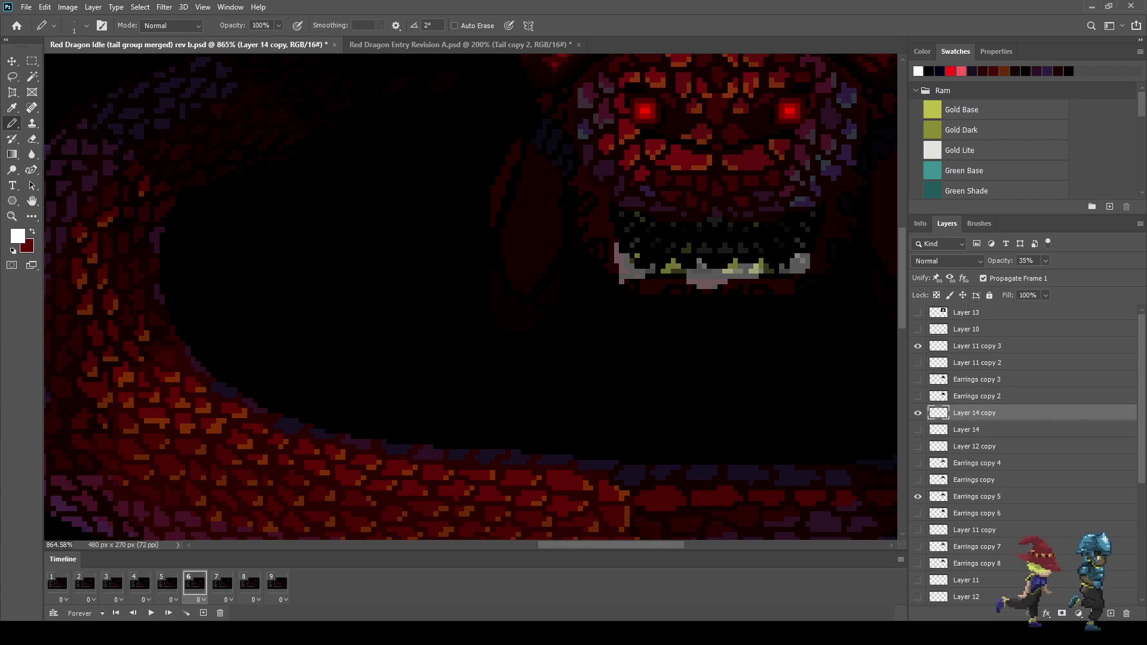
Erase stray pixels at the mouth corners and middle, then duplicate the copy for frame 7
{"action": "scroll", "coordinate": [691, 273], "scroll_direction": "up", "scroll_amount": 2}
{"action": "key", "text": "e"}
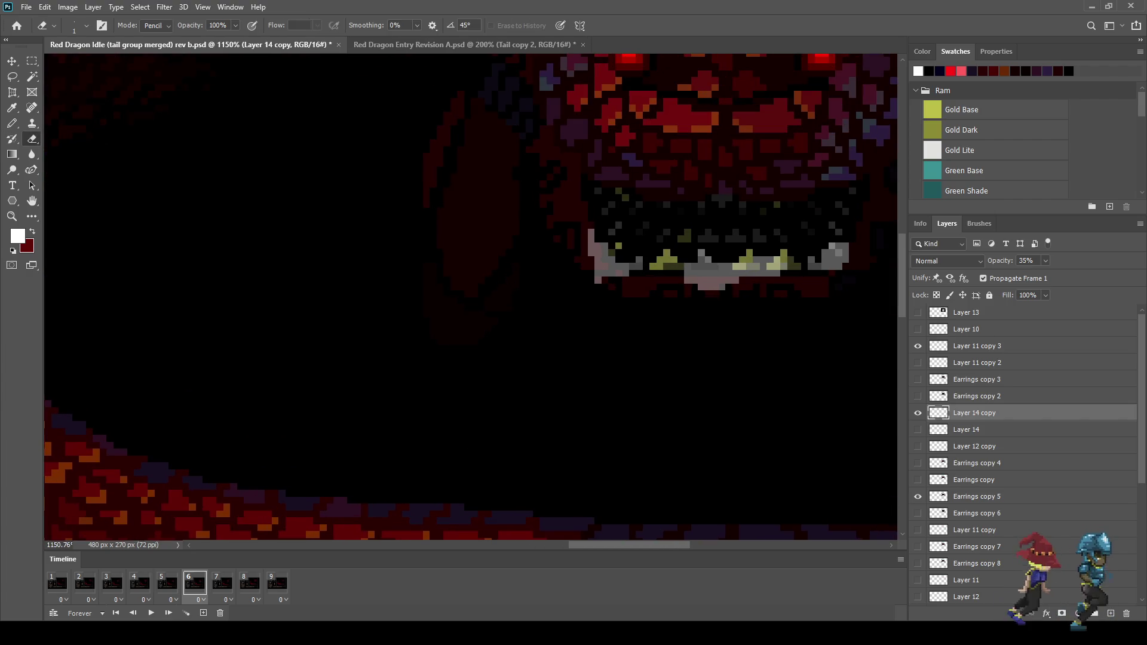
{"action": "left_click_drag", "start_coordinate": [605, 244], "coordinate": [619, 268]}
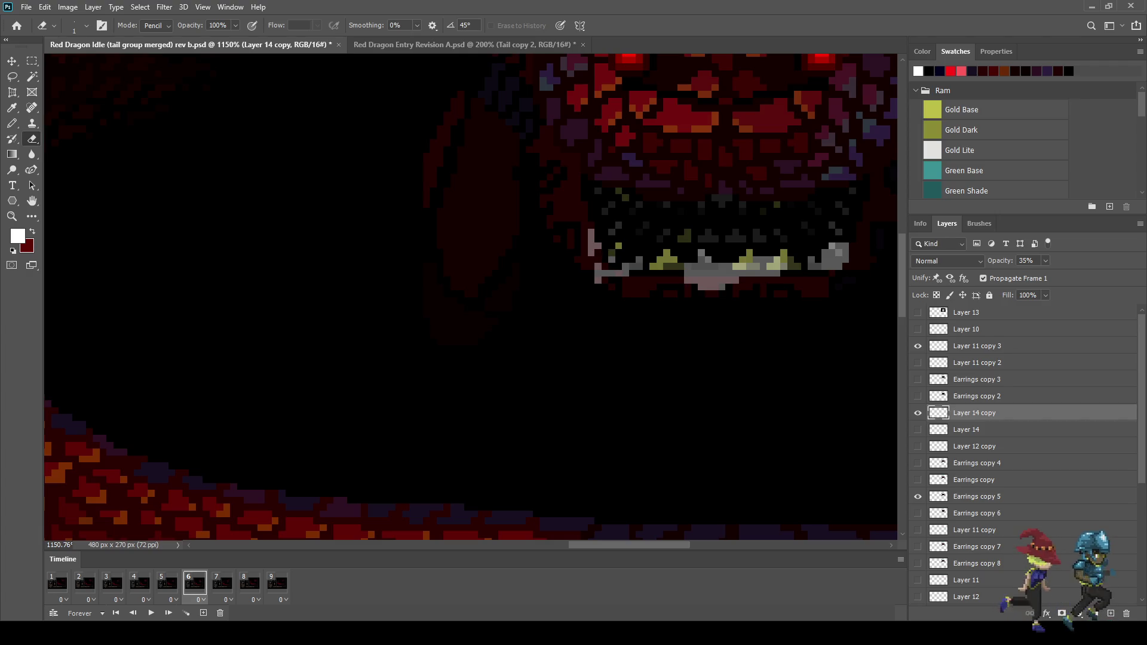
{"action": "left_click_drag", "start_coordinate": [739, 266], "coordinate": [728, 266]}
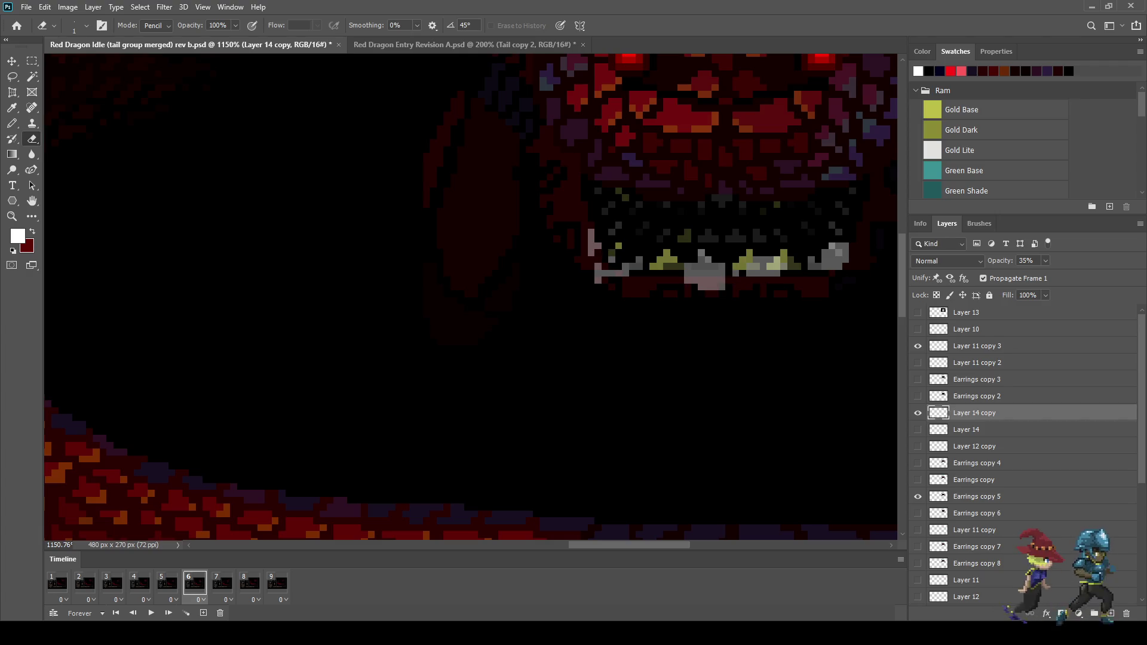
{"action": "left_click_drag", "start_coordinate": [832, 245], "coordinate": [832, 253]}
{"action": "left_click", "coordinate": [825, 252]}
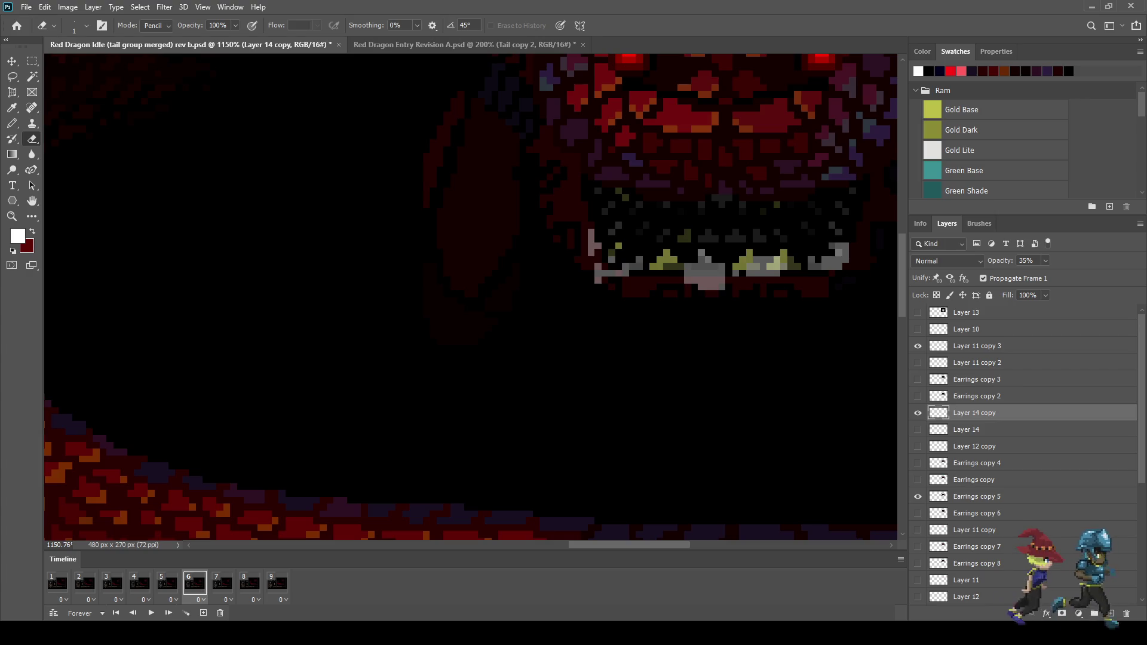
{"action": "key", "text": "period"}
{"action": "key", "text": "ctrl+j"}
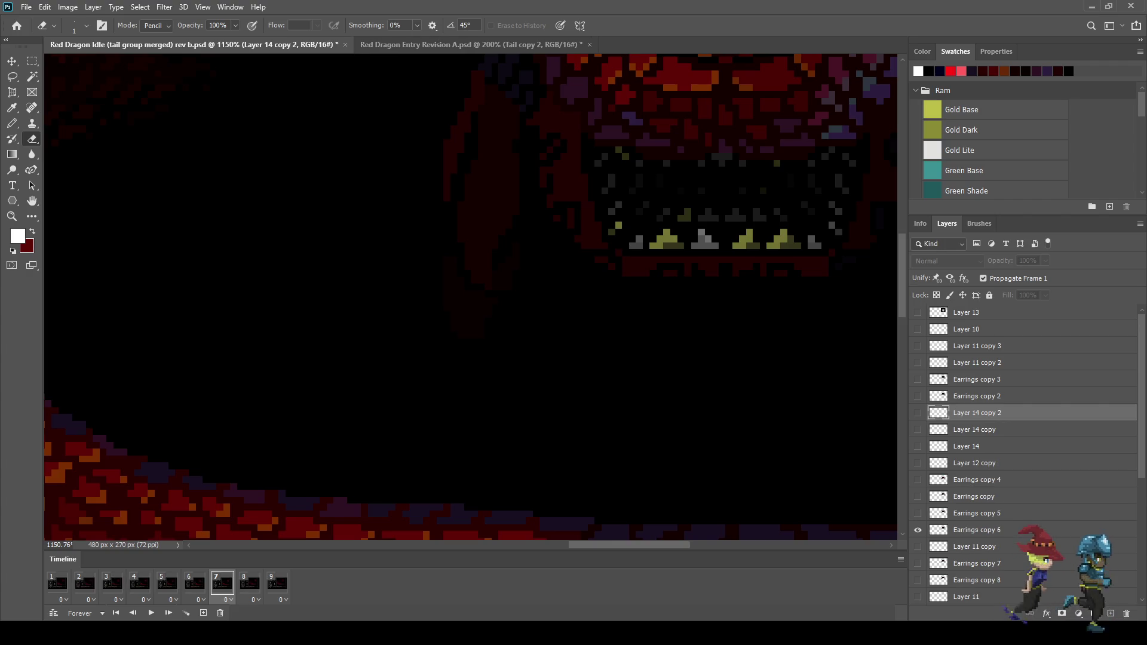
Show Layer 14 copy 2 on frame 7 and compare it against frames 5 and 6
{"action": "key", "text": "ctrl+comma"}
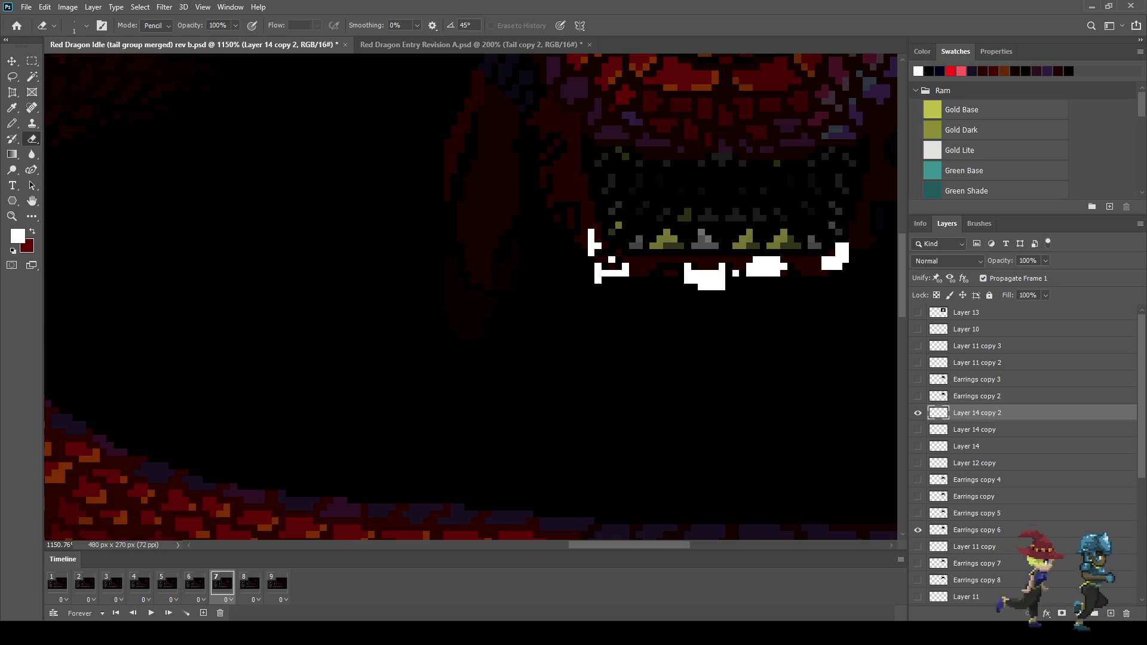
{"action": "key", "text": "comma"}
{"action": "key", "text": "comma"}
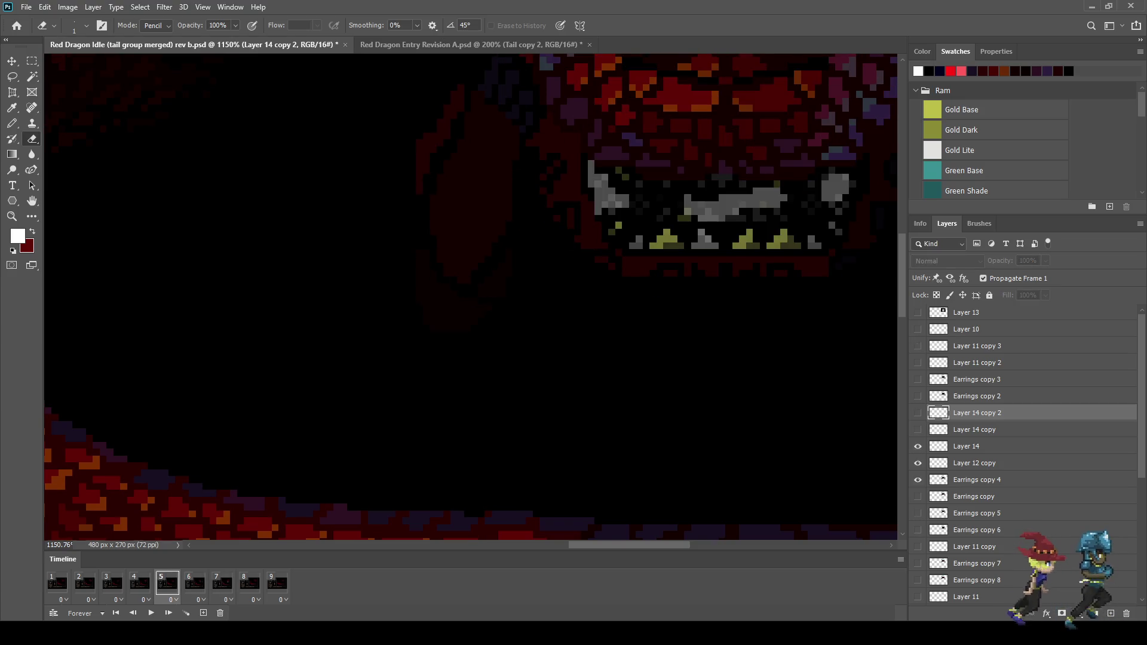
{"action": "key", "text": "period"}
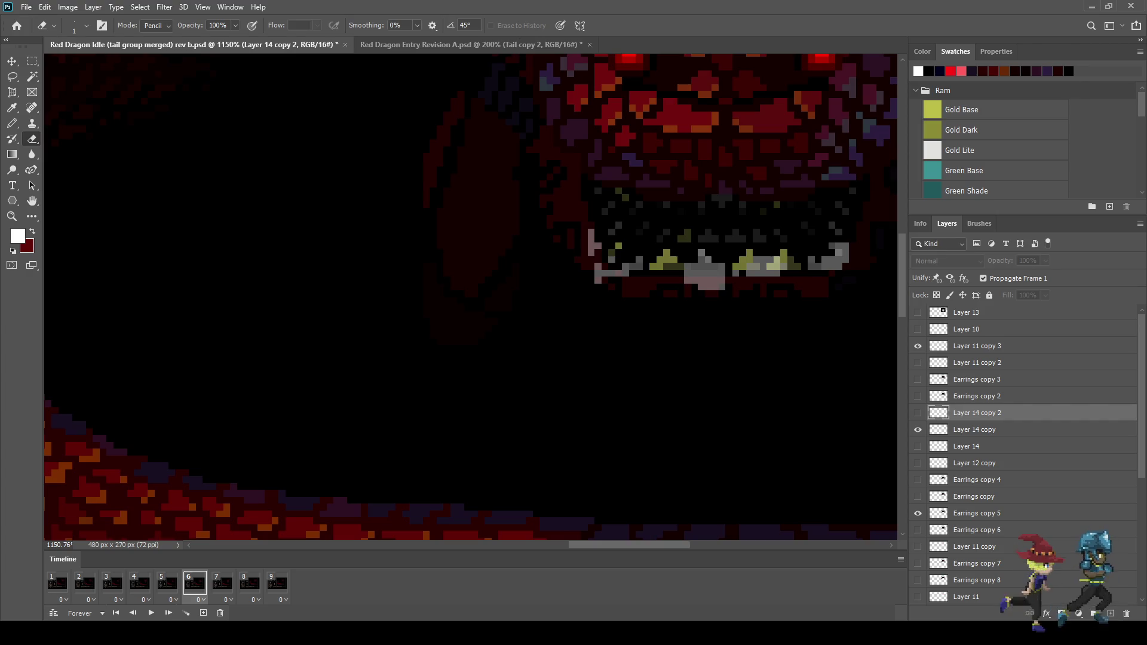
{"action": "key", "text": "period"}
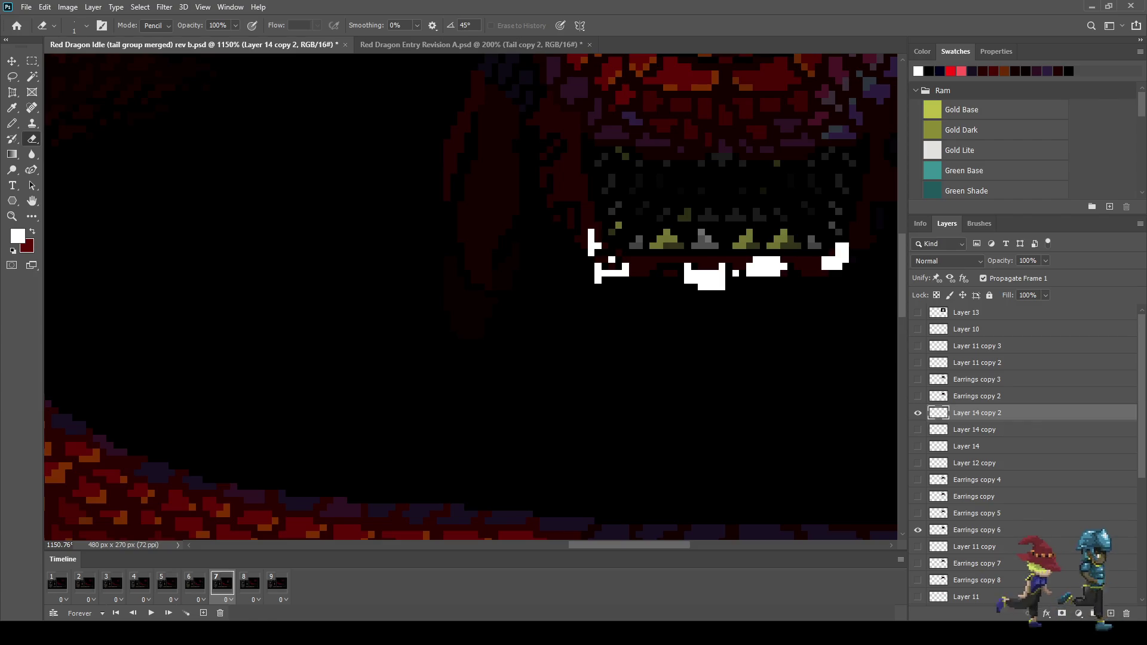
Nudge the frame 7 jaw pixels down and set the layer opacity to 15%
{"action": "key", "text": "ctrl+t"}
{"action": "key", "text": "Down"}
{"action": "key", "text": "Down"}
{"action": "key", "text": "Return"}
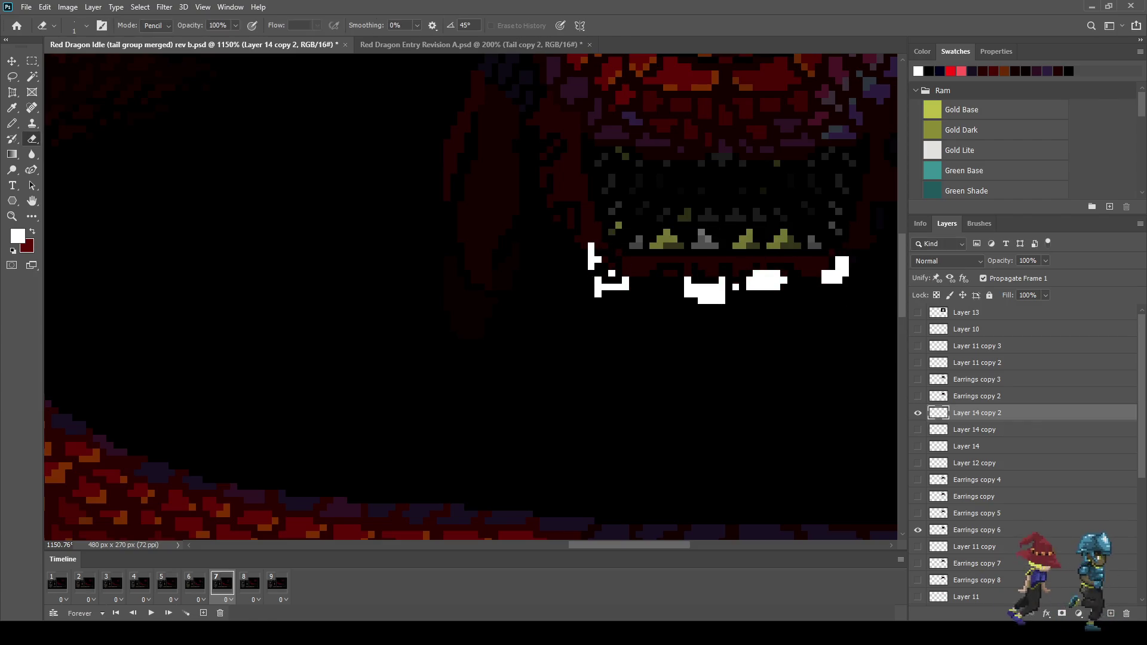
{"action": "key", "text": "Return"}
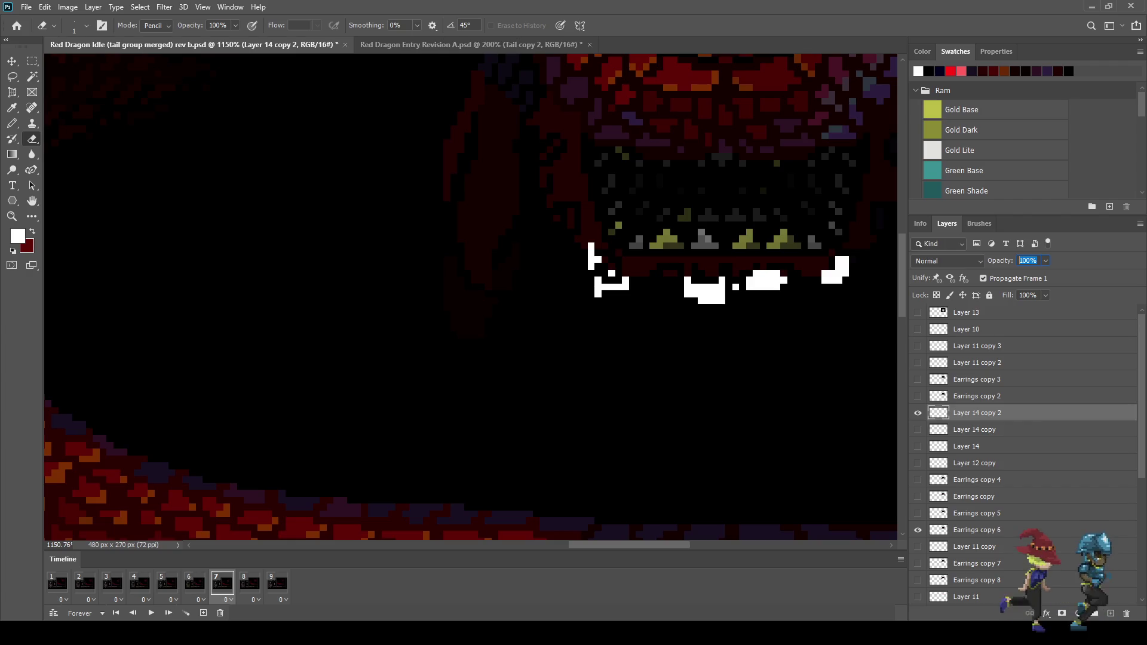
{"action": "type", "text": "15"}
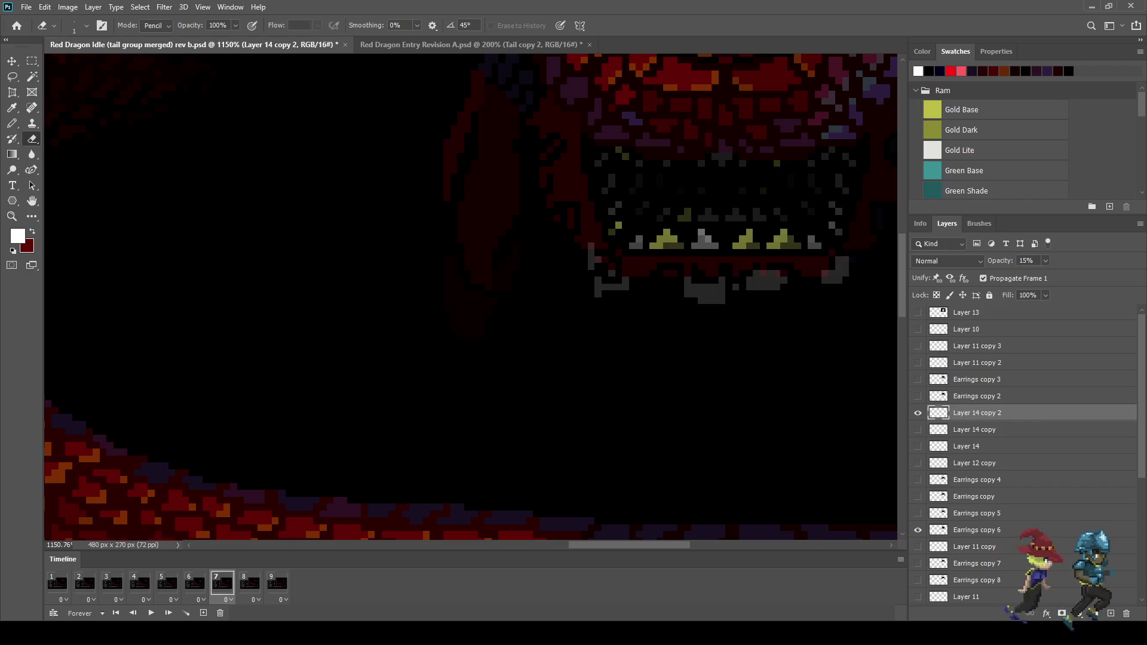
Erase the faint and stray grey pixels below the teeth, mouth and right corner
{"action": "left_click_drag", "start_coordinate": [763, 273], "coordinate": [764, 287]}
{"action": "left_click", "coordinate": [756, 287]}
{"action": "left_click", "coordinate": [770, 277]}
{"action": "left_click", "coordinate": [831, 273]}
{"action": "left_click", "coordinate": [838, 277]}
{"action": "left_click", "coordinate": [708, 287]}
{"action": "left_click_drag", "start_coordinate": [708, 294], "coordinate": [700, 301]}
{"action": "left_click", "coordinate": [612, 273]}
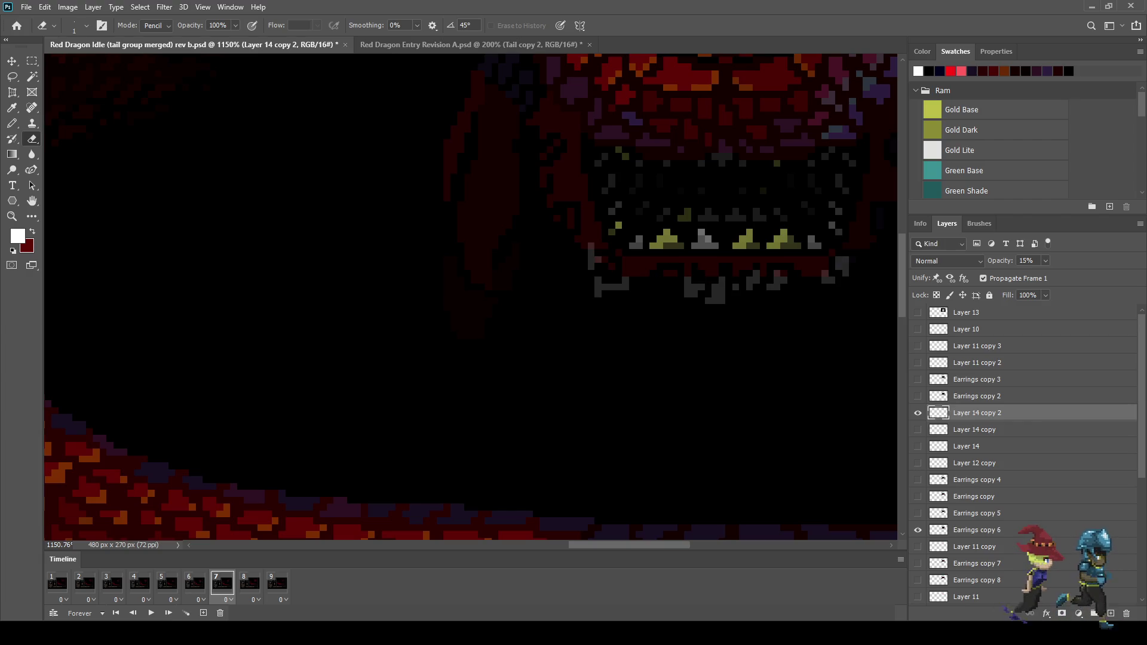
{"action": "left_click", "coordinate": [592, 260]}
{"action": "left_click", "coordinate": [605, 286]}
{"action": "left_click", "coordinate": [598, 286]}
{"action": "scroll", "coordinate": [598, 287], "scroll_direction": "down", "scroll_amount": 5}
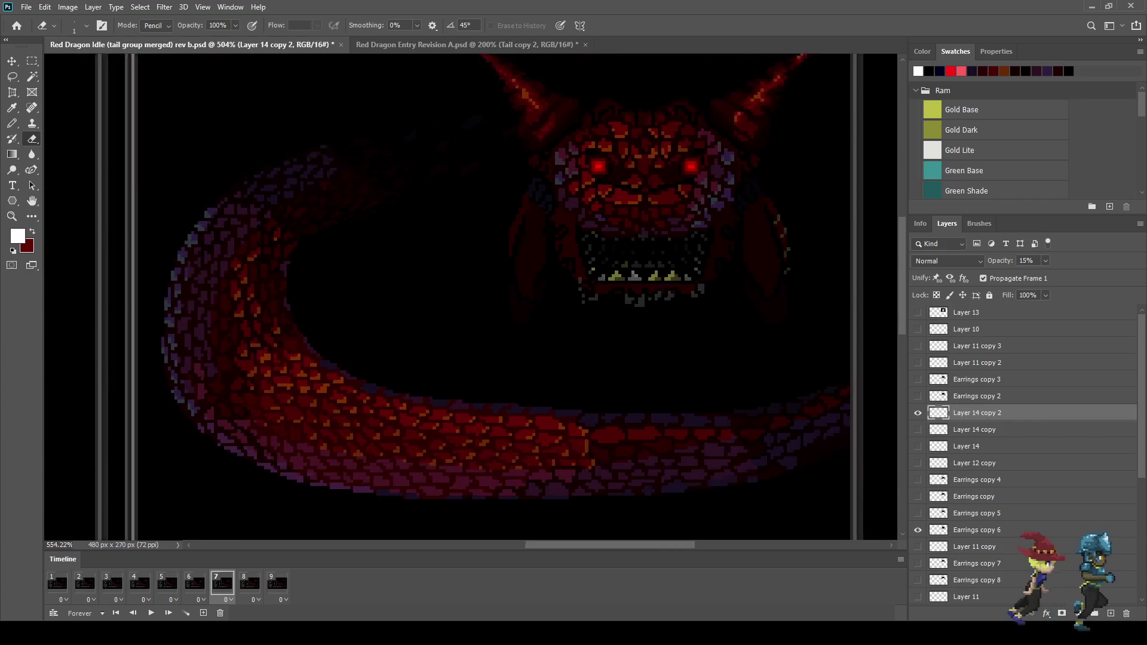
{"action": "scroll", "coordinate": [721, 262], "scroll_direction": "up", "scroll_amount": 2}
Compare frames 5 and 7 to check the cleaned-up jaw
{"action": "key", "text": "Left"}
{"action": "key", "text": "Left"}
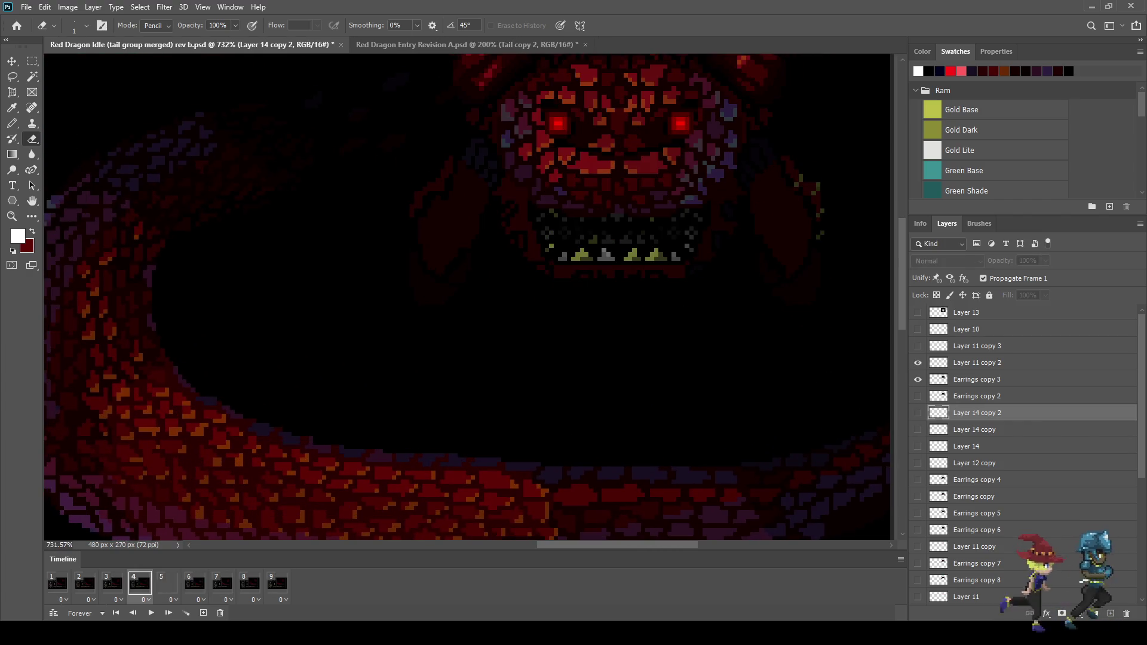
{"action": "key", "text": "Right"}
{"action": "key", "text": "Right"}
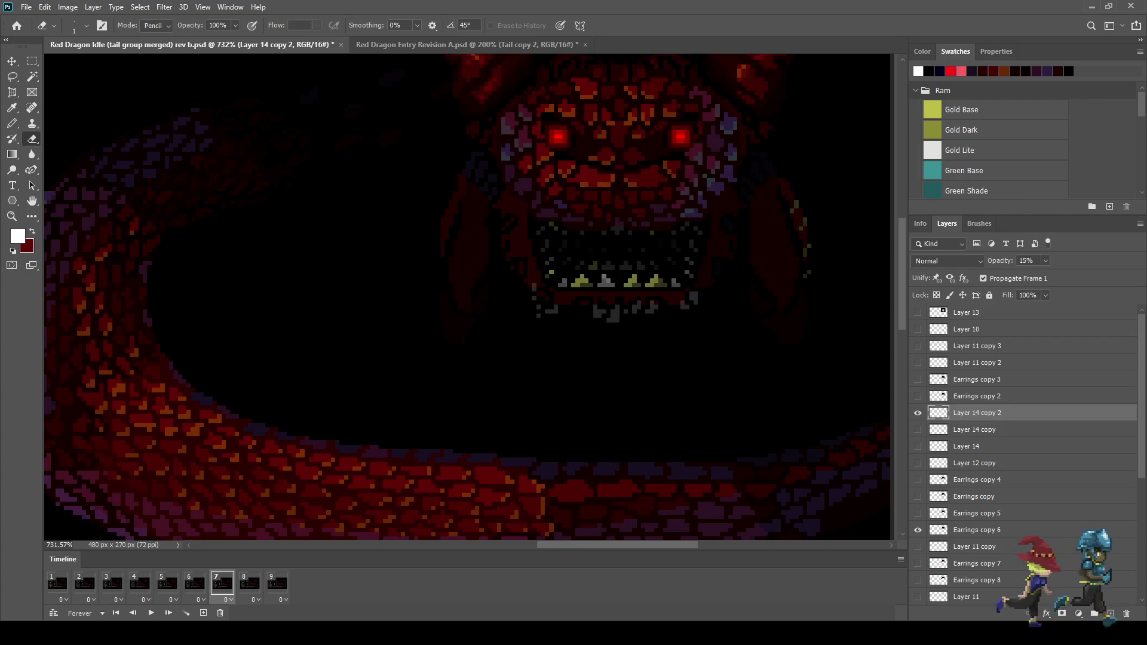
{"action": "key", "text": "Left"}
{"action": "key", "text": "Left"}
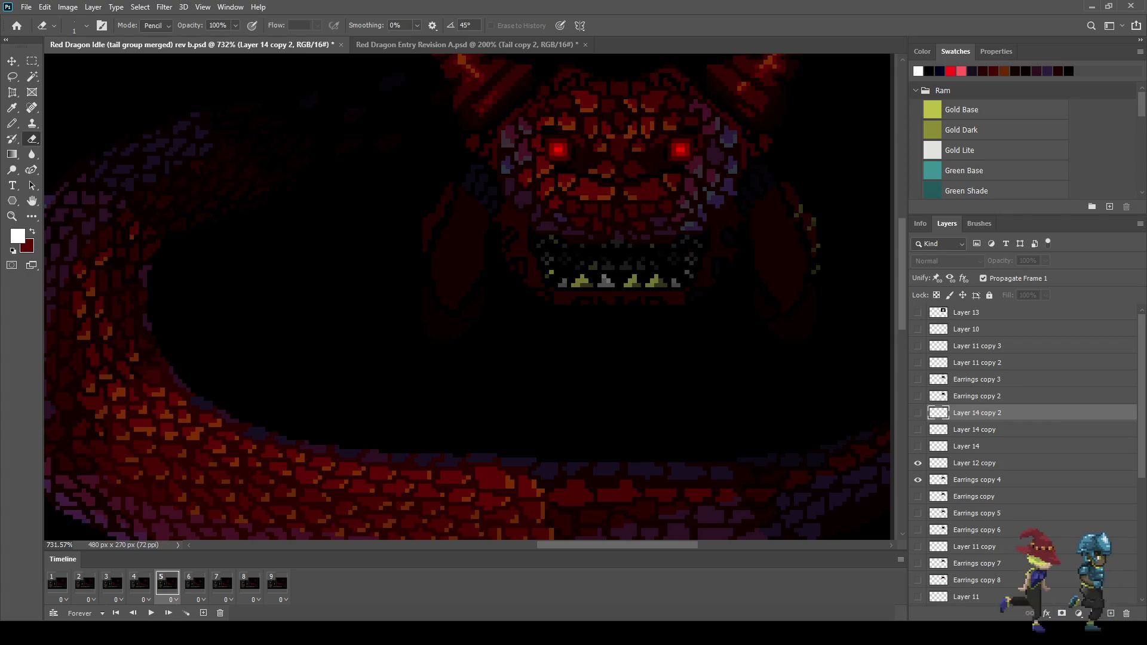
{"action": "key", "text": "Right"}
{"action": "key", "text": "Right"}
Hide Layer 14 copy 2, then show and select Layer 14's white drool on frame 6
{"action": "key", "text": "ctrl+comma"}
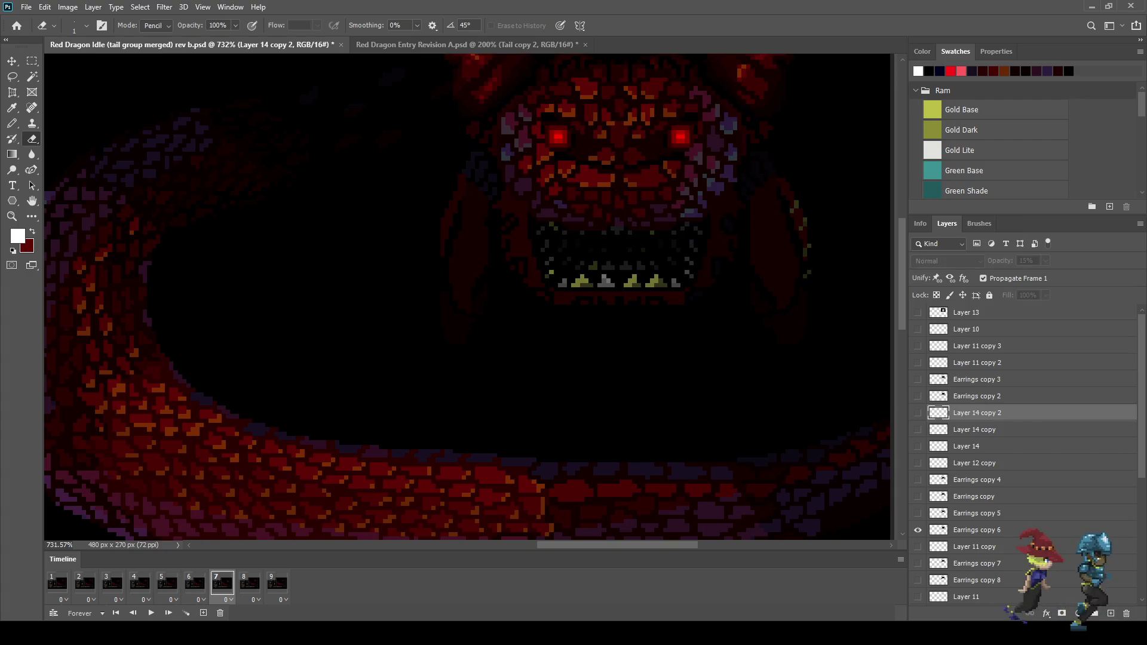
{"action": "key", "text": "Left"}
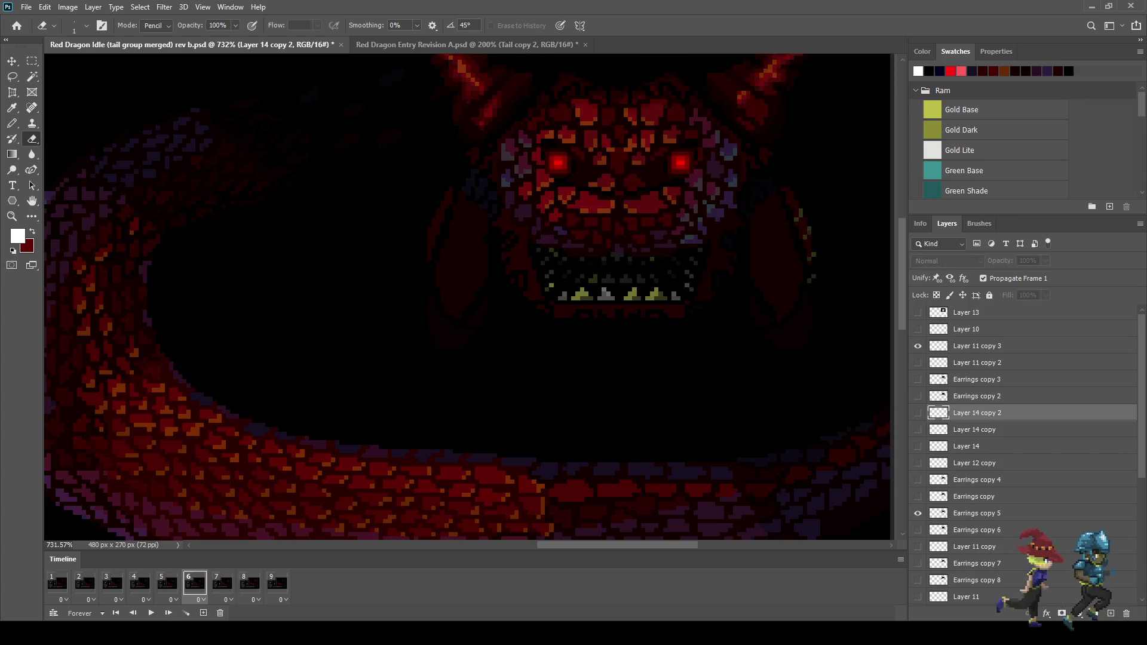
{"action": "left_click", "coordinate": [918, 446]}
{"action": "key", "text": "alt+bracketleft"}
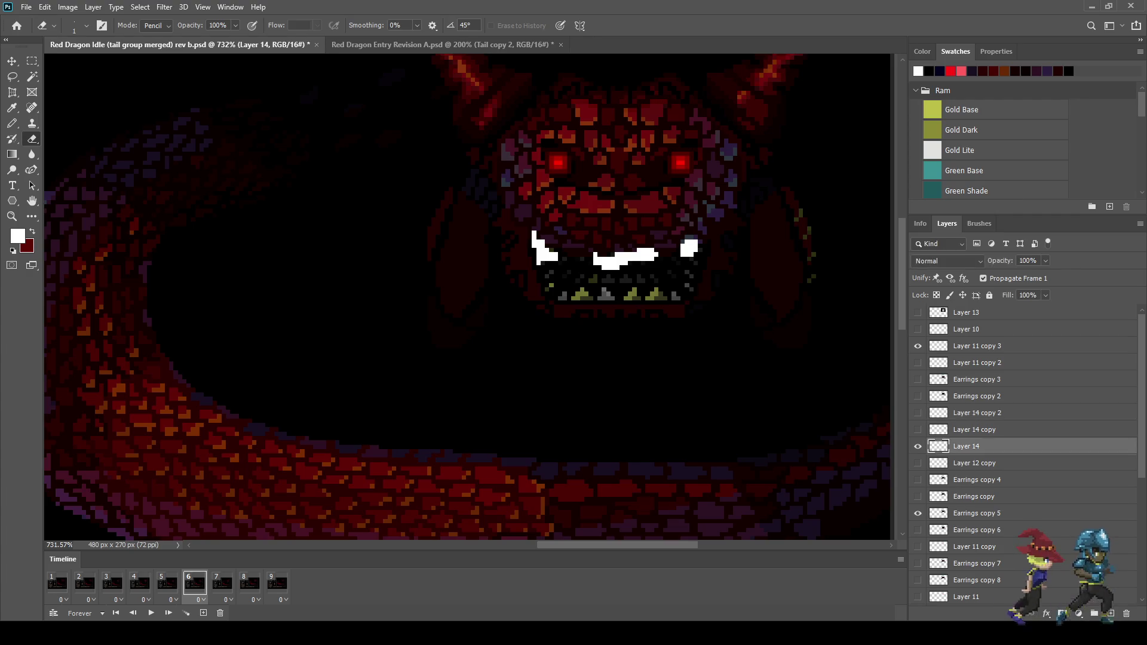
Move Layer 14's drool down on frame 6 and set its opacity to 30%
{"action": "key", "text": "ctrl+t"}
{"action": "key", "text": "Down"}
{"action": "key", "text": "Down"}
{"action": "key", "text": "Down"}
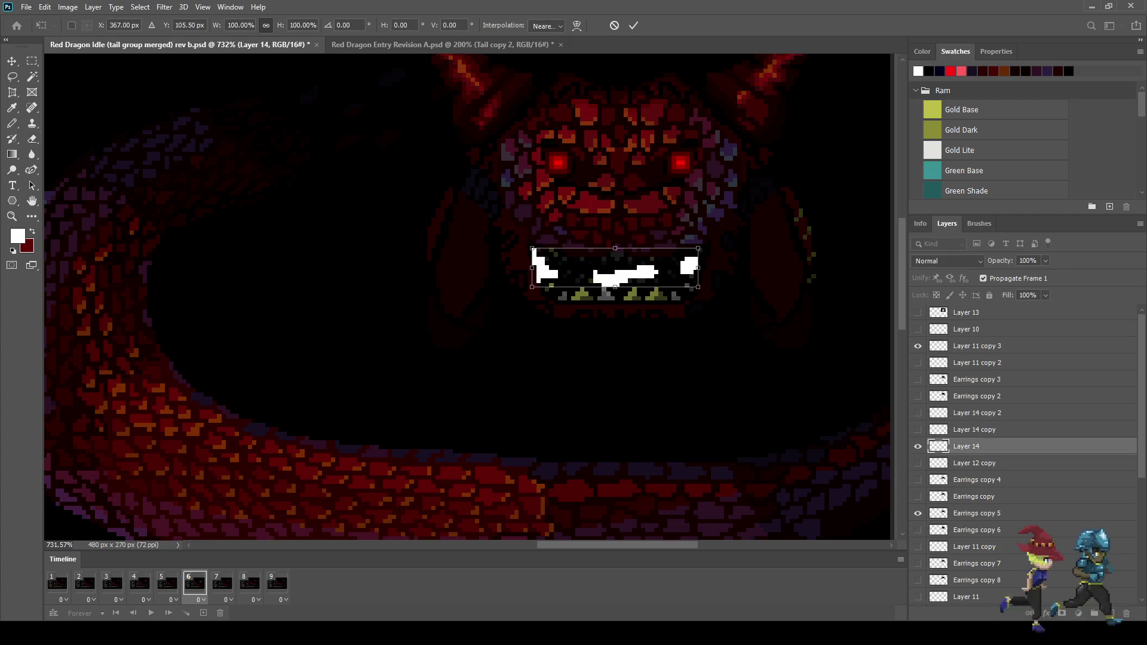
{"action": "key", "text": "Return"}
{"action": "key", "text": "e"}
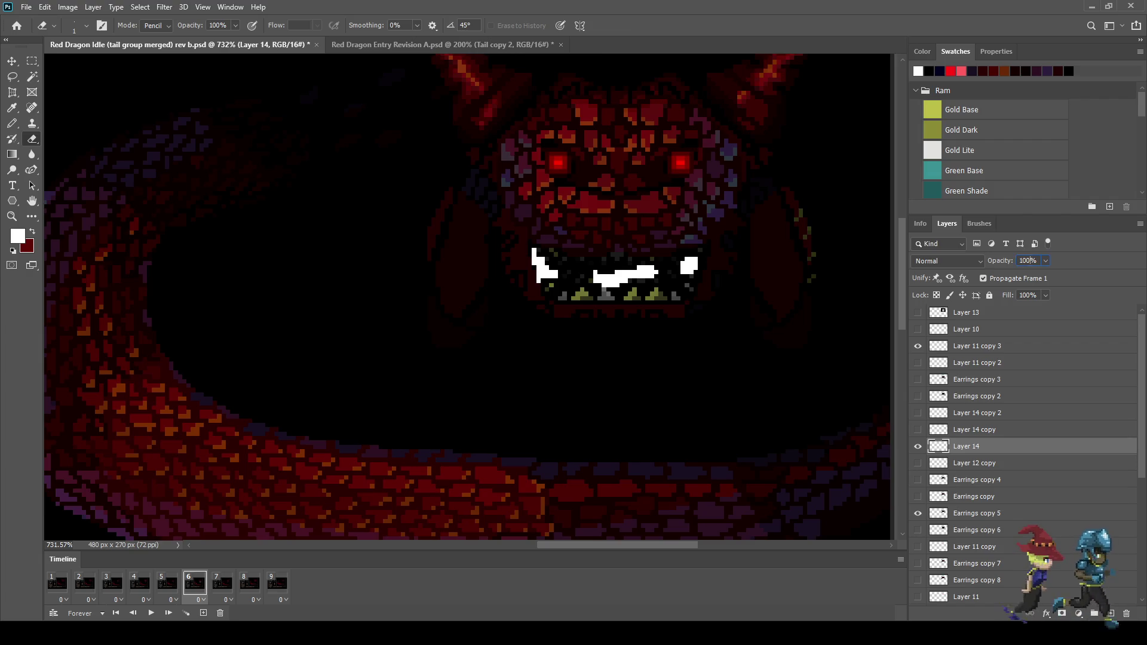
{"action": "type", "text": "50"}
{"action": "key", "text": "Return"}
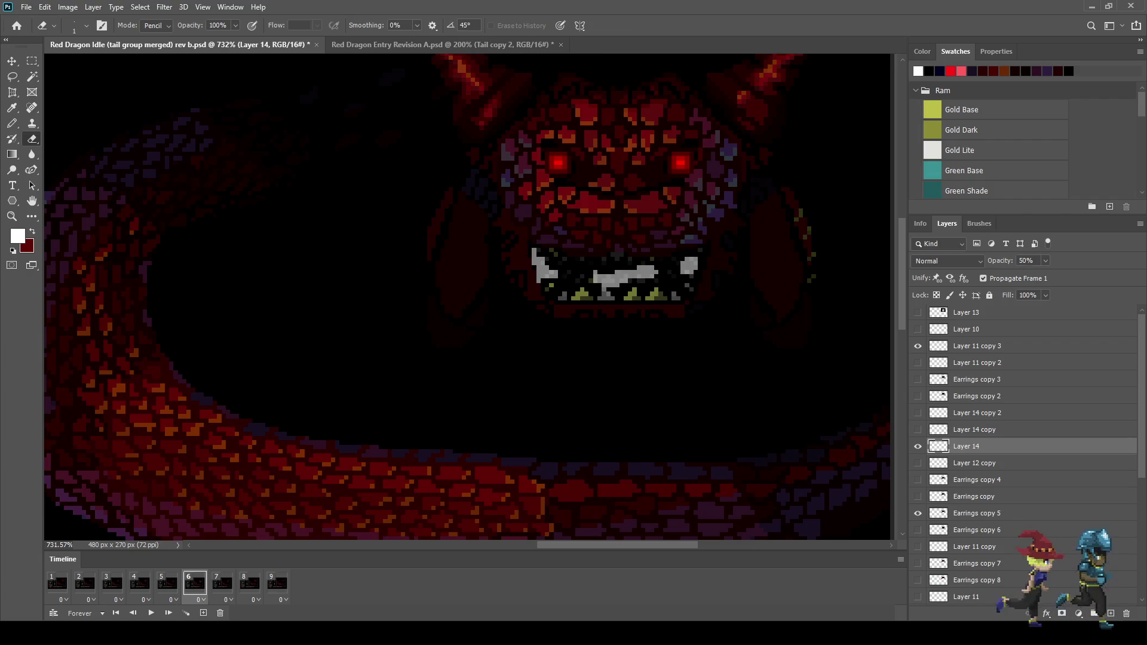
{"action": "type", "text": "30"}
On frame 7, show Layer 14 copy, move it down about 3 pixels, opacity 20%
{"action": "left_click", "coordinate": [222, 583]}
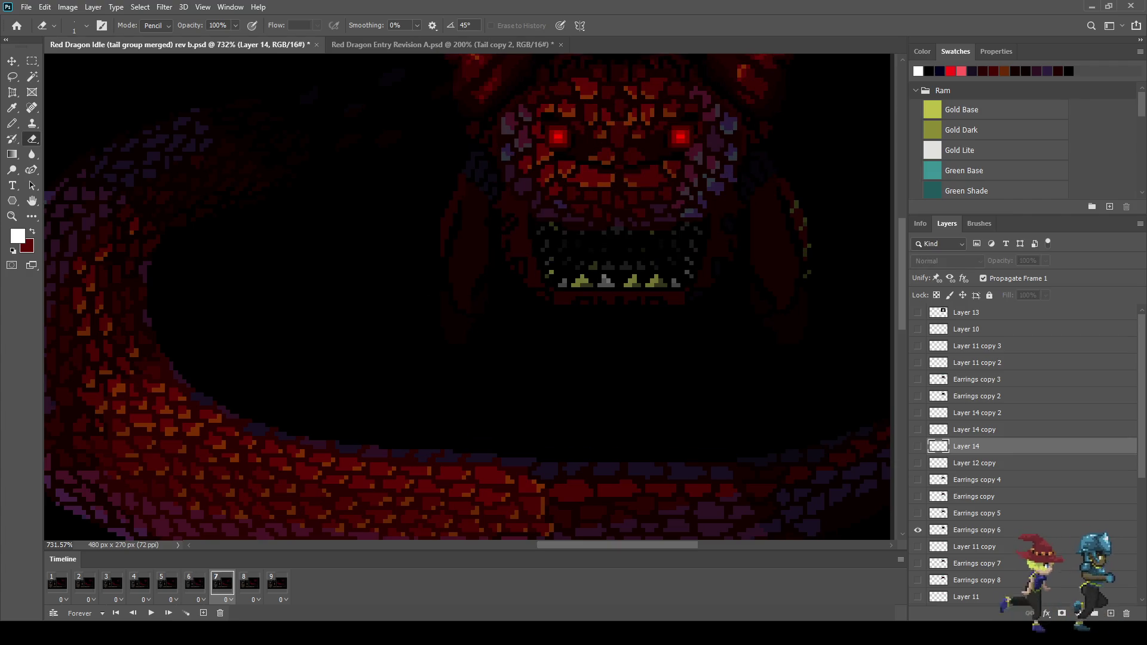
{"action": "left_click", "coordinate": [918, 429]}
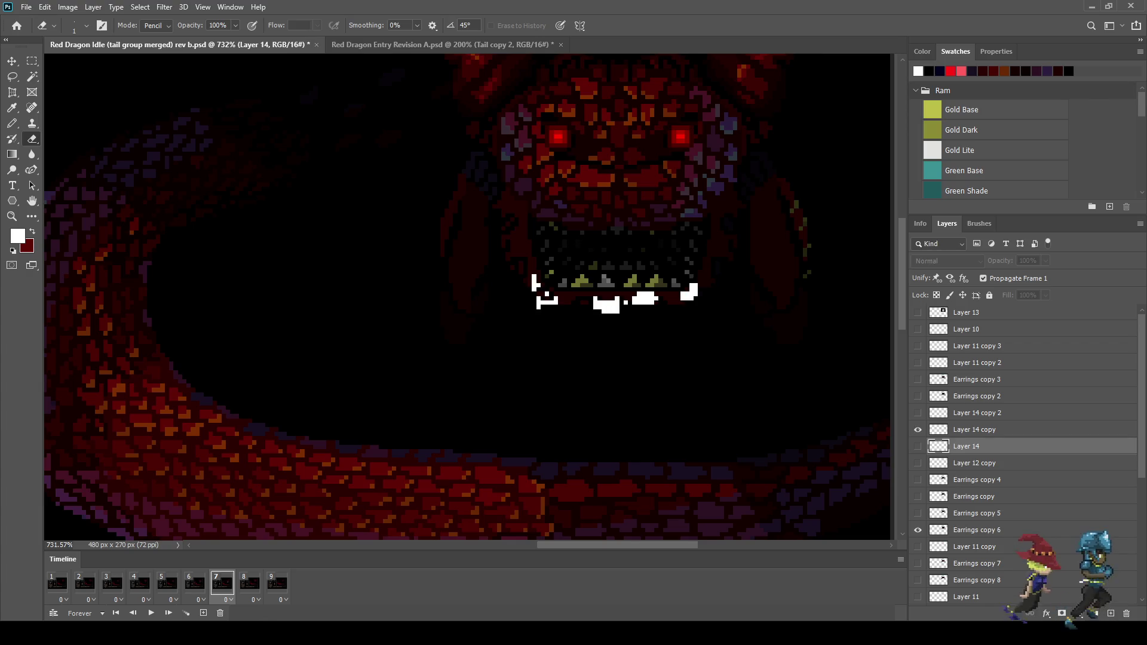
{"action": "left_click", "coordinate": [975, 429]}
{"action": "key", "text": "ctrl+Down"}
{"action": "key", "text": "ctrl+Down"}
{"action": "key", "text": "ctrl+Down"}
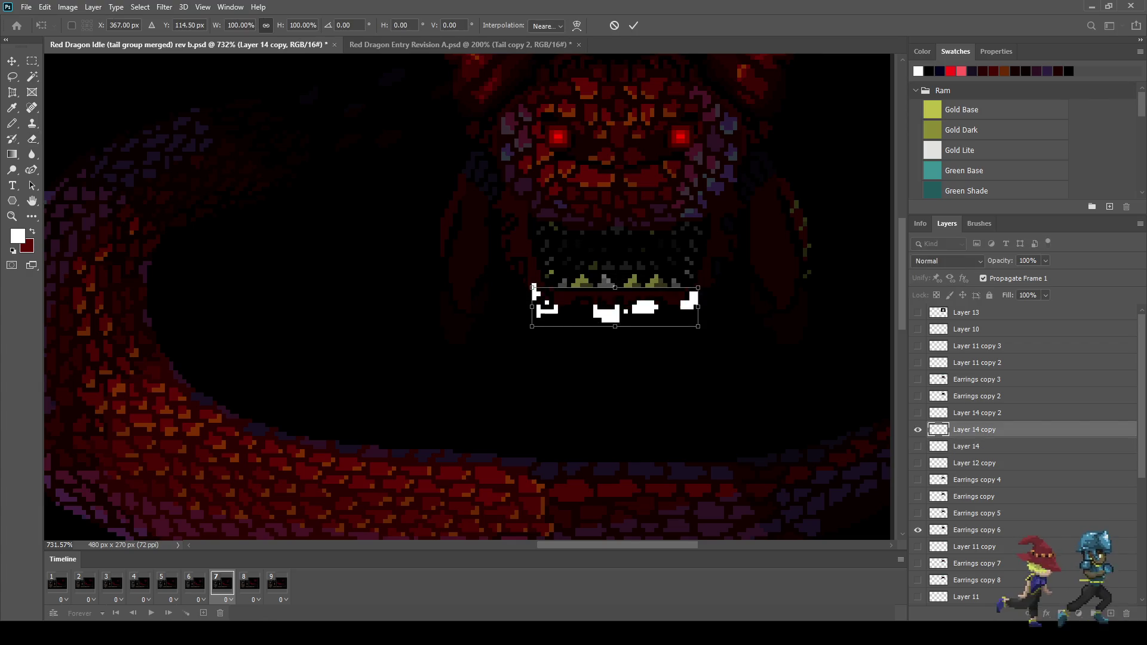
{"action": "left_click", "coordinate": [1028, 261]}
{"action": "type", "text": "20"}
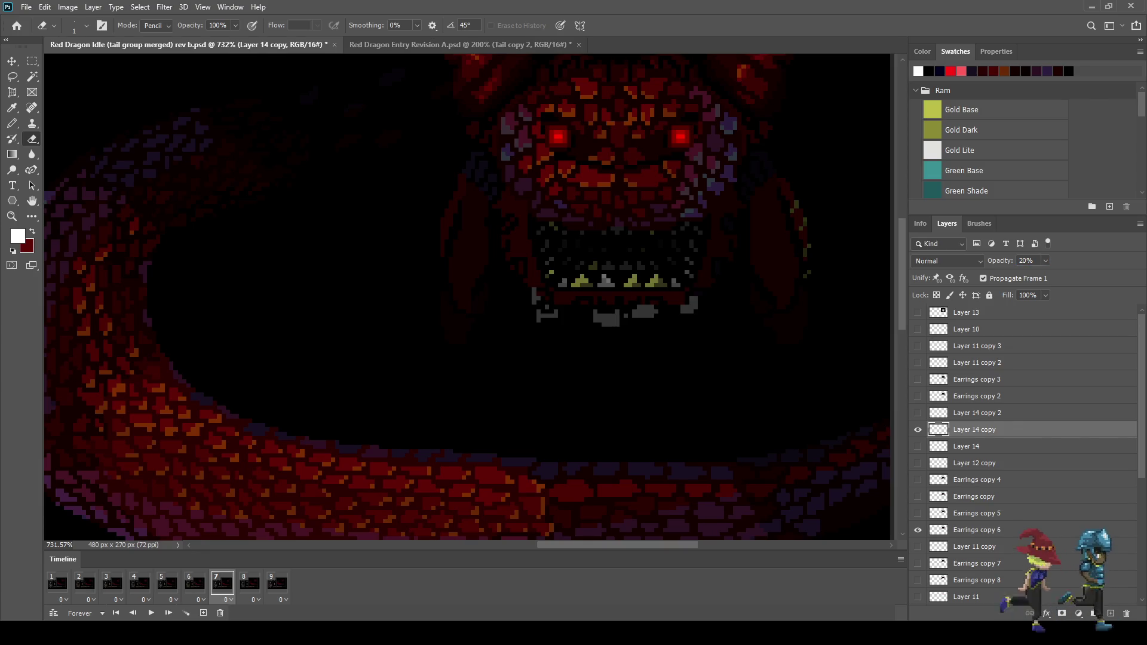
On frame 8, show Layer 14 copy 2, move it down about 4 pixels, opacity 10%
{"action": "left_click", "coordinate": [250, 583]}
{"action": "left_click", "coordinate": [917, 413]}
{"action": "left_click", "coordinate": [975, 413]}
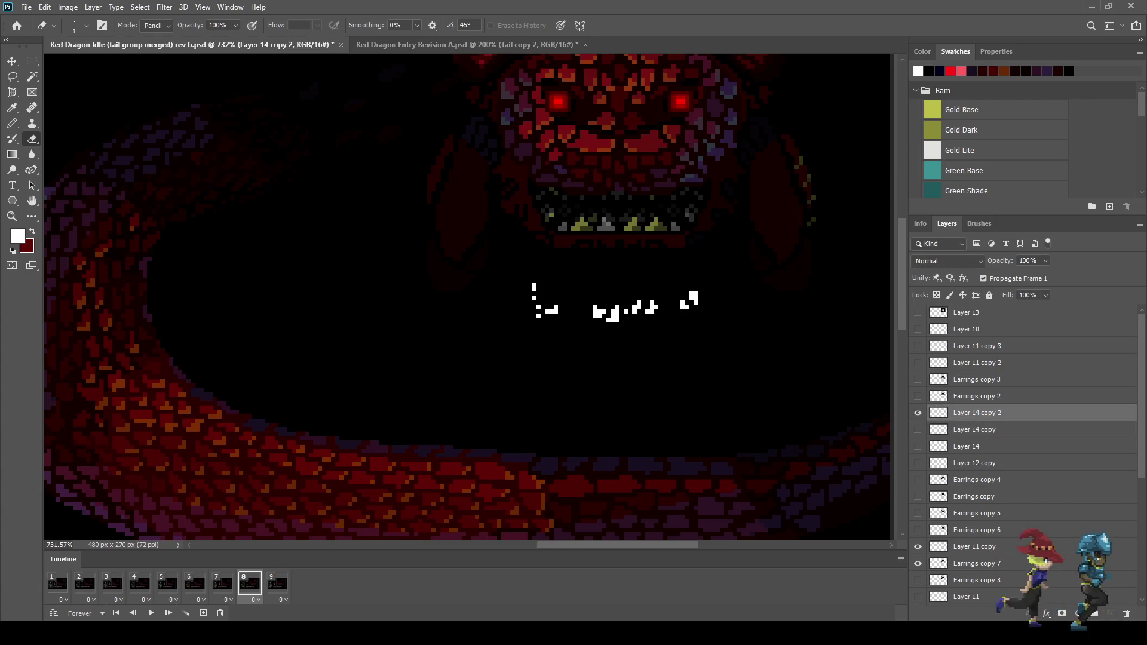
{"action": "key", "text": "ctrl+Down"}
{"action": "key", "text": "ctrl+Down"}
{"action": "key", "text": "ctrl+Down"}
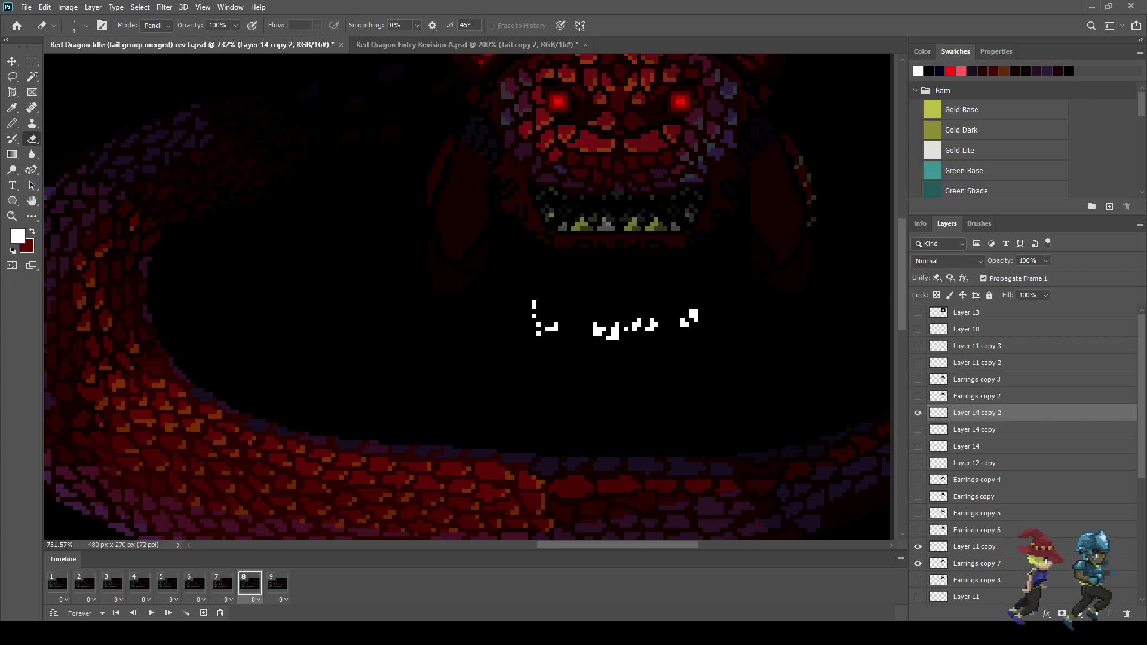
{"action": "left_click", "coordinate": [1027, 261]}
{"action": "type", "text": "10"}
{"action": "key", "text": "Return"}
Play the animation to preview the sliding, fading drool, then stop it
{"action": "key", "text": "space"}
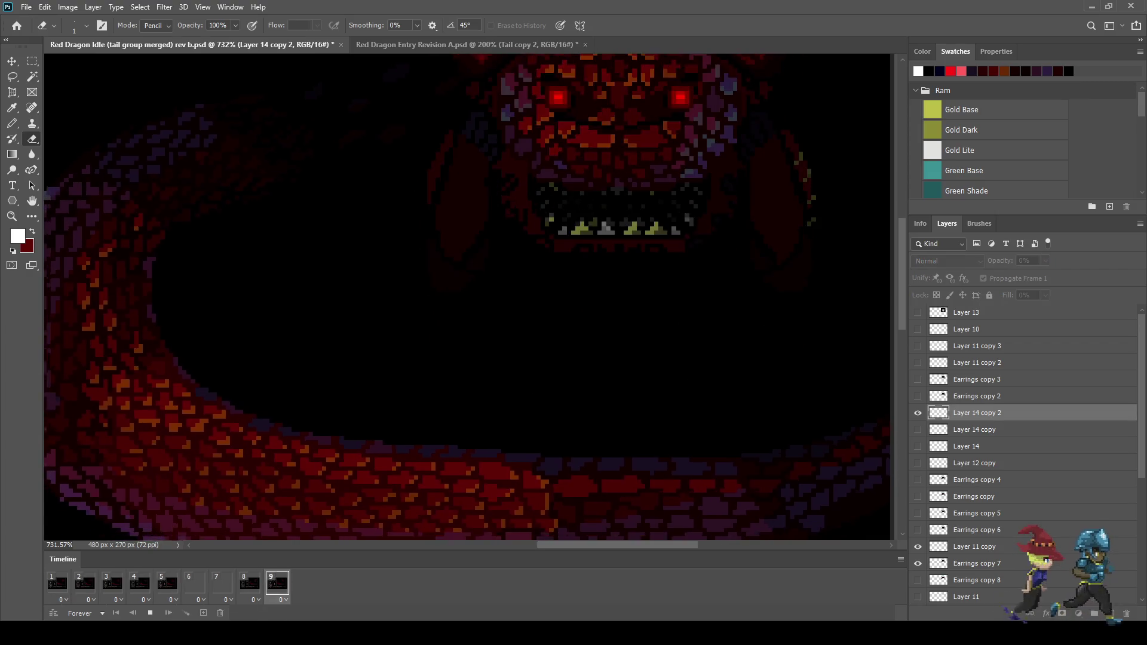
{"action": "scroll", "coordinate": [466, 299], "scroll_direction": "down", "scroll_amount": 3}
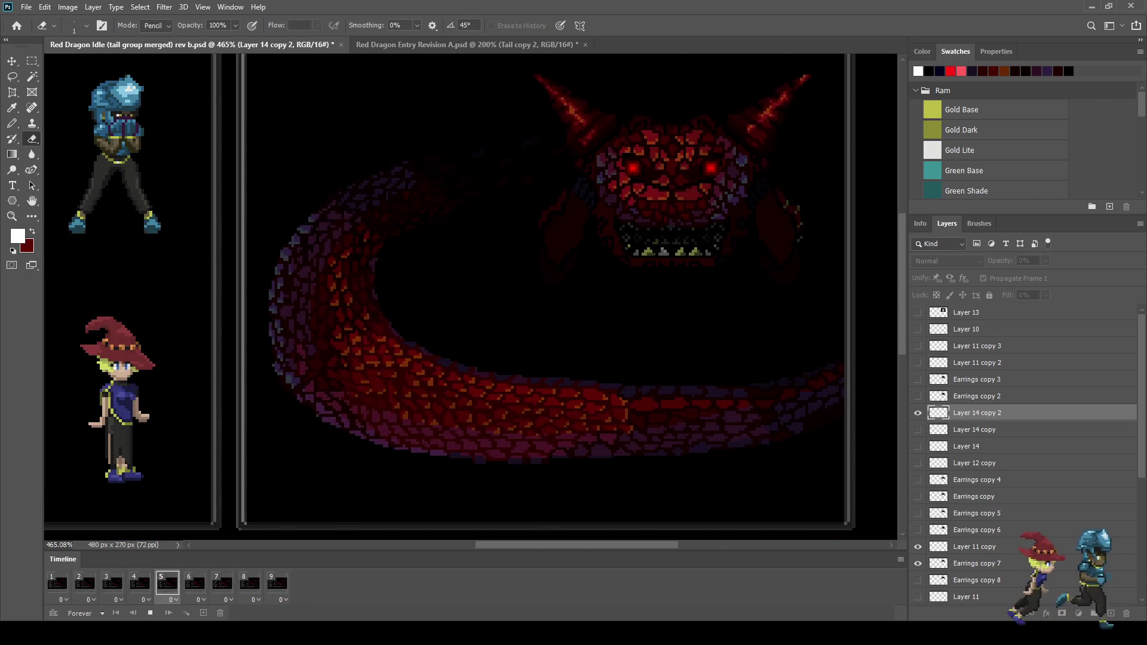
{"action": "key", "text": "space"}
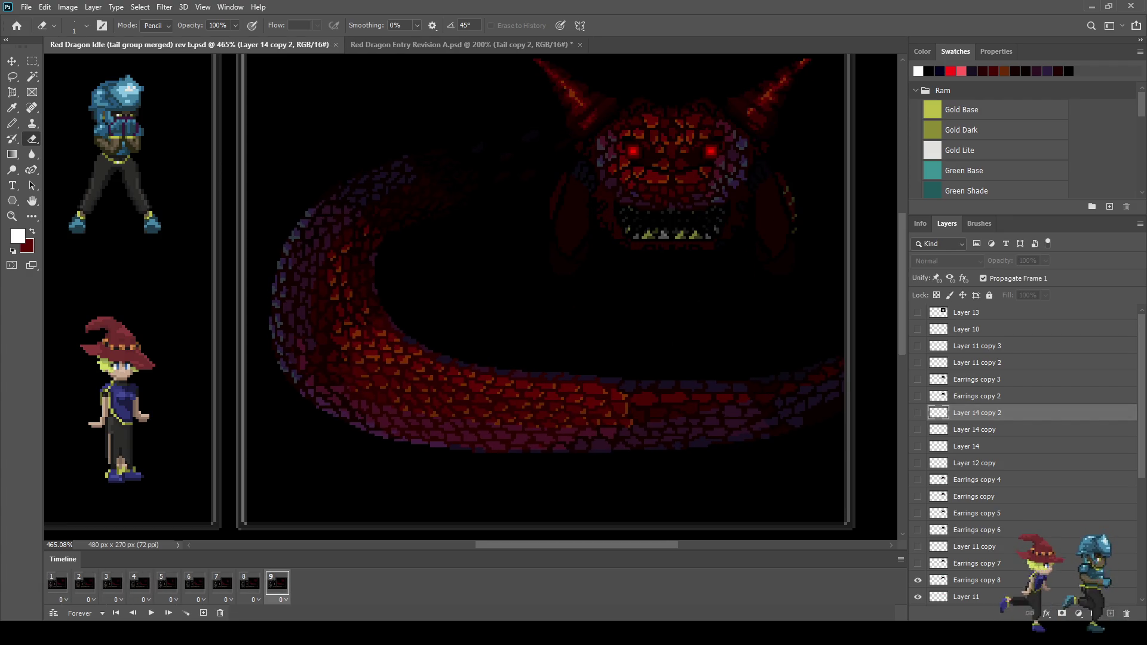
{"action": "scroll", "coordinate": [466, 298], "scroll_direction": "down", "scroll_amount": 4}
{"action": "scroll", "coordinate": [466, 299], "scroll_direction": "up", "scroll_amount": 2}
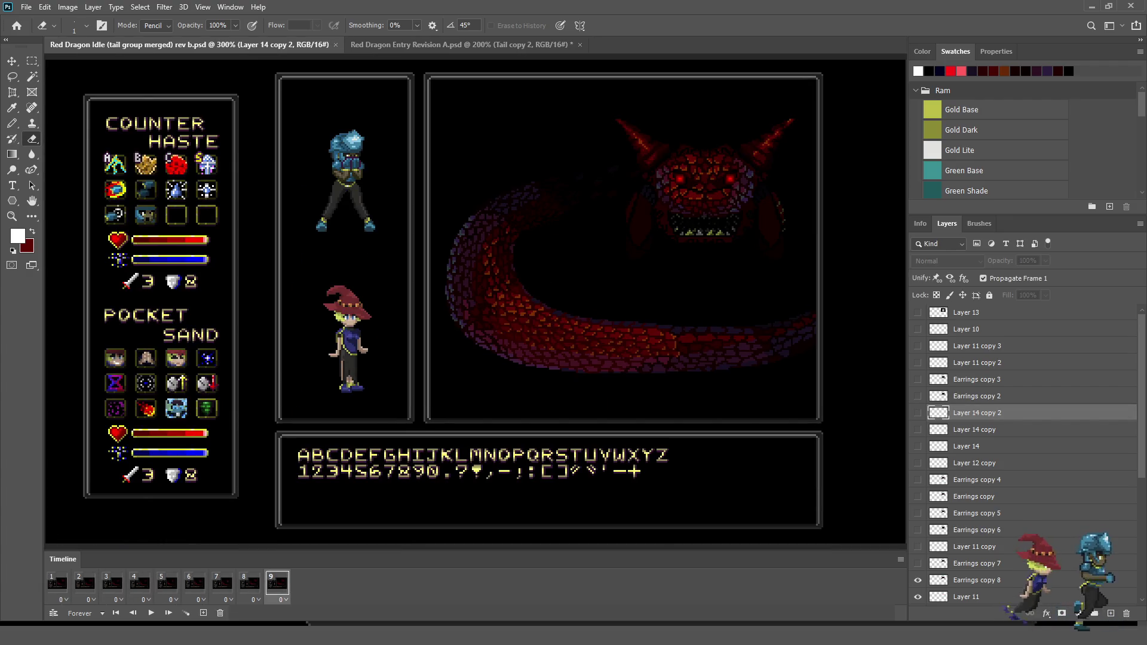
Switch the screen mode with F to get out of the full-screen mockup preview
{"action": "key", "text": "f"}
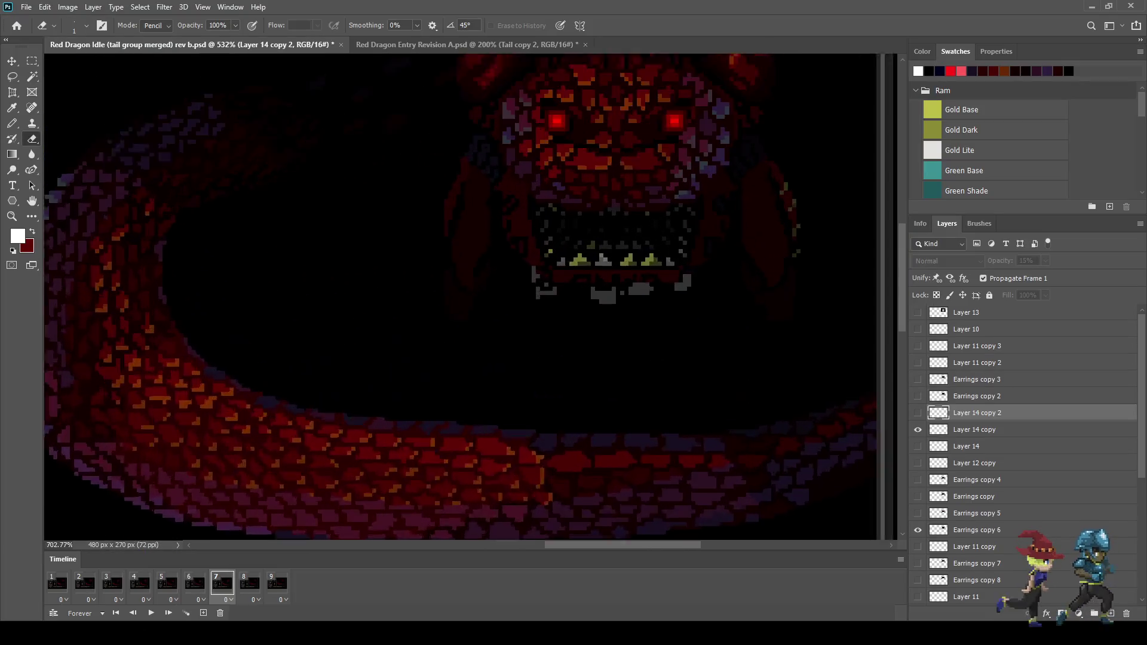
On Layer 14 copy, lasso the right-hand drool blocks and shift them about 3 pixels right
{"action": "left_click", "coordinate": [974, 430]}
{"action": "scroll", "coordinate": [658, 311], "scroll_direction": "up", "scroll_amount": 1}
{"action": "key", "text": "l"}
{"action": "mouse_move", "coordinate": [735, 245]}
{"action": "left_mouse_down"}
{"action": "mouse_move", "coordinate": [717, 236]}
{"action": "mouse_move", "coordinate": [603, 260]}
{"action": "mouse_move", "coordinate": [599, 321]}
{"action": "mouse_move", "coordinate": [737, 292]}
{"action": "mouse_move", "coordinate": [748, 260]}
{"action": "left_mouse_up"}
{"action": "key", "text": "ctrl+t"}
{"action": "key", "text": "Right"}
{"action": "key", "text": "Right"}
{"action": "key", "text": "Right"}
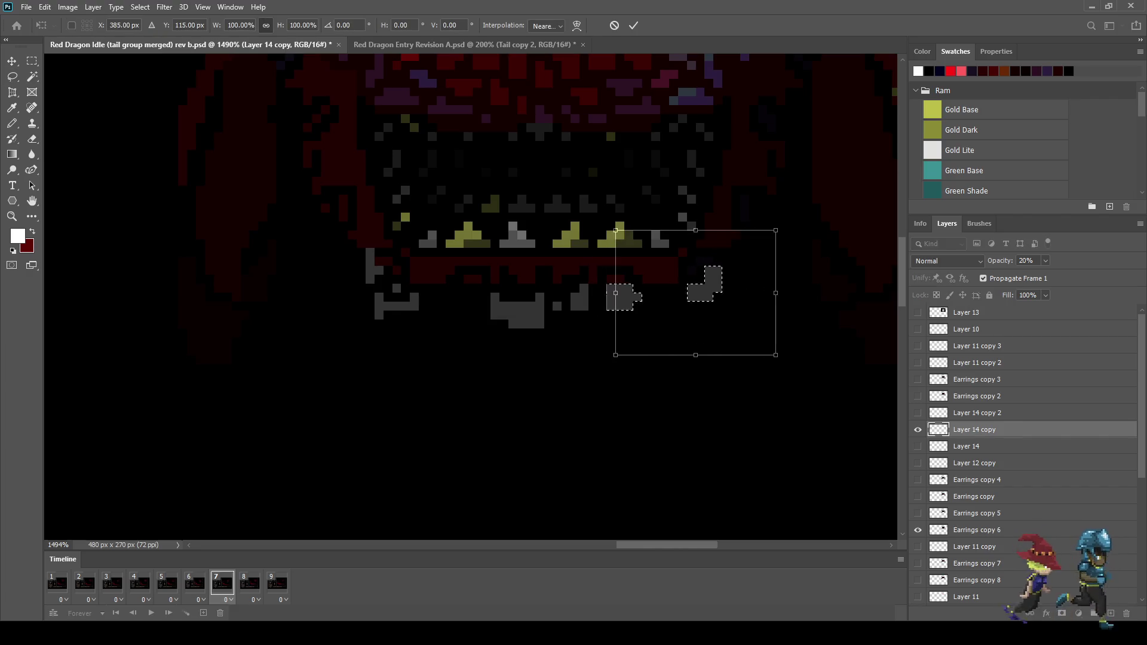
{"action": "key", "text": "Return"}
Shift the lower-left drool blocks about 3 pixels left and deselect
{"action": "mouse_move", "coordinate": [346, 230]}
{"action": "left_mouse_down"}
{"action": "mouse_move", "coordinate": [526, 278]}
{"action": "mouse_move", "coordinate": [448, 372]}
{"action": "mouse_move", "coordinate": [325, 227]}
{"action": "left_mouse_up"}
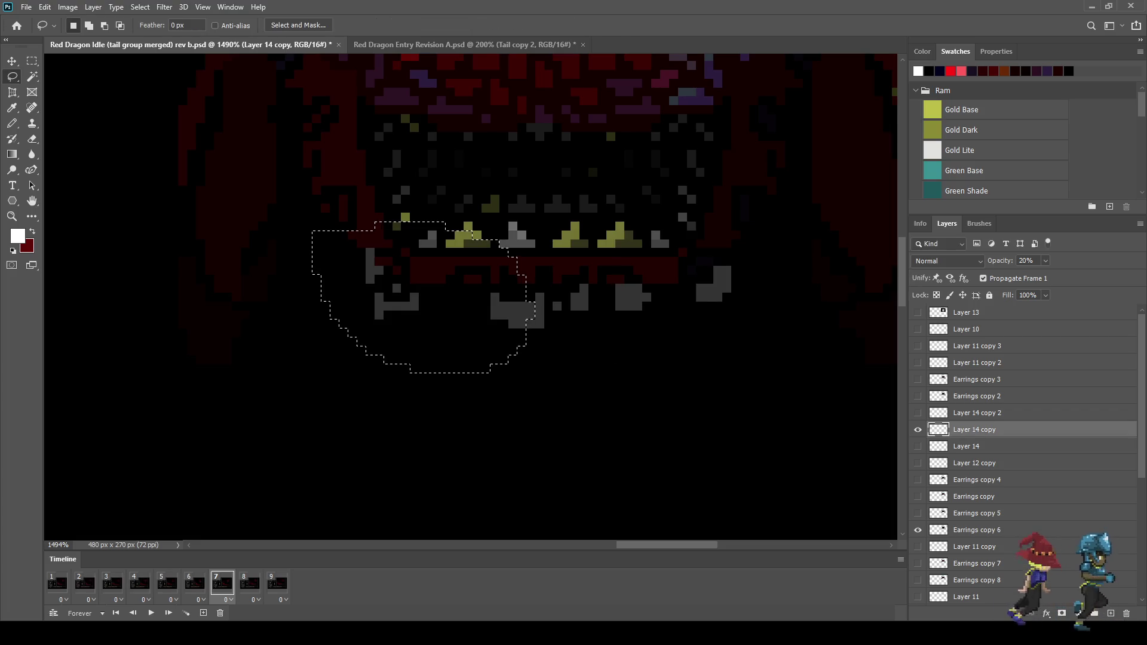
{"action": "key", "text": "ctrl+t"}
{"action": "key", "text": "Left"}
{"action": "key", "text": "Left"}
{"action": "key", "text": "Left"}
{"action": "key", "text": "Return"}
{"action": "key", "text": "ctrl+d"}
Make Layer 14 copy 2 the working layer on frame 8 and compare it with frame 7
{"action": "left_click", "coordinate": [250, 584]}
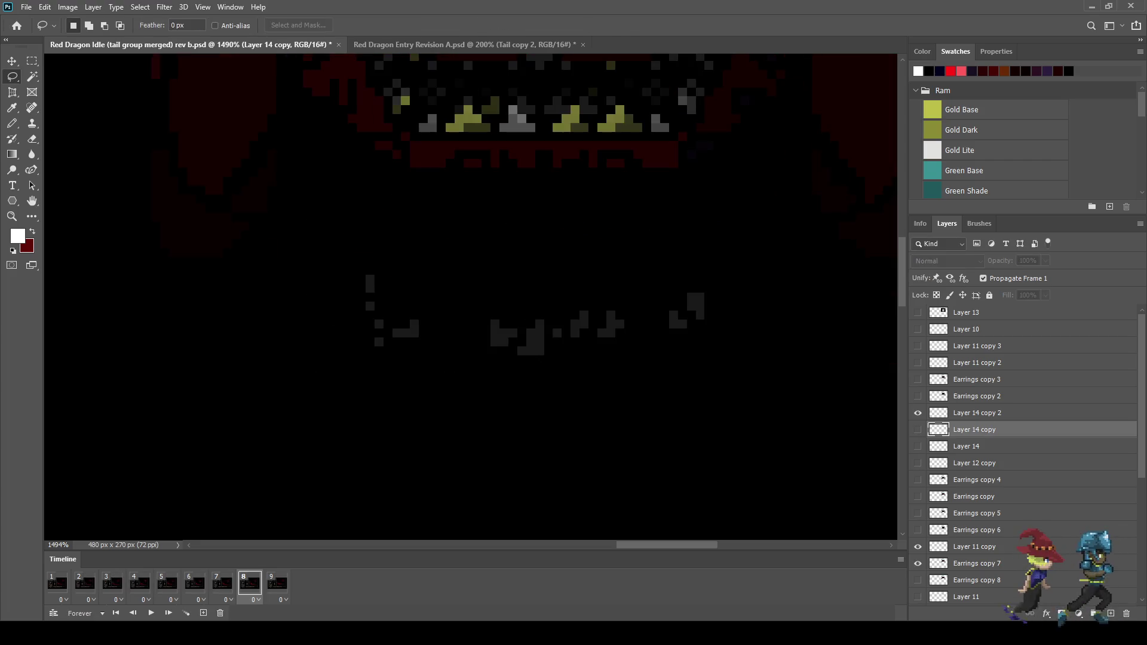
{"action": "left_click", "coordinate": [973, 413]}
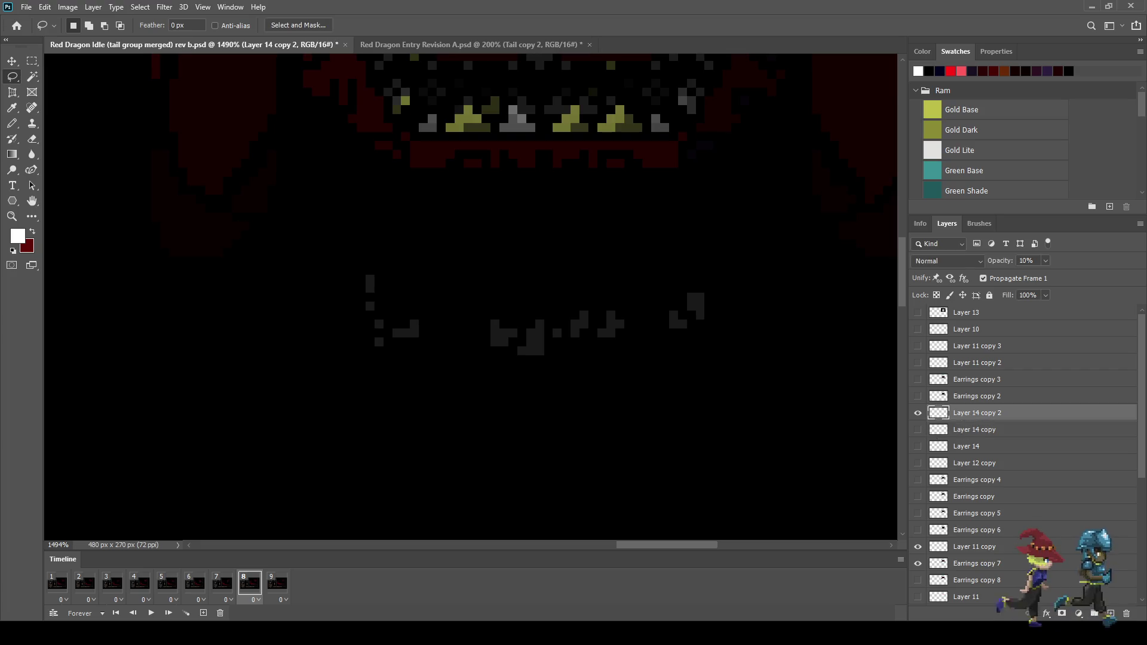
{"action": "left_click", "coordinate": [222, 583]}
{"action": "left_click", "coordinate": [250, 583]}
{"action": "left_click", "coordinate": [222, 583]}
{"action": "left_click", "coordinate": [250, 583]}
Move frame 8's right drool pixels further right and its left pixels about 6 pixels left
{"action": "mouse_move", "coordinate": [744, 276]}
{"action": "left_mouse_down"}
{"action": "mouse_move", "coordinate": [715, 270]}
{"action": "mouse_move", "coordinate": [604, 299]}
{"action": "mouse_move", "coordinate": [598, 377]}
{"action": "left_mouse_up"}
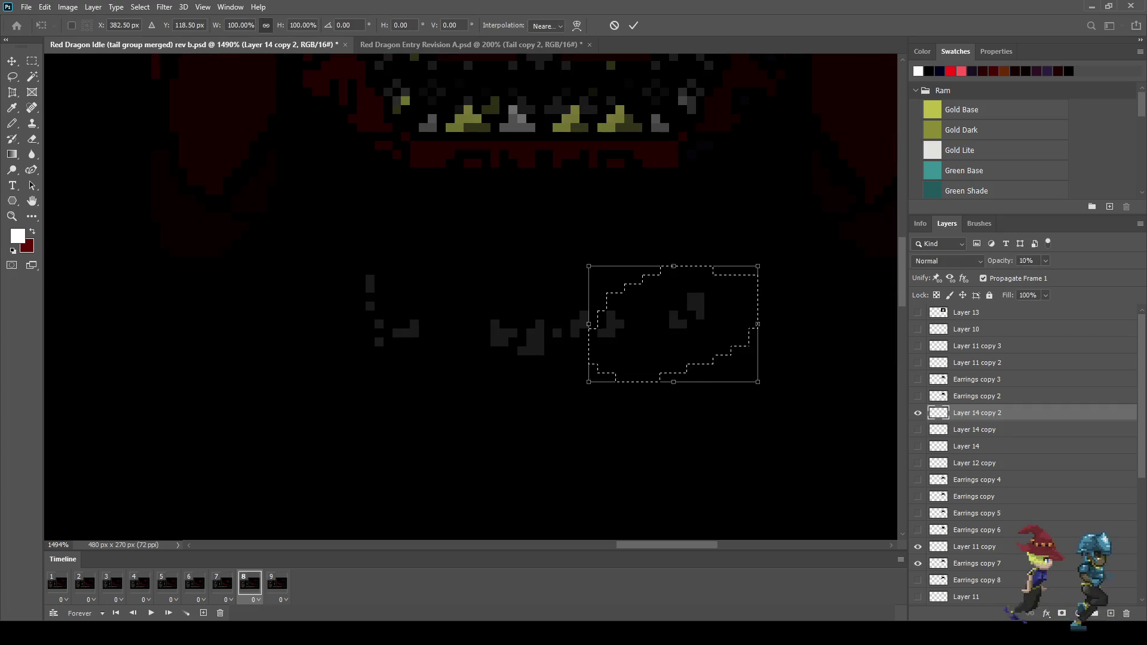
{"action": "left_click_drag", "start_coordinate": [681, 311], "coordinate": [771, 311]}
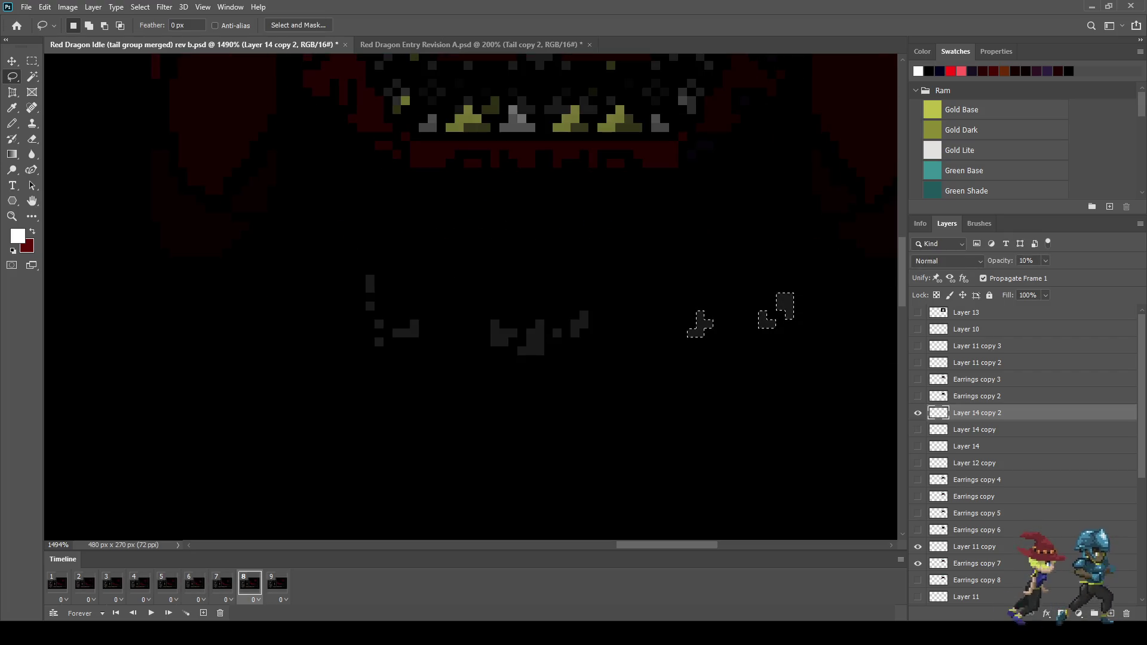
{"action": "left_click_drag", "start_coordinate": [343, 264], "coordinate": [341, 267]}
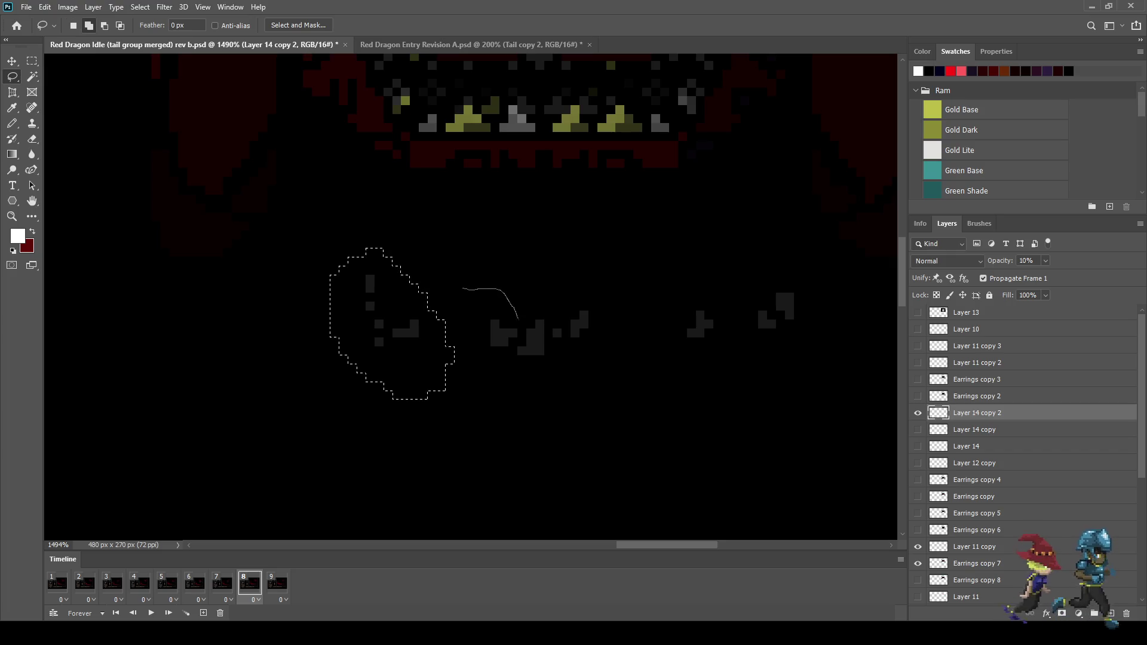
{"action": "left_click_drag", "start_coordinate": [463, 289], "coordinate": [443, 276]}
{"action": "key", "text": "ctrl+t"}
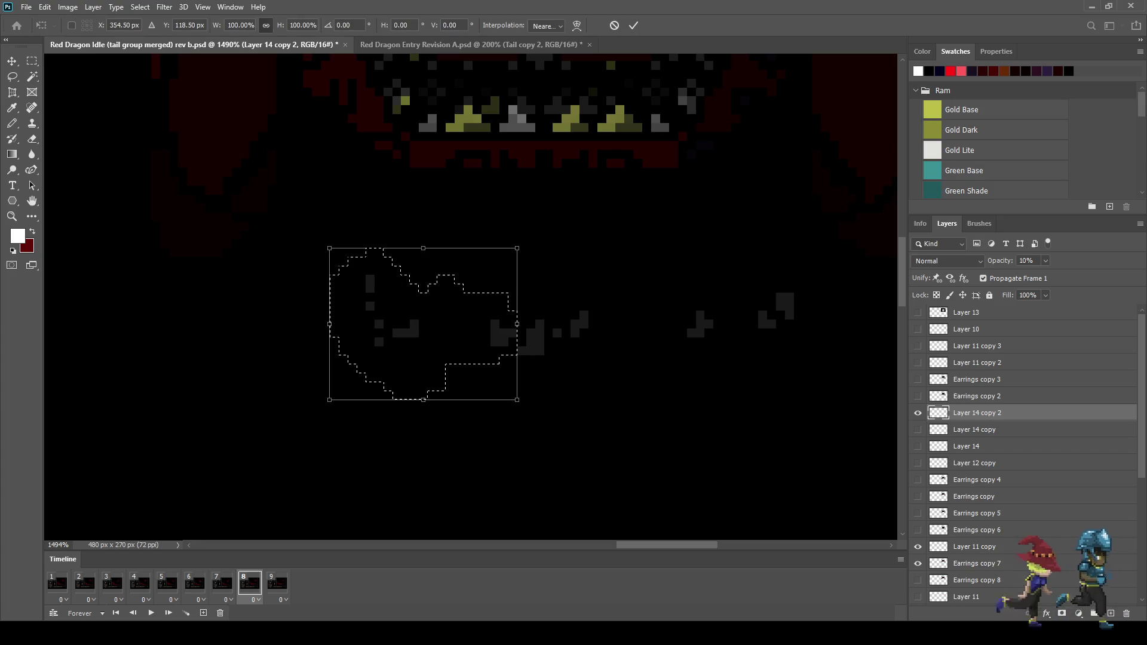
{"action": "key", "text": "Left"}
{"action": "key", "text": "Left"}
{"action": "key", "text": "Left"}
{"action": "key", "text": "Left"}
{"action": "key", "text": "Return"}
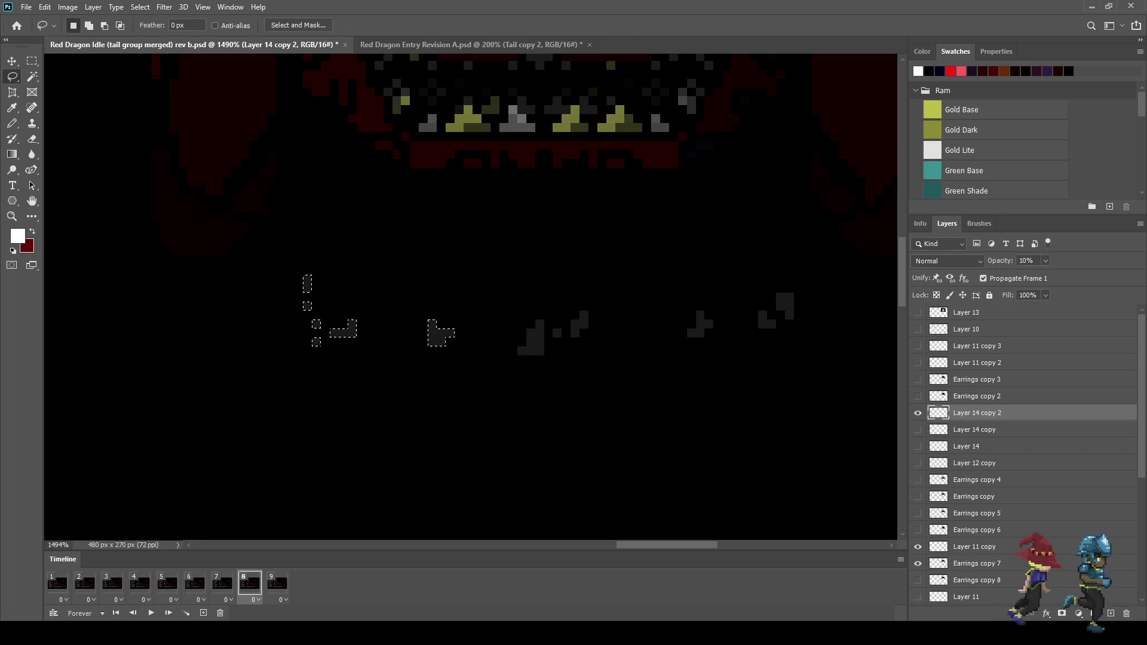
Check the drool in playback, then replay the animation at 100% view with the whole mockup
{"action": "key", "text": "space"}
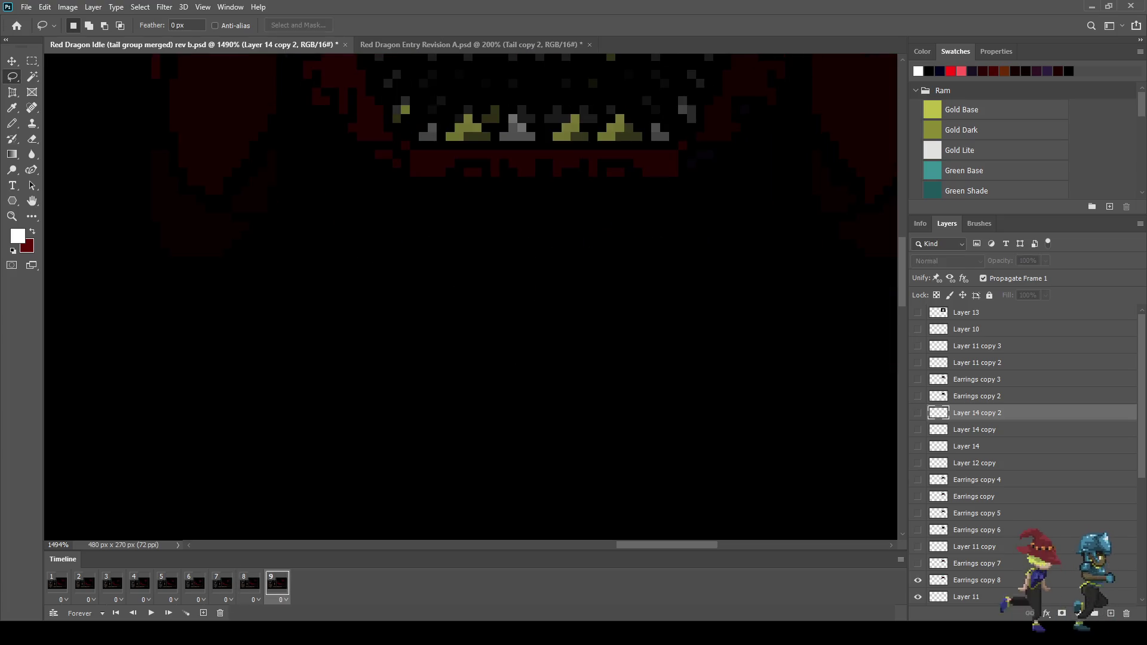
{"action": "key", "text": "space"}
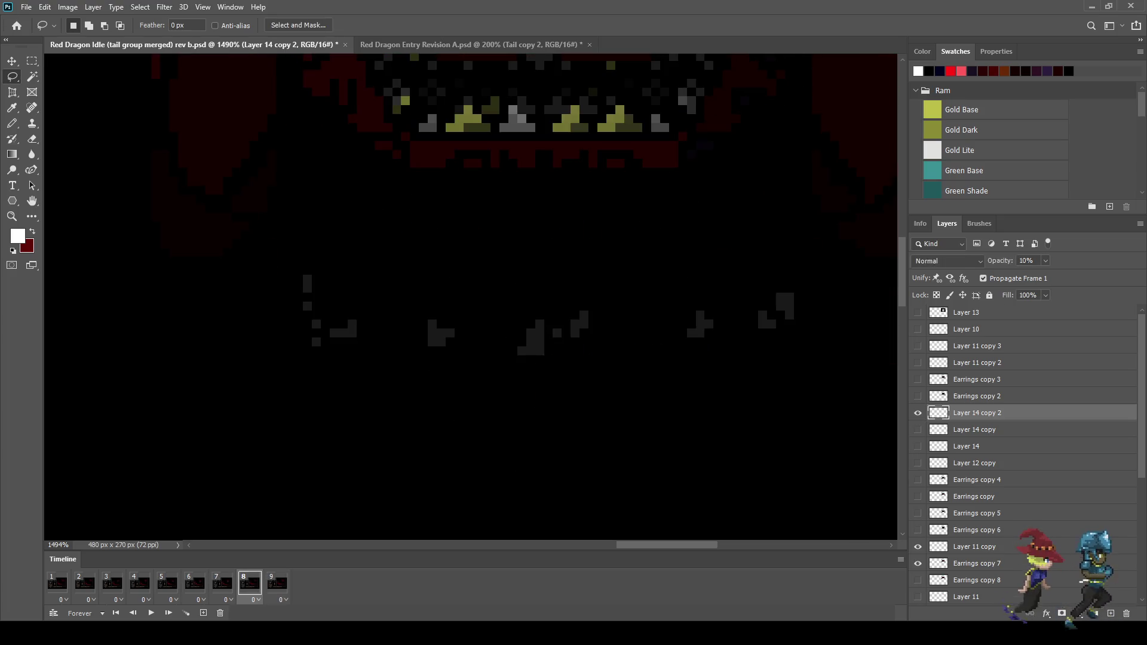
{"action": "key", "text": "ctrl+1"}
{"action": "key", "text": "space"}
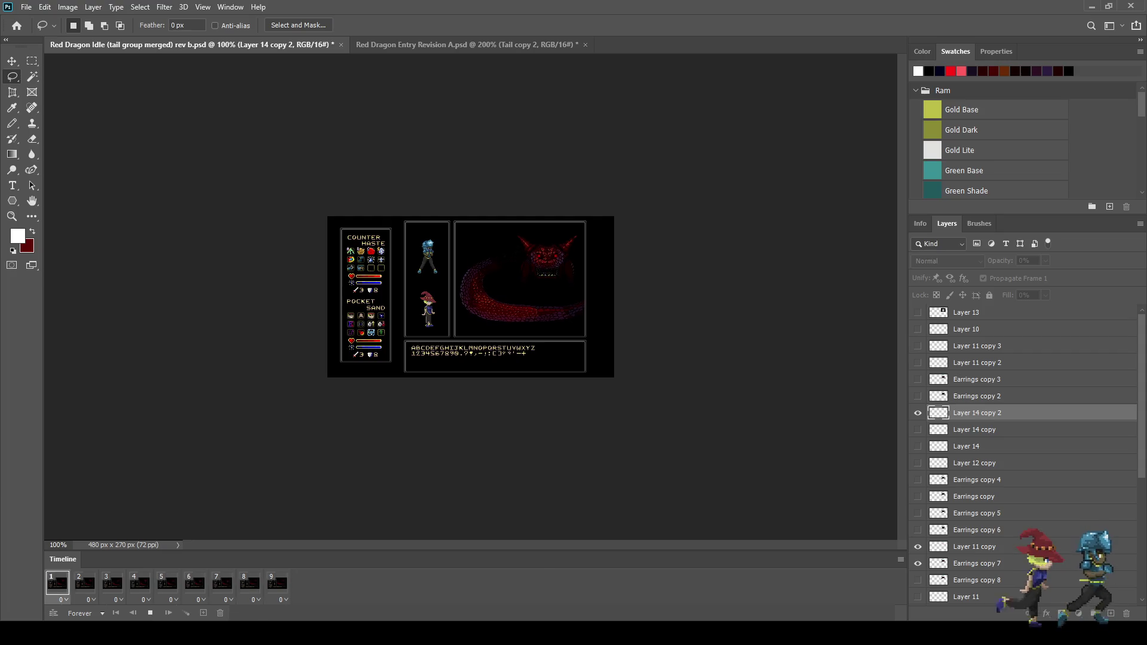
Enlarge the mockup to fill the window while it loops, then stop playback on frame 8
{"action": "key", "text": "ctrl+plus"}
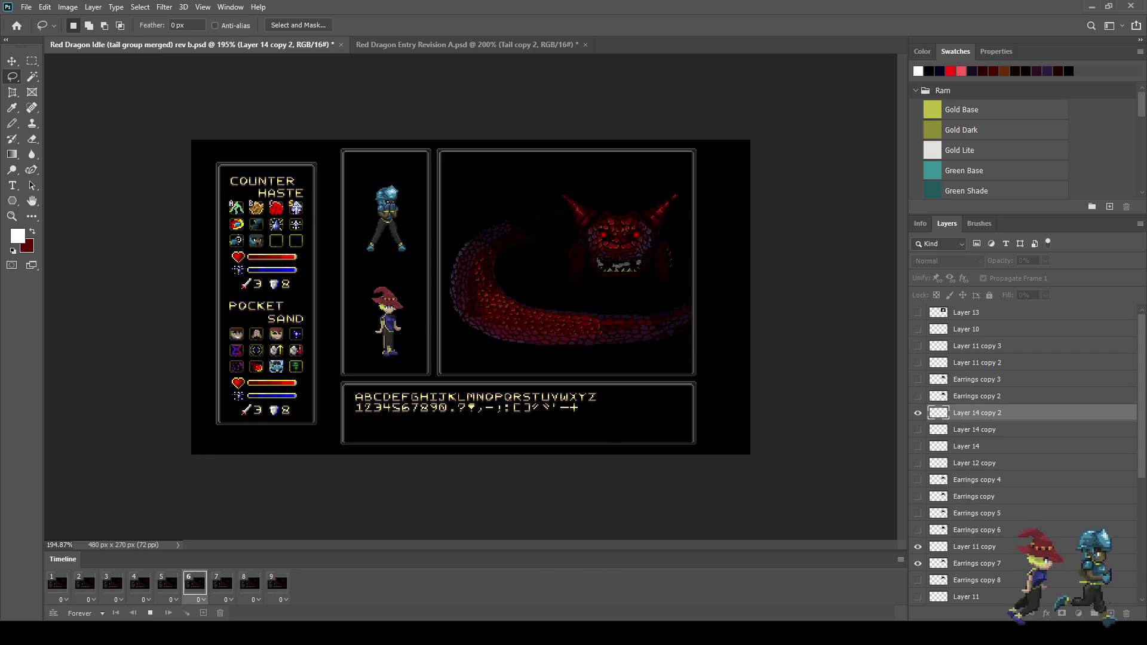
{"action": "key", "text": "ctrl+0"}
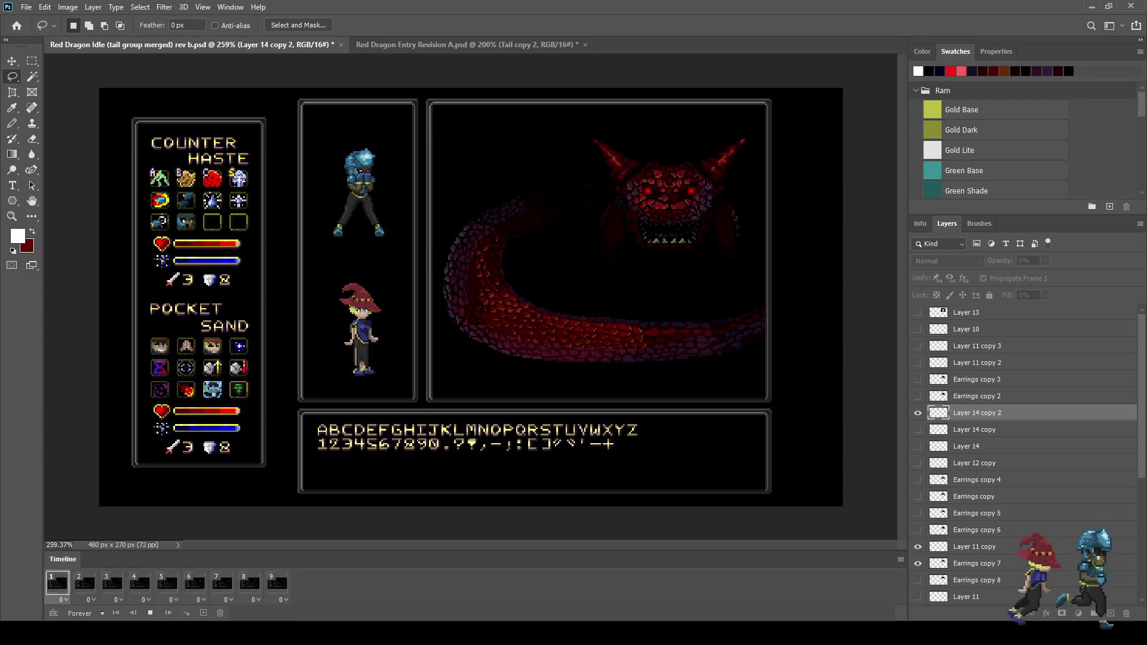
{"action": "scroll", "coordinate": [695, 180], "scroll_direction": "up", "scroll_amount": 5}
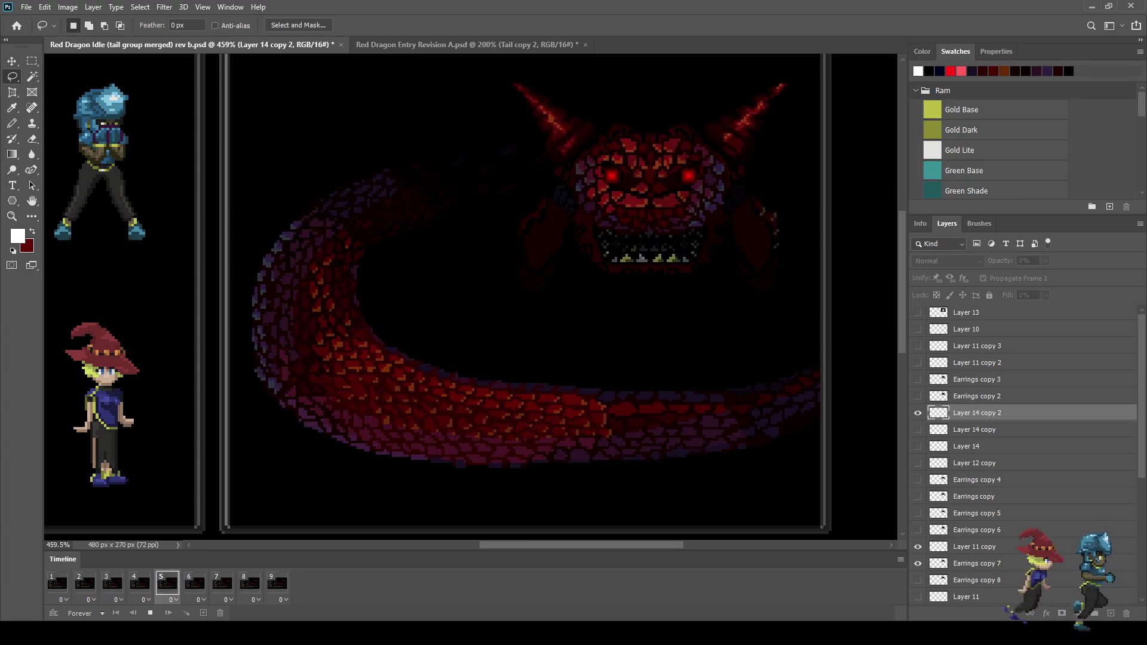
{"action": "key", "text": "space"}
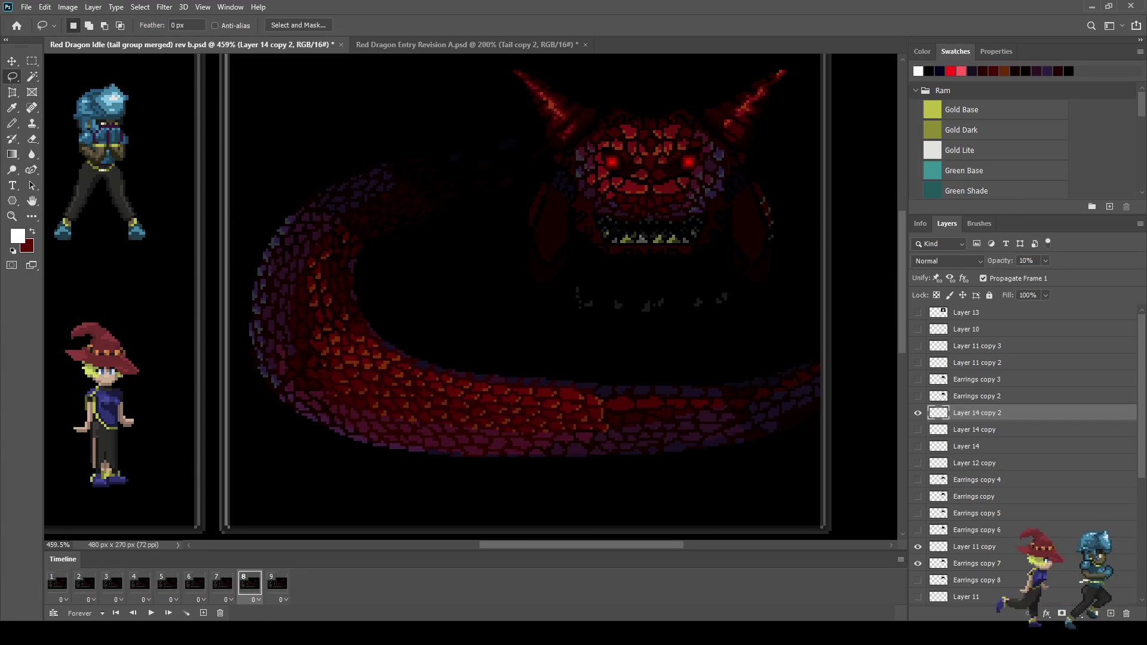
{"action": "left_click", "coordinate": [277, 583]}
On frame 9, show Layer 14 copy 3's specks and nudge them down one pixel
{"action": "left_click", "coordinate": [250, 583]}
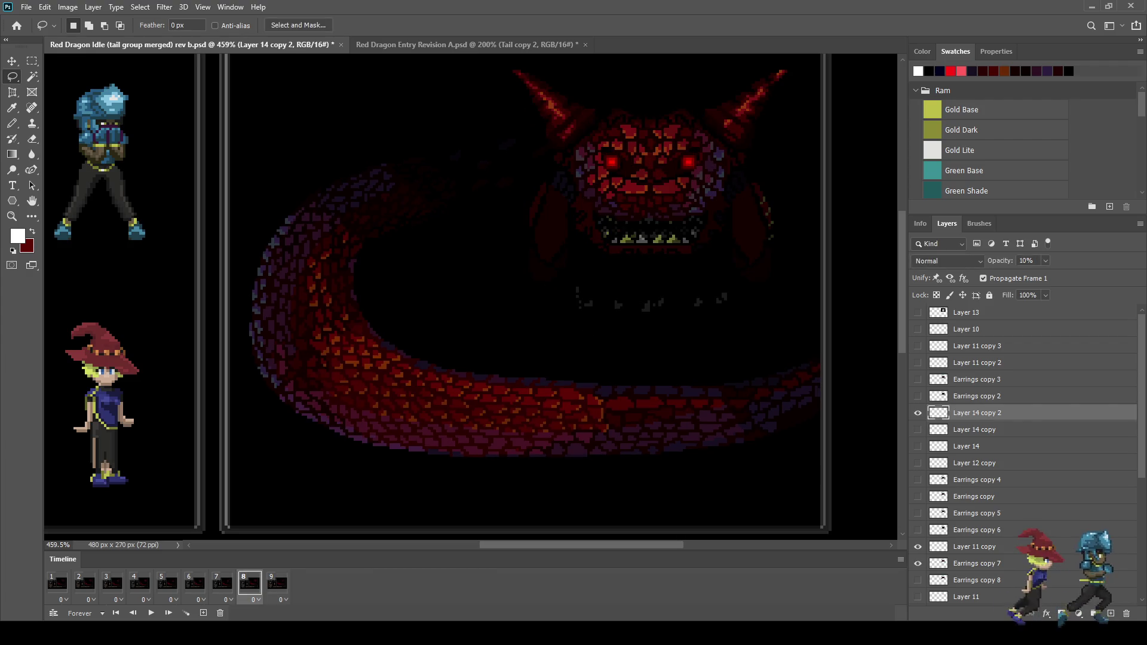
{"action": "left_click", "coordinate": [276, 583]}
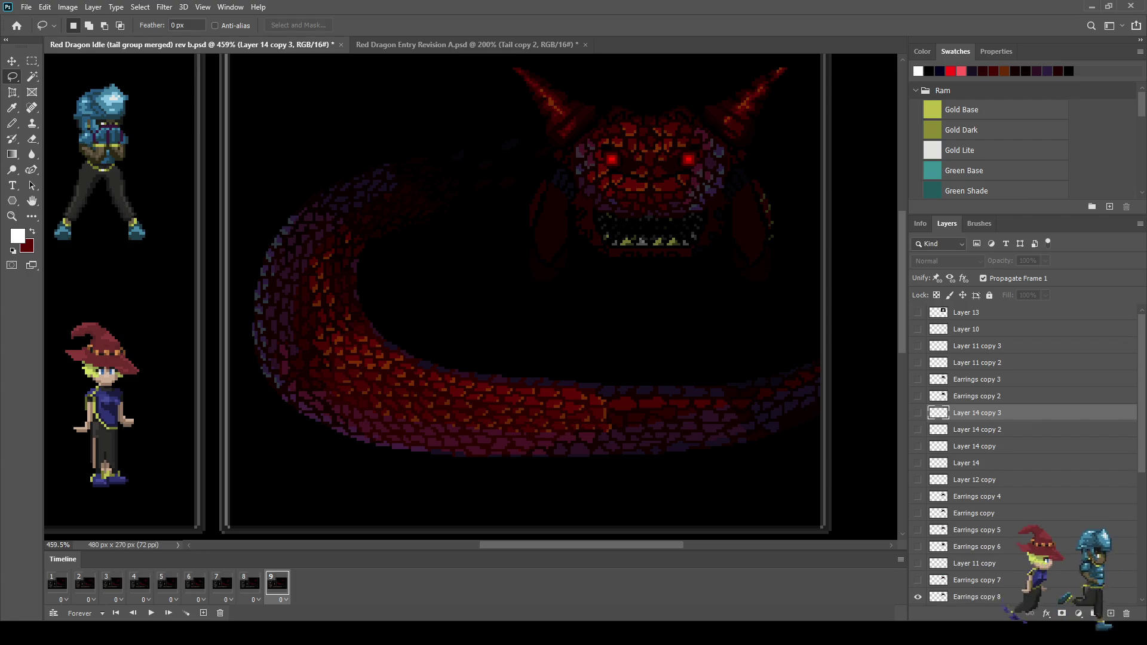
{"action": "left_click", "coordinate": [918, 413]}
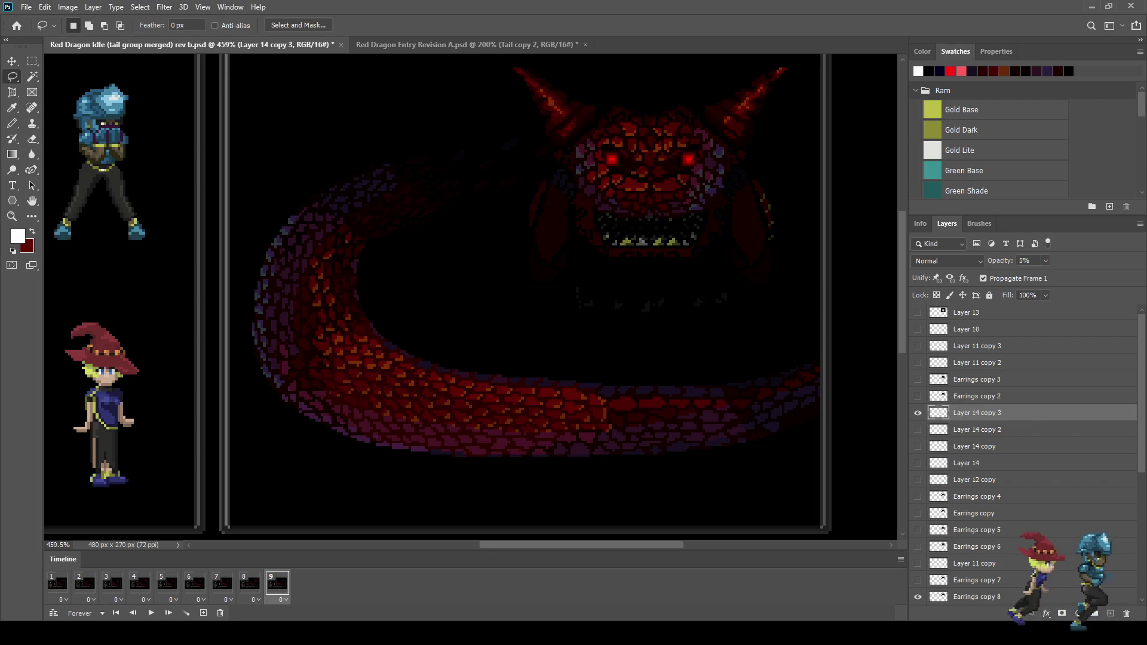
{"action": "scroll", "coordinate": [767, 295], "scroll_direction": "up", "scroll_amount": 3, "text": "alt"}
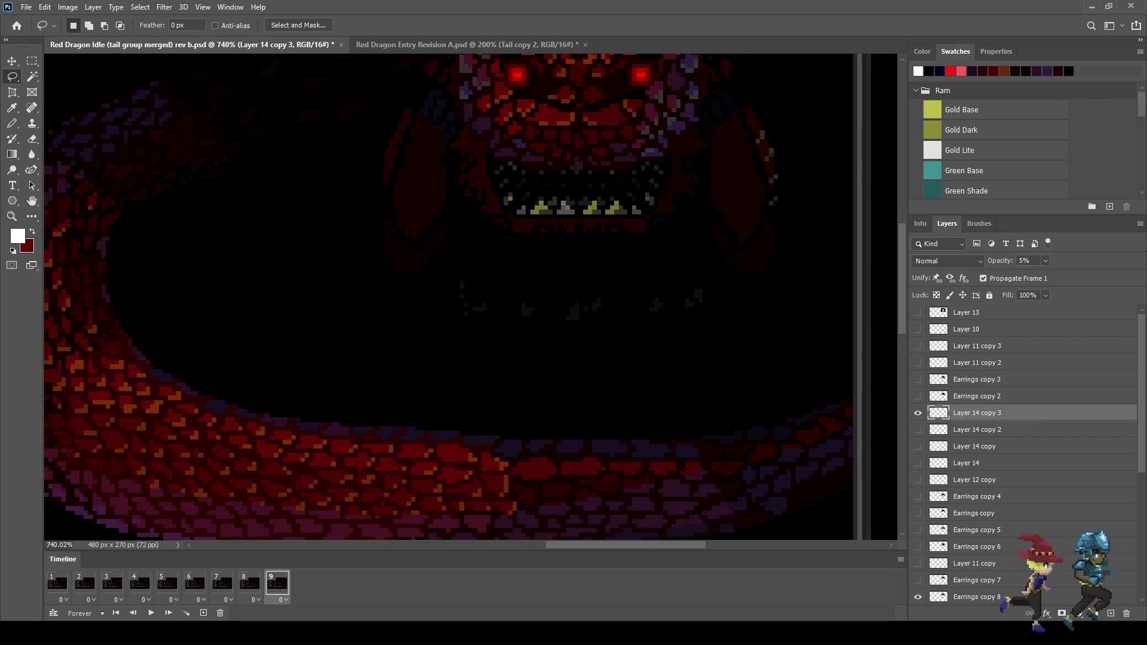
{"action": "key", "text": "ctrl+t"}
{"action": "scroll", "coordinate": [574, 319], "scroll_direction": "up", "scroll_amount": 2, "text": "alt"}
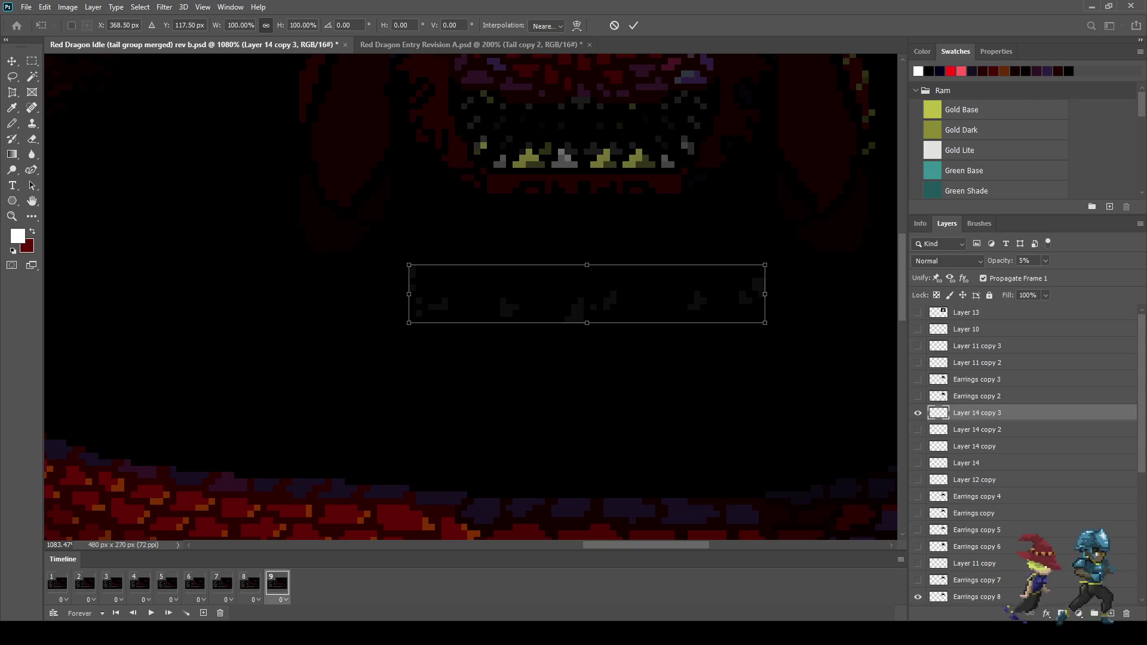
{"action": "key", "text": "Down"}
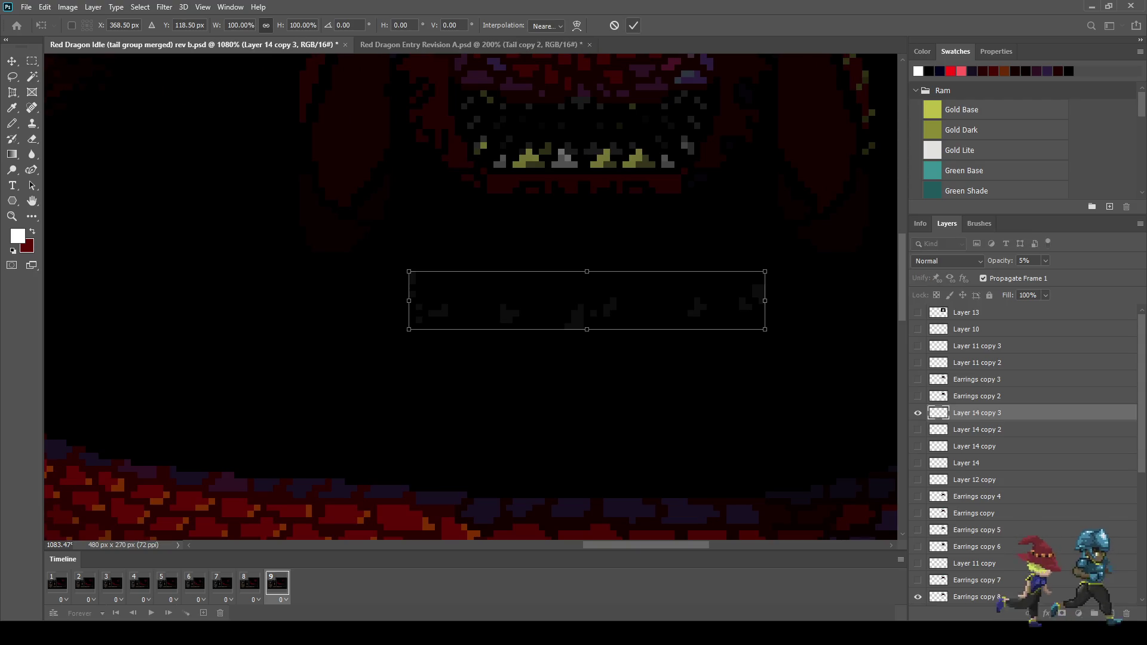
{"action": "key", "text": "Return"}
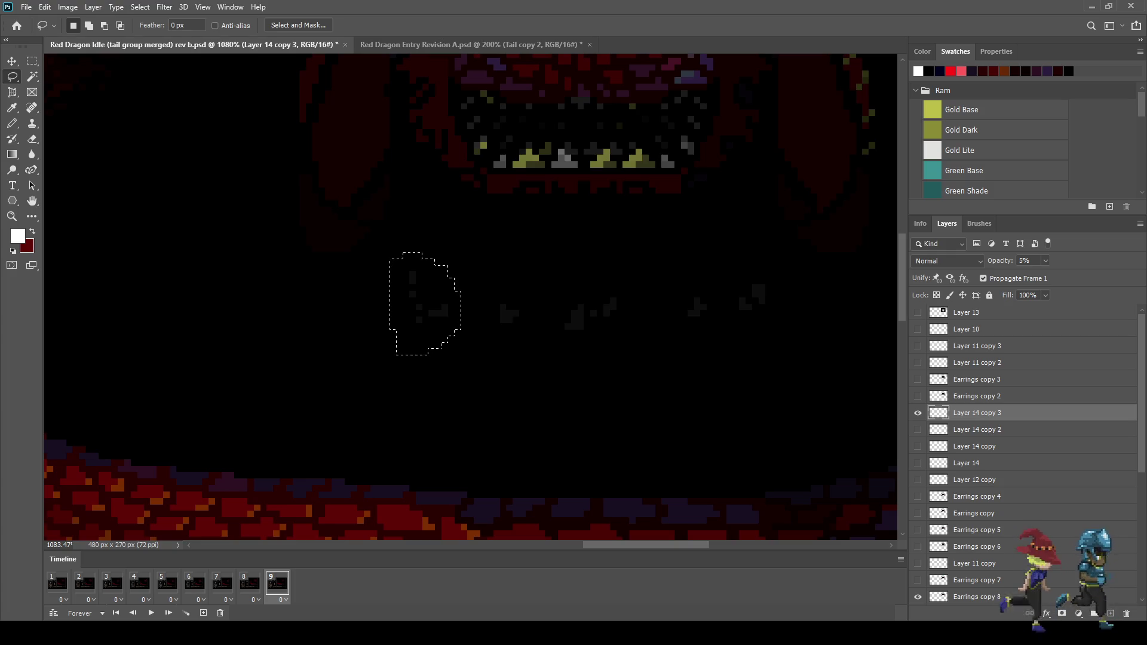
Try a transform on the lassoed specks, then undo back to the earlier selection
{"action": "key", "text": "ctrl+t"}
{"action": "key", "text": "Return"}
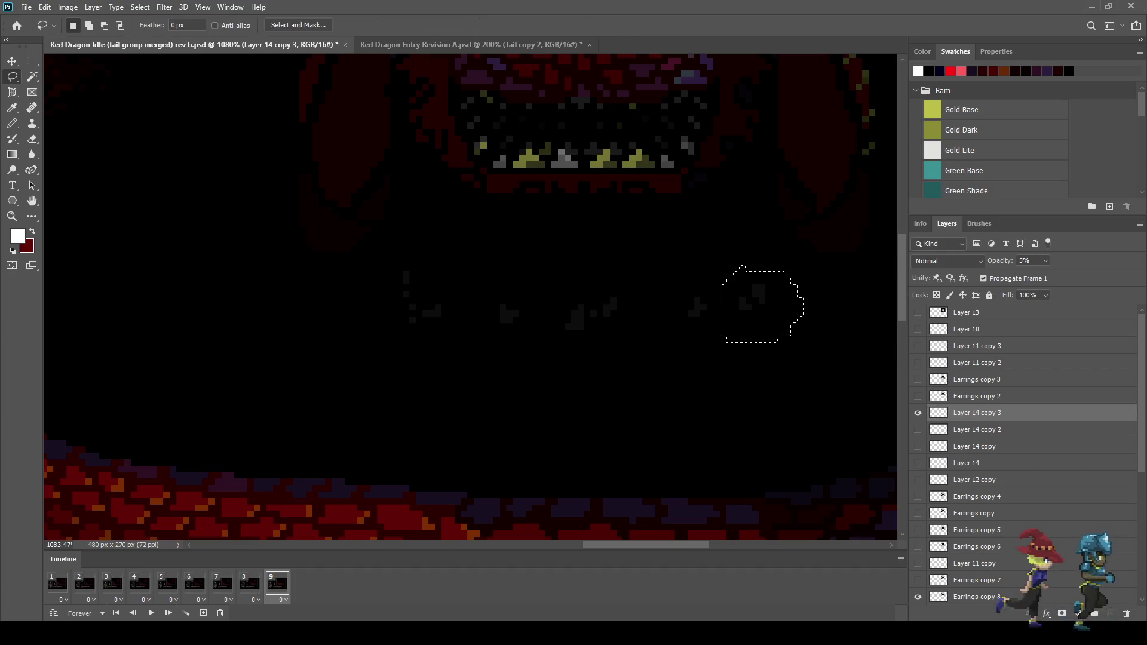
{"action": "key", "text": "ctrl+z"}
{"action": "key", "text": "ctrl+z"}
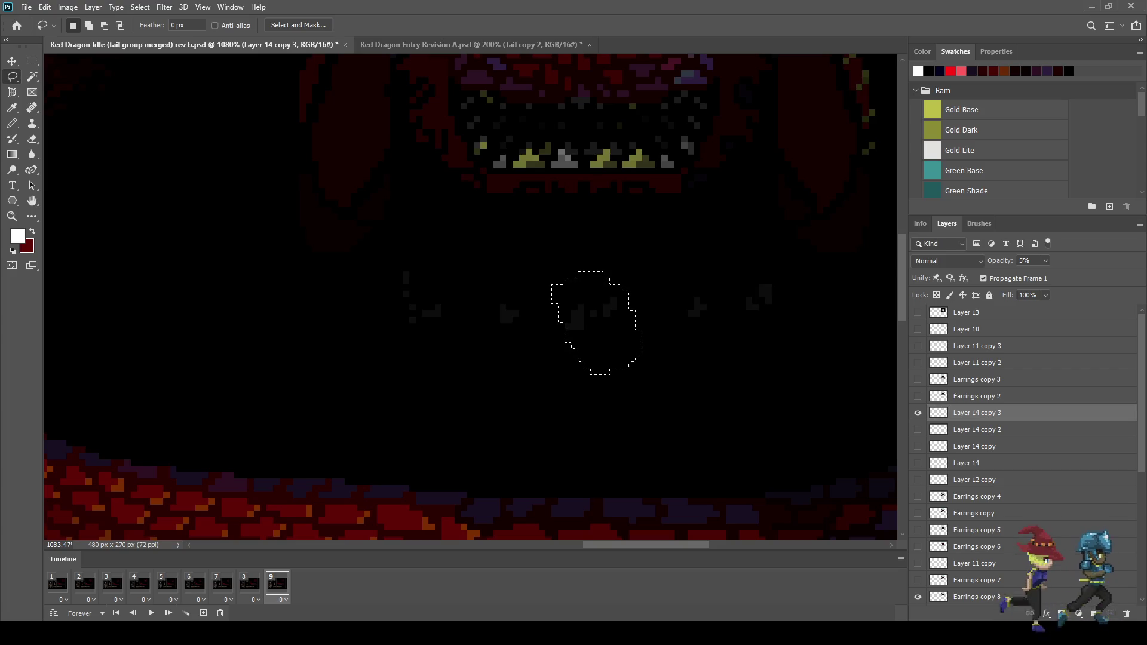
{"action": "key", "text": "ctrl+z"}
{"action": "key", "text": "ctrl+z"}
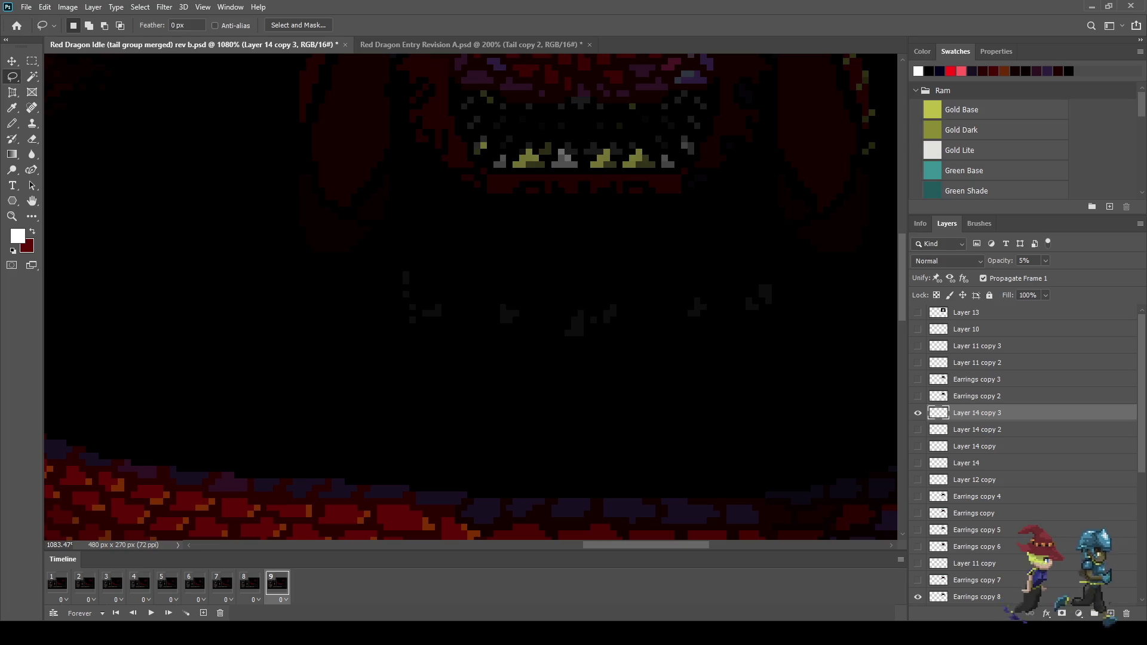
{"action": "key", "text": "space"}
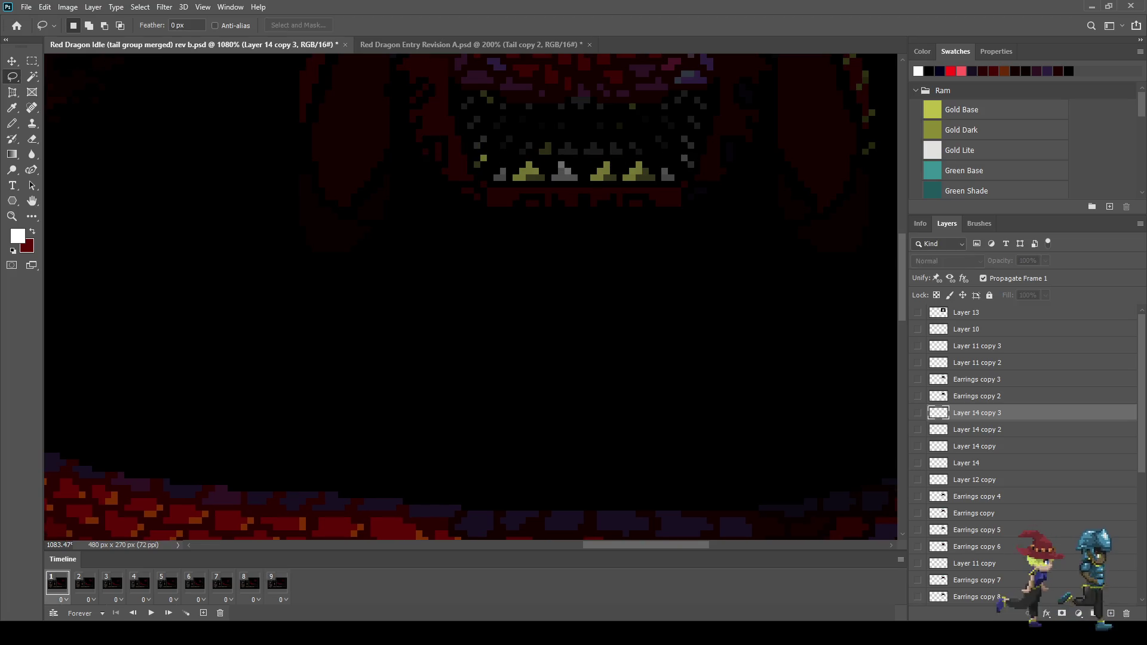
On frame 1, duplicate the specks layer, show it and set its opacity to 5%
{"action": "key", "text": "ctrl+j"}
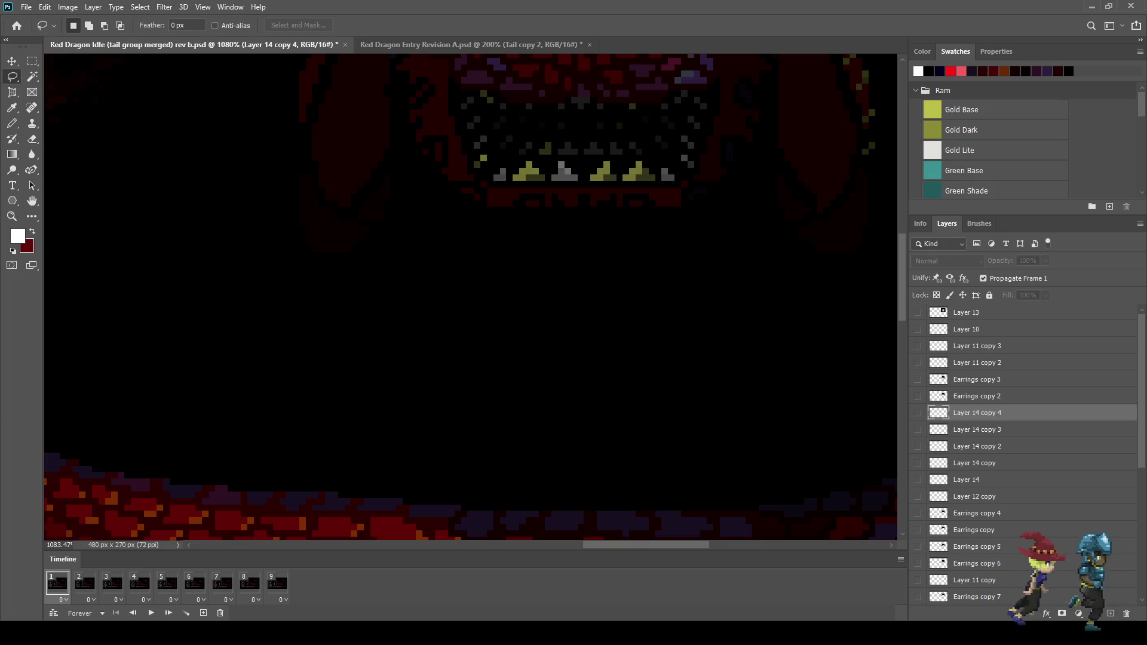
{"action": "left_click", "coordinate": [918, 413]}
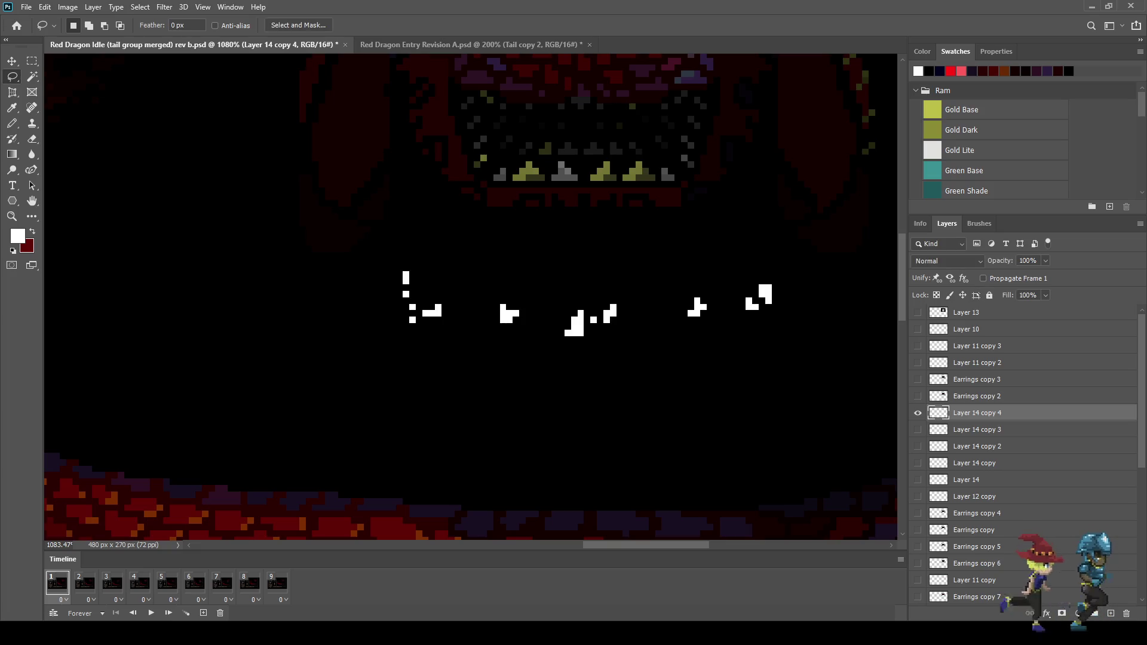
{"action": "type", "text": "5"}
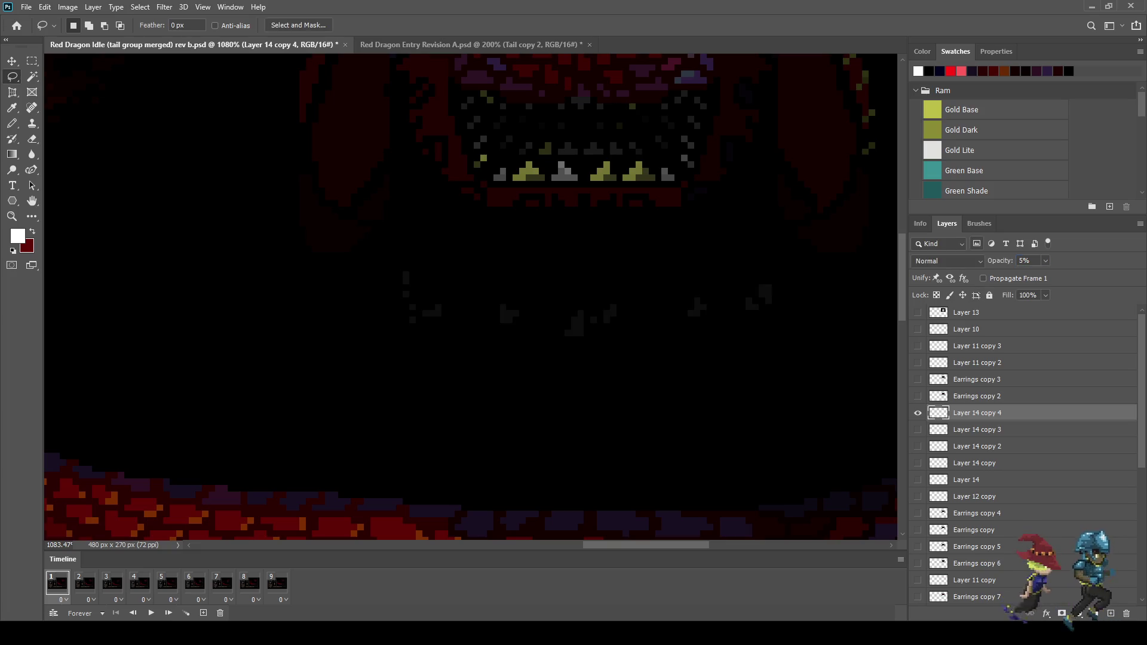
{"action": "key", "text": "ctrl+t"}
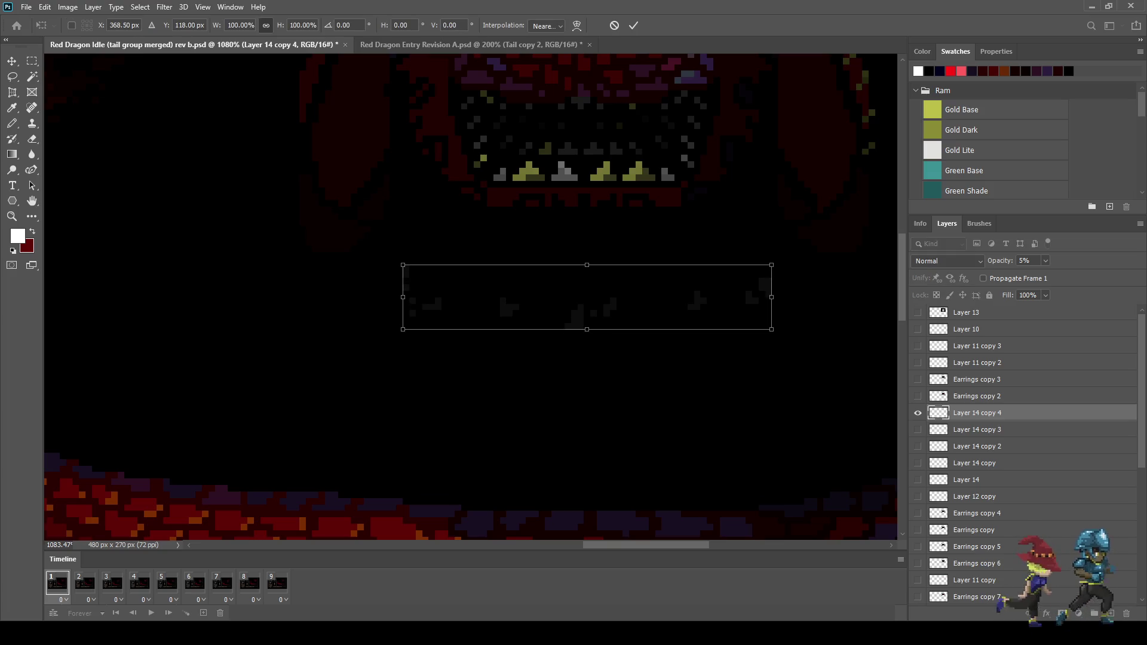
{"action": "key", "text": "l"}
{"action": "key", "text": "e"}
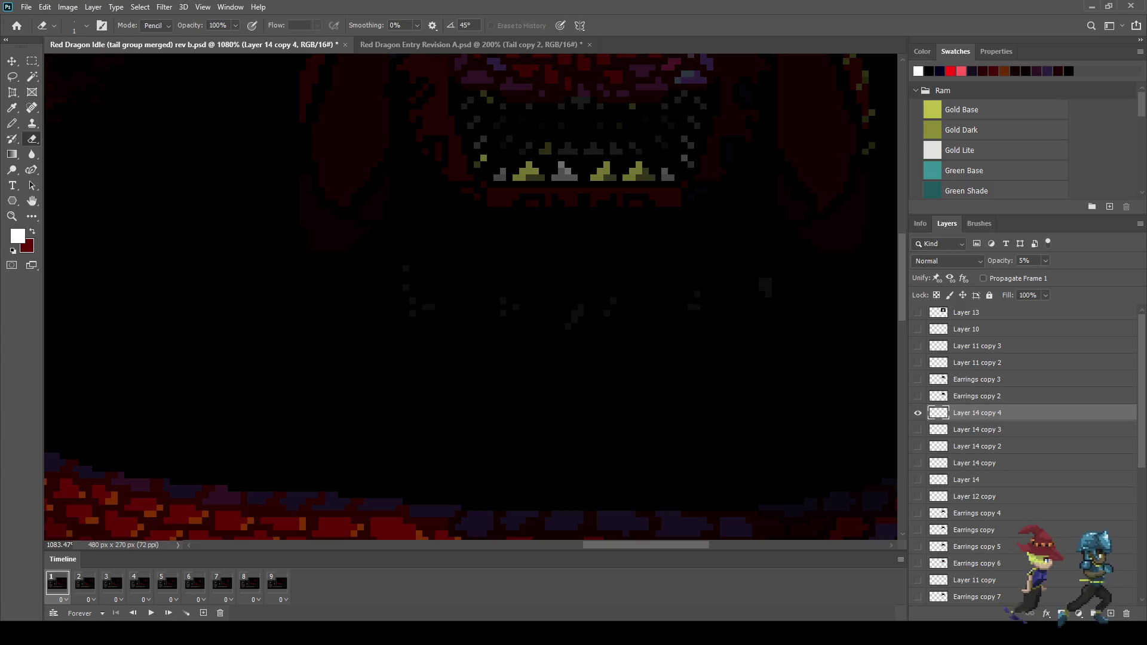
On frame 2, add another visible 5% specks copy shifted up two pixels
{"action": "left_click", "coordinate": [85, 583]}
{"action": "key", "text": "ctrl+j"}
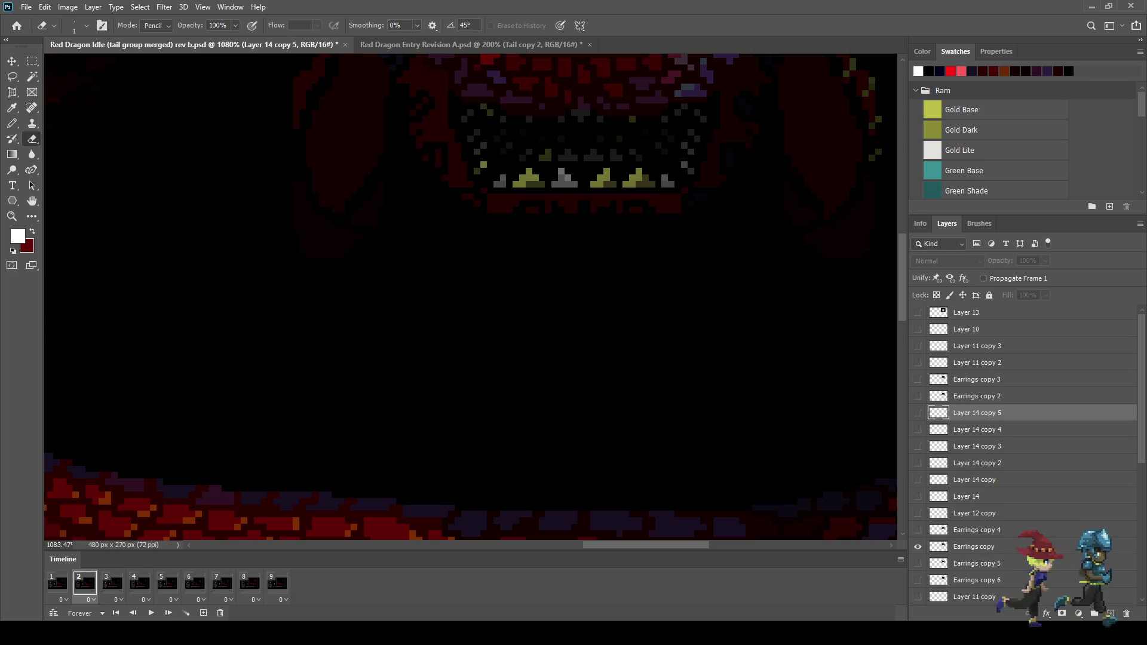
{"action": "left_click", "coordinate": [917, 413]}
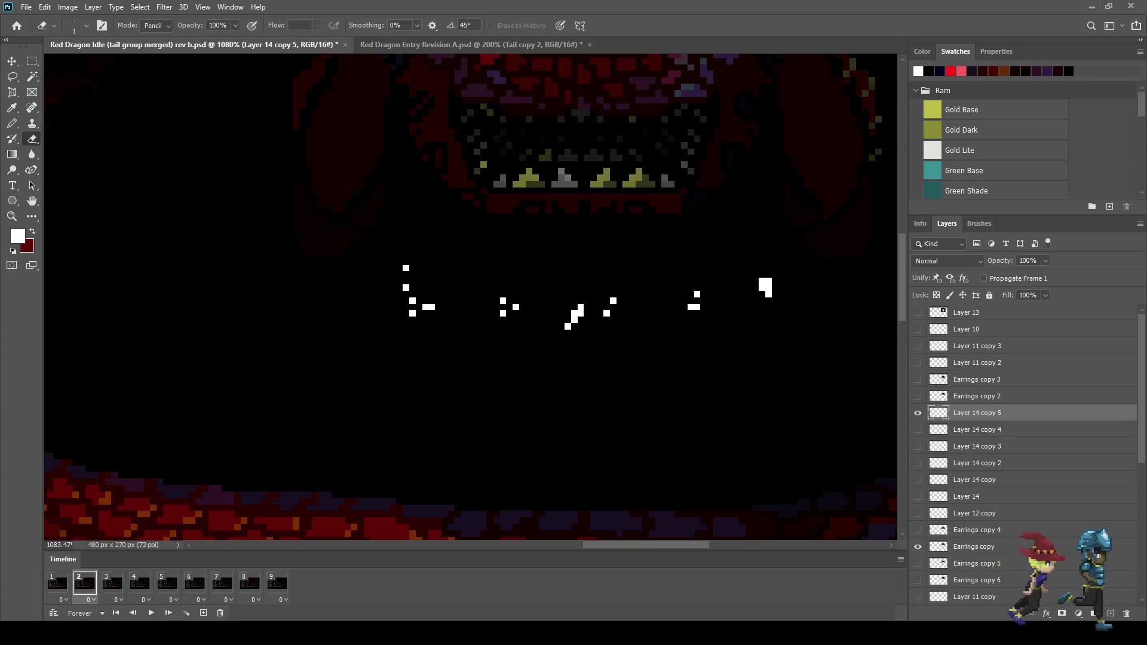
{"action": "type", "text": "5"}
{"action": "key", "text": "Return"}
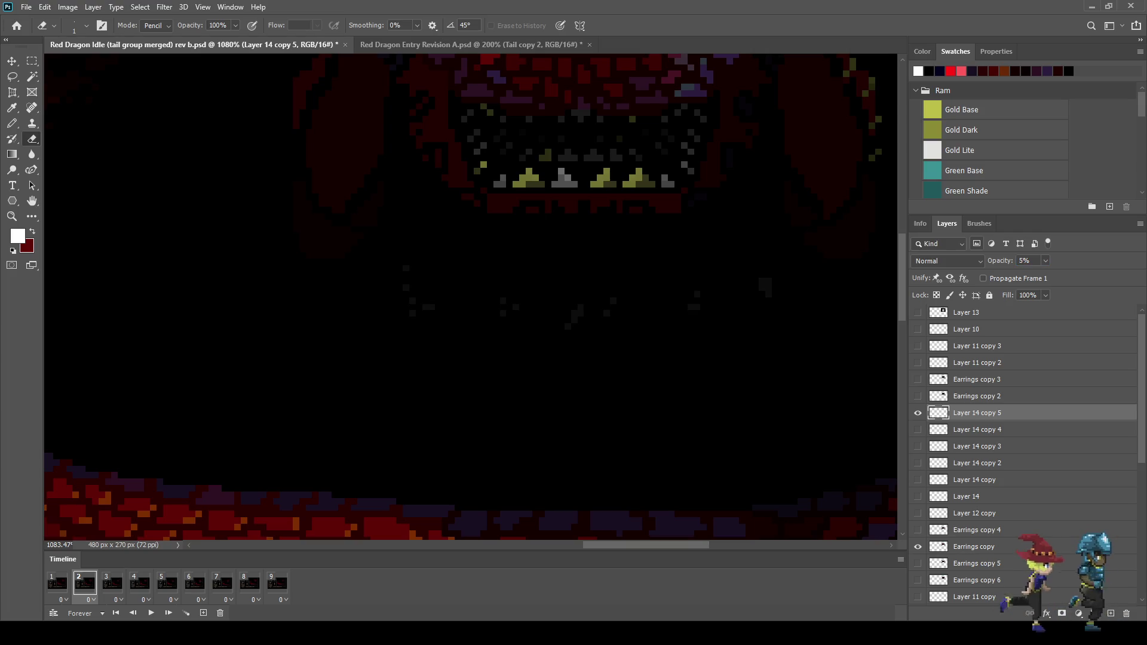
{"action": "key", "text": "ctrl+Up"}
{"action": "key", "text": "ctrl+Up"}
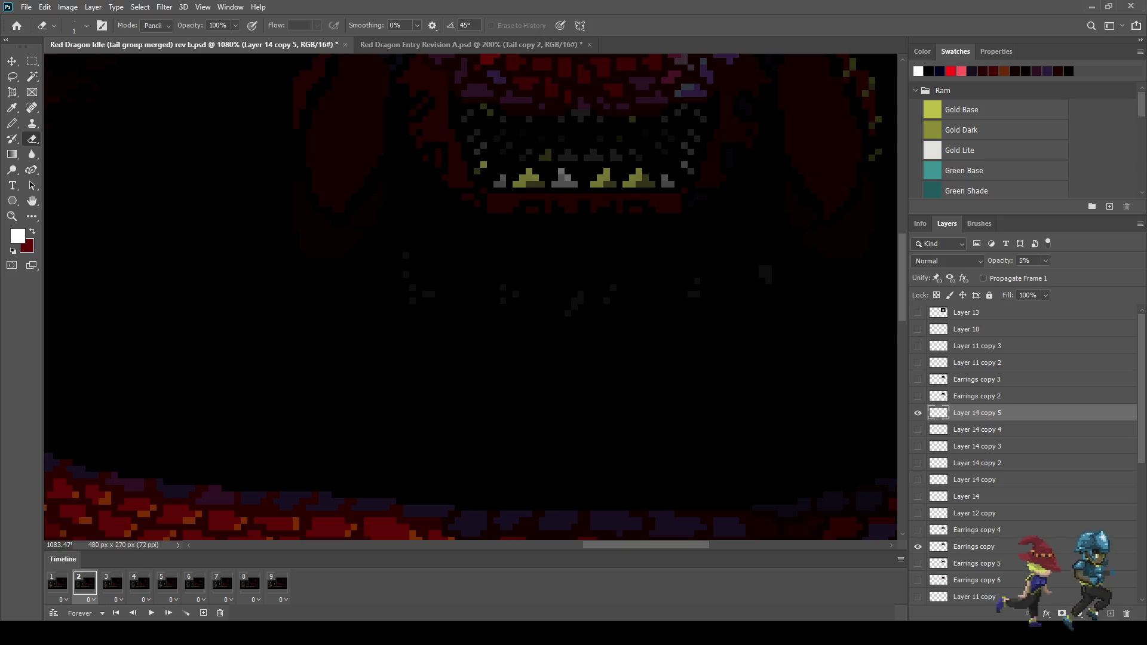
{"action": "scroll", "coordinate": [758, 269], "scroll_direction": "up", "scroll_amount": 5}
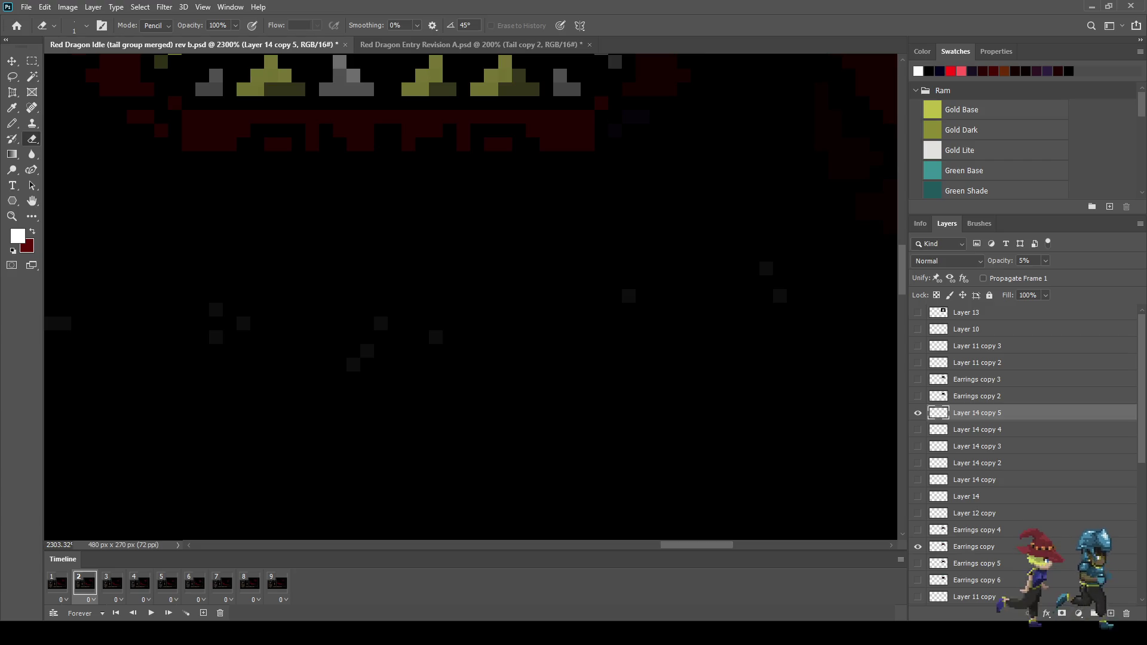
Play and stop the looping dragon preview, then return to 100% view
{"action": "left_click_drag", "start_coordinate": [418, 299], "coordinate": [576, 316]}
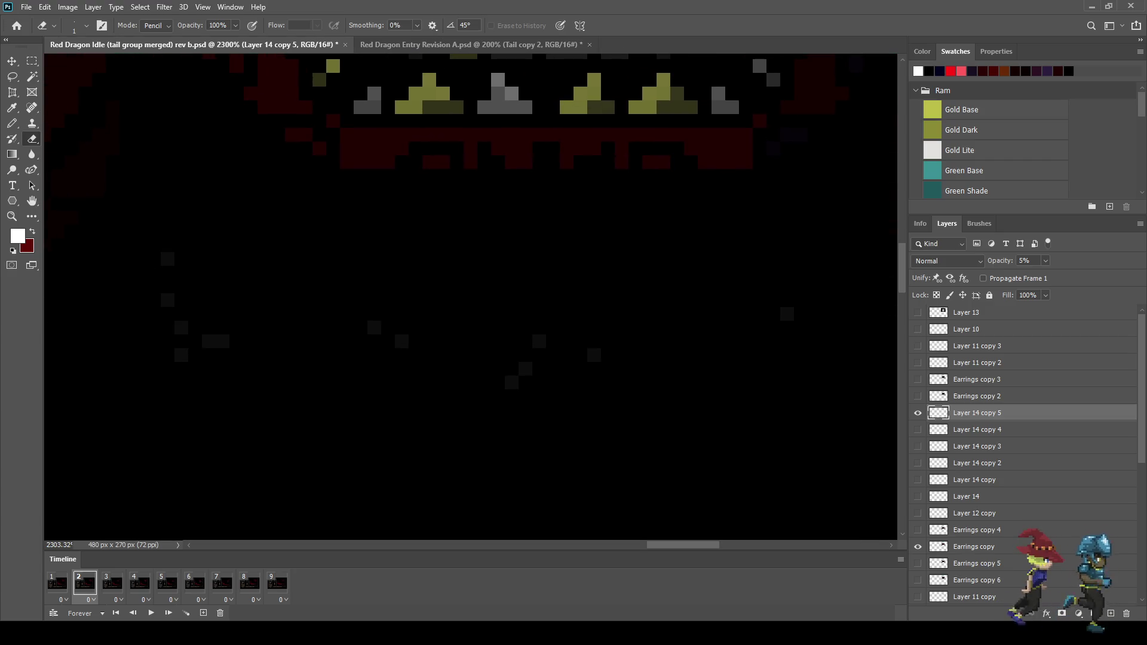
{"action": "scroll", "coordinate": [470, 297], "scroll_direction": "down", "scroll_amount": 10}
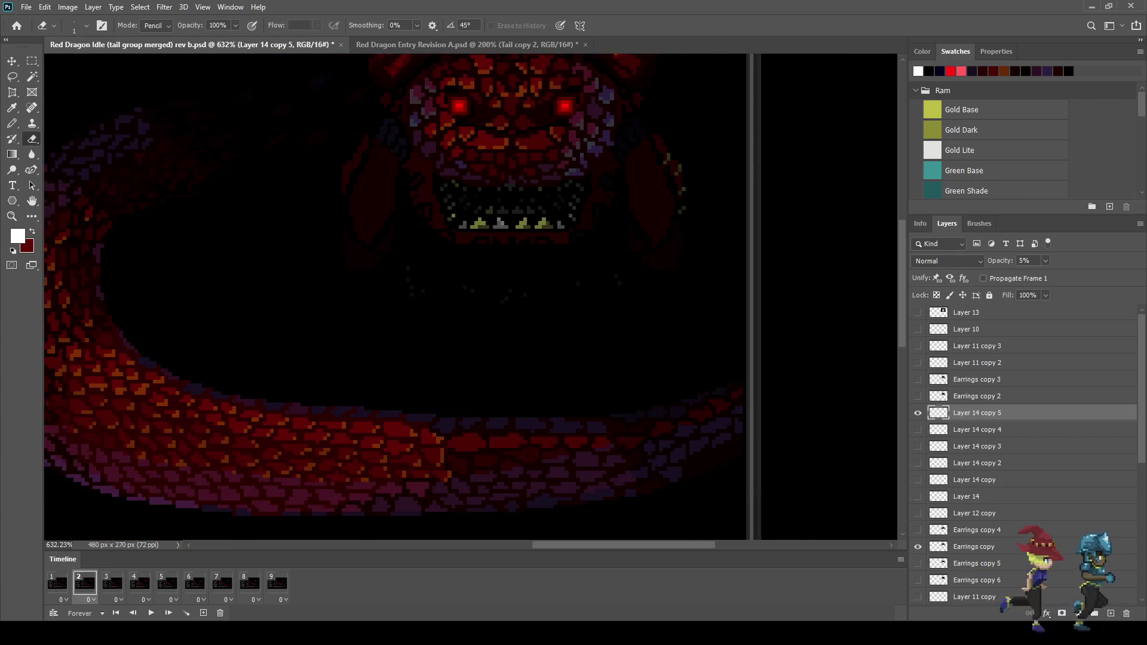
{"action": "key", "text": "space"}
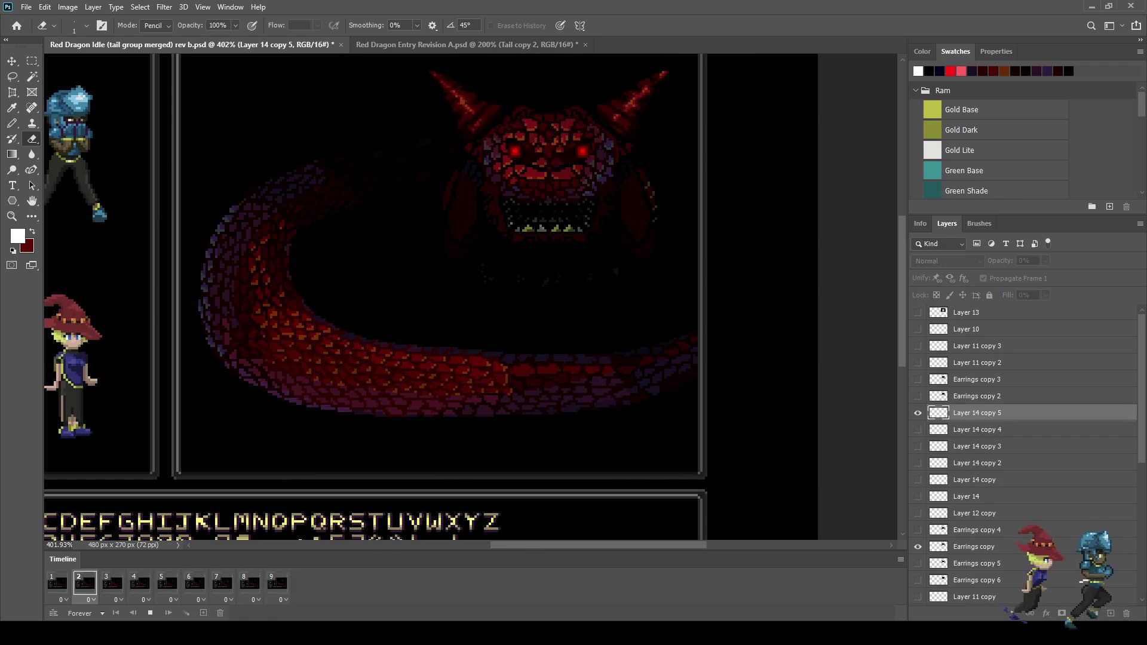
{"action": "scroll", "coordinate": [746, 155], "scroll_direction": "down", "scroll_amount": 2}
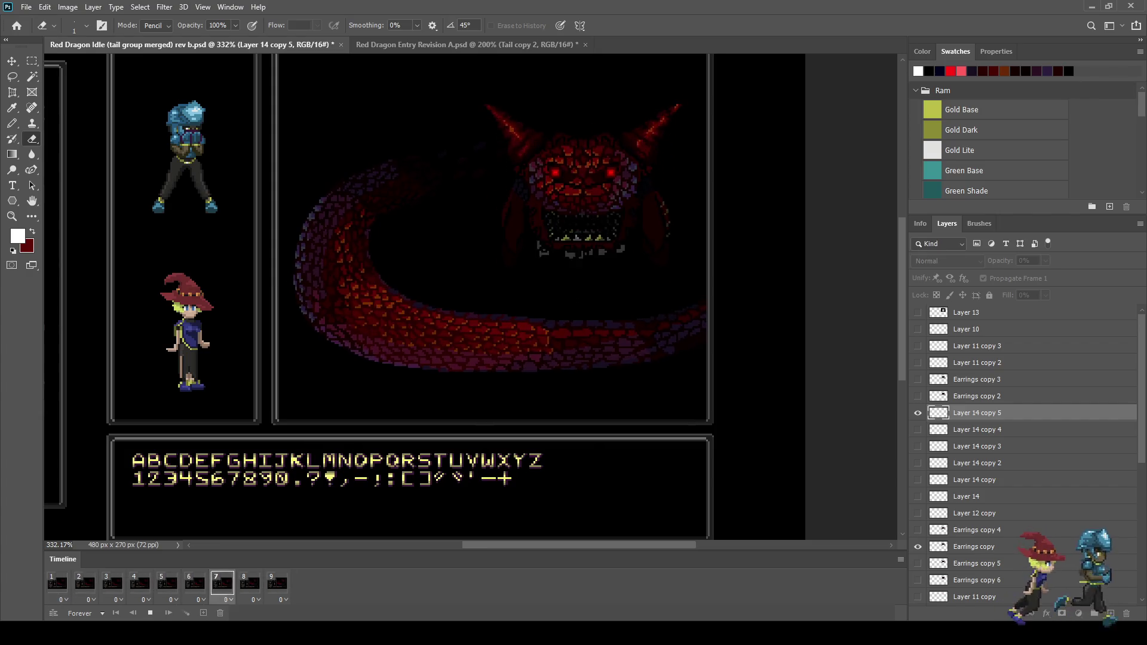
{"action": "key", "text": "space"}
{"action": "key", "text": "ctrl+1"}
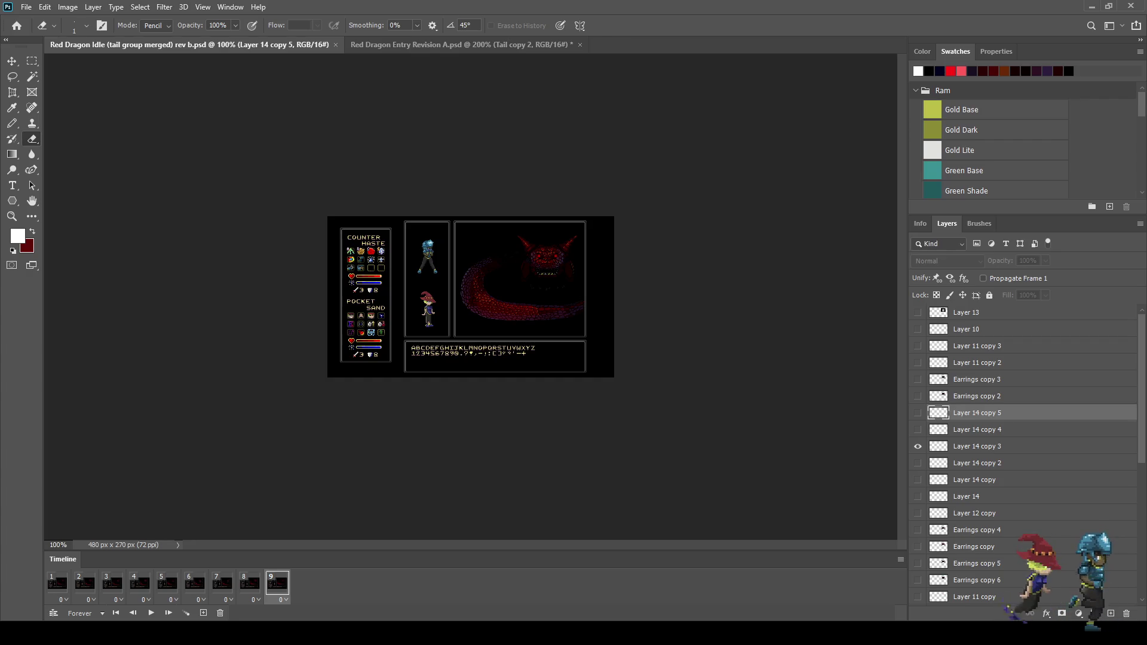
{"action": "left_click", "coordinate": [85, 583]}
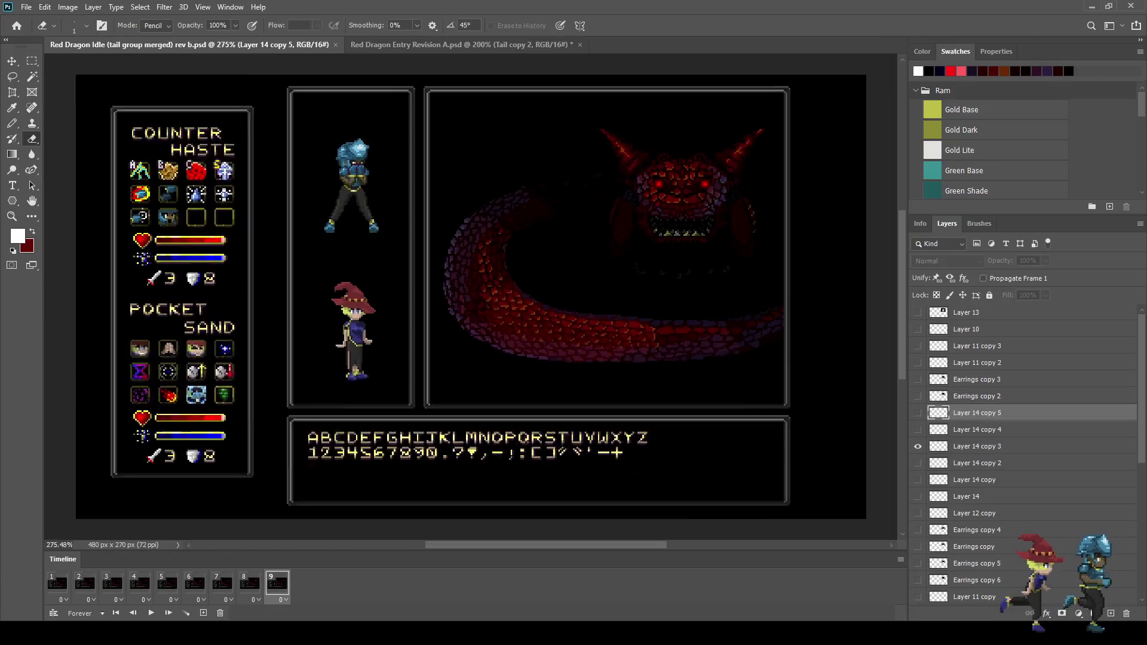
Save, add blank Layer 15, hide it on frame 1 and turn off Propagate Frame 1
{"action": "scroll", "coordinate": [673, 218], "scroll_direction": "up", "scroll_amount": 4}
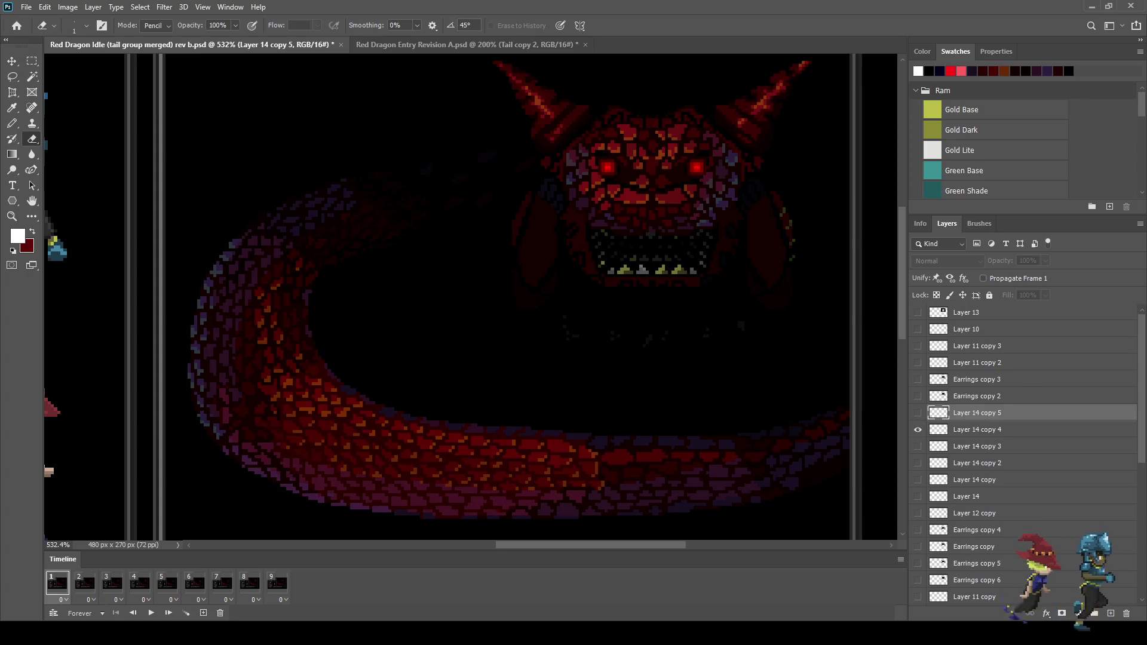
{"action": "key", "text": "ctrl+s"}
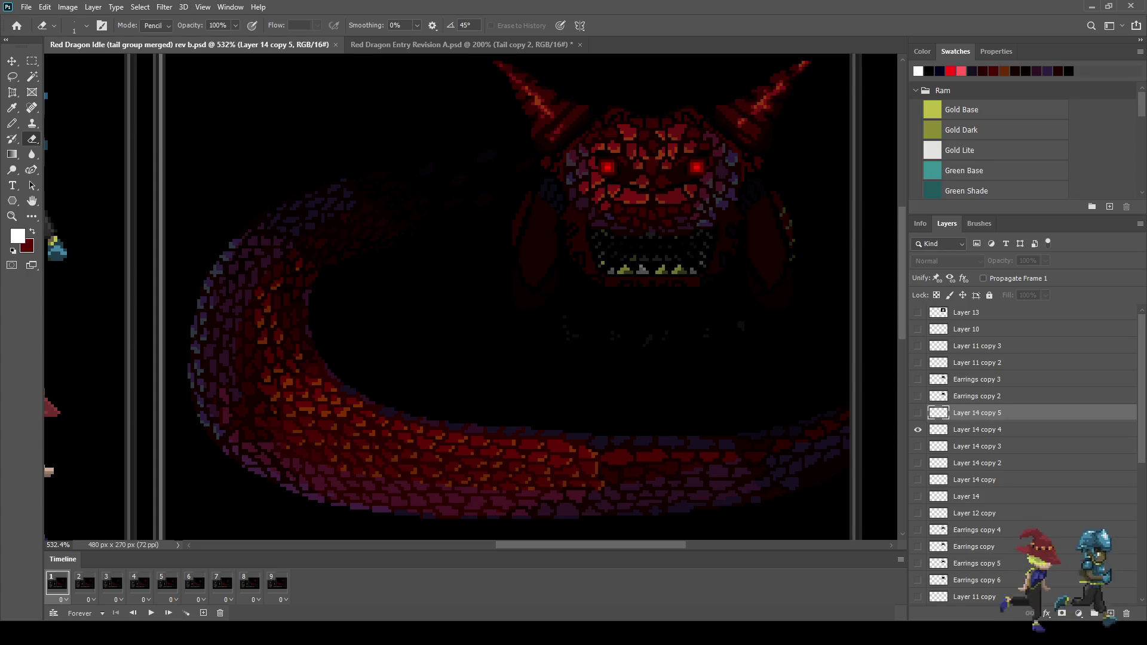
{"action": "key", "text": "ctrl+shift+alt+n"}
{"action": "key", "text": "ctrl+s"}
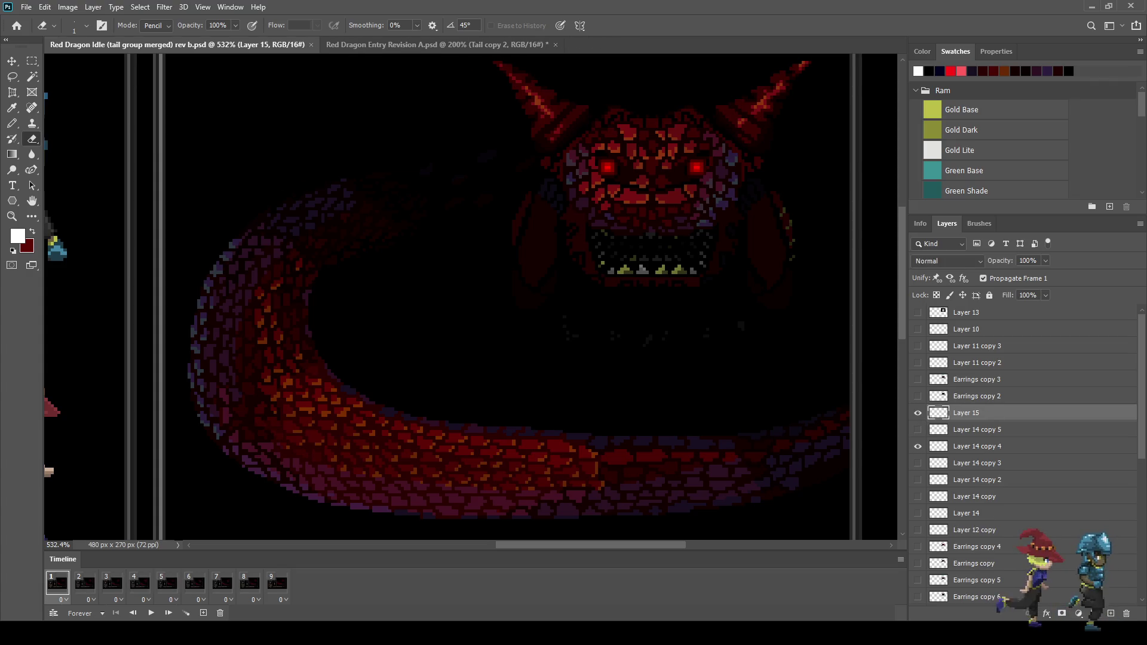
{"action": "key", "text": "ctrl+comma"}
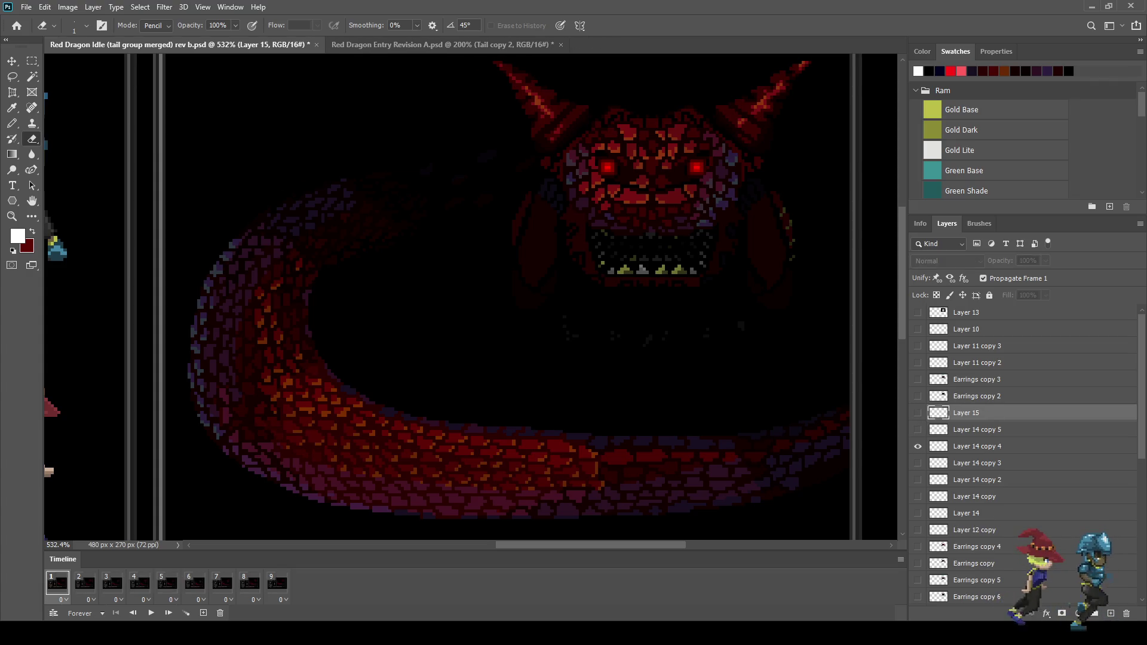
{"action": "left_click", "coordinate": [983, 279]}
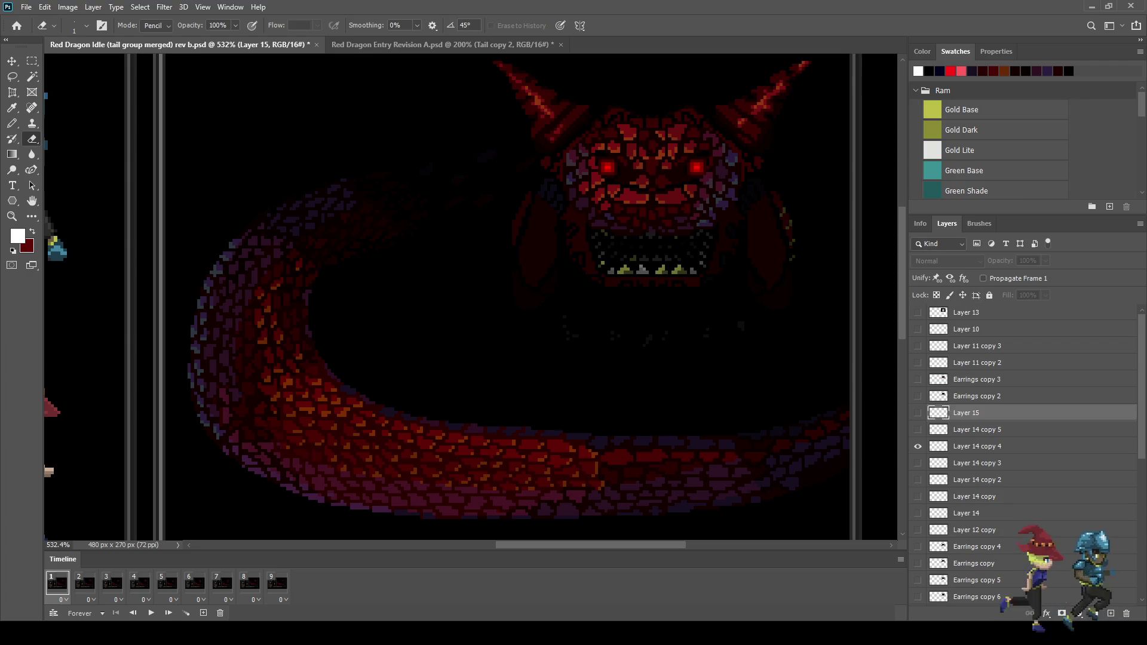
Make Layer 15 visible on animation frame 7
{"action": "key", "text": "Right"}
{"action": "key", "text": "Right"}
{"action": "key", "text": "Right"}
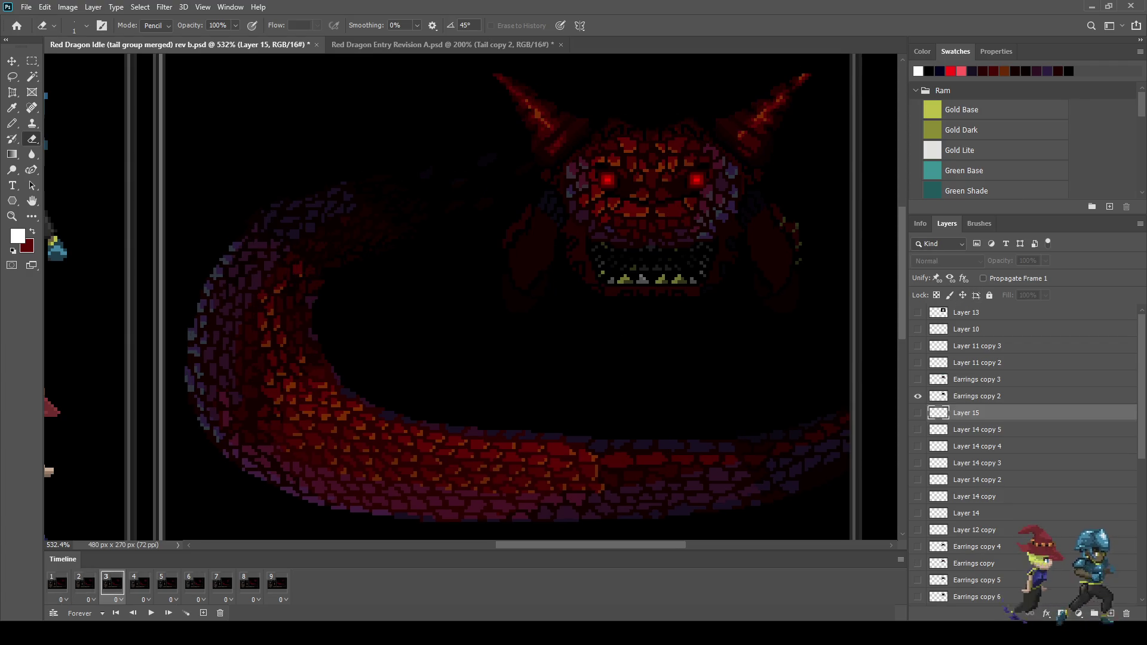
{"action": "key", "text": "Left"}
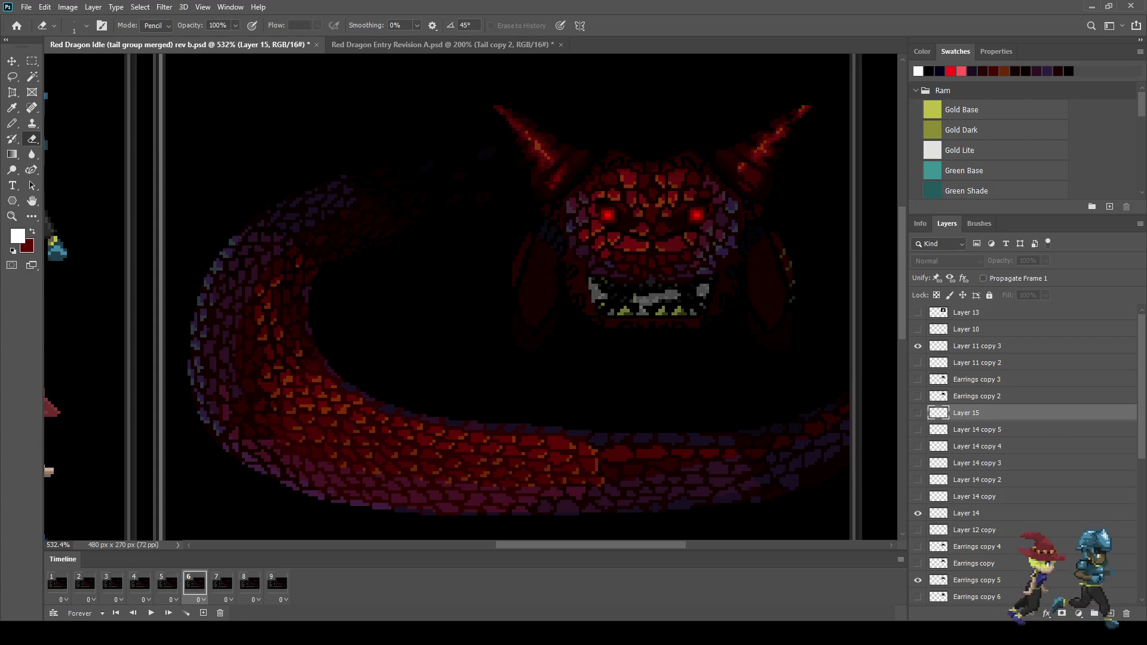
{"action": "key", "text": "Right"}
{"action": "key", "text": "ctrl+comma"}
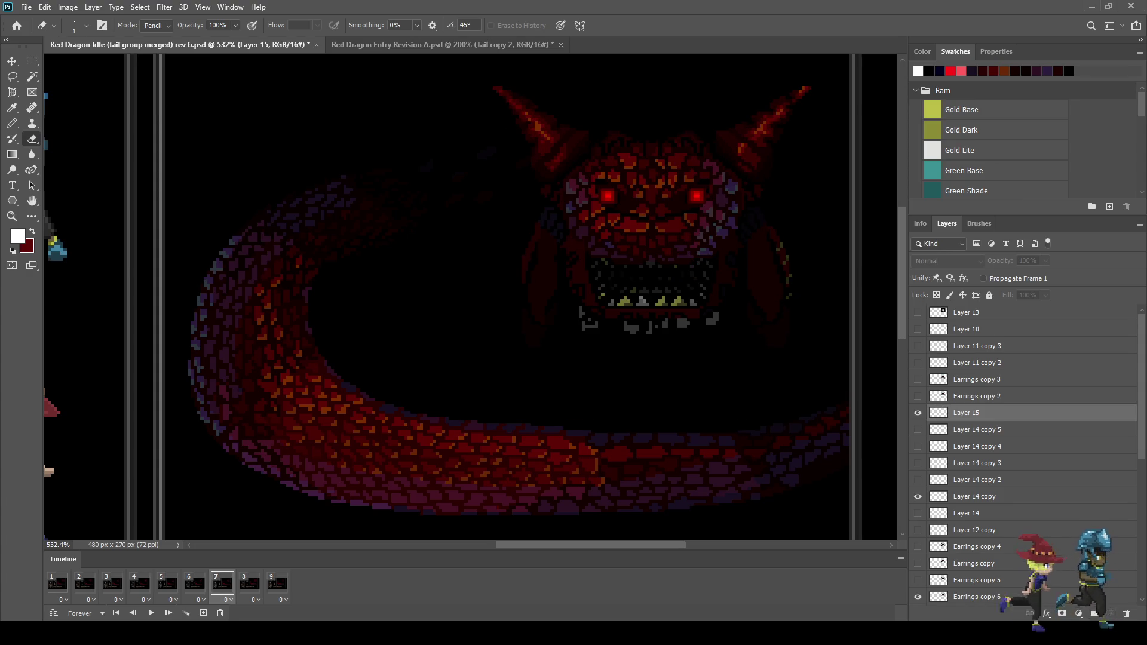
{"action": "key", "text": "i"}
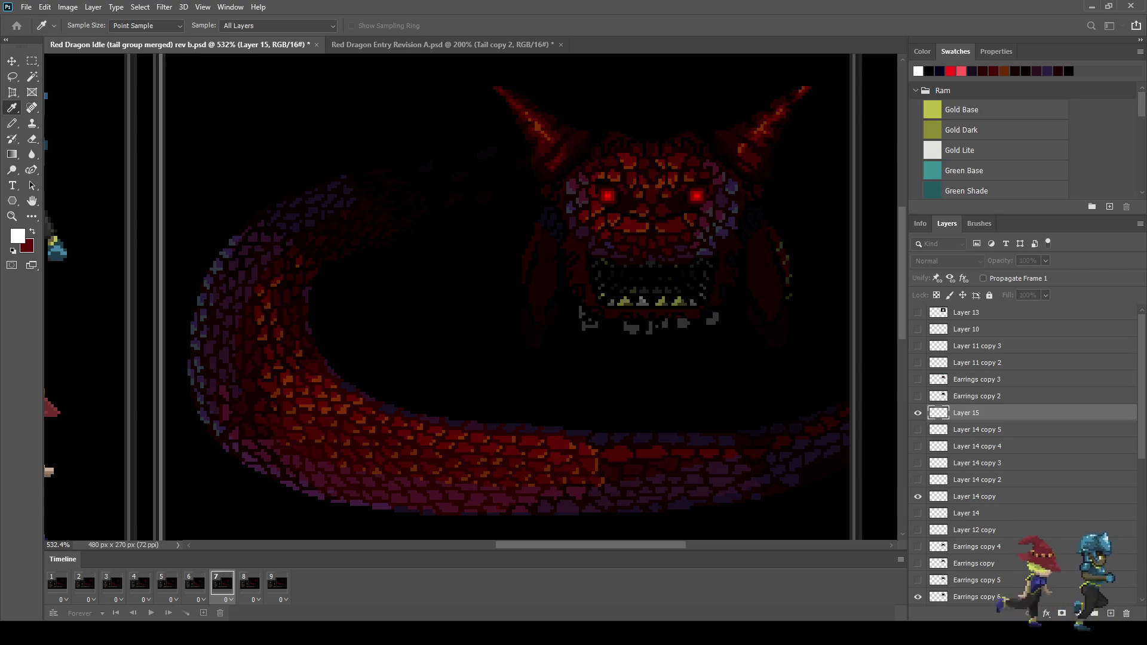
With bright red on the Pencil, go to frame 6 and show Layer 15
{"action": "key", "text": "b"}
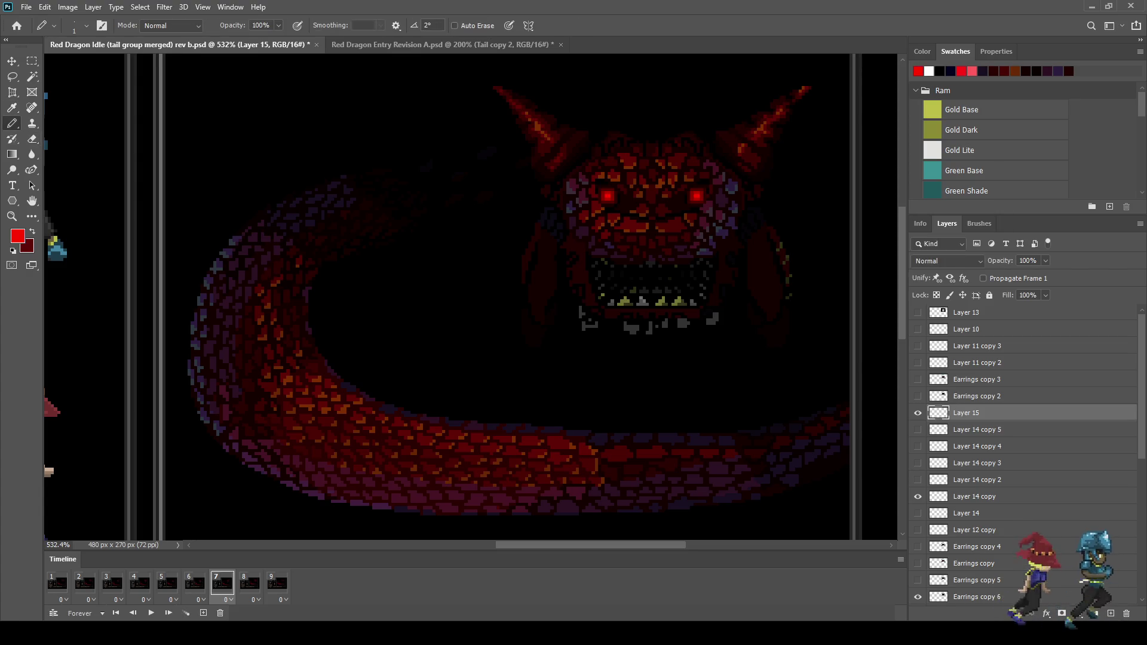
{"action": "scroll", "coordinate": [685, 281], "scroll_direction": "up", "scroll_amount": 6}
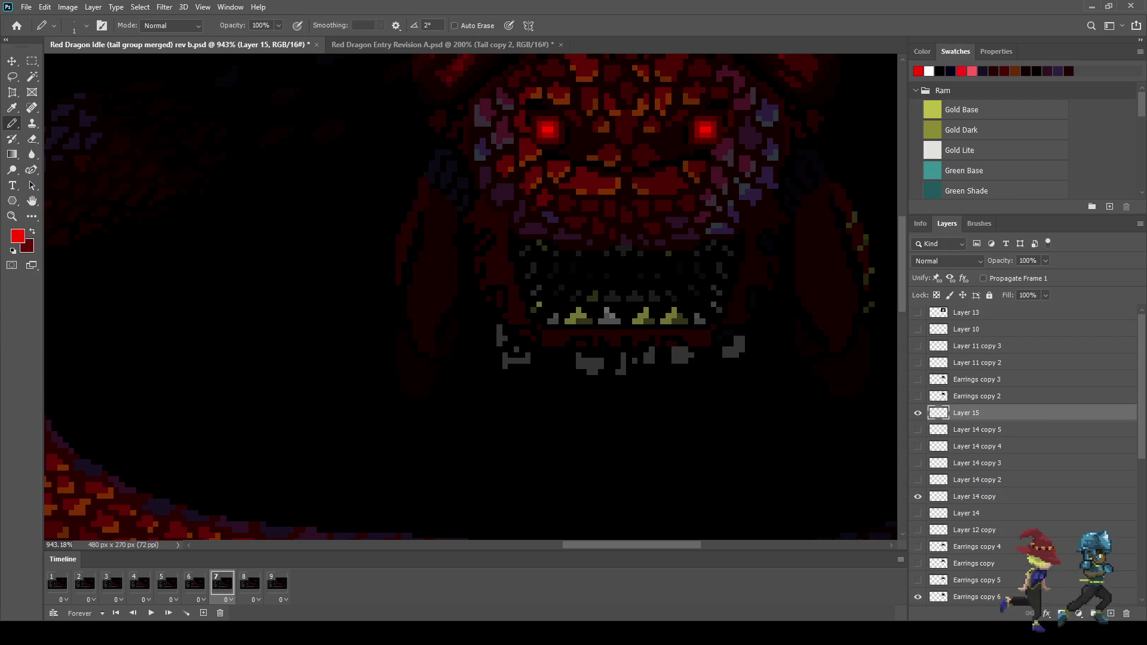
{"action": "left_click", "coordinate": [194, 583]}
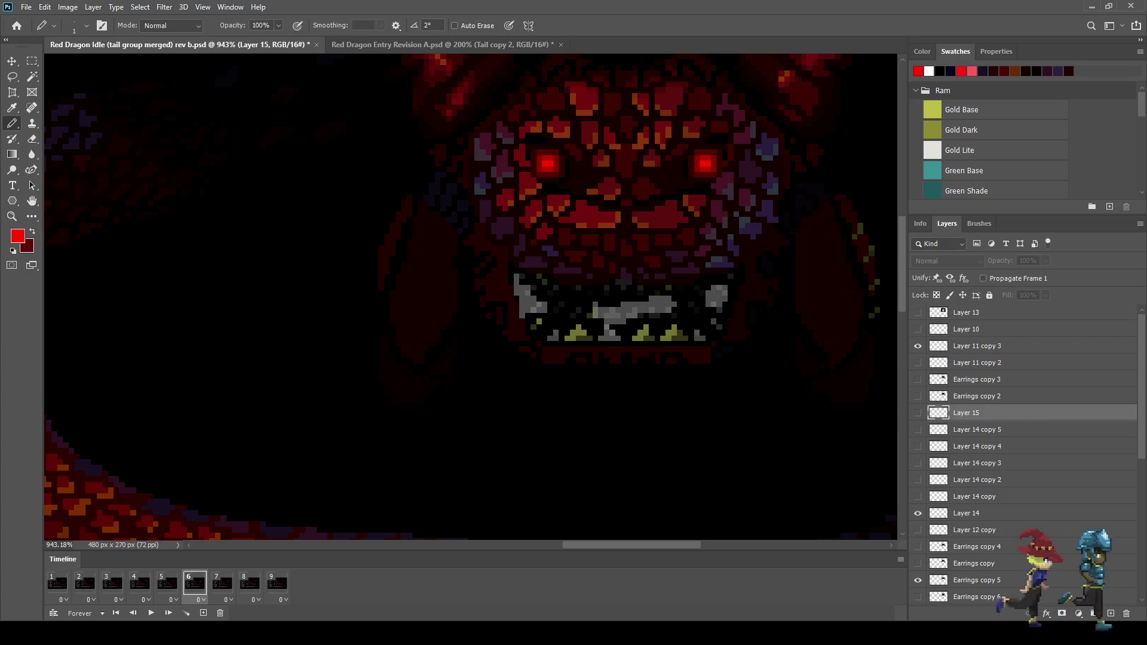
{"action": "left_click", "coordinate": [917, 413]}
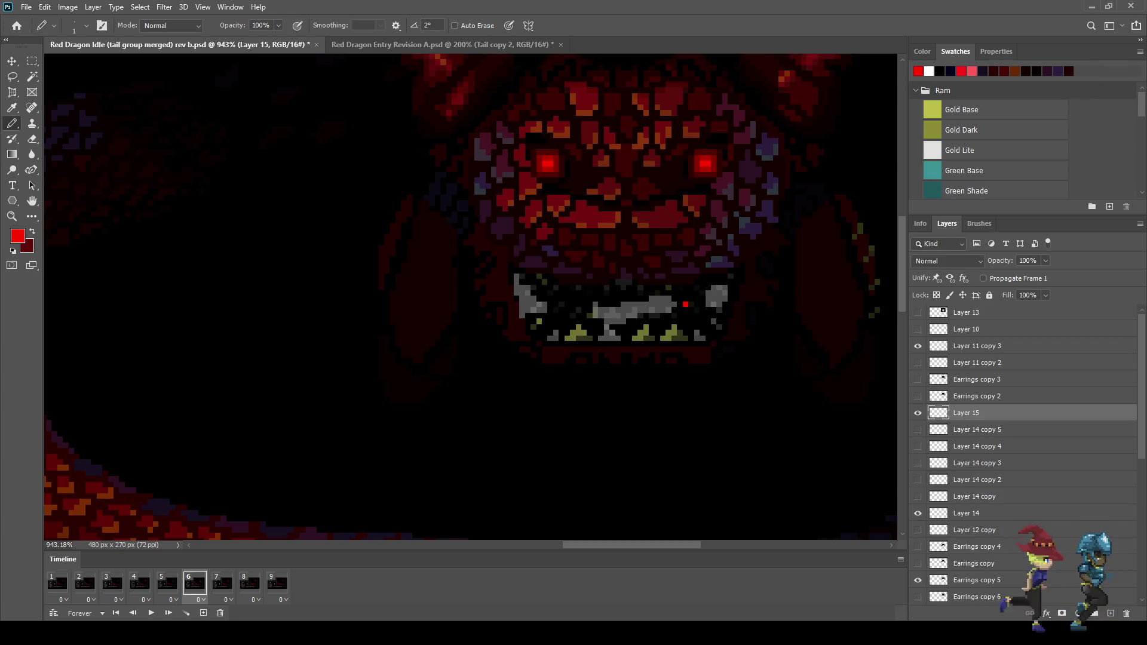
Paint single red drool pixels among the teeth and at the mouth's left and right edges
{"action": "left_click", "coordinate": [568, 305]}
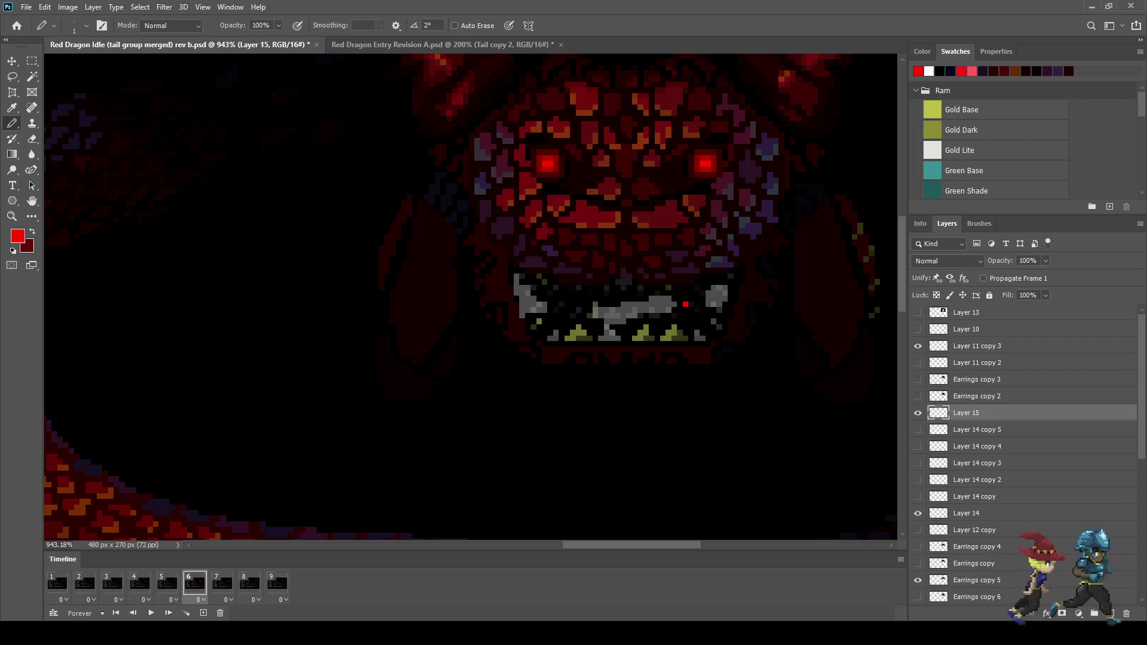
{"action": "left_click", "coordinate": [567, 322]}
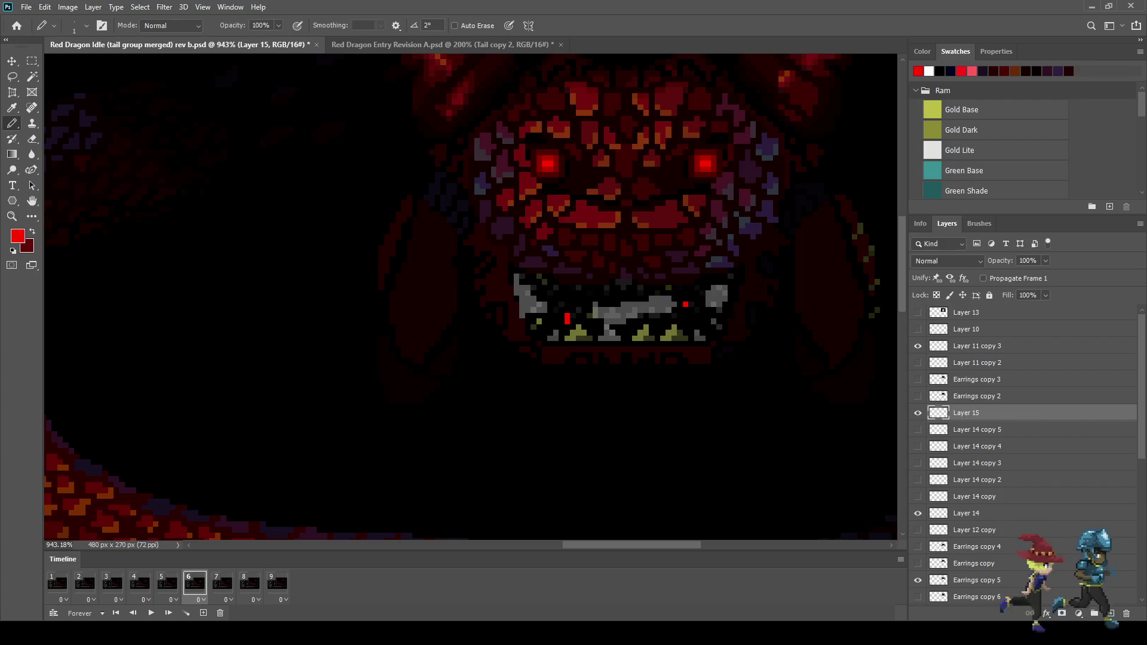
{"action": "left_click", "coordinate": [687, 310]}
{"action": "left_click", "coordinate": [725, 305]}
{"action": "left_click", "coordinate": [550, 315]}
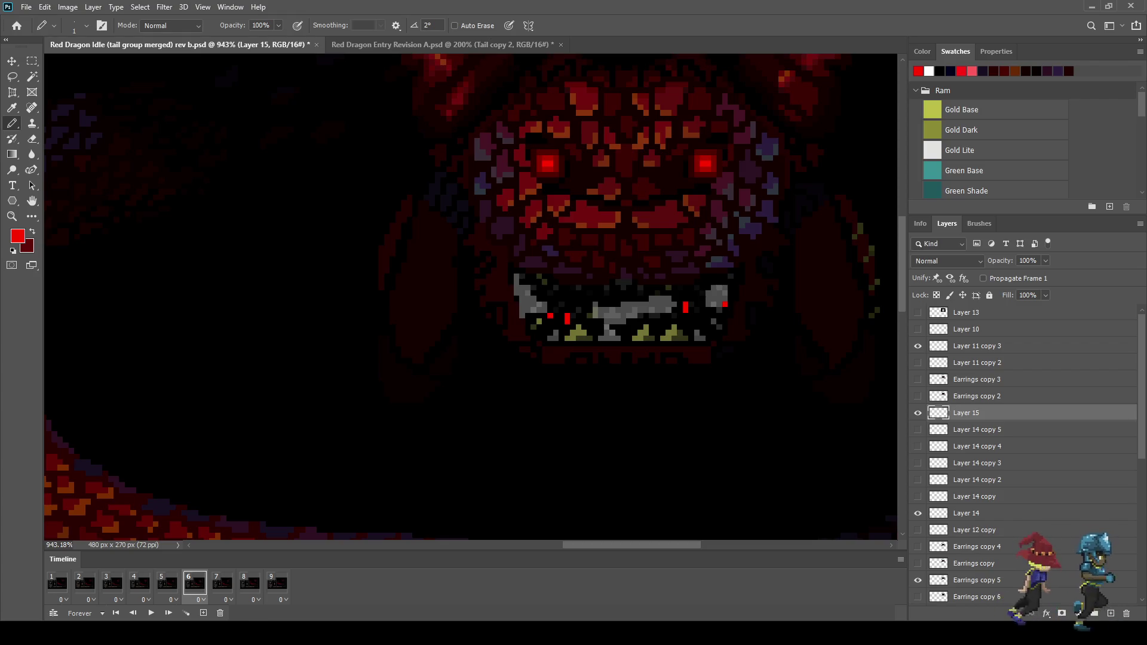
{"action": "key", "text": "ctrl+z"}
{"action": "left_click", "coordinate": [539, 294]}
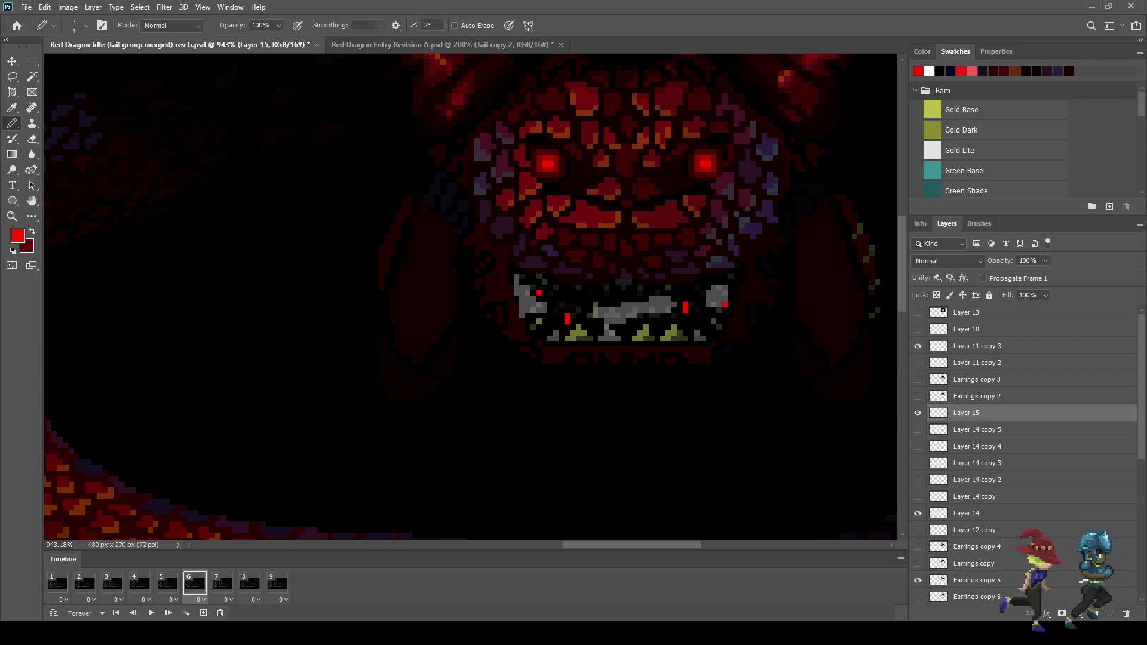
Sample a darker red, preview the animation from frame 7, and duplicate the drool layer
{"action": "key", "text": "i"}
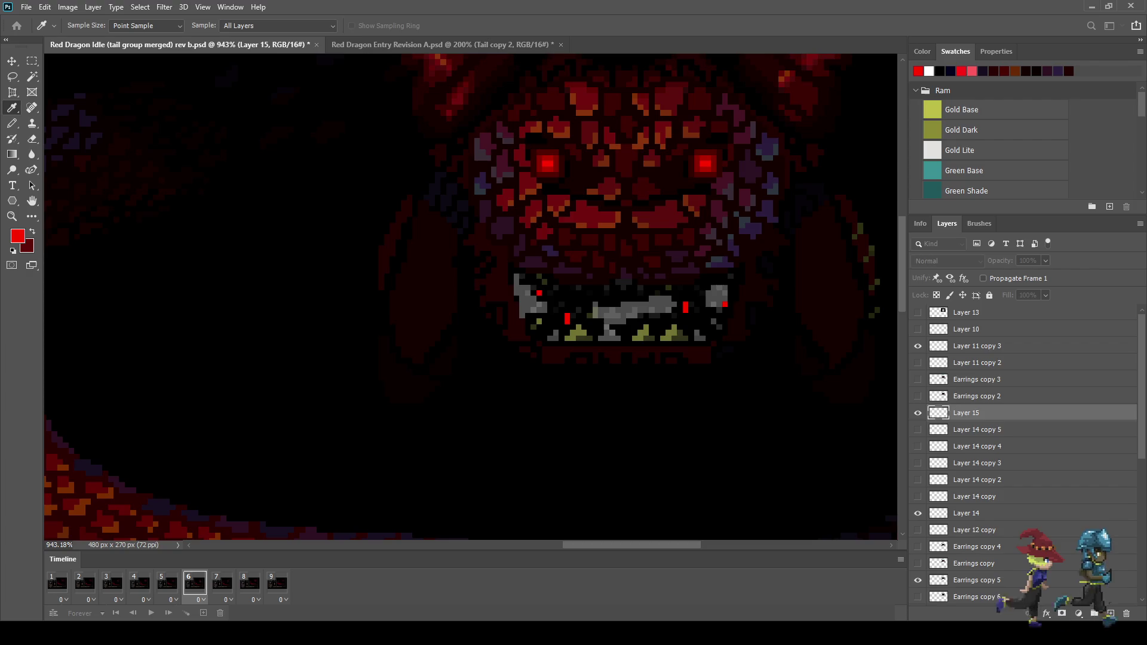
{"action": "left_click", "coordinate": [562, 352]}
{"action": "key", "text": "b"}
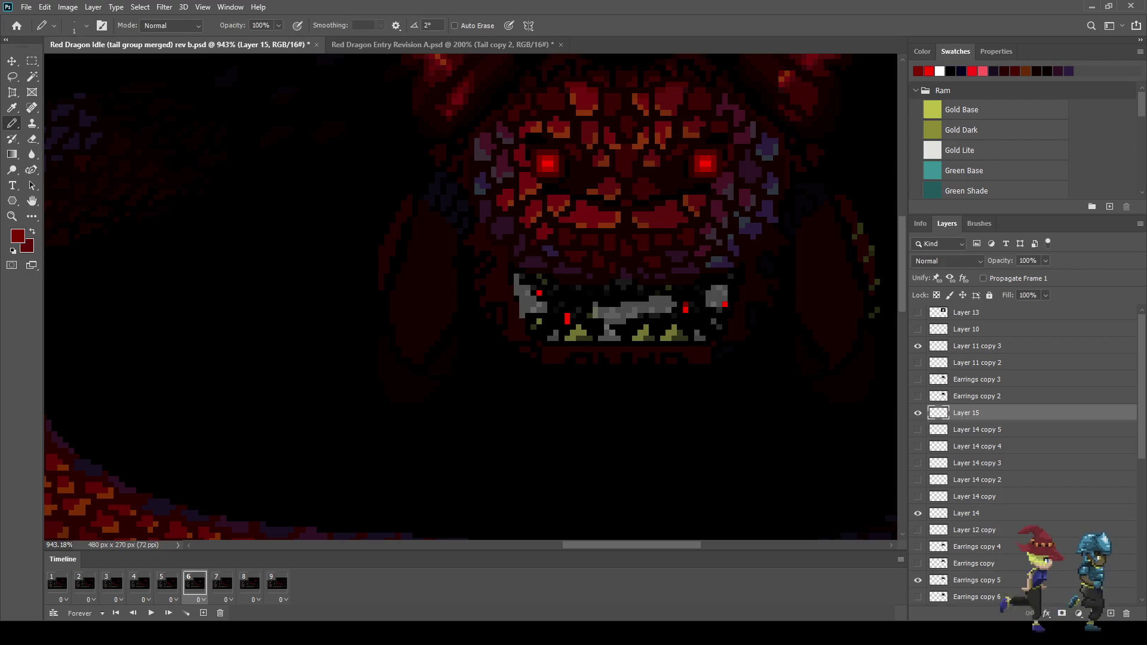
{"action": "key", "text": "h"}
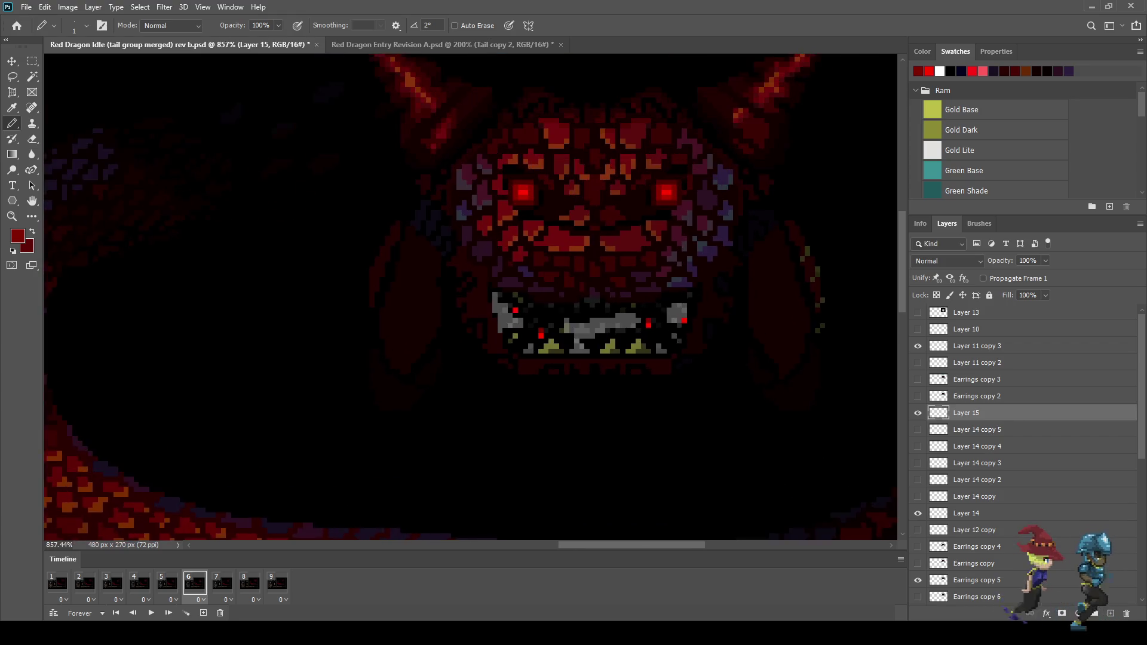
{"action": "left_click", "coordinate": [222, 584]}
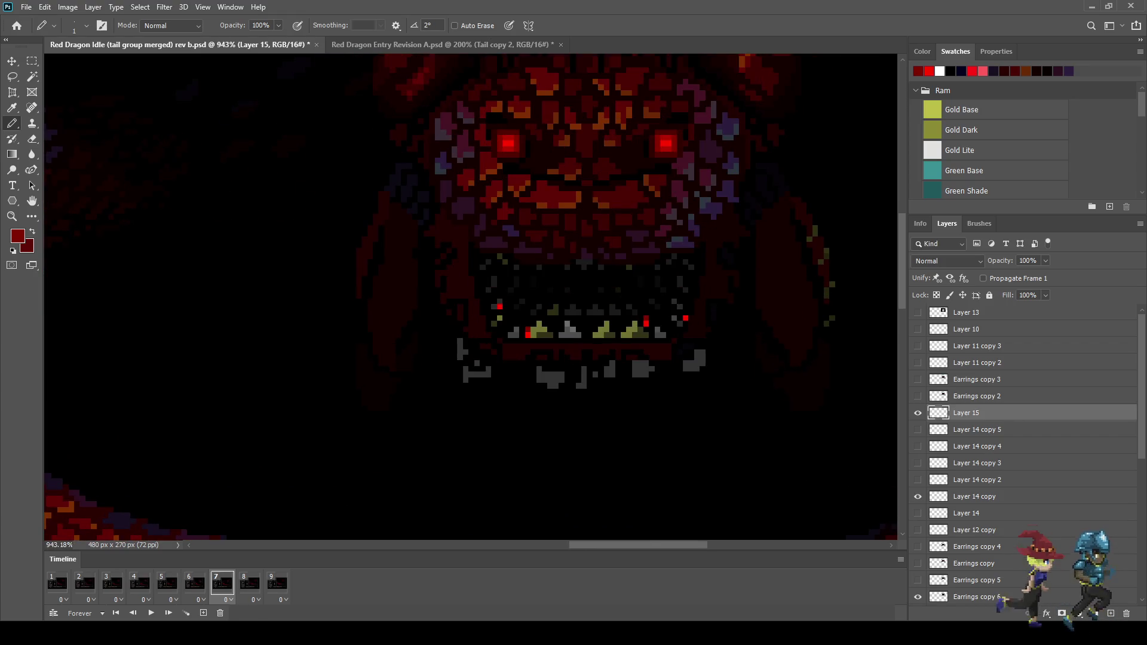
{"action": "key", "text": "space"}
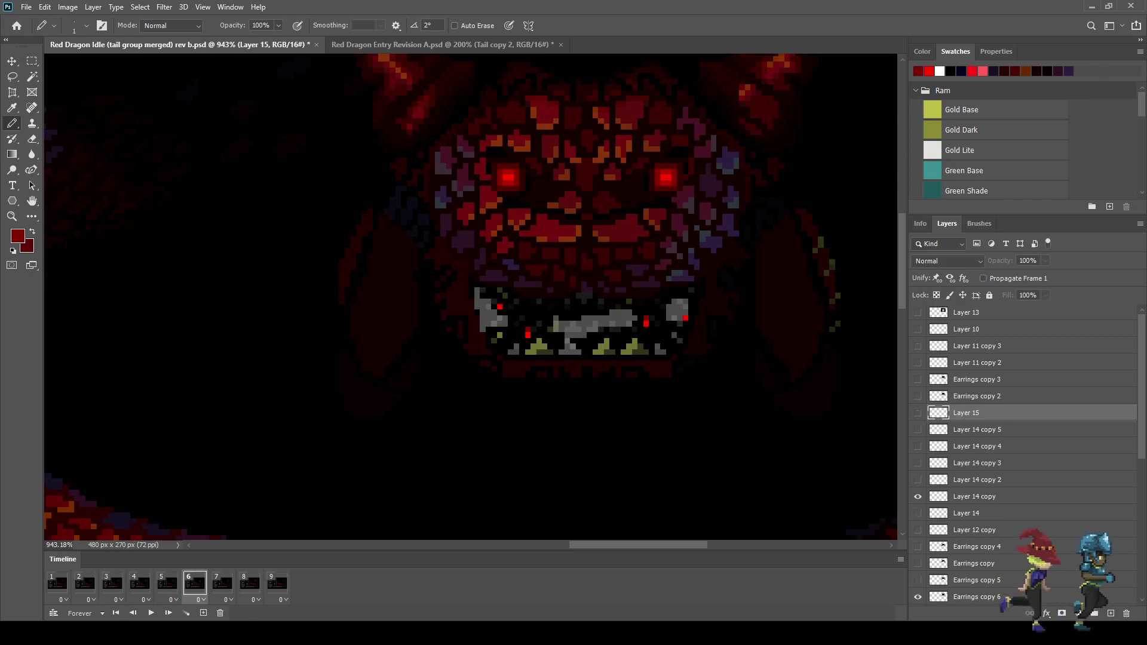
{"action": "key", "text": "ctrl+j"}
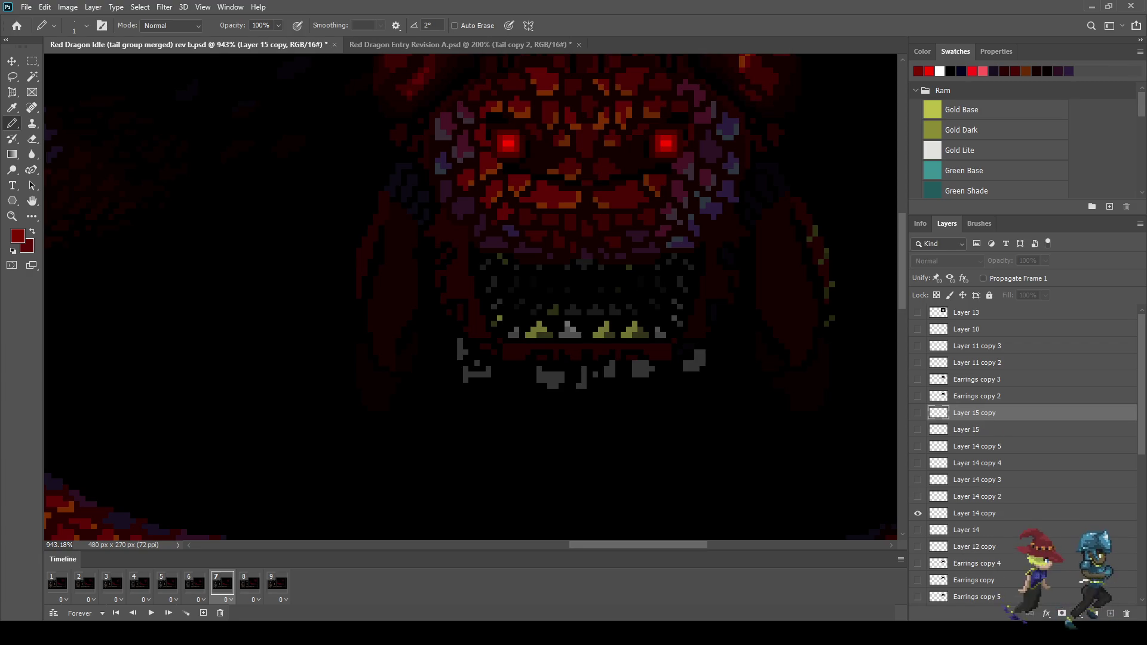
Lasso the drool pixels by the right teeth, move them below the jaw and stretch them into a longer drip
{"action": "scroll", "coordinate": [665, 353], "scroll_direction": "up", "scroll_amount": 3}
{"action": "scroll", "coordinate": [659, 351], "scroll_direction": "up", "scroll_amount": 2}
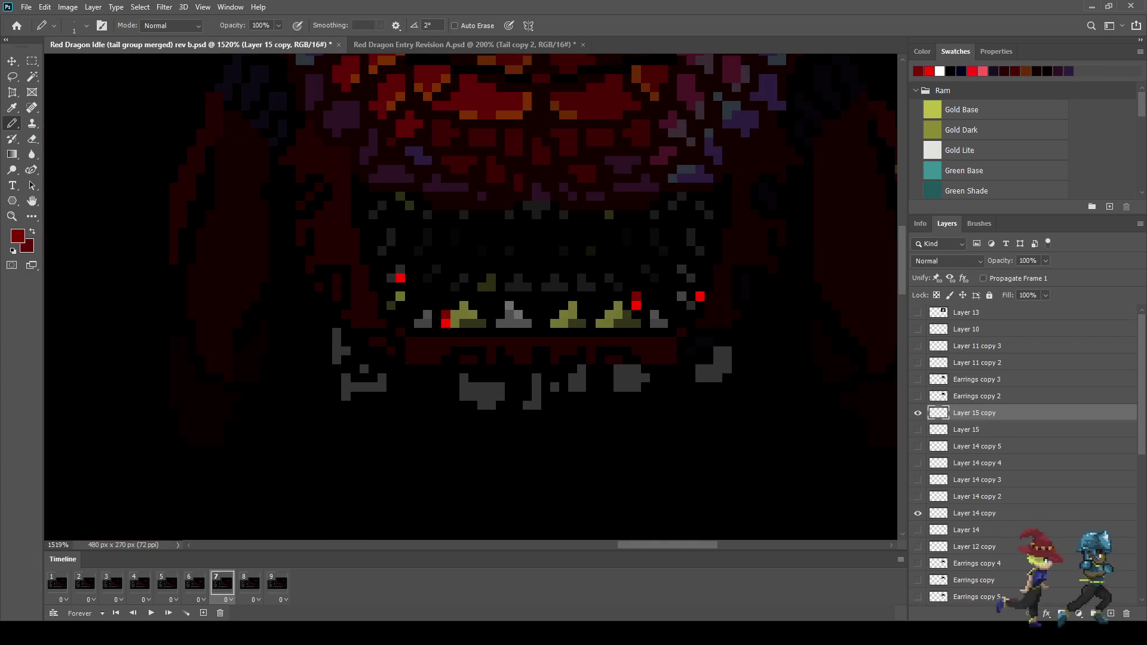
{"action": "key", "text": "l"}
{"action": "mouse_move", "coordinate": [605, 294]}
{"action": "left_mouse_down"}
{"action": "mouse_move", "coordinate": [660, 326]}
{"action": "mouse_move", "coordinate": [606, 318]}
{"action": "left_mouse_up"}
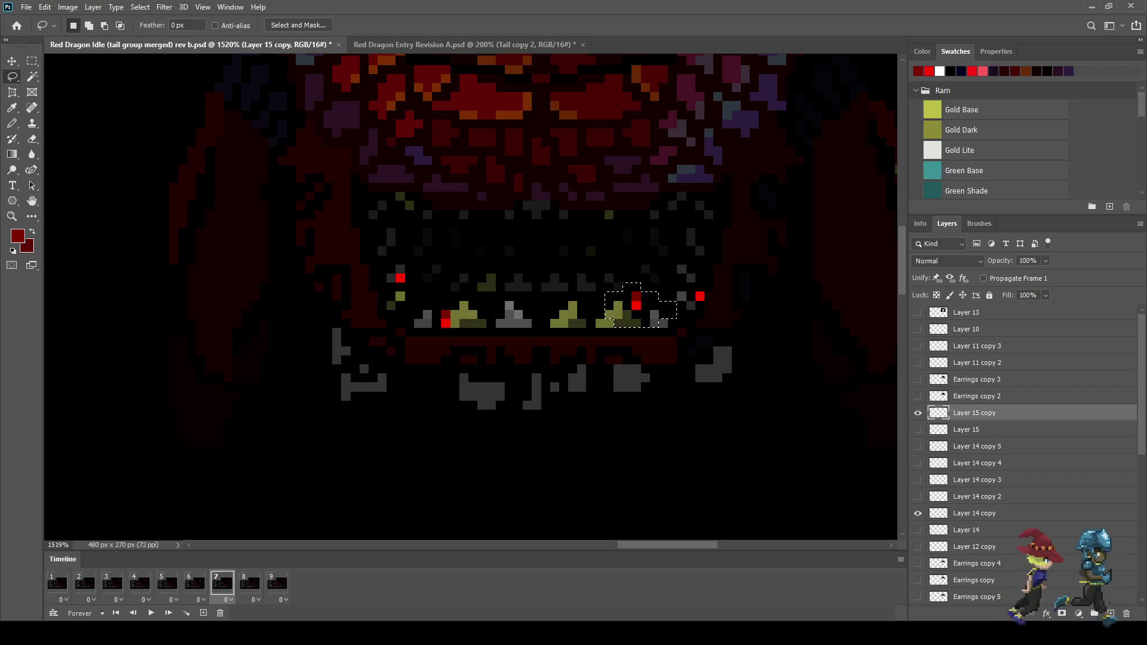
{"action": "key", "text": "ctrl+t"}
{"action": "key", "text": "shift+Down"}
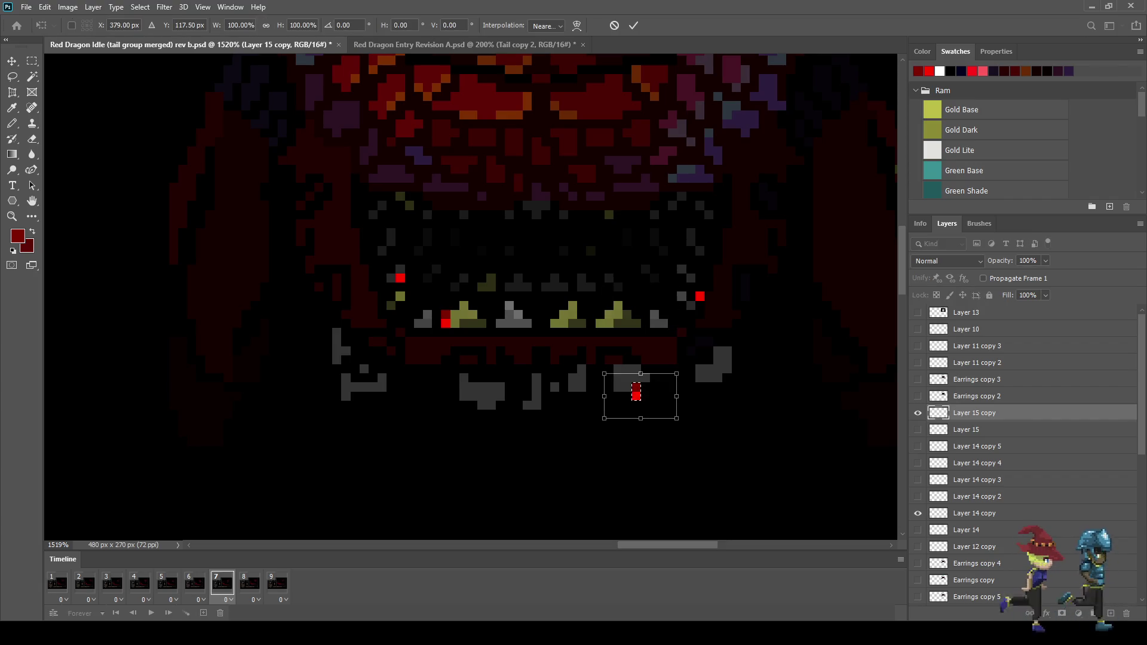
{"action": "key", "text": "Return"}
{"action": "key", "text": "ctrl+t"}
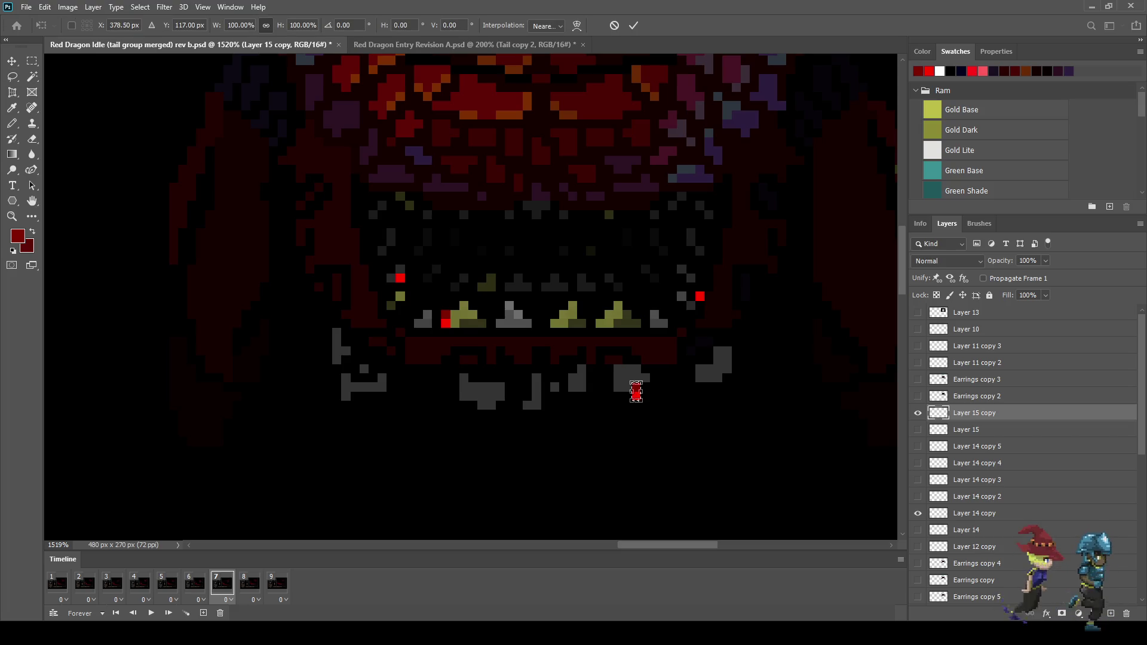
{"action": "left_click_drag", "start_coordinate": [636, 381], "coordinate": [636, 353]}
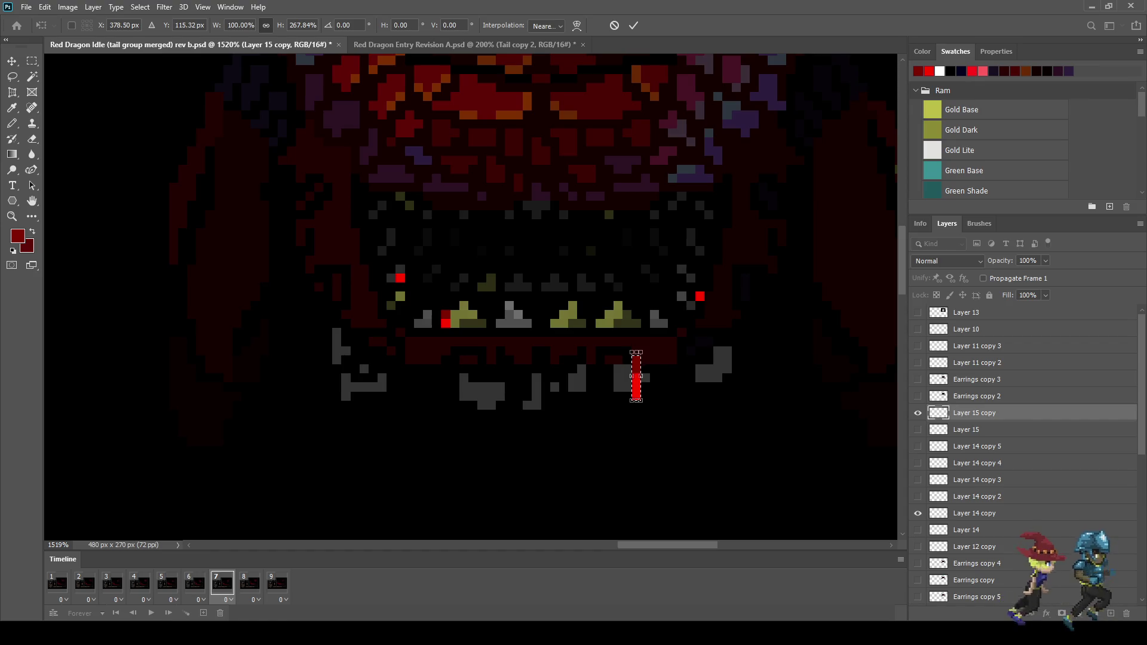
{"action": "left_click", "coordinate": [633, 25]}
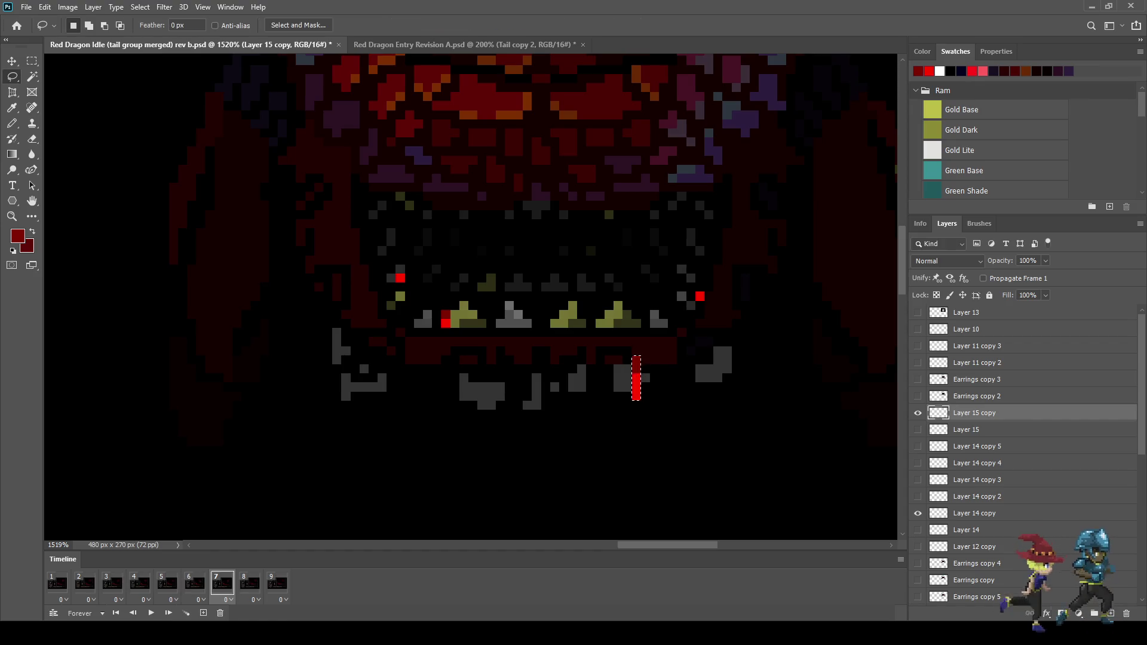
Fill the stretched drip with dark red and save the document
{"action": "key", "text": "g"}
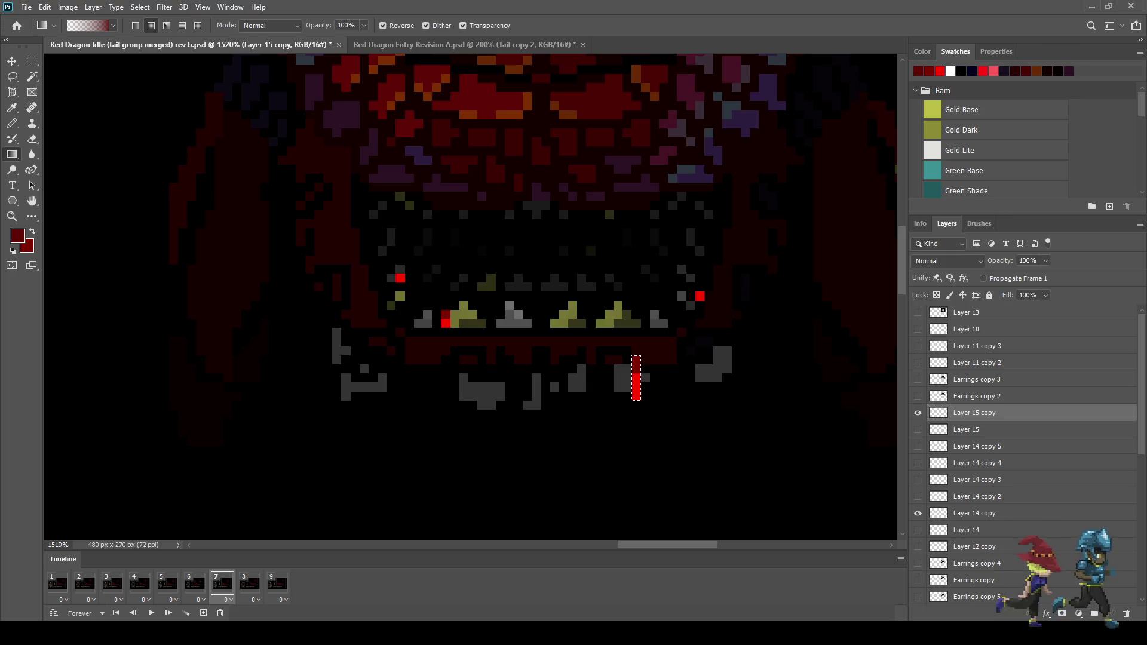
{"action": "key", "text": "shift+g"}
{"action": "key", "text": "alt+BackSpace"}
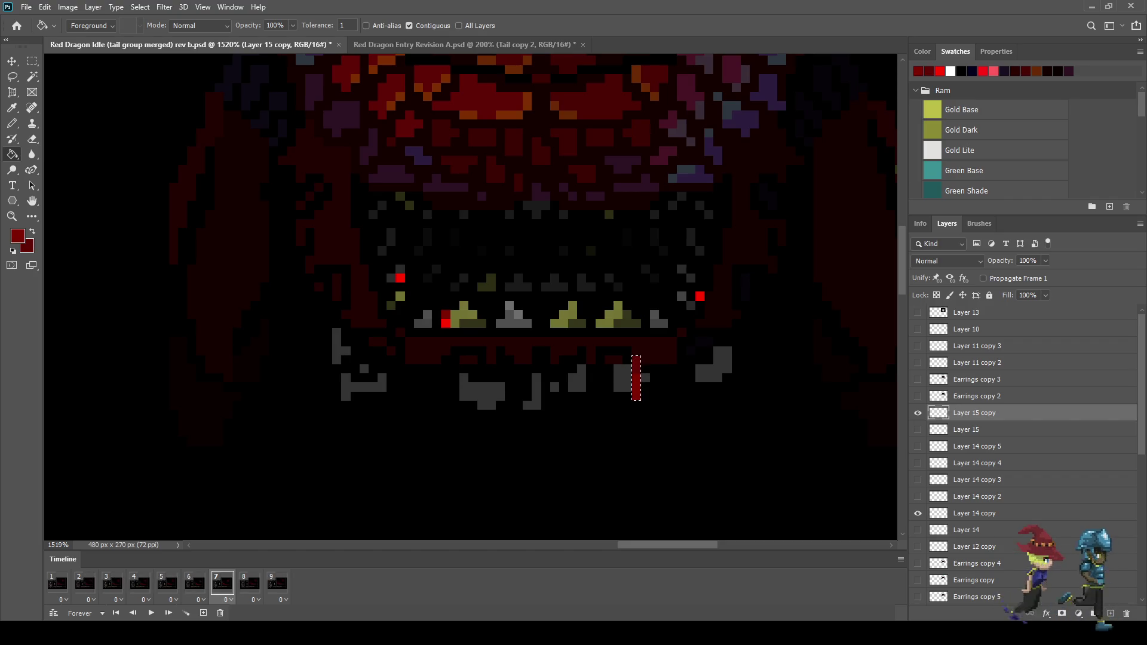
{"action": "key", "text": "ctrl+s"}
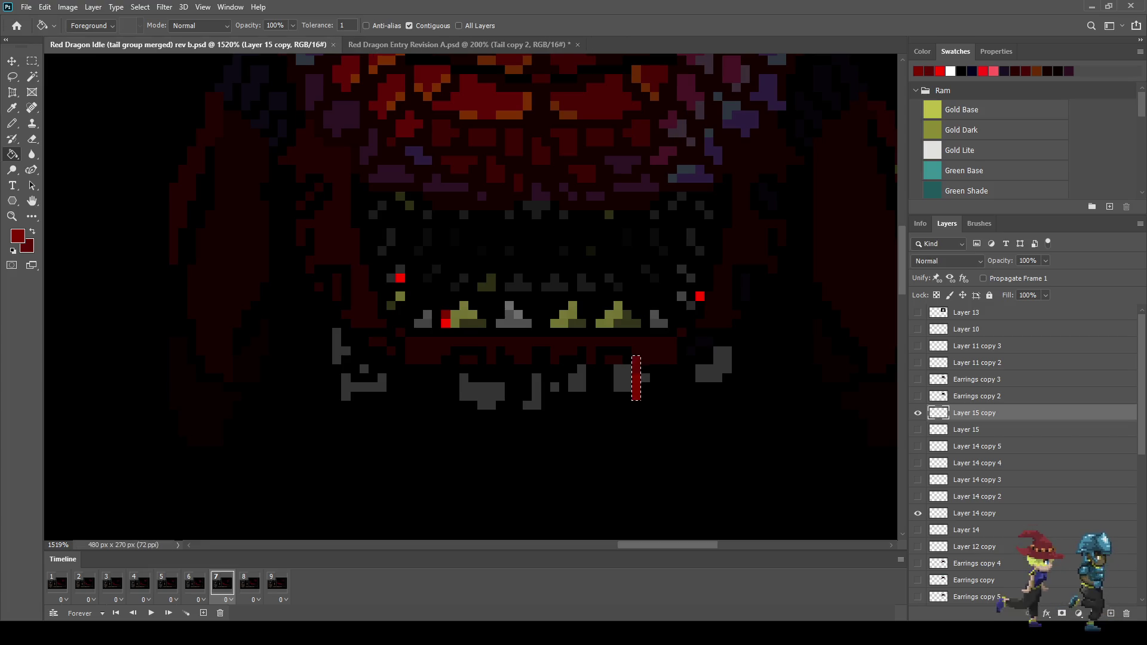
Nudge the red pixel right of the jaw right and down, then darken it to dark red
{"action": "scroll", "coordinate": [686, 354], "scroll_direction": "down", "scroll_amount": 3}
{"action": "scroll", "coordinate": [703, 311], "scroll_direction": "up", "scroll_amount": 3}
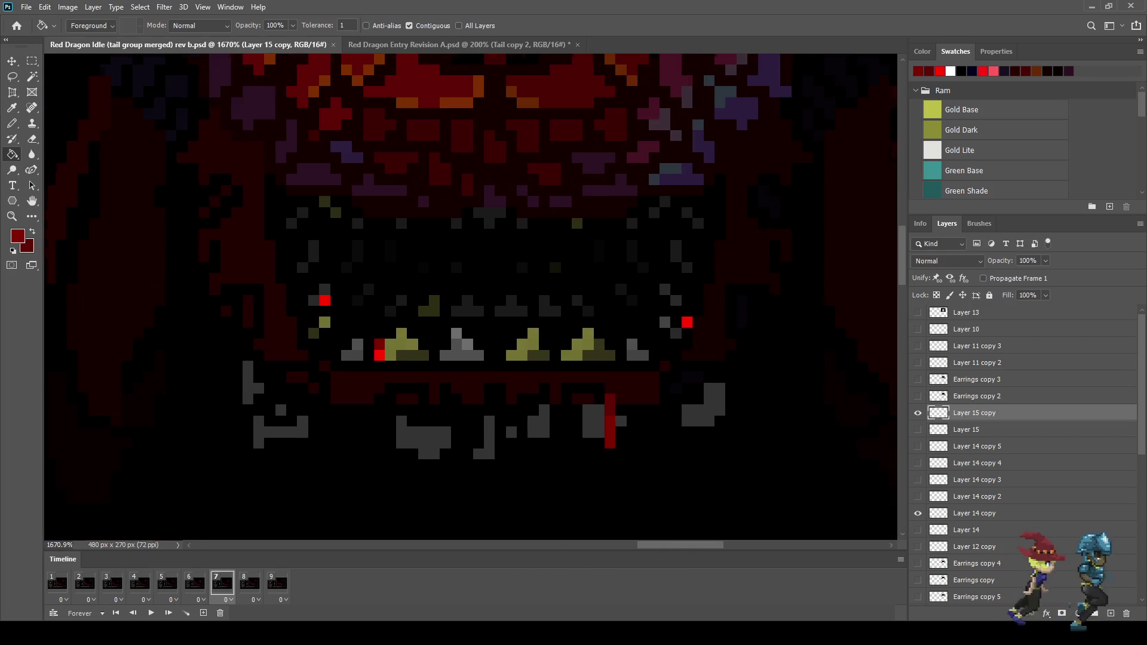
{"action": "key", "text": "l"}
{"action": "left_click_drag", "start_coordinate": [667, 304], "coordinate": [714, 352]}
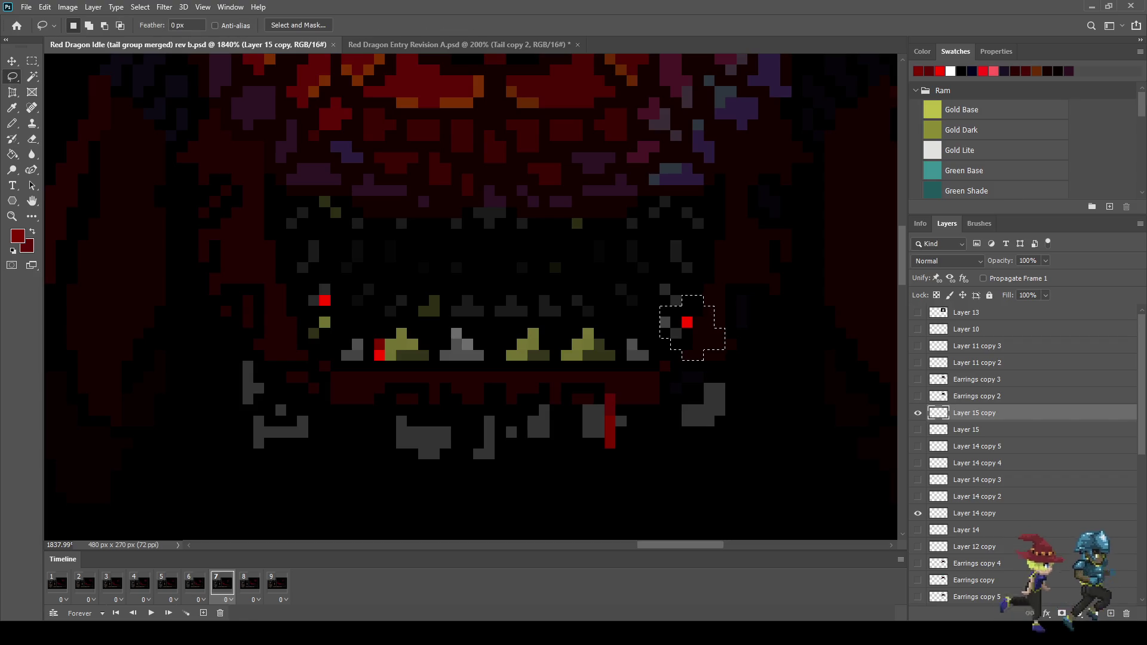
{"action": "key", "text": "ctrl+t"}
{"action": "key", "text": "shift+Right"}
{"action": "key", "text": "shift+Down"}
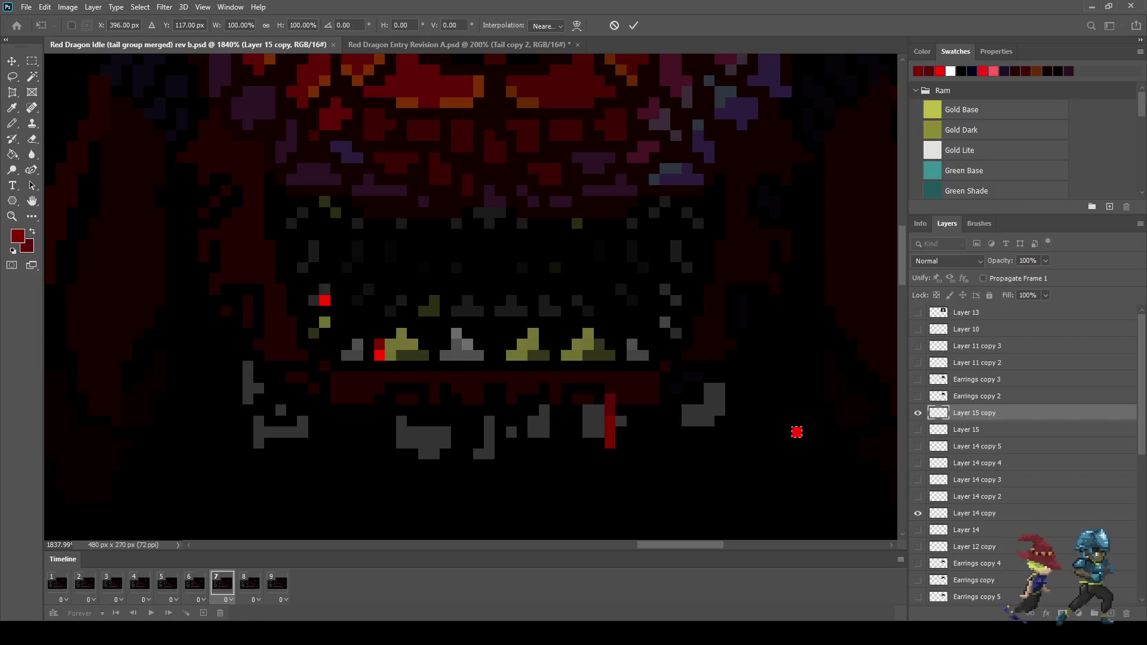
{"action": "key", "text": "Return"}
{"action": "key", "text": "g"}
{"action": "left_click", "coordinate": [796, 432]}
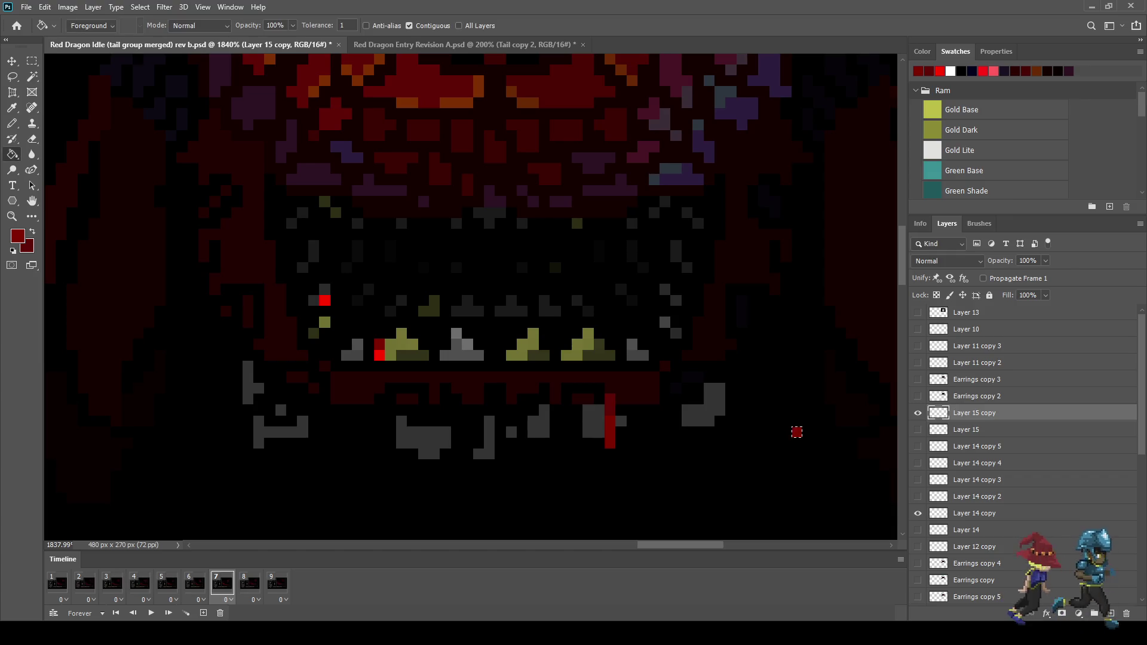
Move the red pixel by the left teeth down and left, then darken it to dark red
{"action": "key", "text": "l"}
{"action": "mouse_move", "coordinate": [292, 281]}
{"action": "left_mouse_down"}
{"action": "mouse_move", "coordinate": [268, 333]}
{"action": "mouse_move", "coordinate": [389, 409]}
{"action": "mouse_move", "coordinate": [291, 400]}
{"action": "left_mouse_up"}
{"action": "key", "text": "ctrl+t"}
{"action": "mouse_move", "coordinate": [341, 345]}
{"action": "left_mouse_down"}
{"action": "mouse_move", "coordinate": [230, 443]}
{"action": "mouse_move", "coordinate": [340, 443]}
{"action": "mouse_move", "coordinate": [308, 442]}
{"action": "left_mouse_up"}
{"action": "key", "text": "Left"}
{"action": "key", "text": "Up"}
{"action": "key", "text": "Left"}
{"action": "key", "text": "Up"}
{"action": "key", "text": "Return"}
{"action": "key", "text": "ctrl+d"}
{"action": "key", "text": "g"}
{"action": "left_click", "coordinate": [269, 377]}
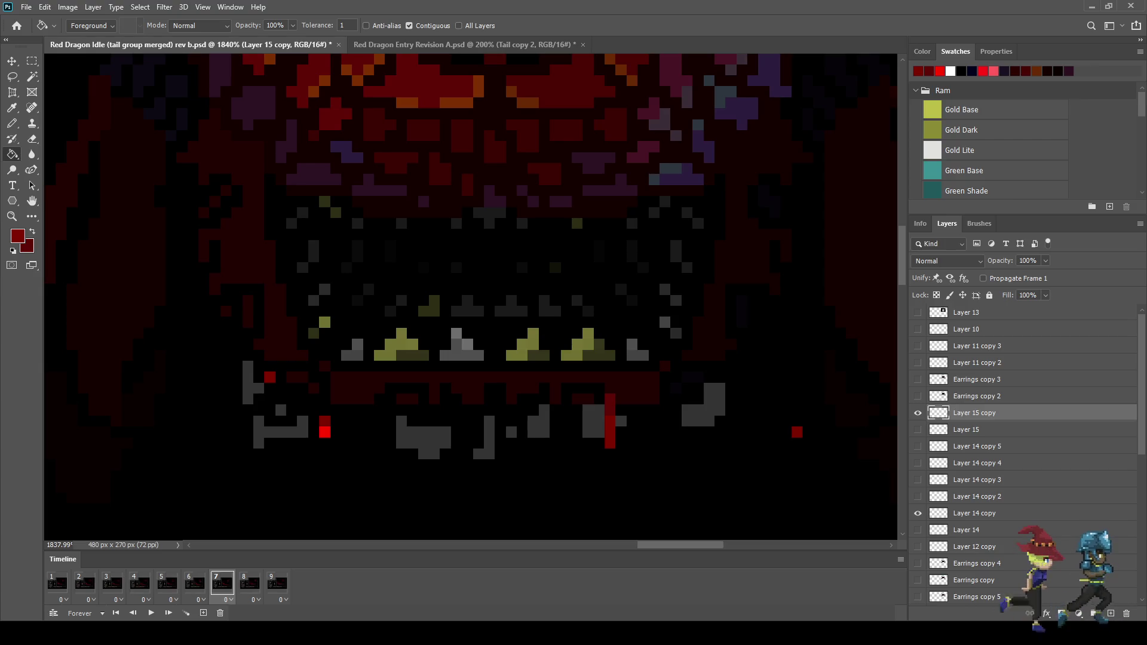
Colour the left drip's lower pixel near-white and the pixel above it bright red
{"action": "key", "text": "i"}
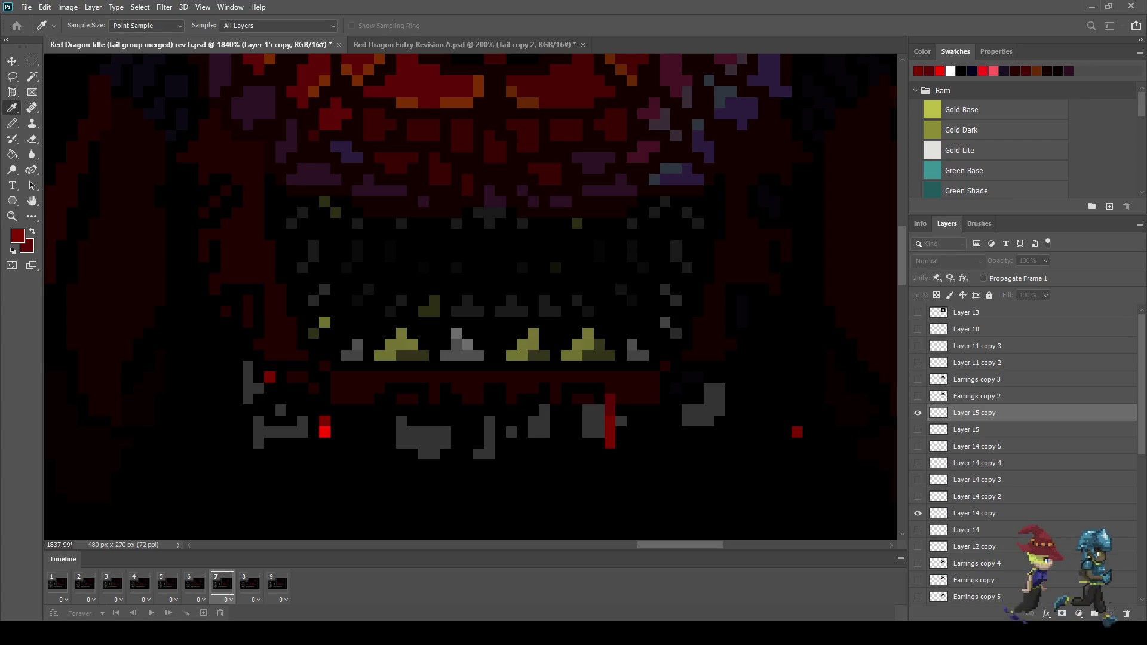
{"action": "left_click", "coordinate": [932, 150]}
{"action": "key", "text": "g"}
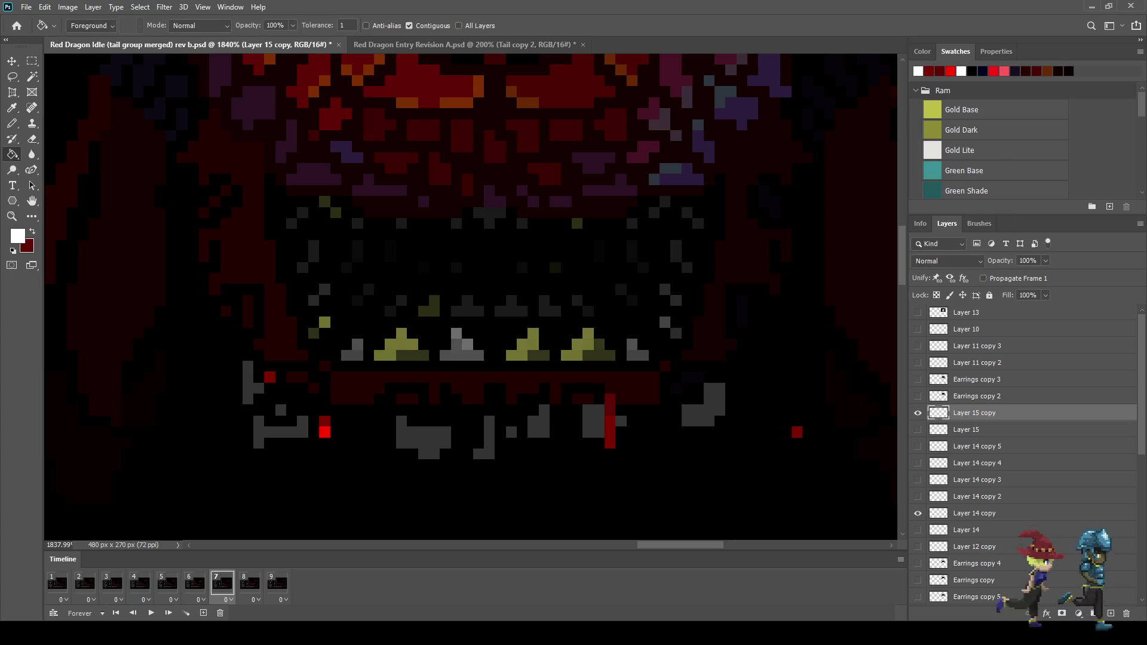
{"action": "key", "text": "x"}
{"action": "key", "text": "i"}
{"action": "left_click", "coordinate": [324, 431]}
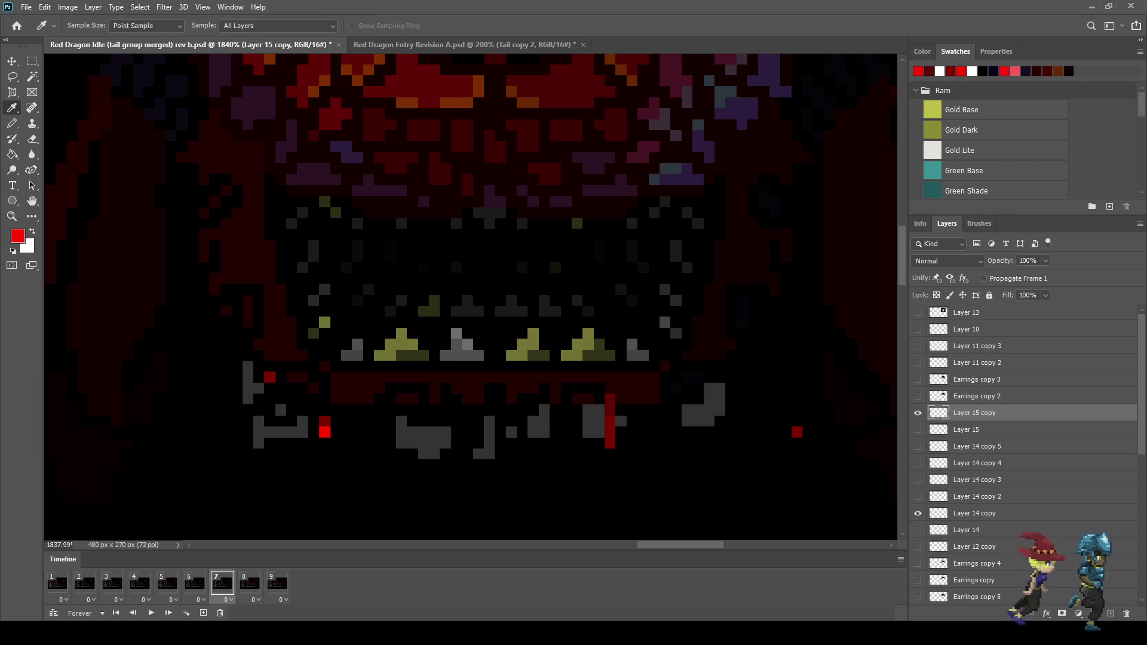
{"action": "key", "text": "g"}
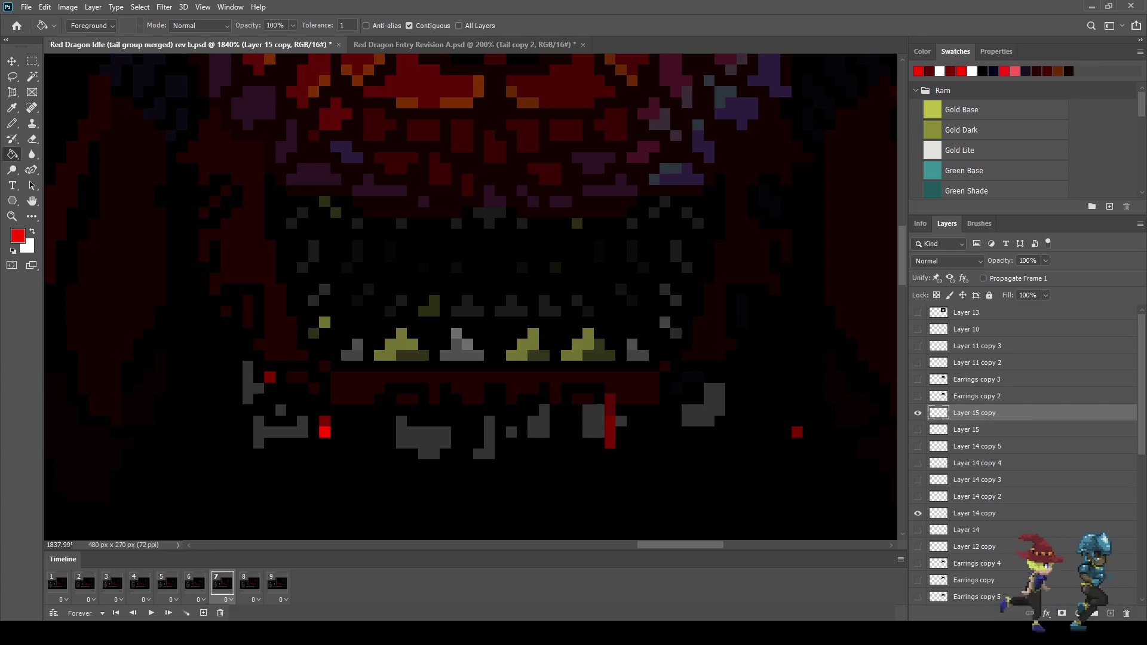
{"action": "key", "text": "x"}
{"action": "left_click", "coordinate": [325, 432]}
{"action": "key", "text": "x"}
{"action": "left_click", "coordinate": [324, 421]}
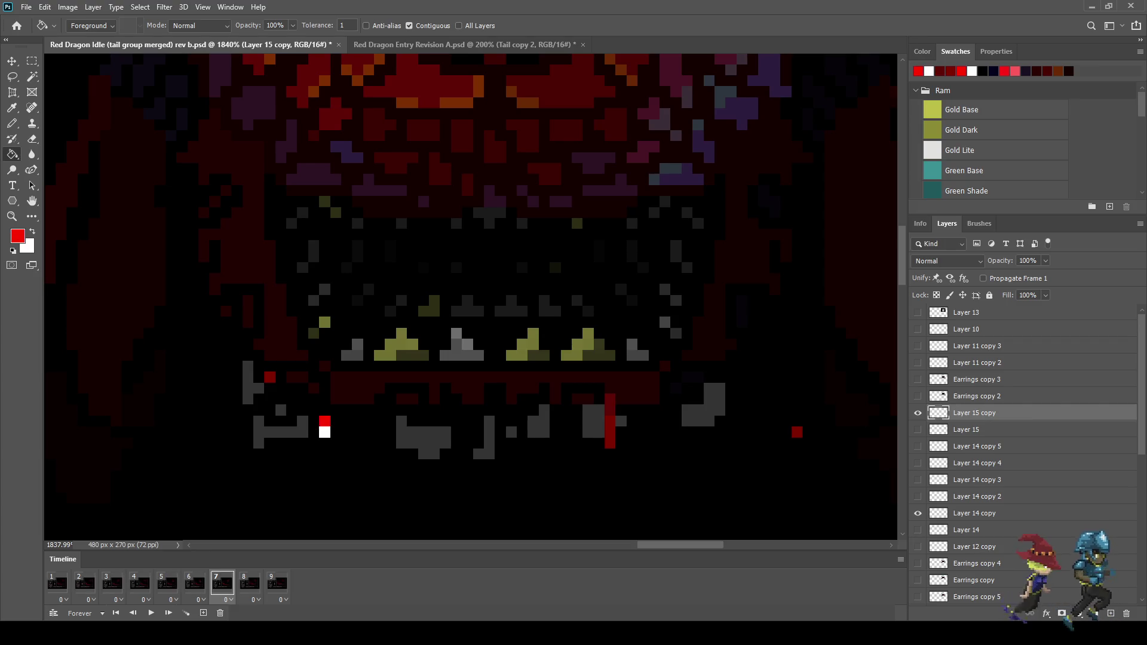
{"action": "scroll", "coordinate": [349, 420], "scroll_direction": "down", "scroll_amount": 3}
{"action": "scroll", "coordinate": [349, 419], "scroll_direction": "up", "scroll_amount": 4}
Lower the red-and-white drip a few pixels, preview the animation, and duplicate the drool layer
{"action": "key", "text": "ctrl+t"}
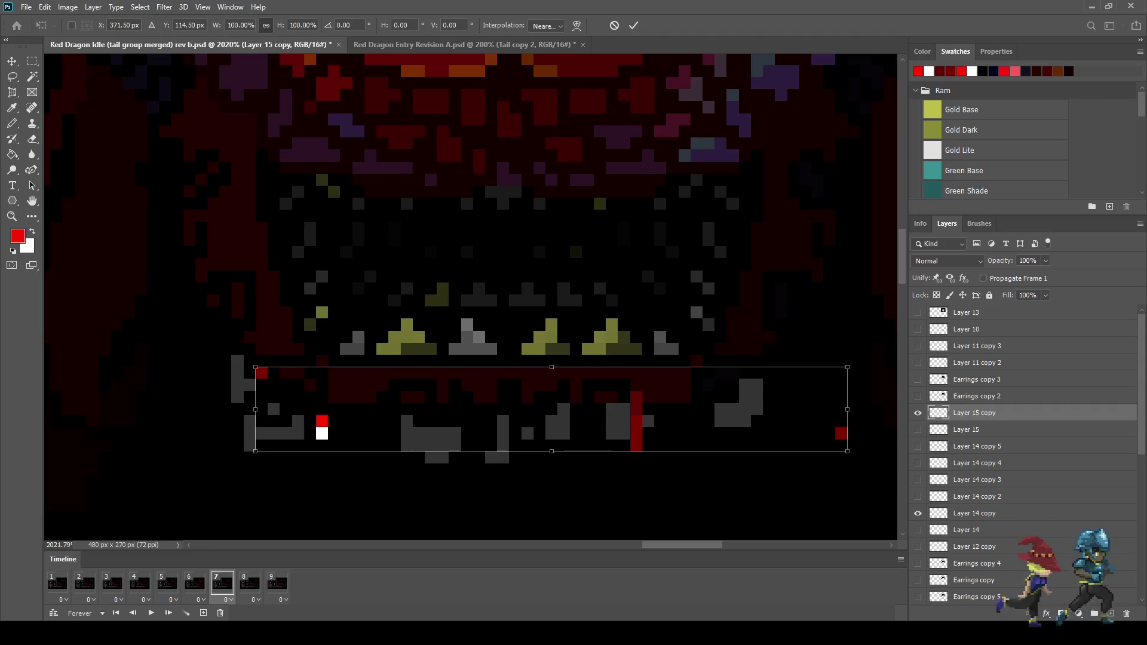
{"action": "key", "text": "Escape"}
{"action": "key", "text": "g"}
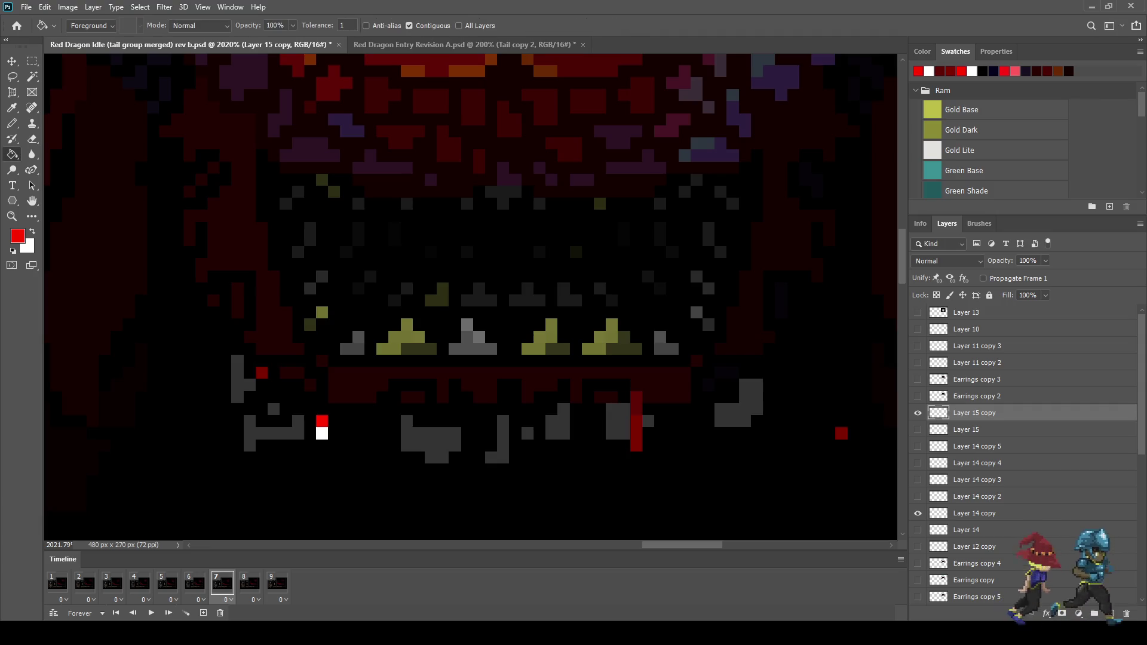
{"action": "key", "text": "l"}
{"action": "mouse_move", "coordinate": [316, 404]}
{"action": "left_mouse_down"}
{"action": "mouse_move", "coordinate": [338, 418]}
{"action": "mouse_move", "coordinate": [305, 418]}
{"action": "mouse_move", "coordinate": [323, 324]}
{"action": "left_mouse_up"}
{"action": "key", "text": "ctrl+t"}
{"action": "key", "text": "Down"}
{"action": "key", "text": "Down"}
{"action": "key", "text": "Down"}
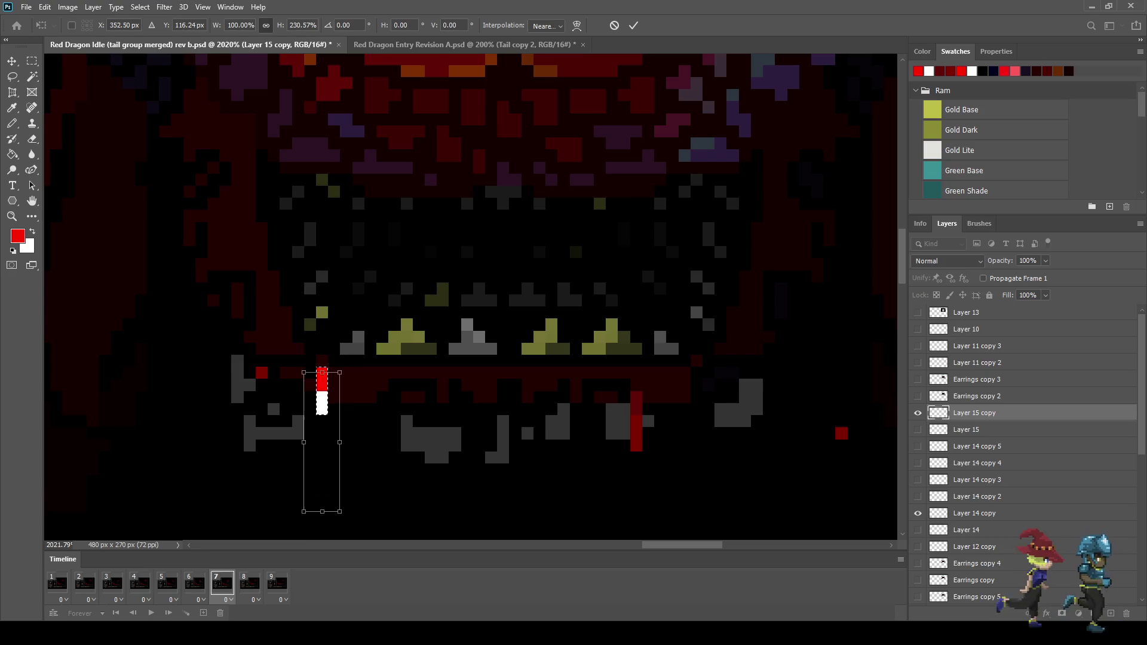
{"action": "scroll", "coordinate": [341, 325], "scroll_direction": "up", "scroll_amount": 1}
{"action": "scroll", "coordinate": [430, 343], "scroll_direction": "up", "scroll_amount": 4}
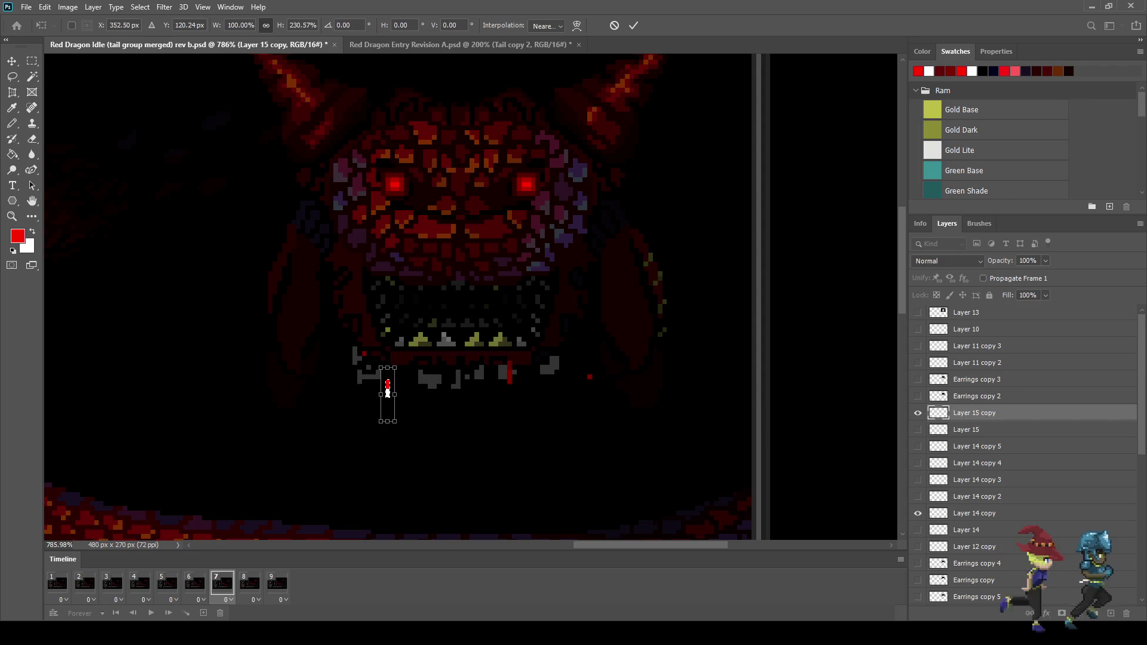
{"action": "left_click", "coordinate": [633, 25]}
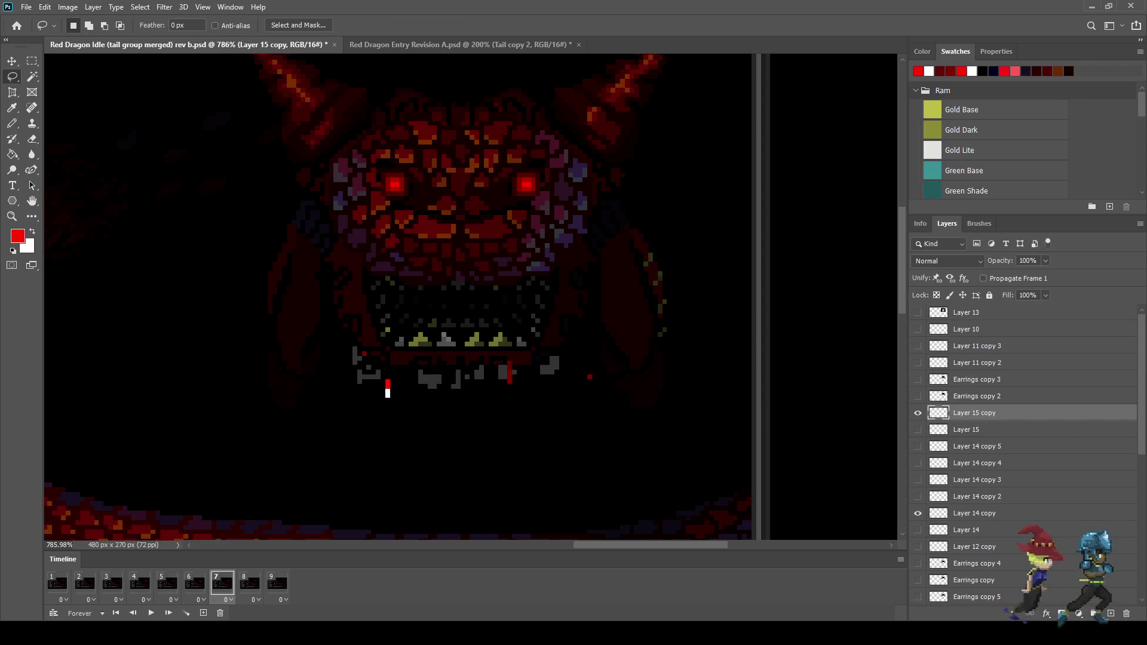
{"action": "key", "text": "space"}
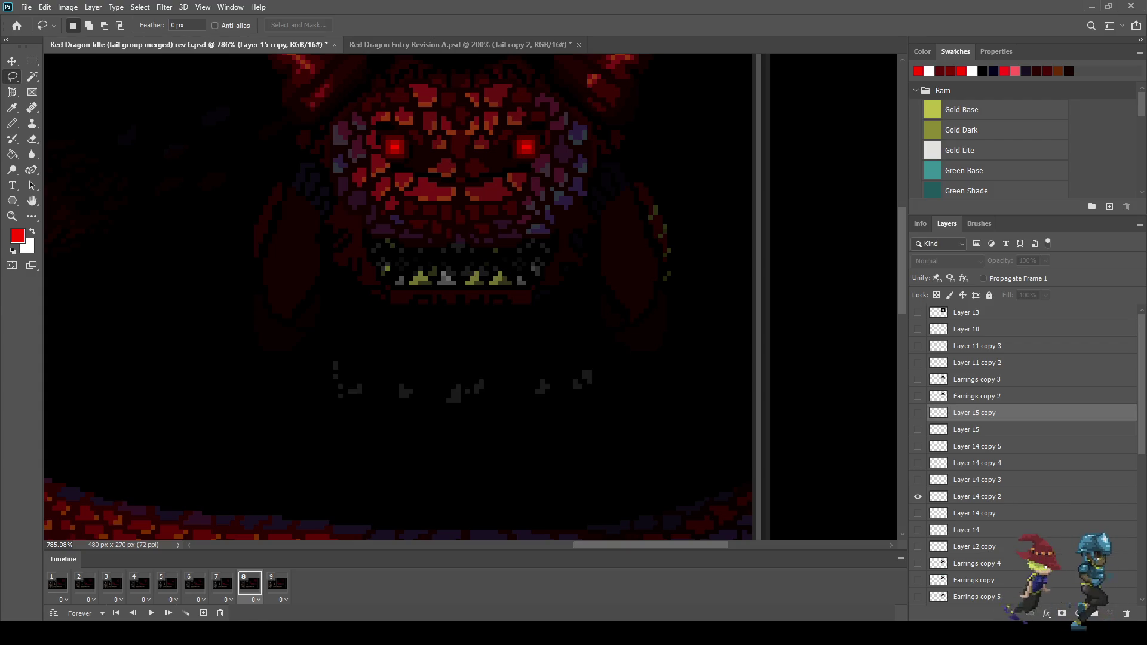
{"action": "key", "text": "ctrl+j"}
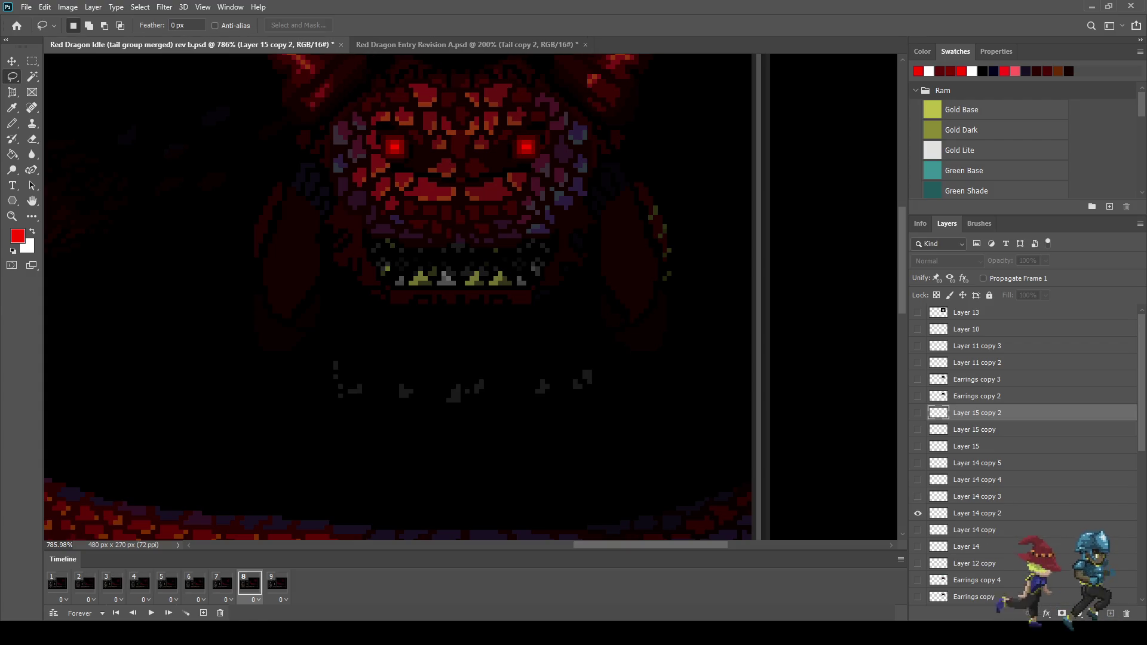
Show the duplicated drool layer in frame 8 and shift its pixels down
{"action": "key", "text": "ctrl+comma"}
{"action": "key", "text": "ctrl+t"}
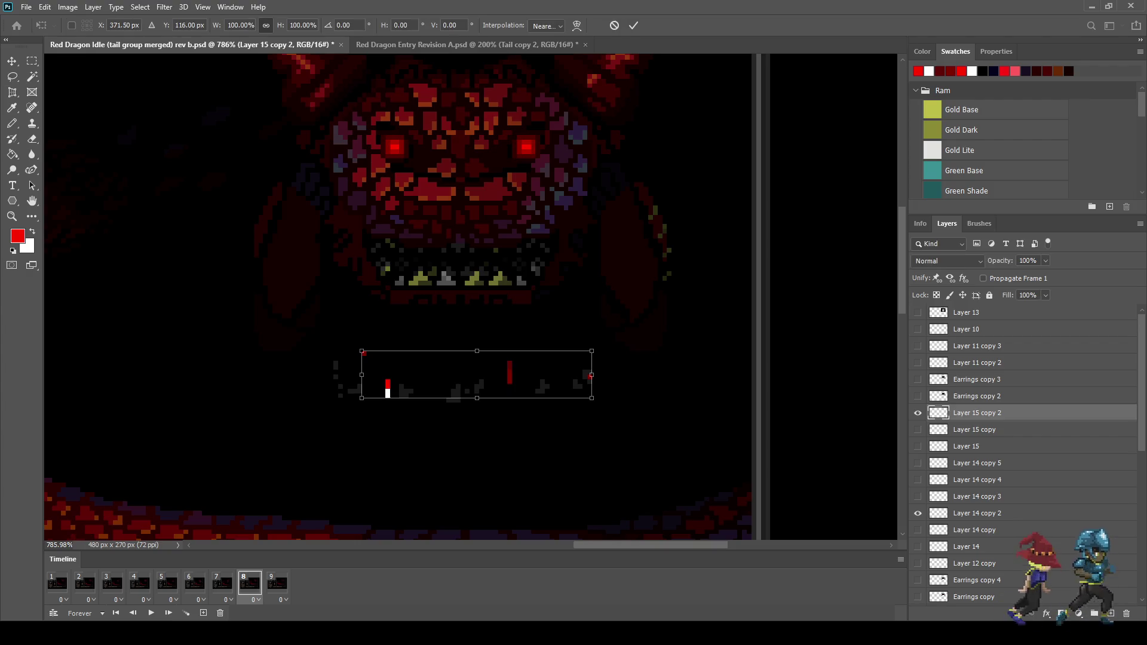
{"action": "key", "text": "shift+Down"}
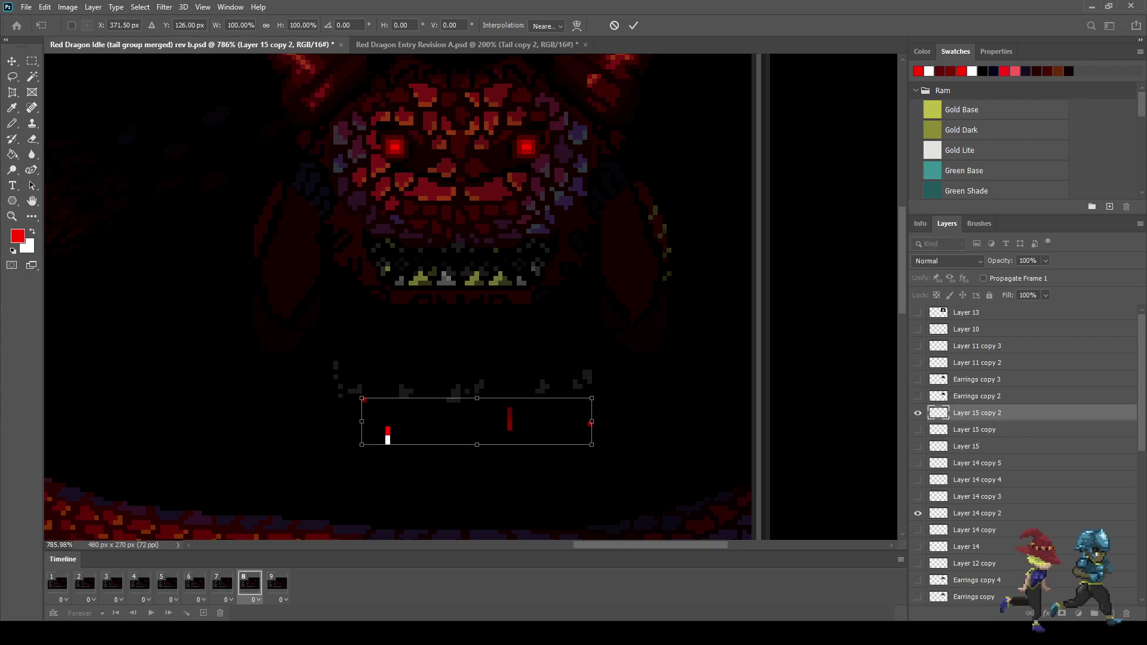
{"action": "key", "text": "Return"}
{"action": "key", "text": "l"}
{"action": "scroll", "coordinate": [590, 425], "scroll_direction": "up", "scroll_amount": 2}
Nudge the pixel right of the mouth right and down, and the red-and-white drip down and left
{"action": "mouse_move", "coordinate": [572, 405]}
{"action": "left_mouse_down"}
{"action": "mouse_move", "coordinate": [552, 431]}
{"action": "mouse_move", "coordinate": [550, 400]}
{"action": "left_mouse_up"}
{"action": "key", "text": "ctrl+t"}
{"action": "key", "text": "shift+Right"}
{"action": "key", "text": "shift+Down"}
{"action": "key", "text": "Return"}
{"action": "mouse_move", "coordinate": [292, 367]}
{"action": "left_mouse_down"}
{"action": "mouse_move", "coordinate": [316, 418]}
{"action": "mouse_move", "coordinate": [278, 354]}
{"action": "left_mouse_up"}
{"action": "key", "text": "ctrl+t"}
{"action": "key", "text": "shift+Left"}
{"action": "key", "text": "shift+Down"}
{"action": "key", "text": "Return"}
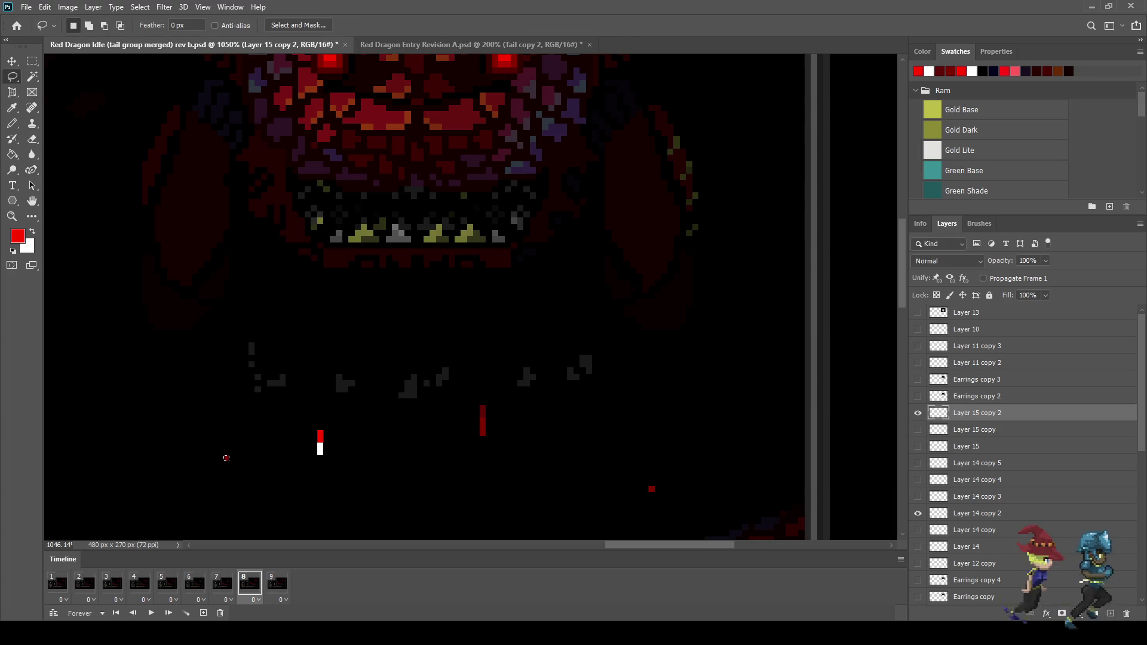
Erase the drool streak and the drip's white part down to single red pixels, then preview
{"action": "key", "text": "e"}
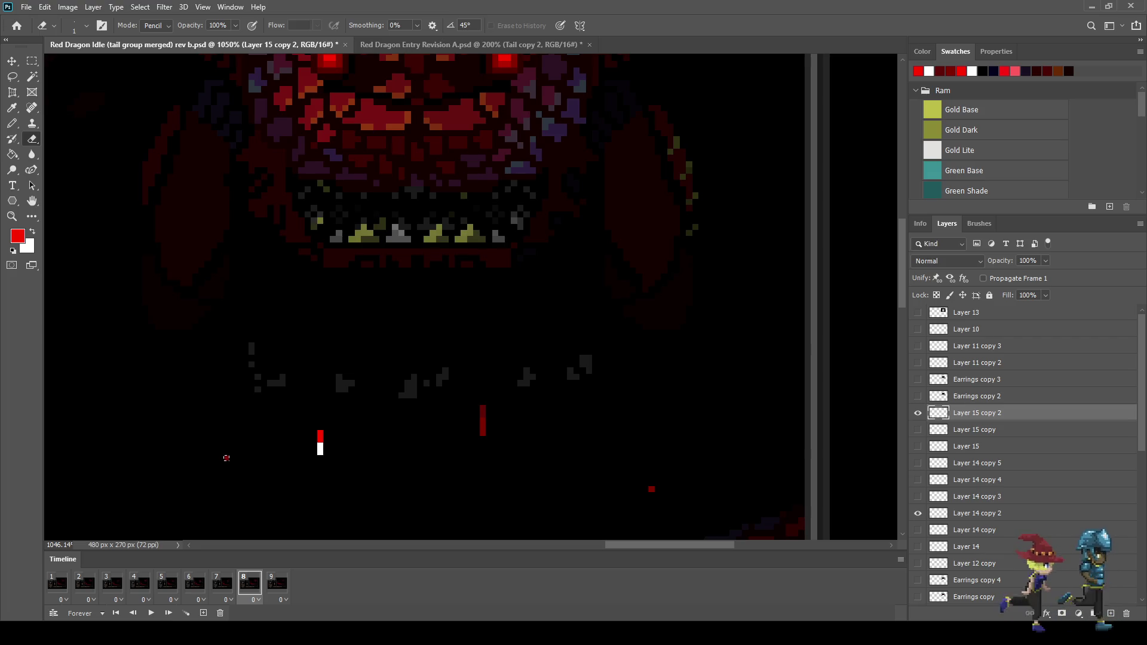
{"action": "left_click_drag", "start_coordinate": [483, 435], "coordinate": [483, 413]}
{"action": "left_click_drag", "start_coordinate": [320, 452], "coordinate": [320, 445]}
{"action": "left_click", "coordinate": [320, 436]}
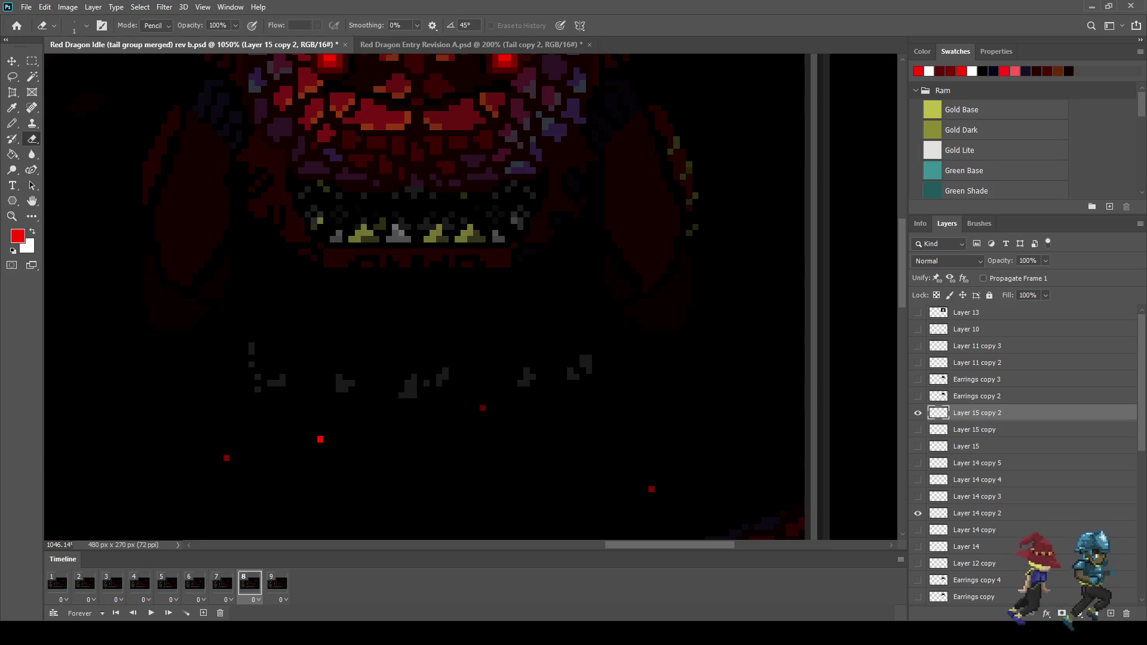
{"action": "scroll", "coordinate": [586, 375], "scroll_direction": "down", "scroll_amount": 5}
{"action": "key", "text": "space"}
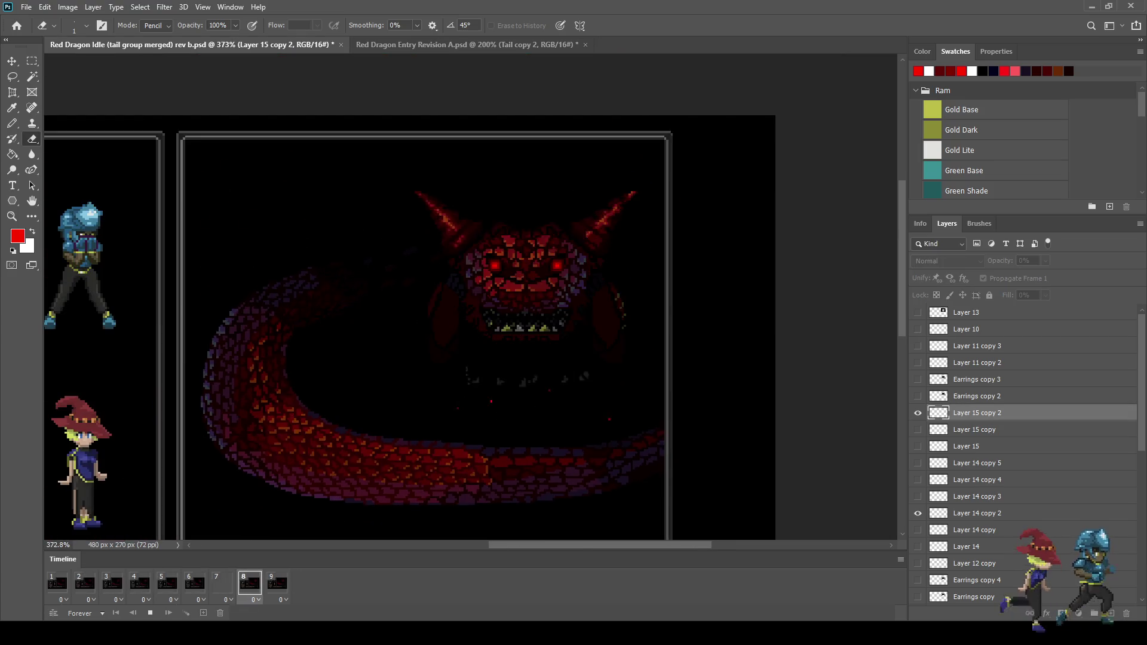
Stop playback, make Layer 15 active, and sample yellow for the Pencil
{"action": "scroll", "coordinate": [643, 271], "scroll_direction": "down", "scroll_amount": 2}
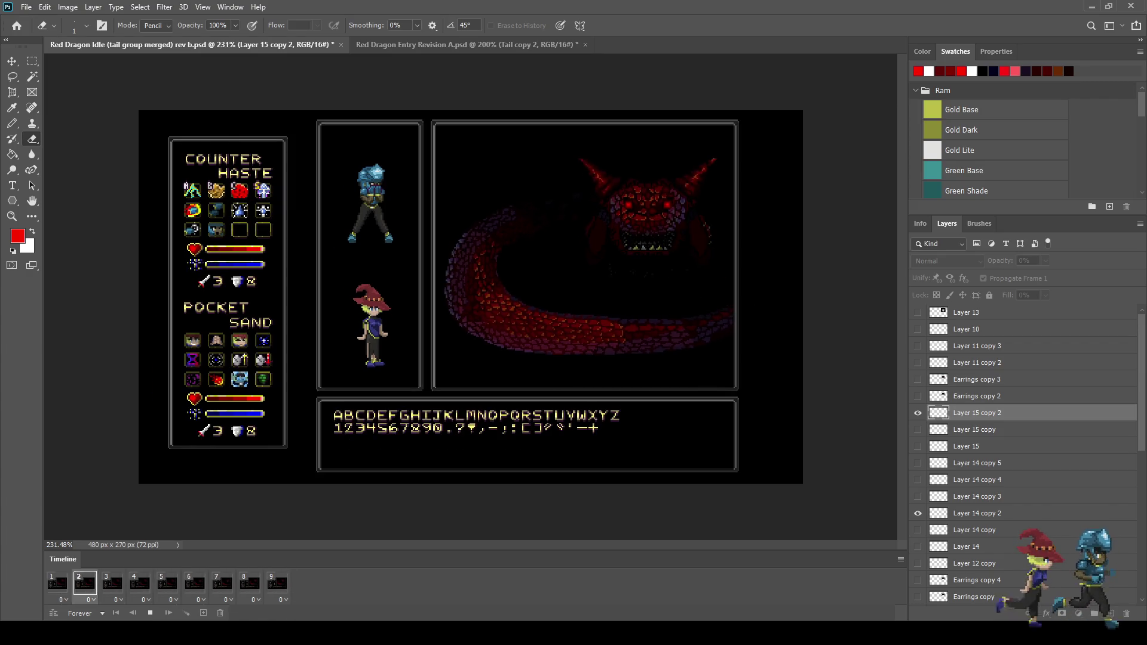
{"action": "scroll", "coordinate": [681, 217], "scroll_direction": "up", "scroll_amount": 3}
{"action": "key", "text": "space"}
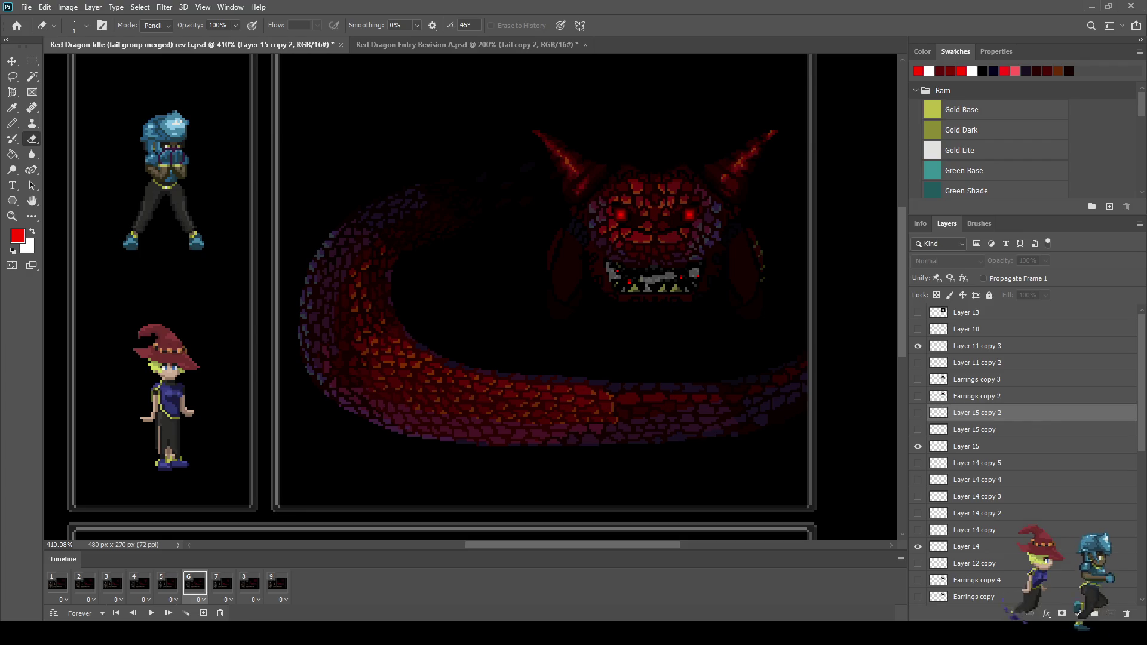
{"action": "left_click", "coordinate": [980, 447]}
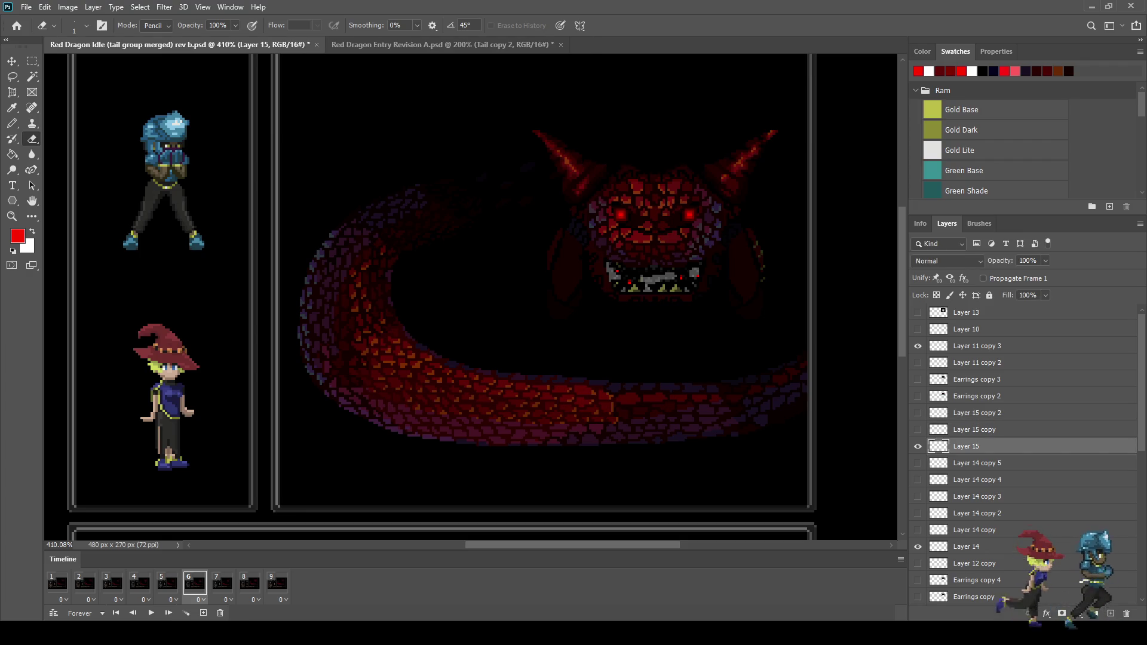
{"action": "key", "text": "i"}
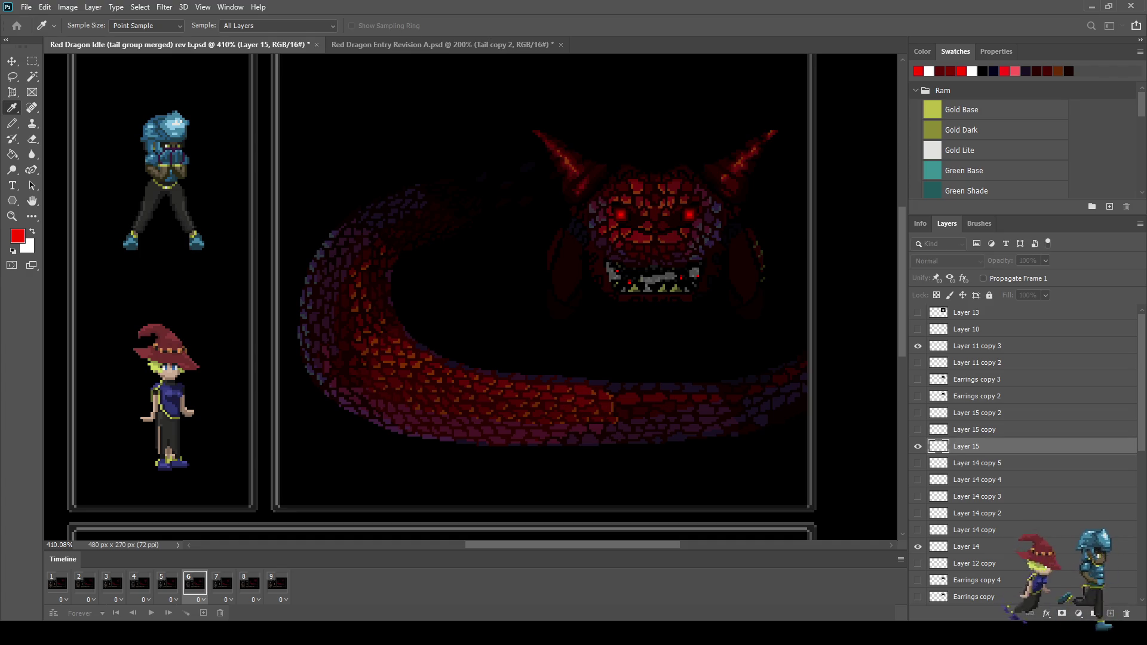
{"action": "key", "text": "b"}
{"action": "scroll", "coordinate": [712, 254], "scroll_direction": "up", "scroll_amount": 5}
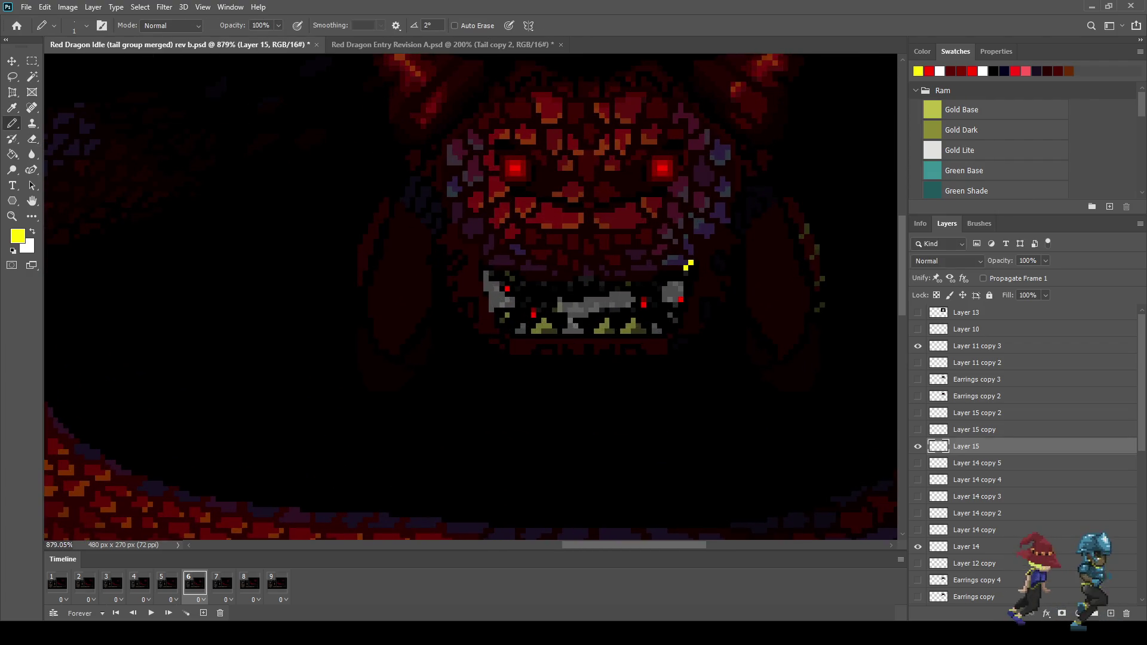
On frame 7's Layer 15 copy, paint yellow sparkle pixels beside the jaw and preview it
{"action": "key", "text": "period"}
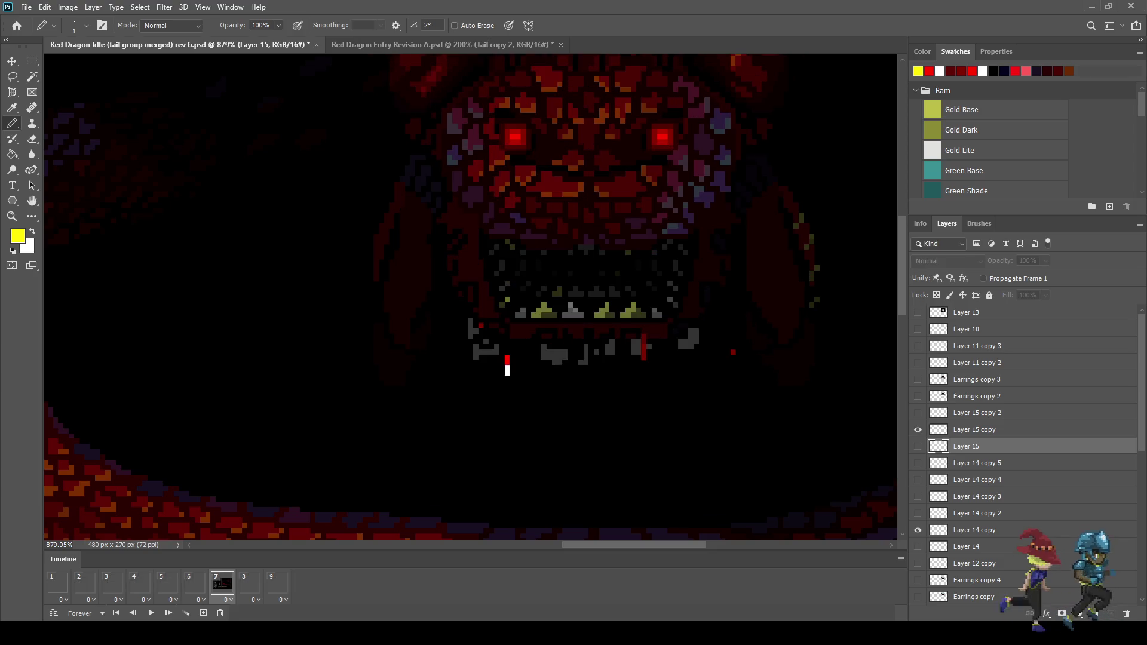
{"action": "left_click", "coordinate": [974, 429]}
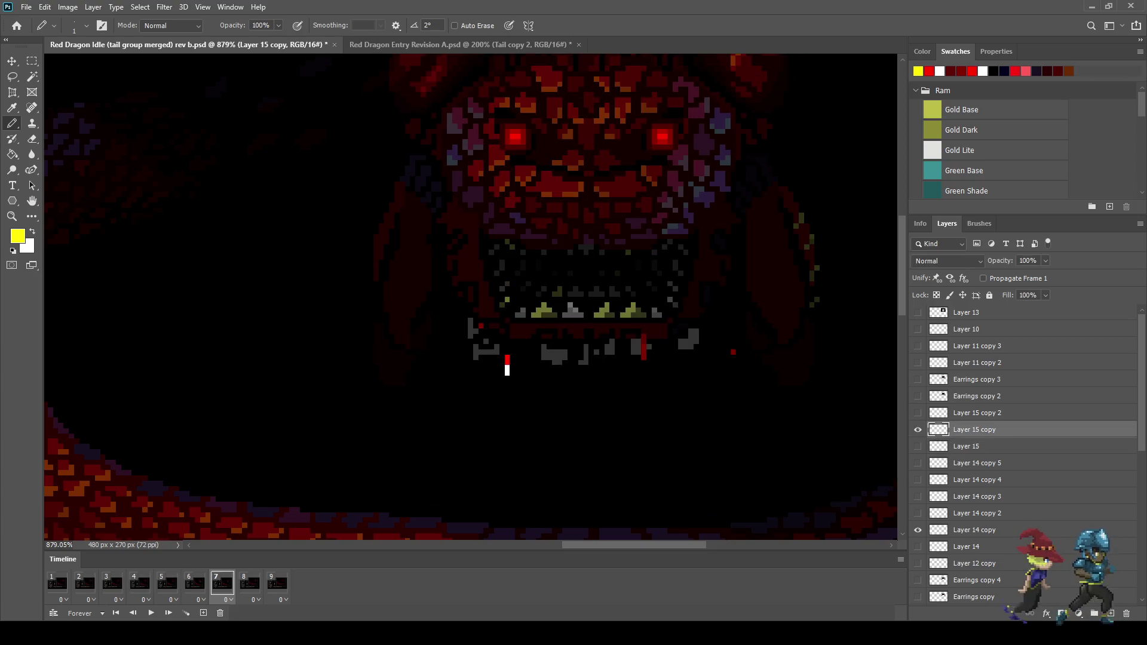
{"action": "left_click_drag", "start_coordinate": [444, 247], "coordinate": [439, 242]}
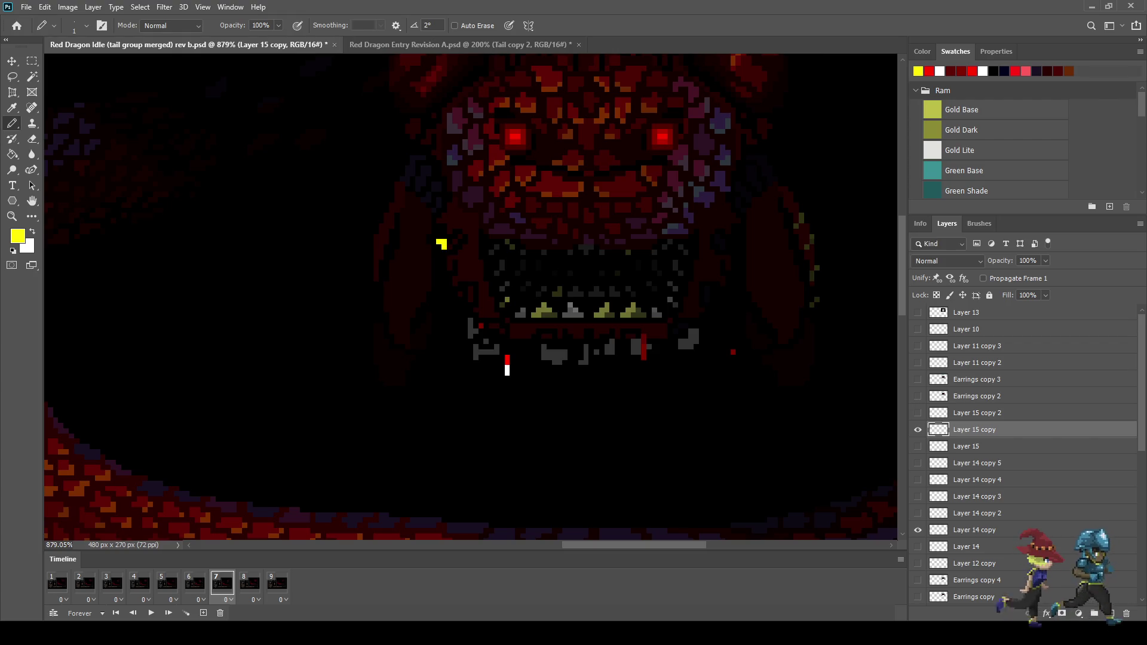
{"action": "scroll", "coordinate": [747, 227], "scroll_direction": "down", "scroll_amount": 5}
{"action": "key", "text": "space"}
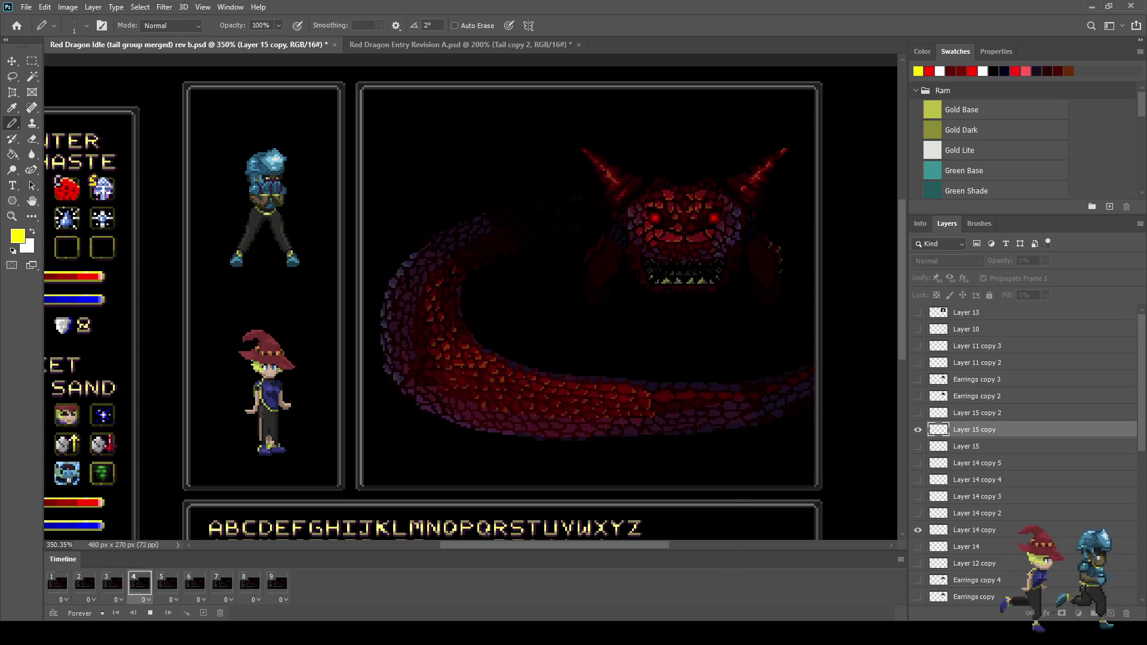
{"action": "scroll", "coordinate": [657, 269], "scroll_direction": "down", "scroll_amount": 2}
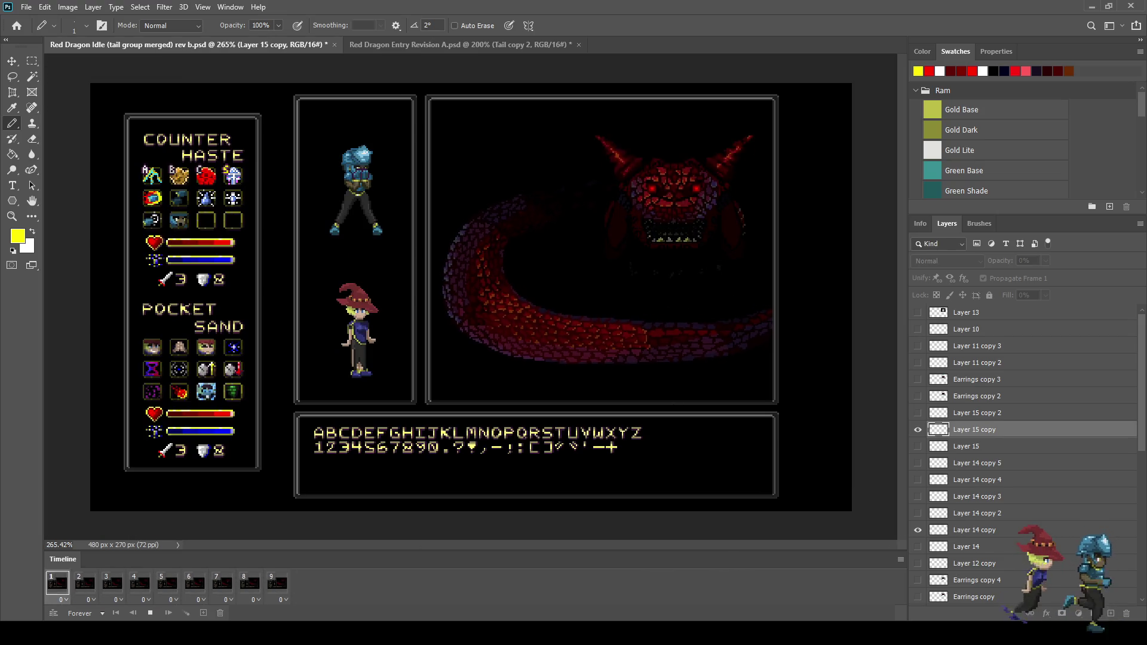
{"action": "scroll", "coordinate": [611, 236], "scroll_direction": "up", "scroll_amount": 1}
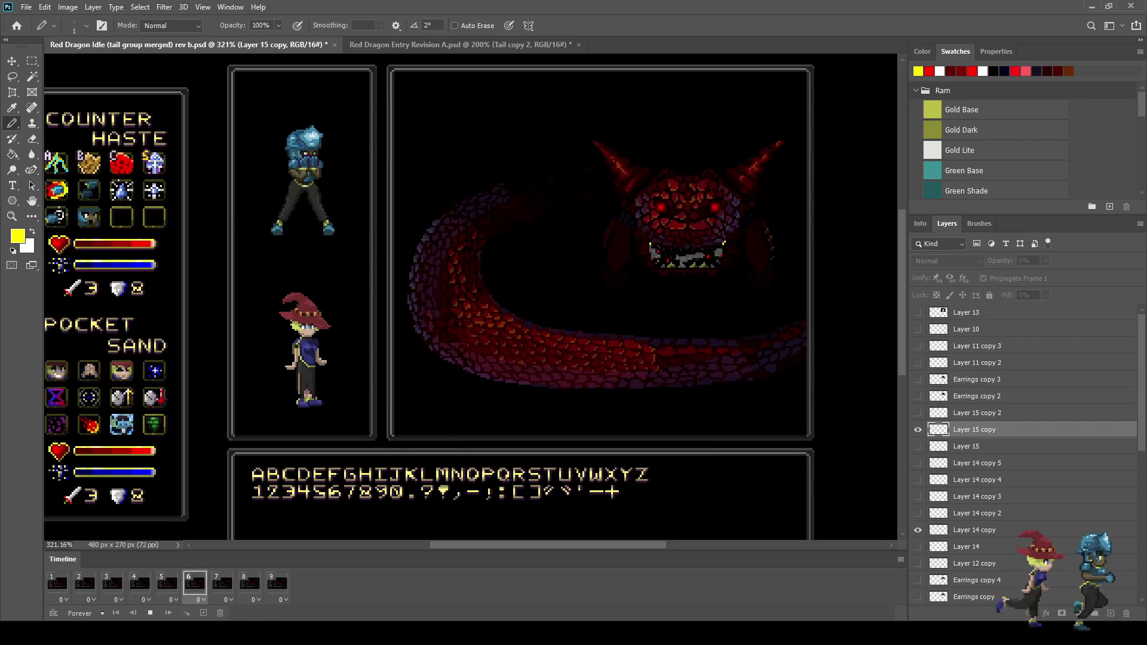
{"action": "key", "text": "space"}
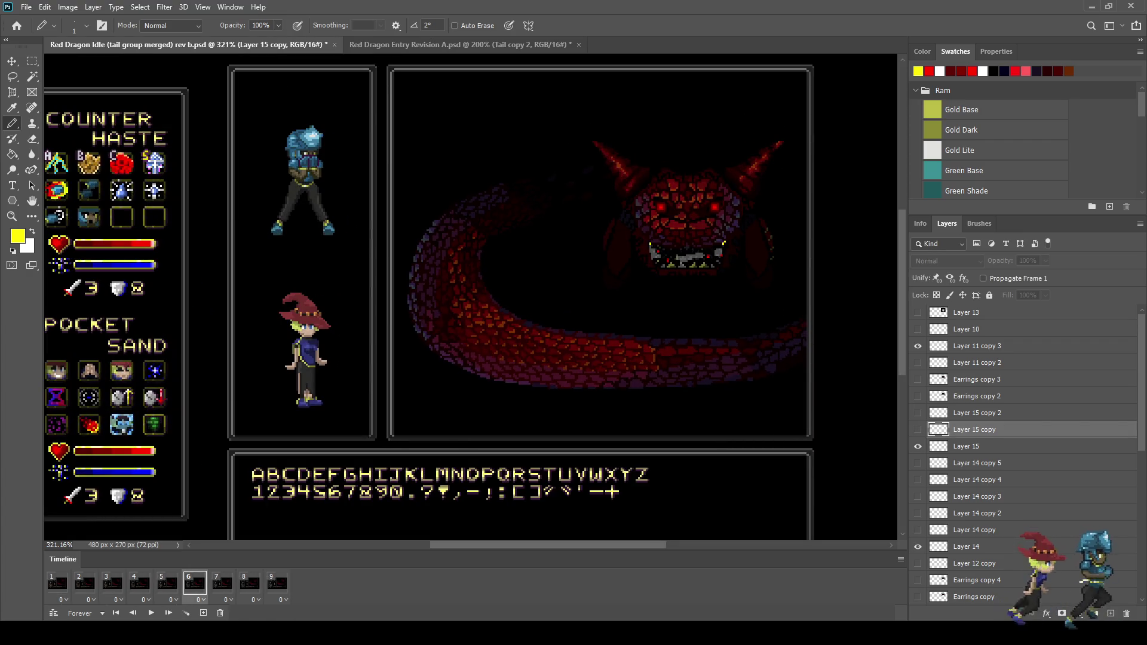
Nudge Layer 15, its copy and copy 2 left and up, preview, then delete all three
{"action": "left_click", "coordinate": [966, 447]}
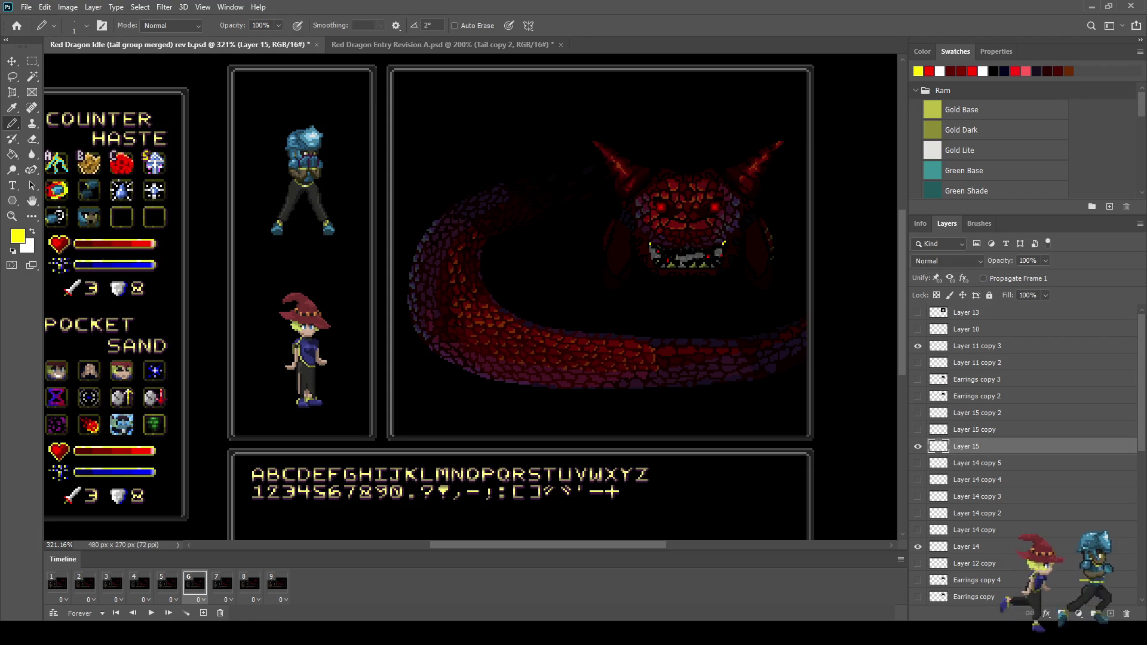
{"action": "left_click", "coordinate": [977, 413], "text": "shift"}
{"action": "key", "text": "ctrl+t"}
{"action": "key", "text": "Left"}
{"action": "key", "text": "Up"}
{"action": "key", "text": "Up"}
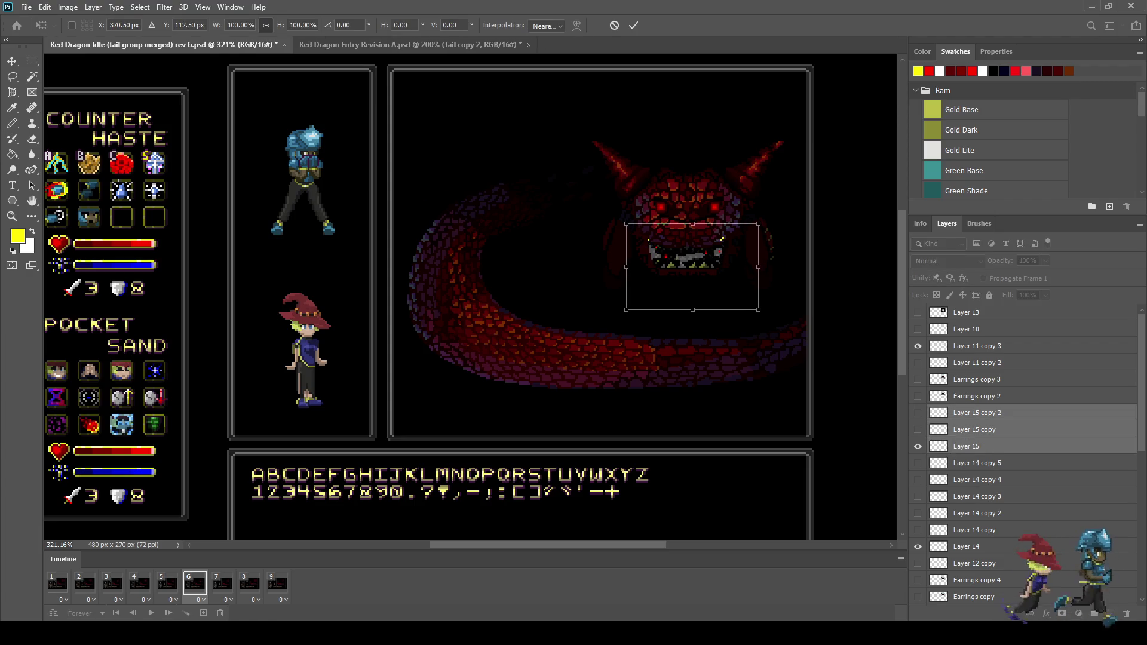
{"action": "key", "text": "Return"}
{"action": "key", "text": "space"}
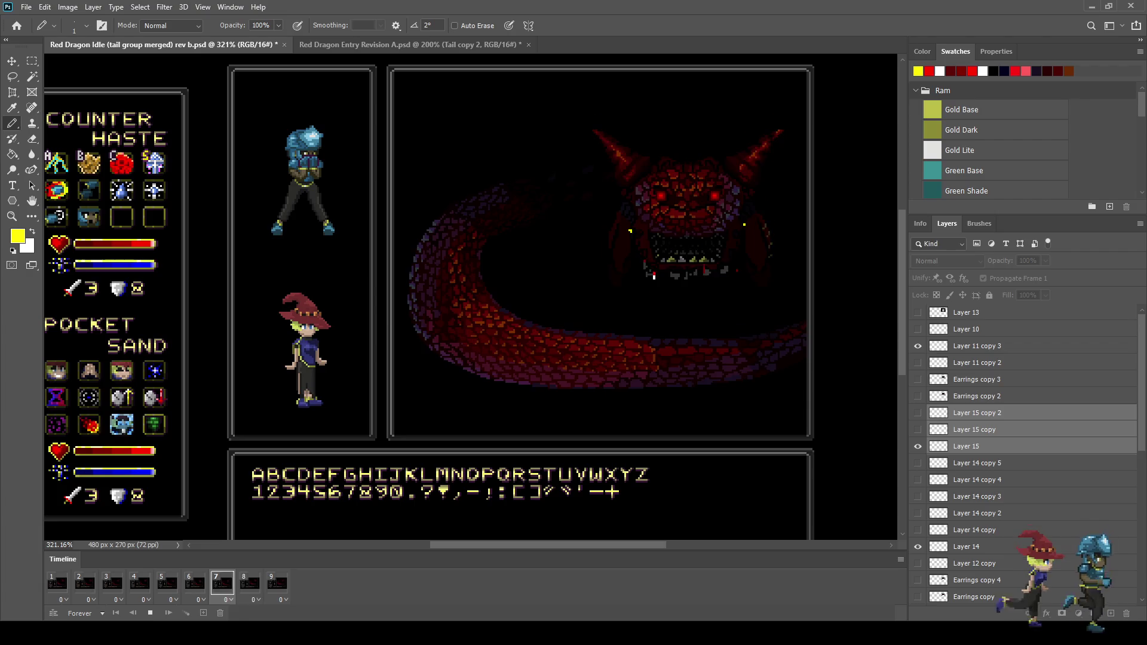
{"action": "key", "text": "space"}
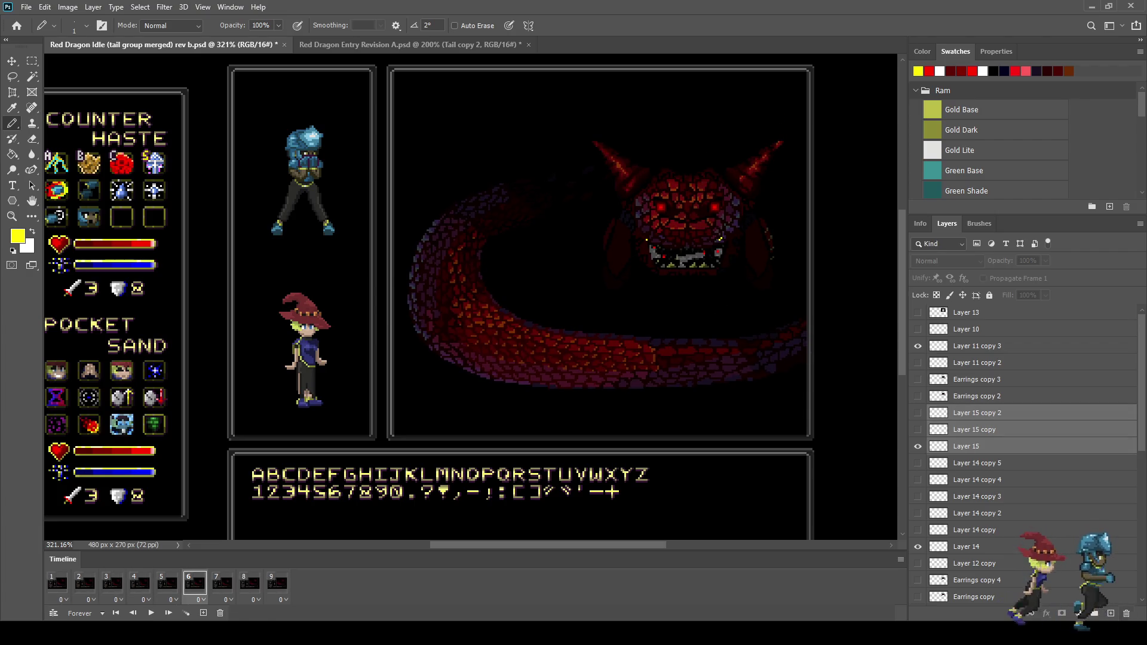
{"action": "key", "text": "Delete"}
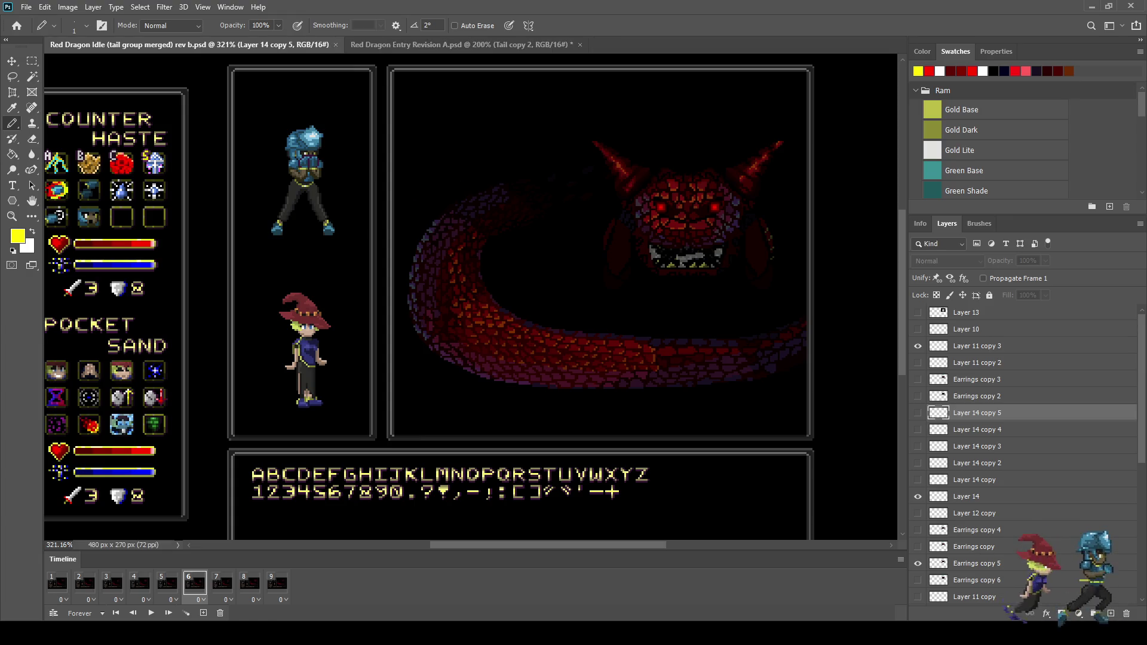
On frame 5, add a new Layer 15 above Layer 12 copy, hidden on frame 1
{"action": "left_click", "coordinate": [167, 584]}
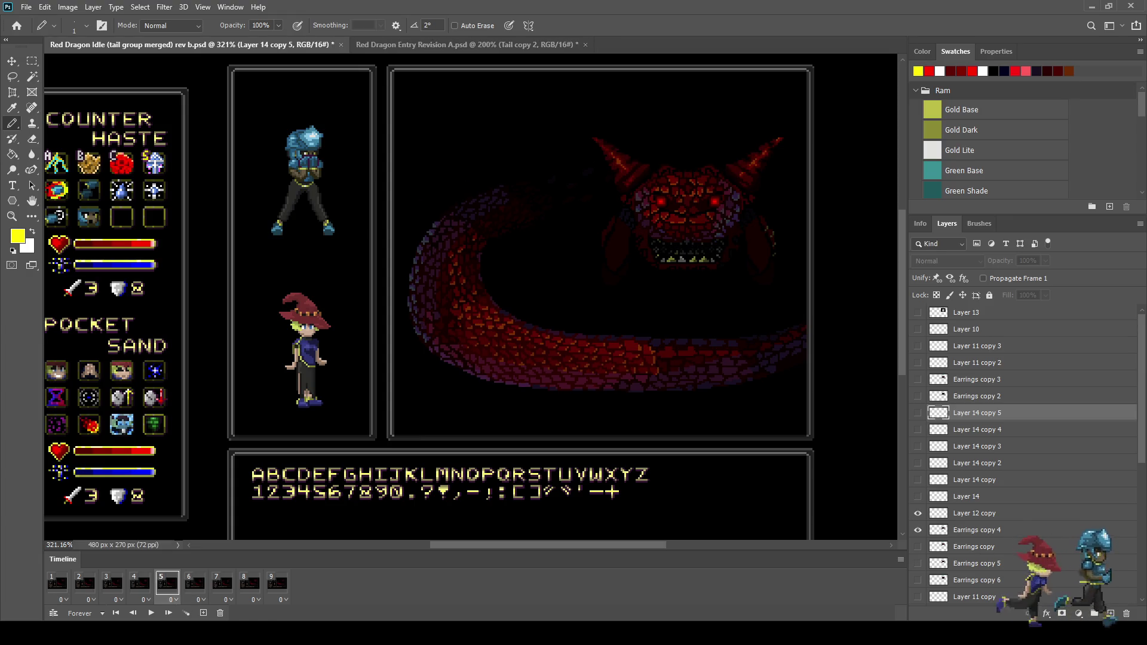
{"action": "left_click", "coordinate": [139, 584]}
{"action": "left_click", "coordinate": [167, 584]}
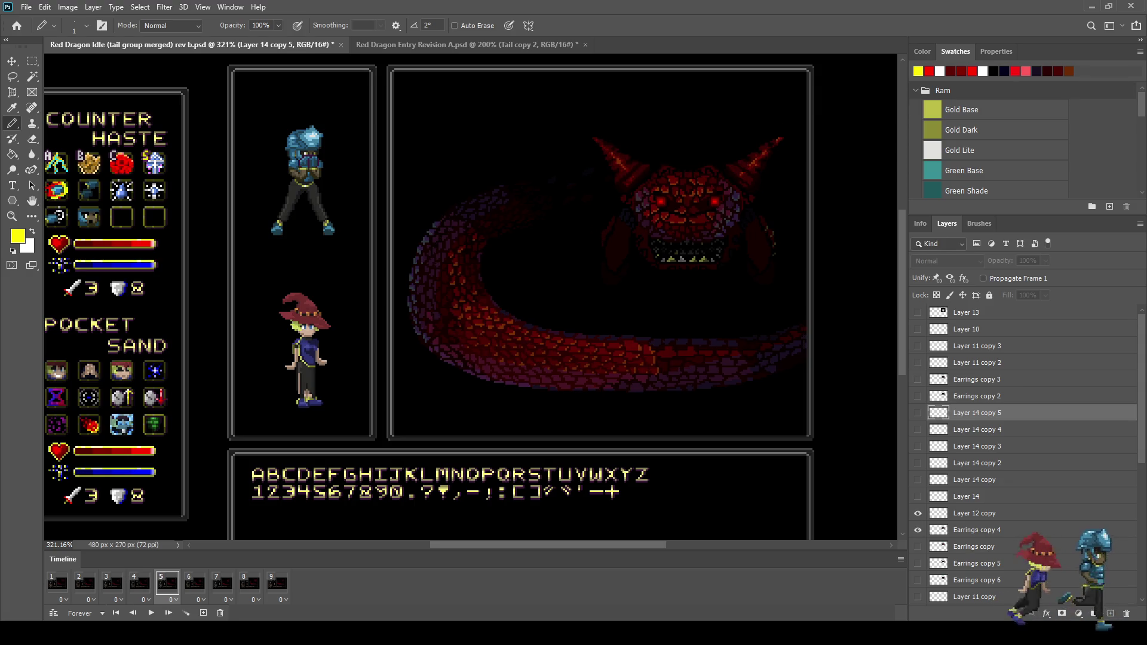
{"action": "left_click", "coordinate": [974, 513]}
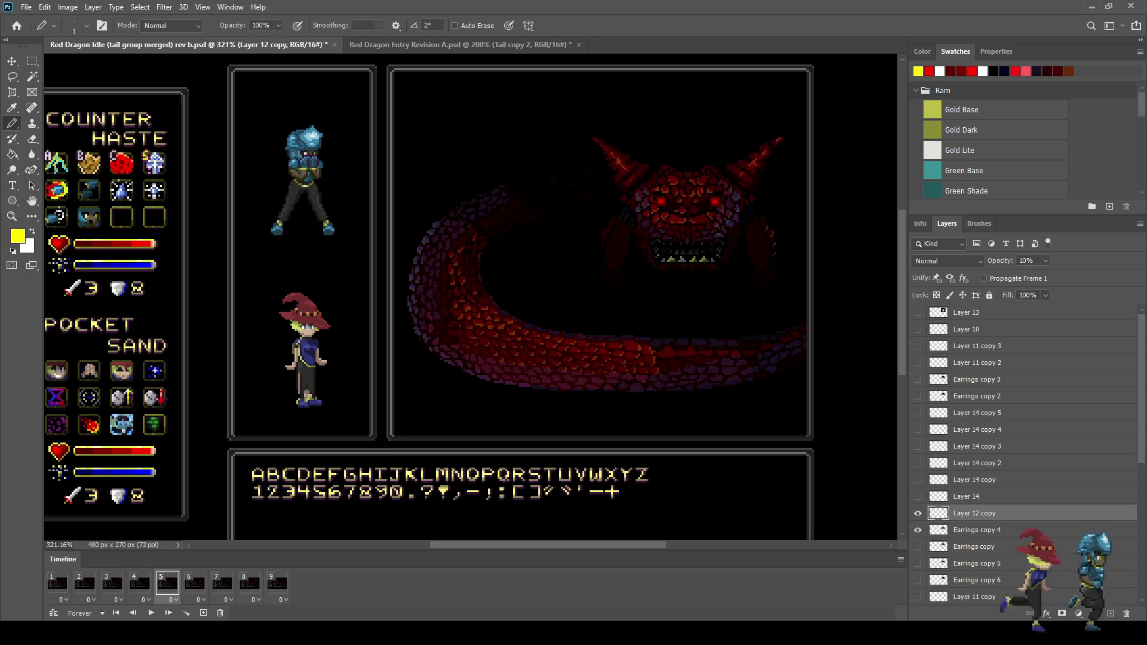
{"action": "key", "text": "ctrl+shift+alt+n"}
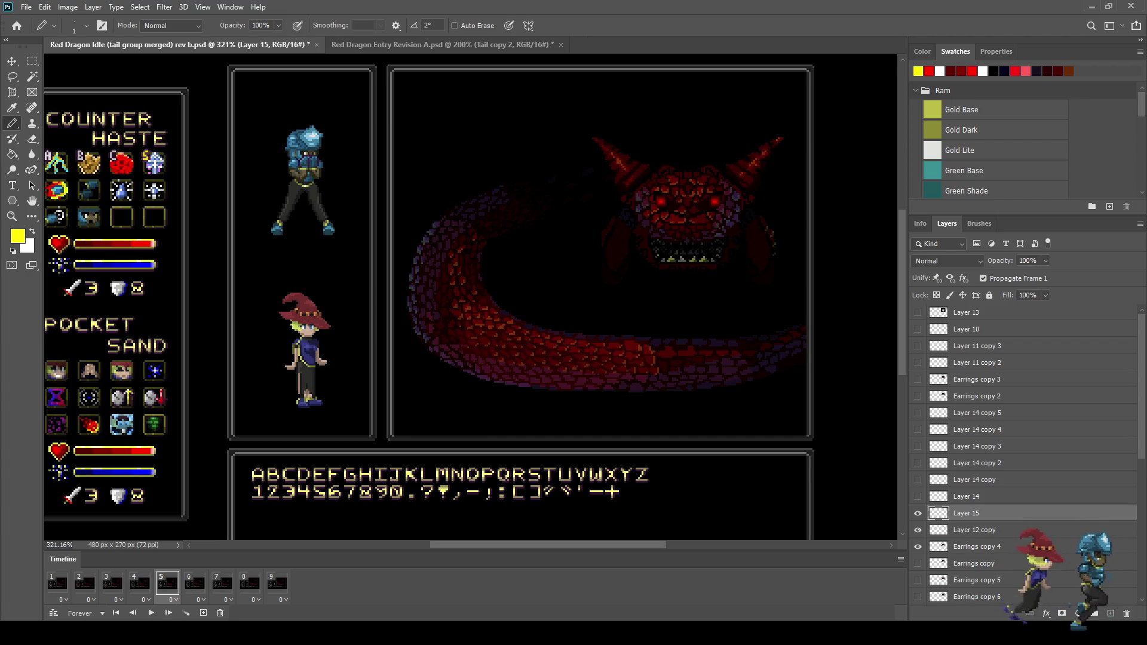
{"action": "left_click", "coordinate": [57, 583]}
{"action": "key", "text": "ctrl+comma"}
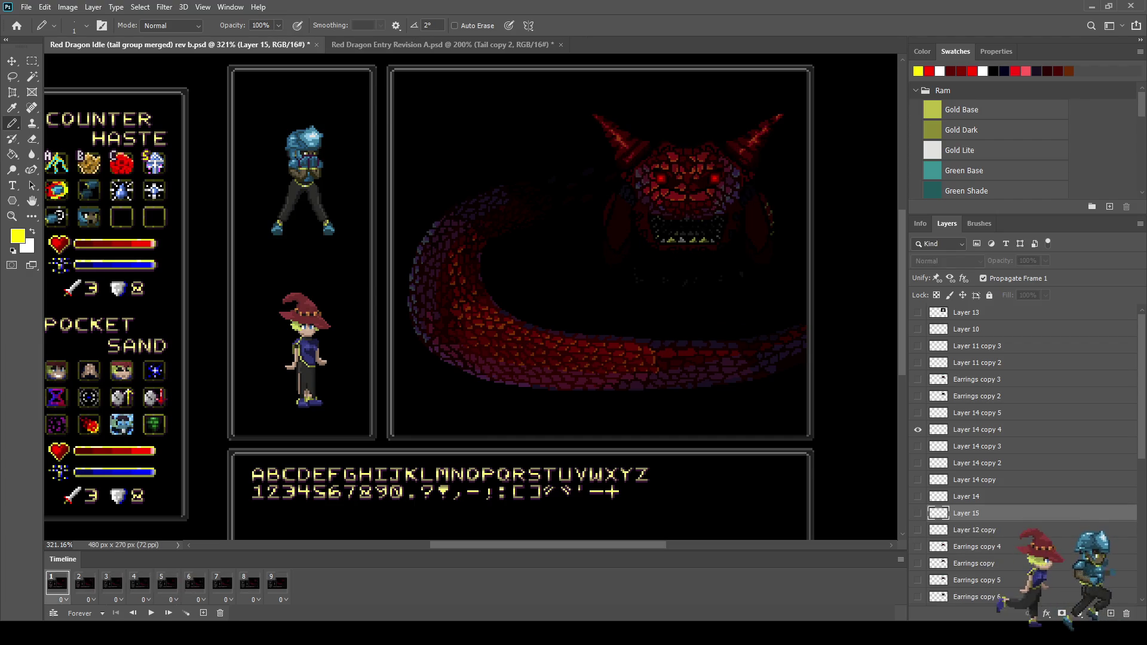
{"action": "key", "text": "space"}
{"action": "key", "text": "space"}
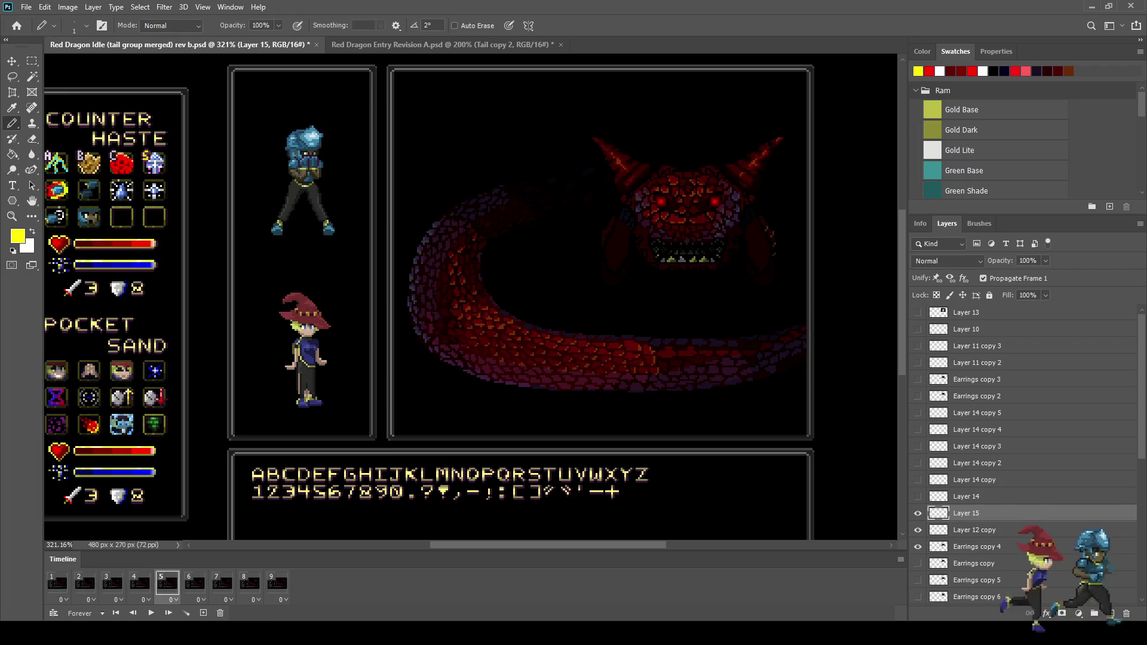
Pencil yellow sparkle pixels at and below the right and left corners of the dragon's mouth
{"action": "scroll", "coordinate": [738, 267], "scroll_direction": "up", "scroll_amount": 10}
{"action": "left_click", "coordinate": [658, 166]}
{"action": "left_click", "coordinate": [666, 158]}
{"action": "left_click", "coordinate": [675, 217]}
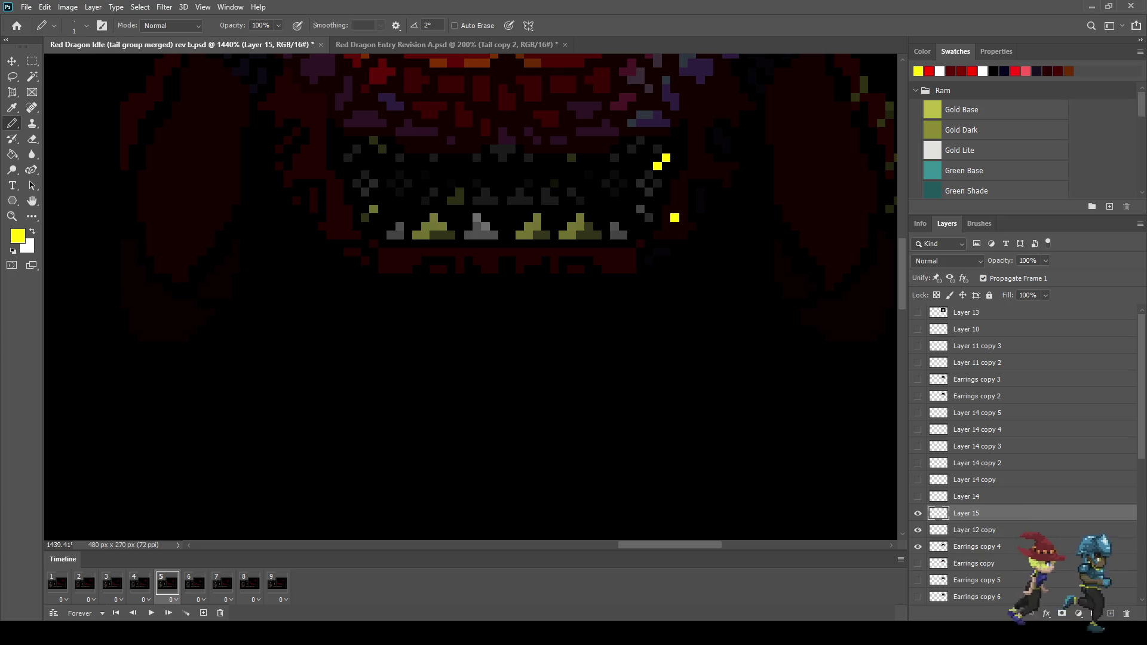
{"action": "left_click", "coordinate": [348, 166]}
{"action": "left_click", "coordinate": [348, 209]}
Duplicate the sparkle layer as Layer 15 copy and make it visible on frame 6
{"action": "scroll", "coordinate": [379, 226], "scroll_direction": "down", "scroll_amount": 5}
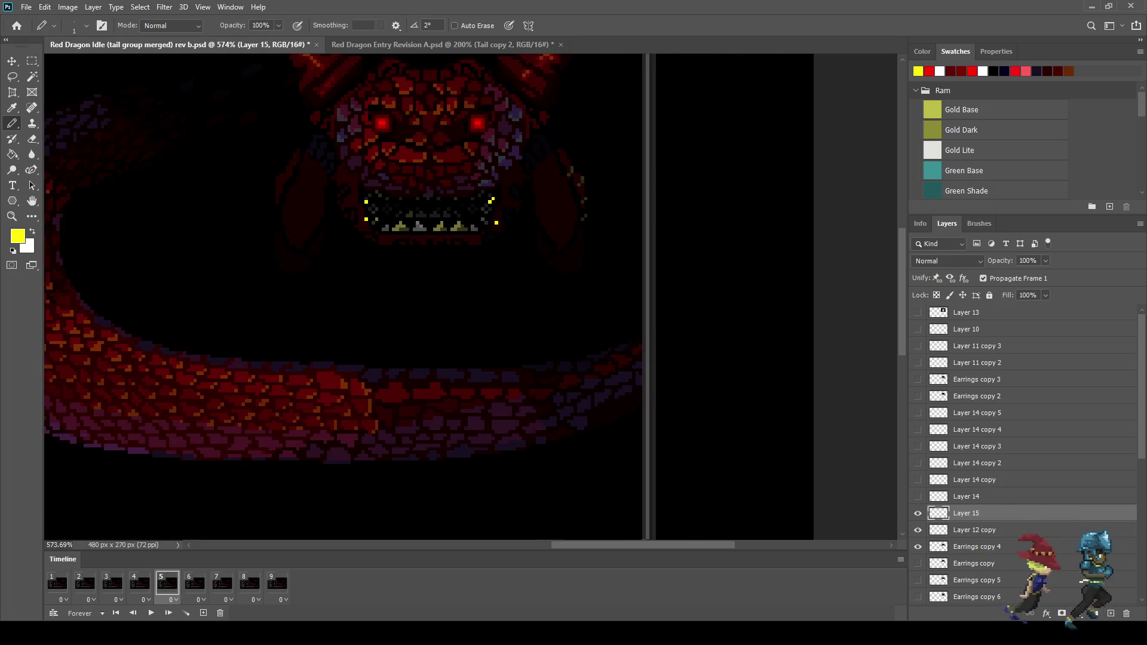
{"action": "left_click", "coordinate": [194, 584]}
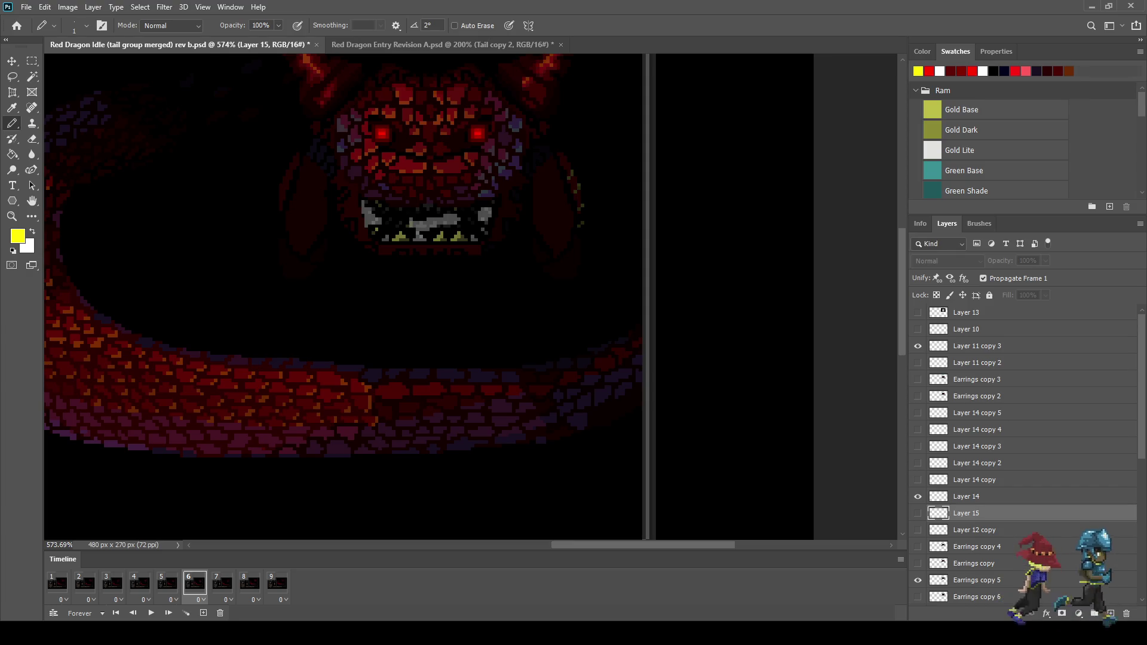
{"action": "key", "text": "ctrl+j"}
{"action": "left_click", "coordinate": [917, 513]}
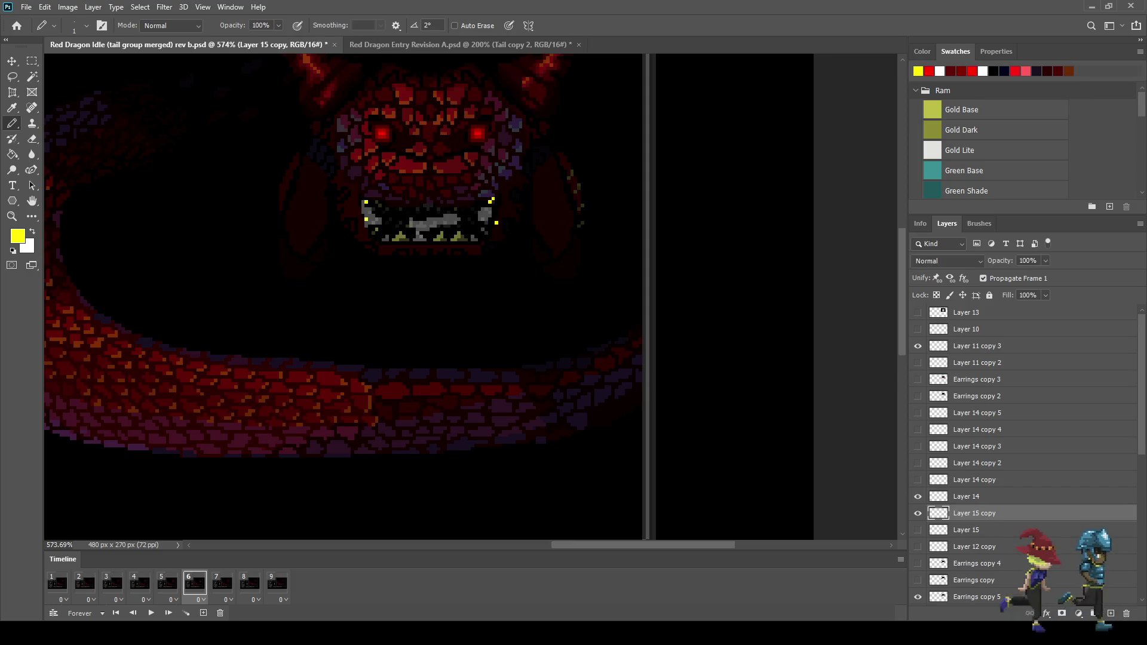
Pencil yellow pixels above and below the mouth's right side and one left of the jaws
{"action": "scroll", "coordinate": [439, 189], "scroll_direction": "up", "scroll_amount": 5}
{"action": "key", "text": "l"}
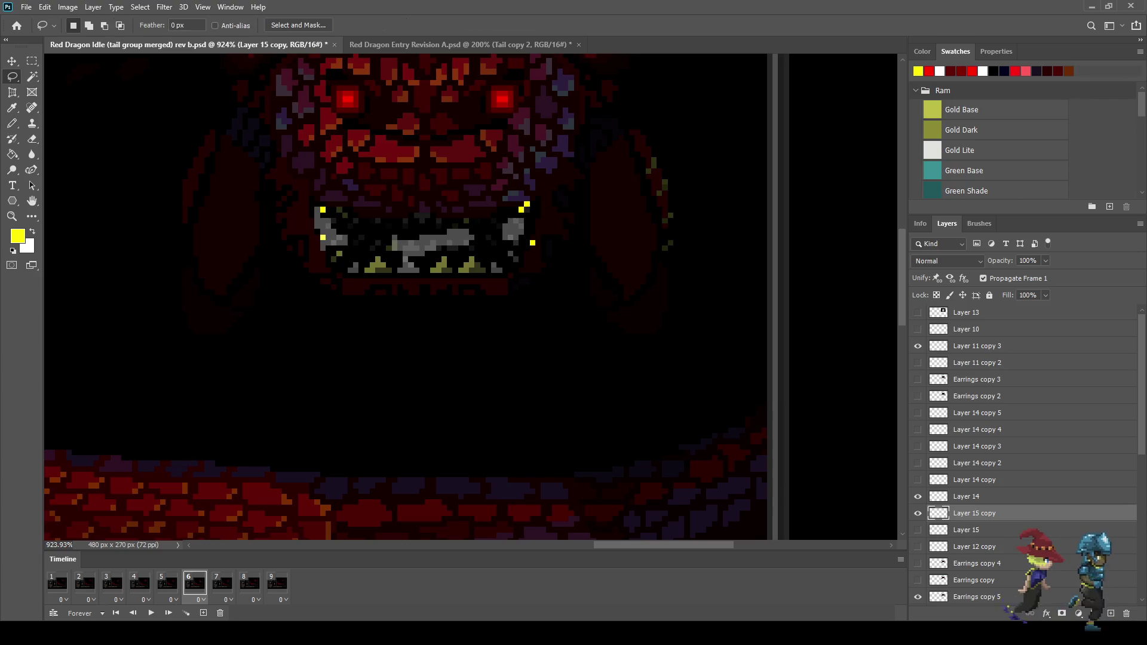
{"action": "key", "text": "b"}
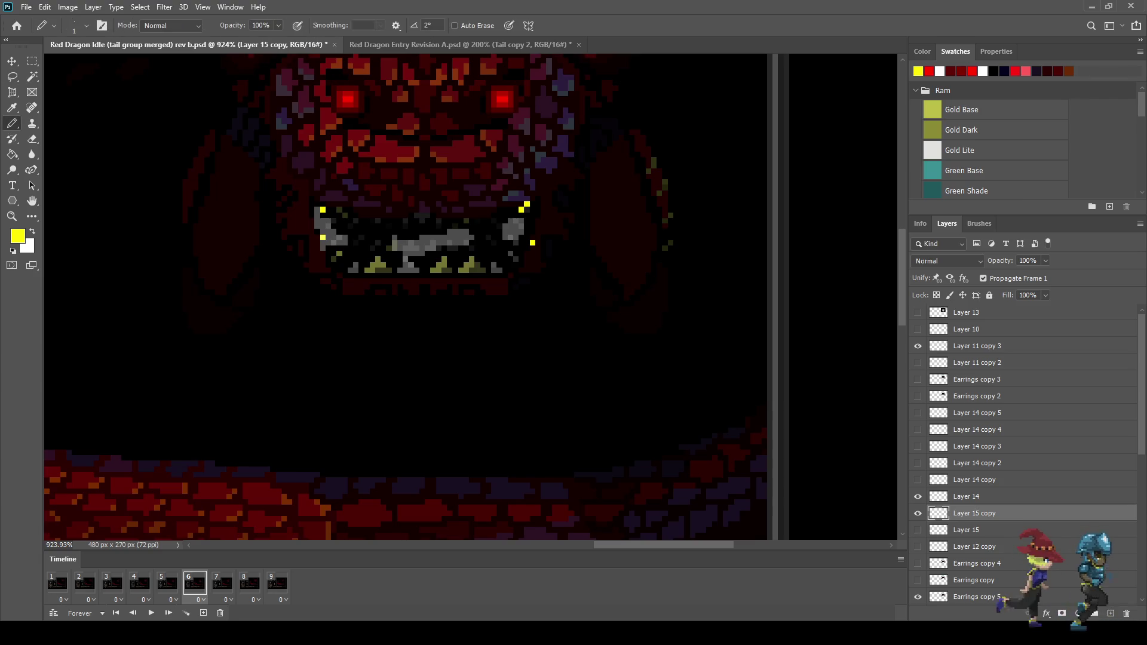
{"action": "left_click", "coordinate": [555, 193], "text": "shift"}
{"action": "left_click", "coordinate": [571, 270]}
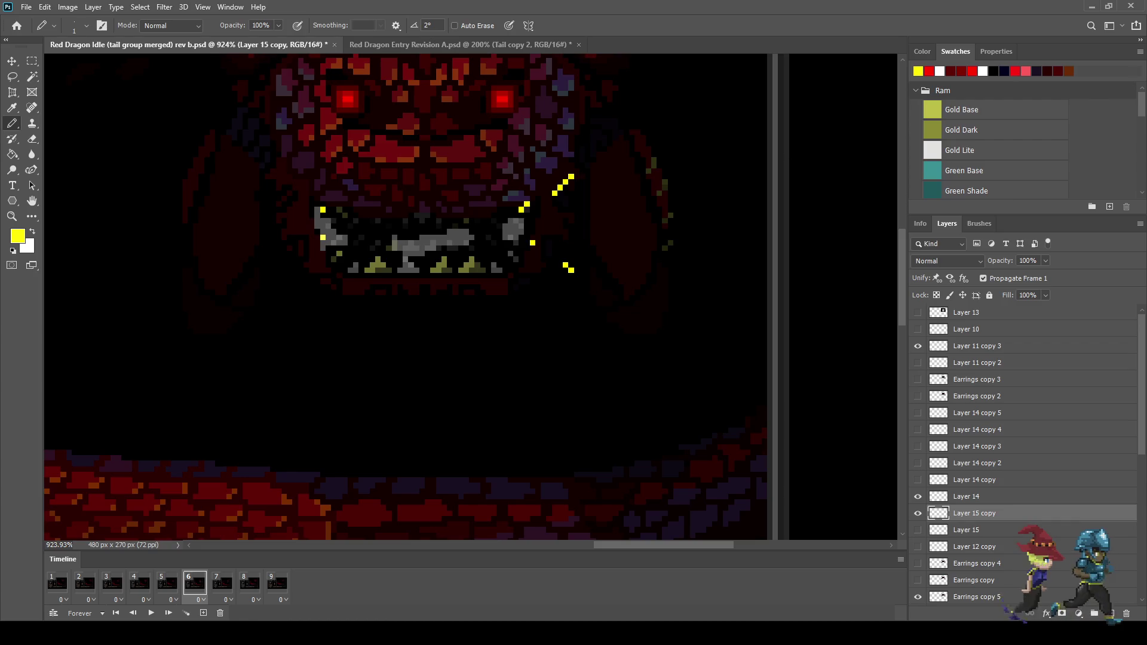
{"action": "left_click", "coordinate": [239, 223]}
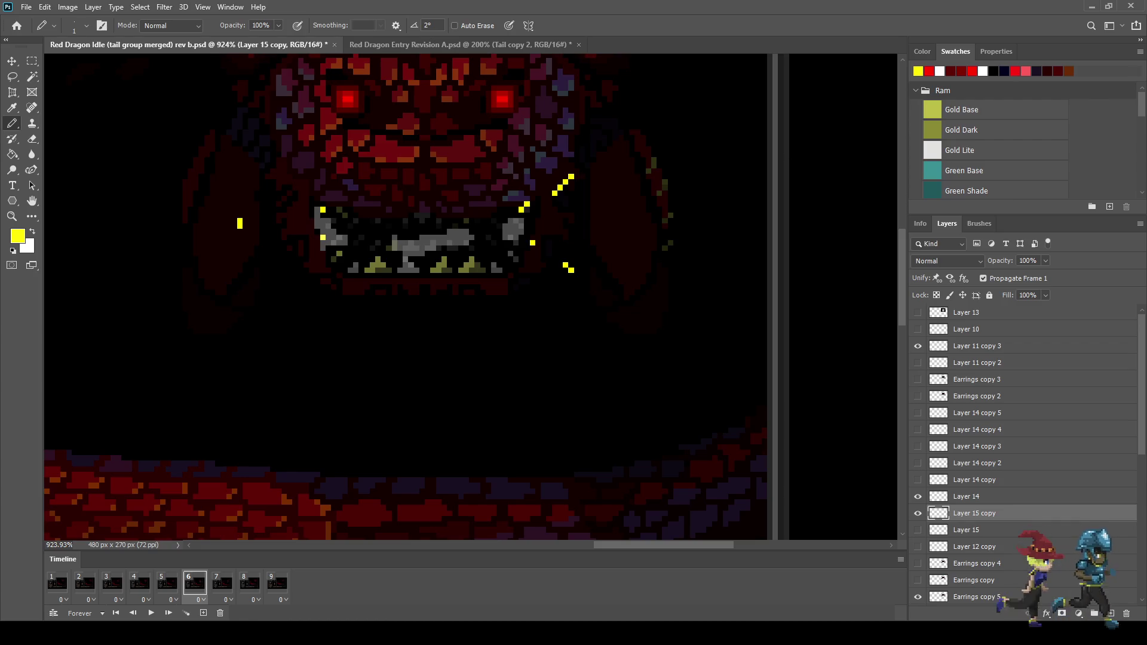
{"action": "key", "text": "ctrl+z"}
{"action": "left_click", "coordinate": [234, 226]}
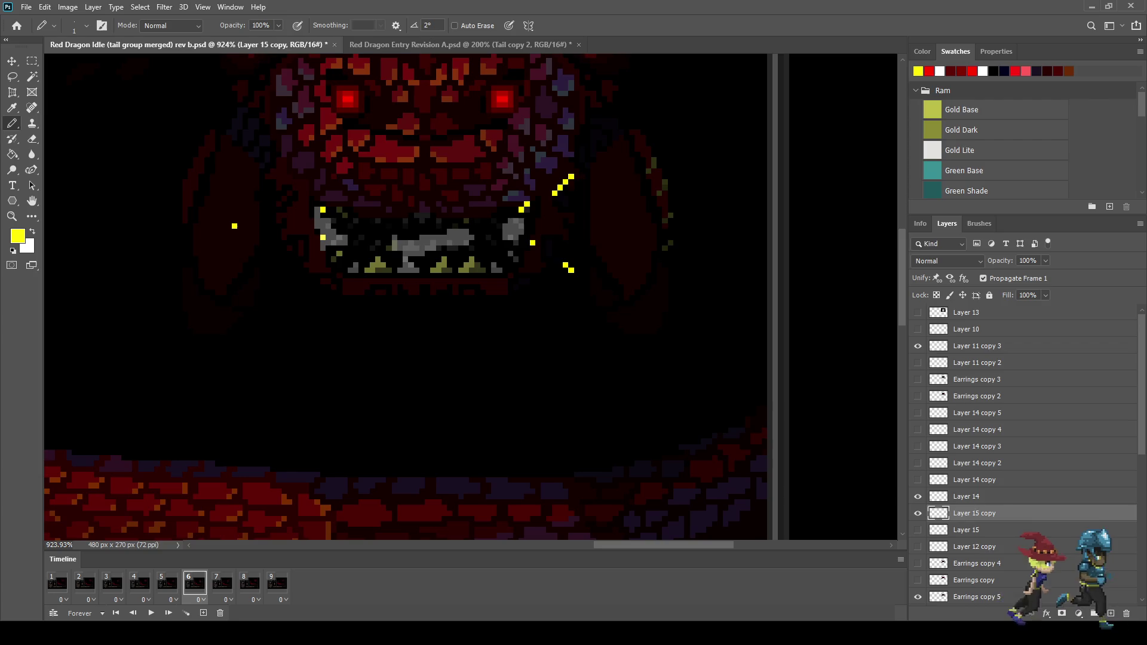
Add a pair of yellow sparkle pixels on the upper left of the dragon's head
{"action": "left_click", "coordinate": [223, 159]}
{"action": "left_click", "coordinate": [229, 165]}
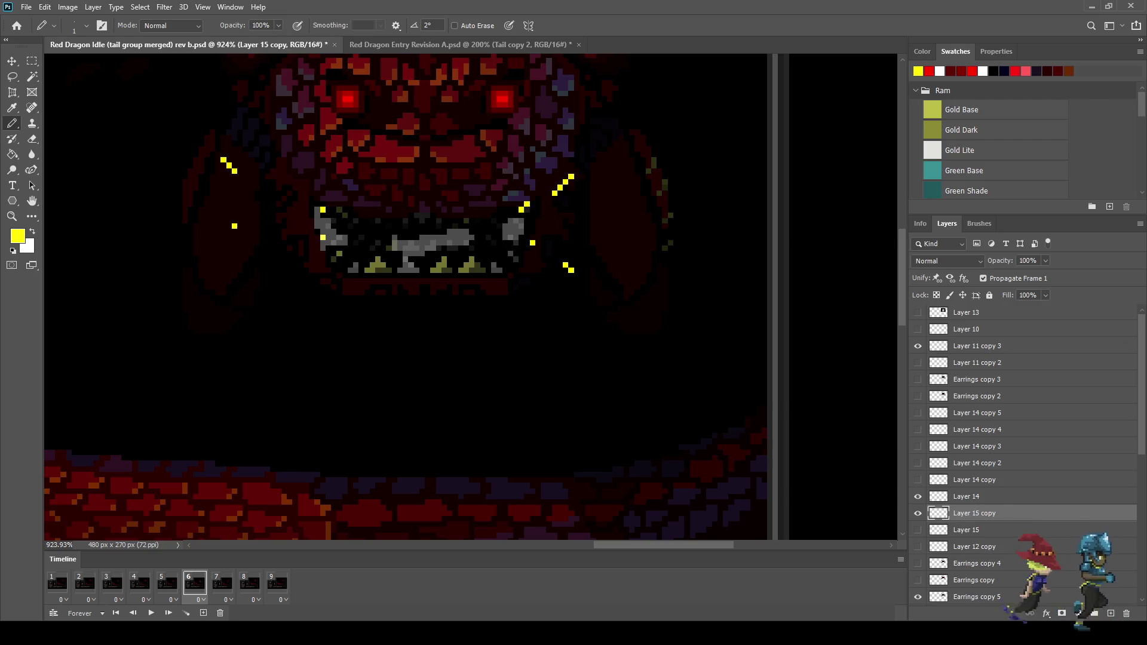
{"action": "key", "text": "ctrl+z"}
{"action": "key", "text": "ctrl+z"}
{"action": "key", "text": "ctrl+z"}
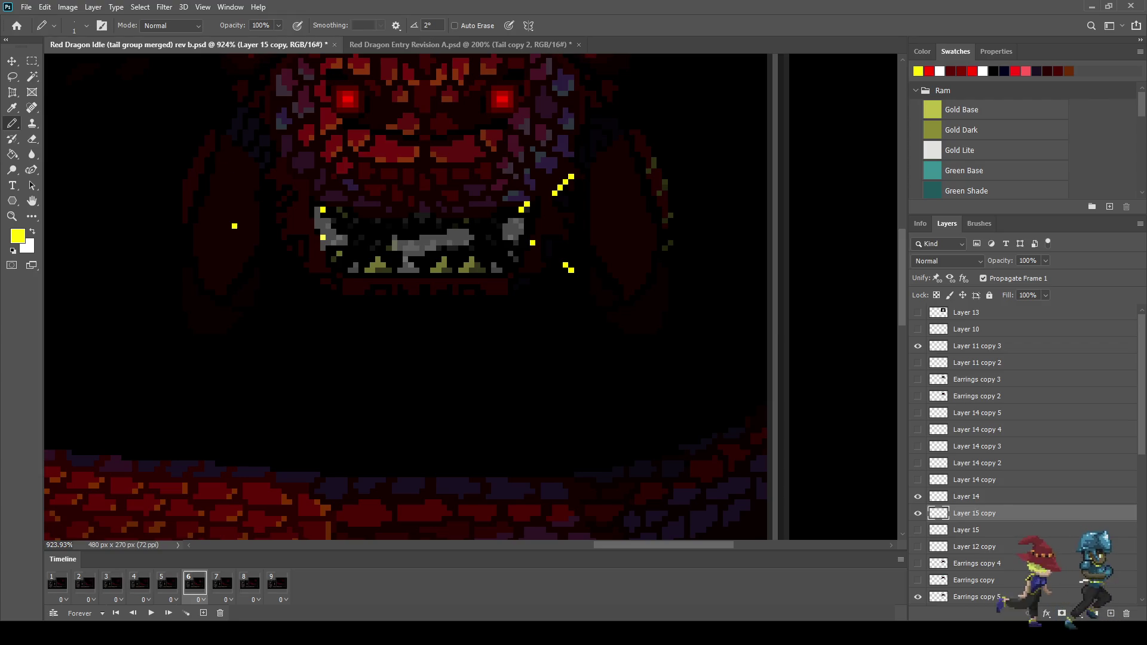
{"action": "left_click", "coordinate": [251, 148]}
{"action": "left_click", "coordinate": [245, 144]}
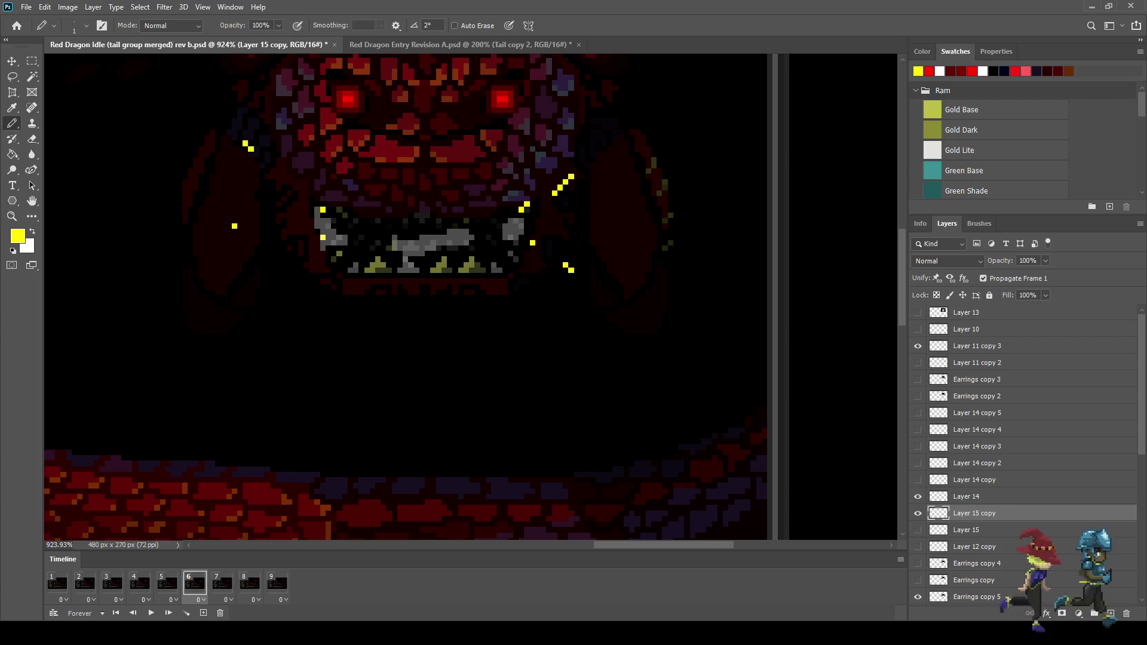
Lasso away the mouth-corner pixels and recolour the left sparkle pixel with a sampled olive
{"action": "key", "text": "l"}
{"action": "mouse_move", "coordinate": [315, 181]}
{"action": "left_mouse_down"}
{"action": "mouse_move", "coordinate": [490, 178]}
{"action": "mouse_move", "coordinate": [541, 219]}
{"action": "mouse_move", "coordinate": [342, 285]}
{"action": "mouse_move", "coordinate": [294, 180]}
{"action": "left_mouse_up"}
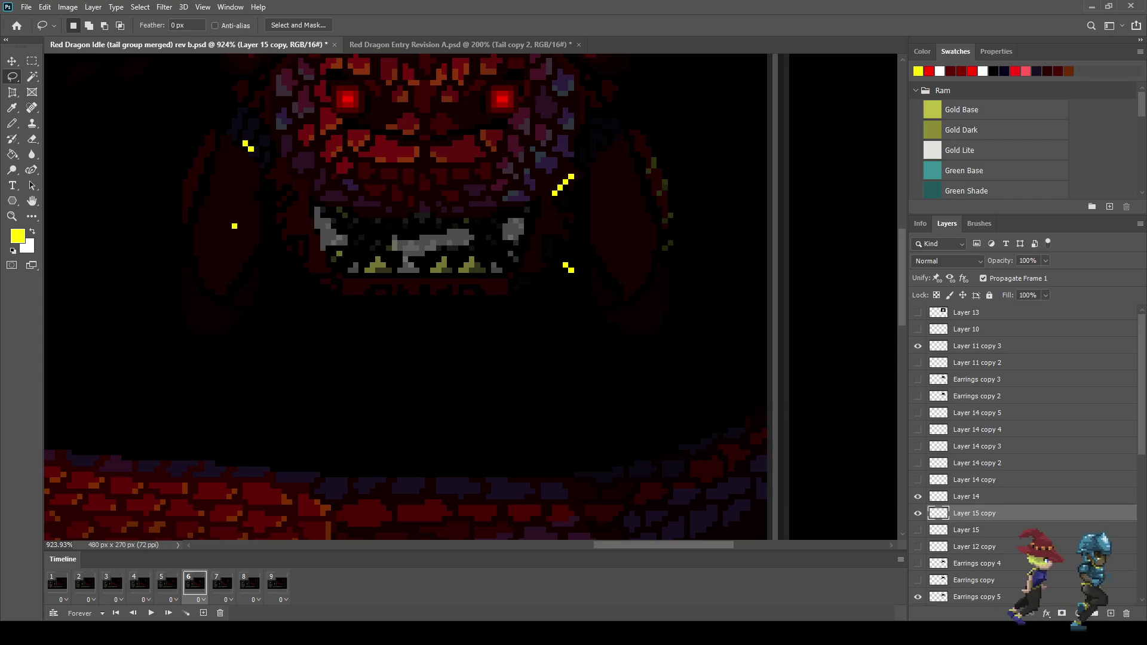
{"action": "key", "text": "i"}
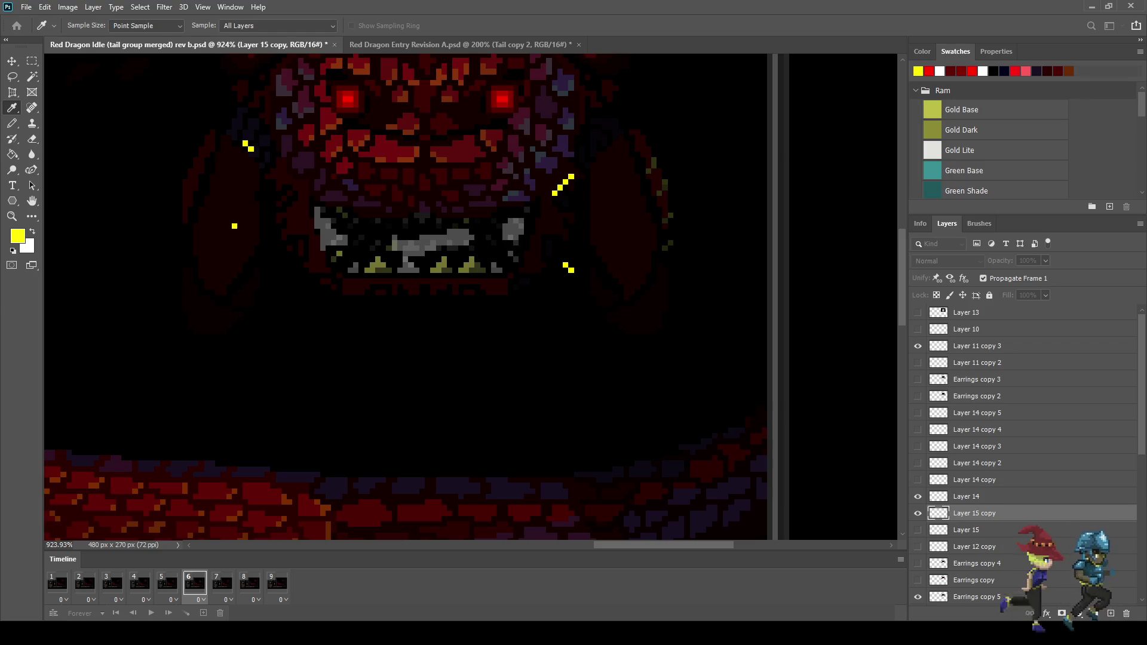
{"action": "key", "text": "l"}
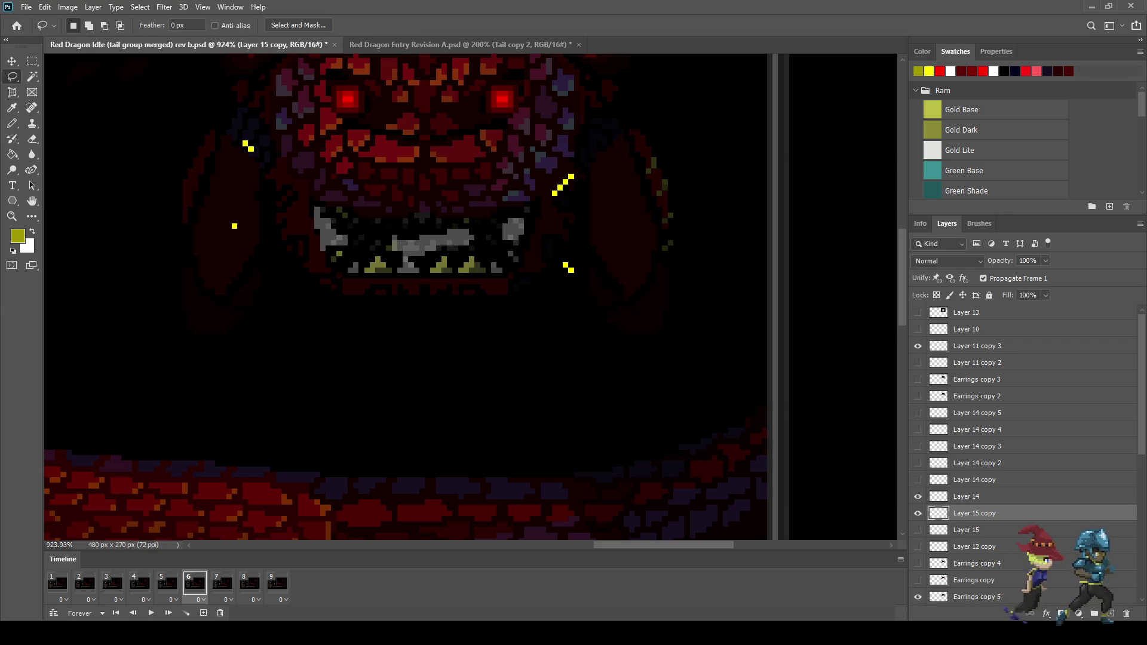
{"action": "key", "text": "b"}
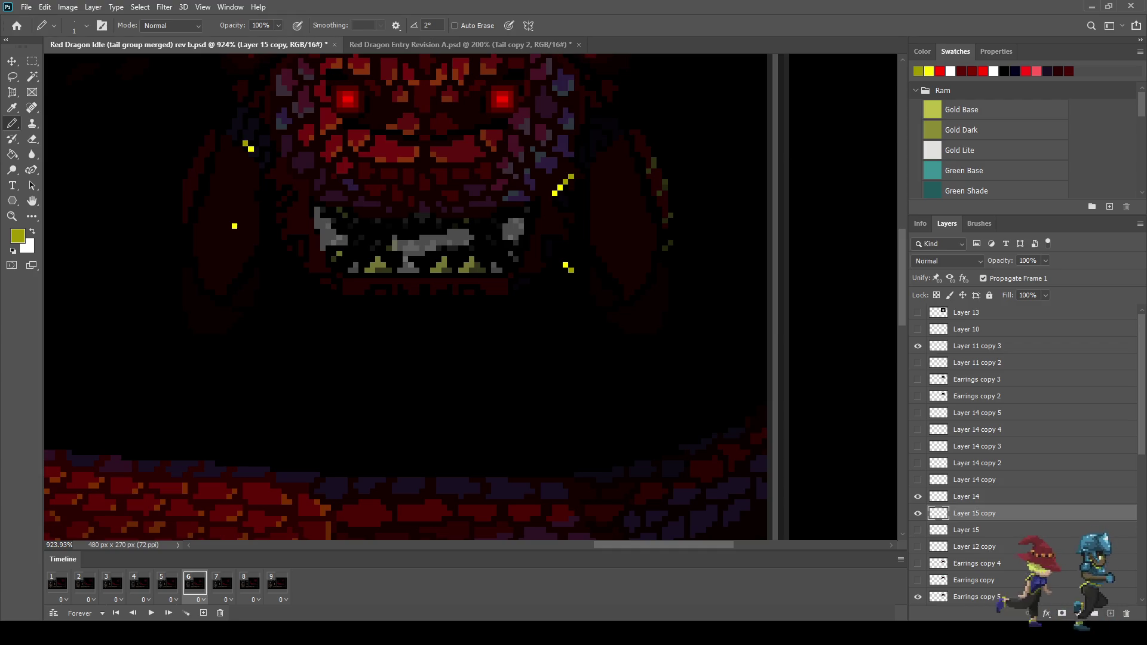
{"action": "left_click", "coordinate": [234, 225]}
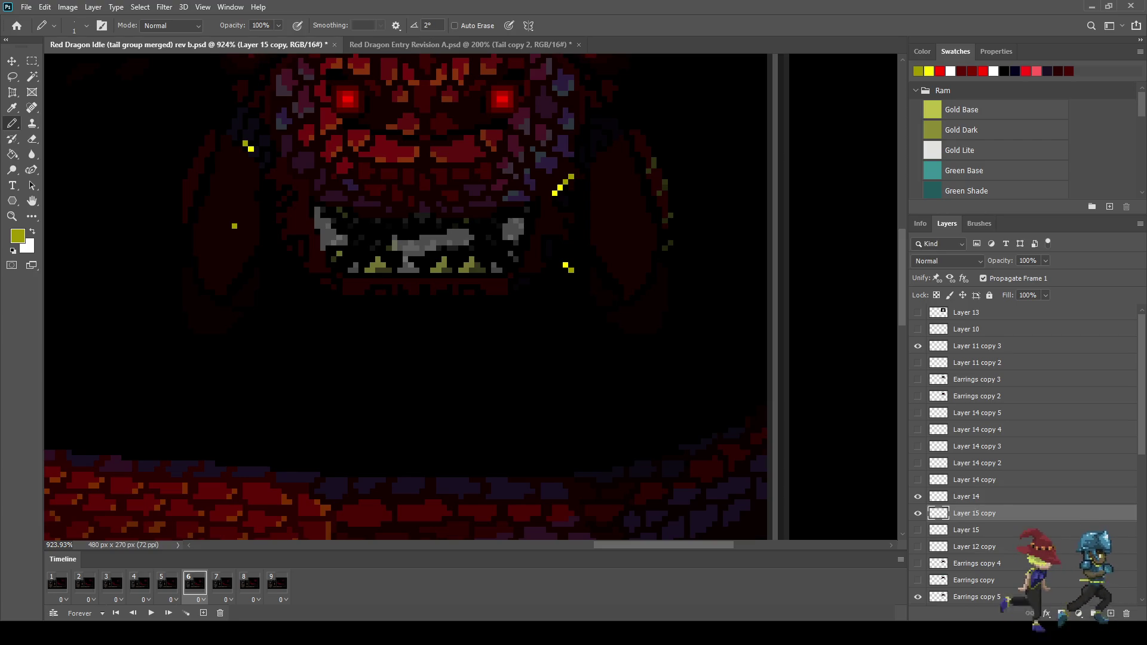
{"action": "left_click", "coordinate": [223, 584]}
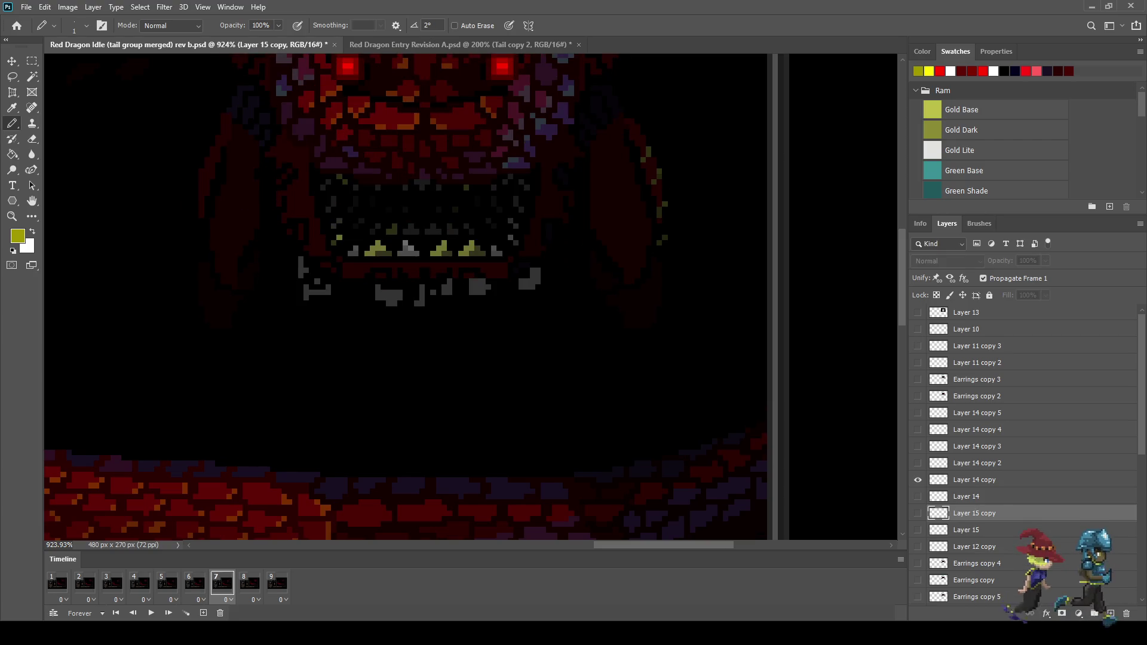
Duplicate the sparkle layer for frame 7 and preview the animation through to frame 8
{"action": "key", "text": "ctrl+j"}
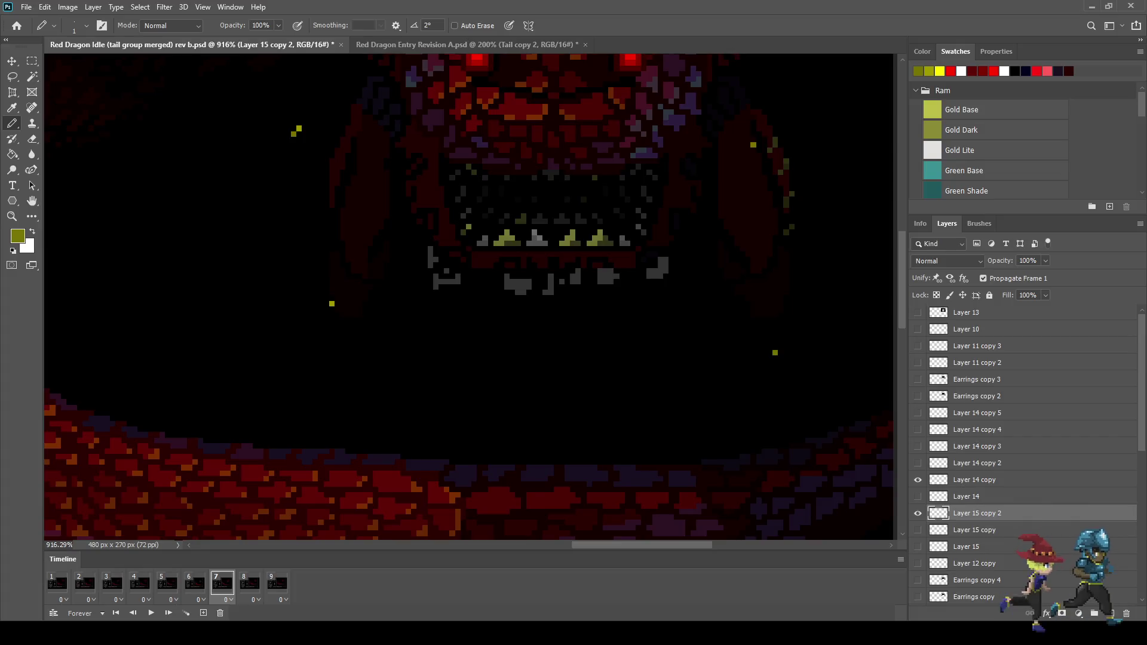
{"action": "scroll", "coordinate": [423, 300], "scroll_direction": "down", "scroll_amount": 5}
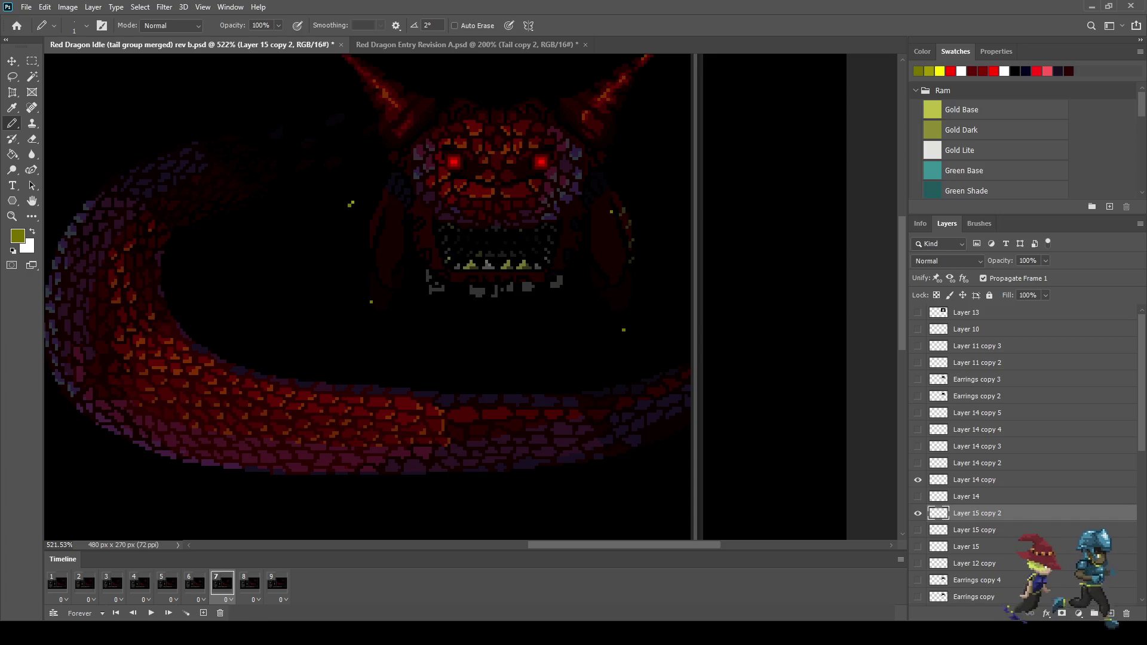
{"action": "key", "text": "space"}
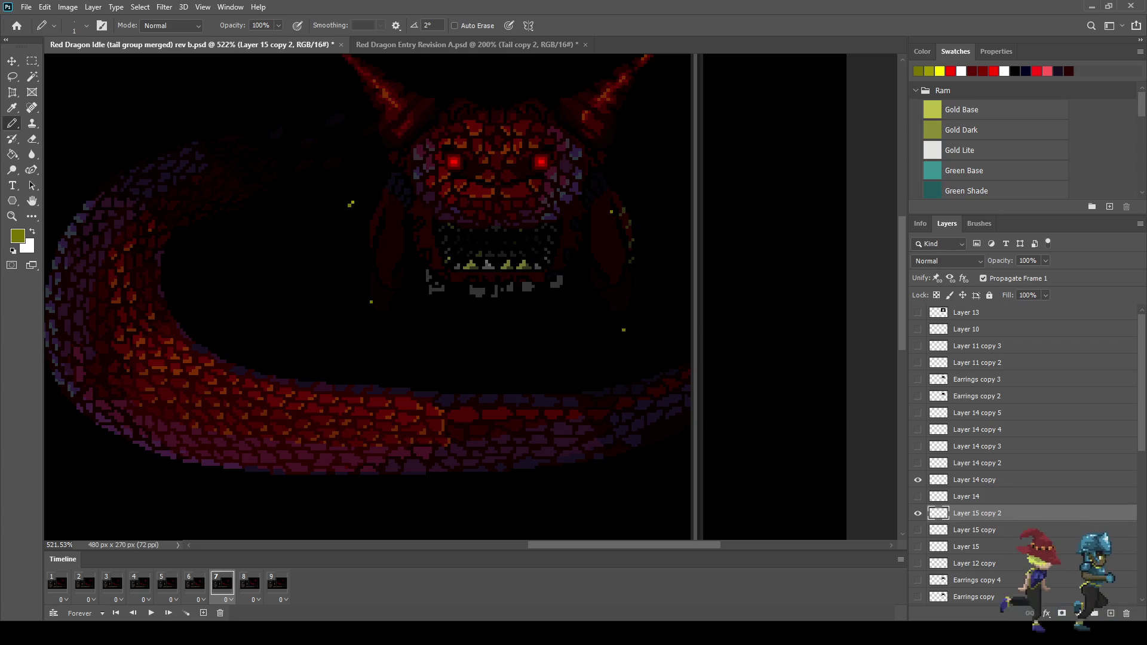
{"action": "key", "text": "Right"}
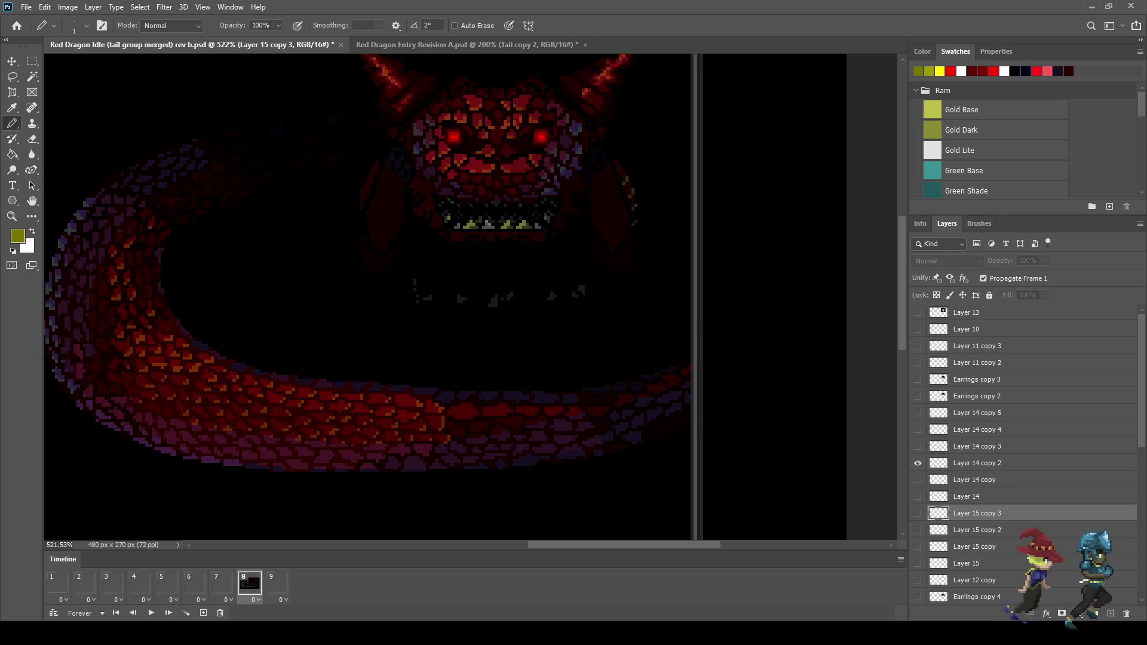
On frame 8's Layer 15 copy 3, shift the lassoed yellow sparkles out and down-left with Free Transform
{"action": "scroll", "coordinate": [648, 347], "scroll_direction": "up", "scroll_amount": 5}
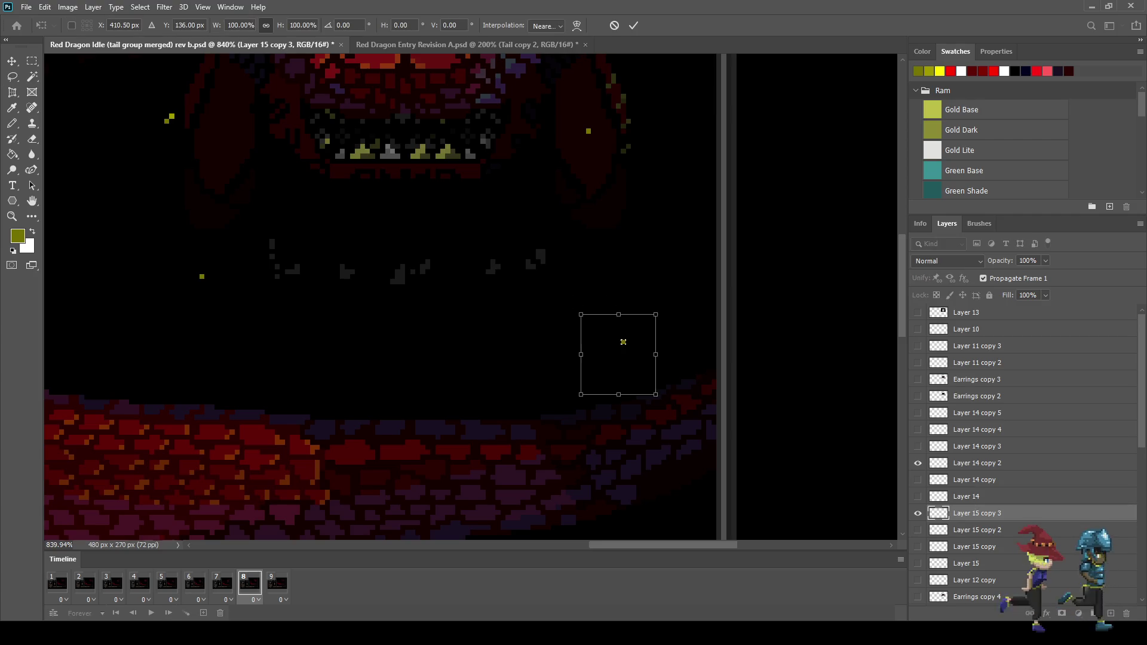
{"action": "key", "text": "Return"}
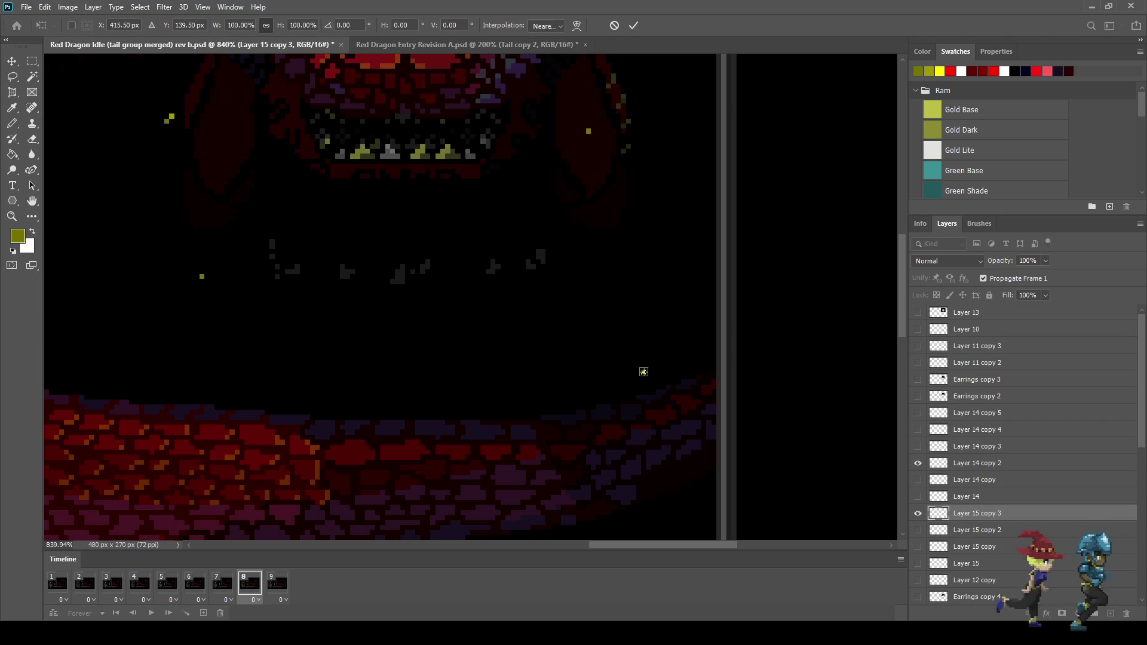
{"action": "key", "text": "Return"}
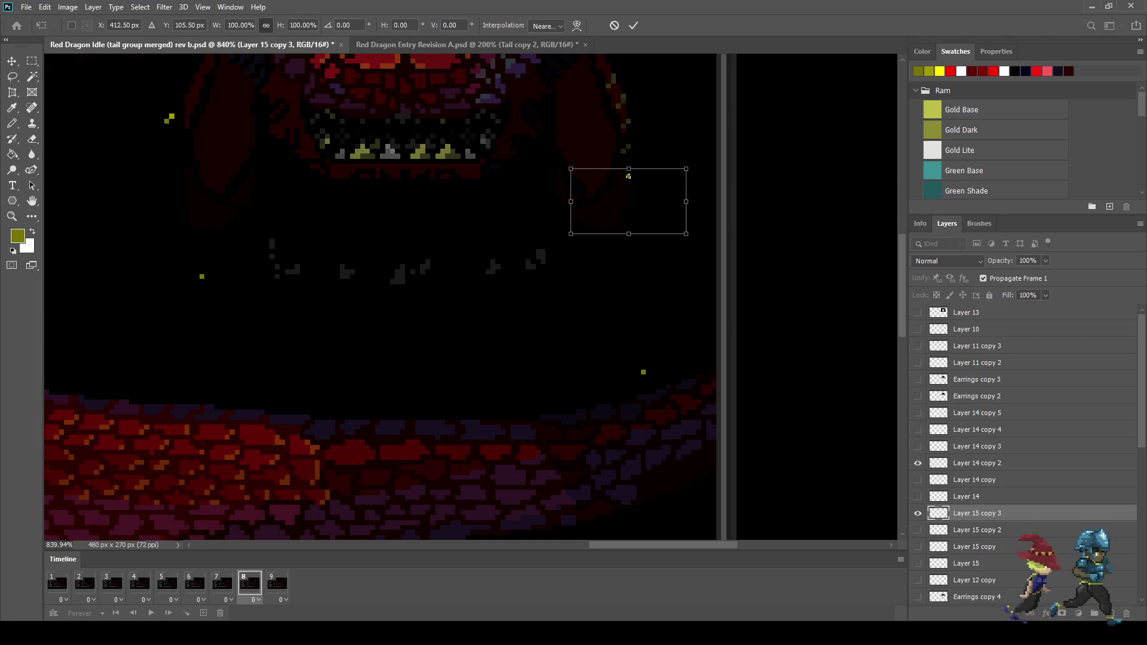
{"action": "key", "text": "Return"}
{"action": "scroll", "coordinate": [470, 298], "scroll_direction": "left", "scroll_amount": 5}
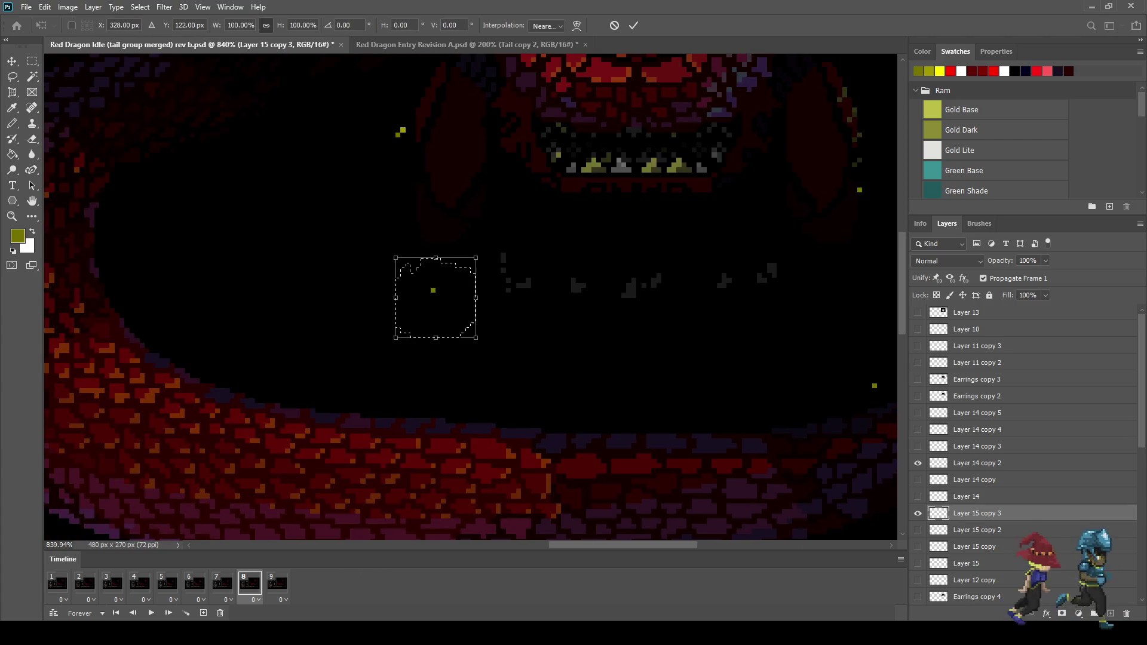
{"action": "key", "text": "Return"}
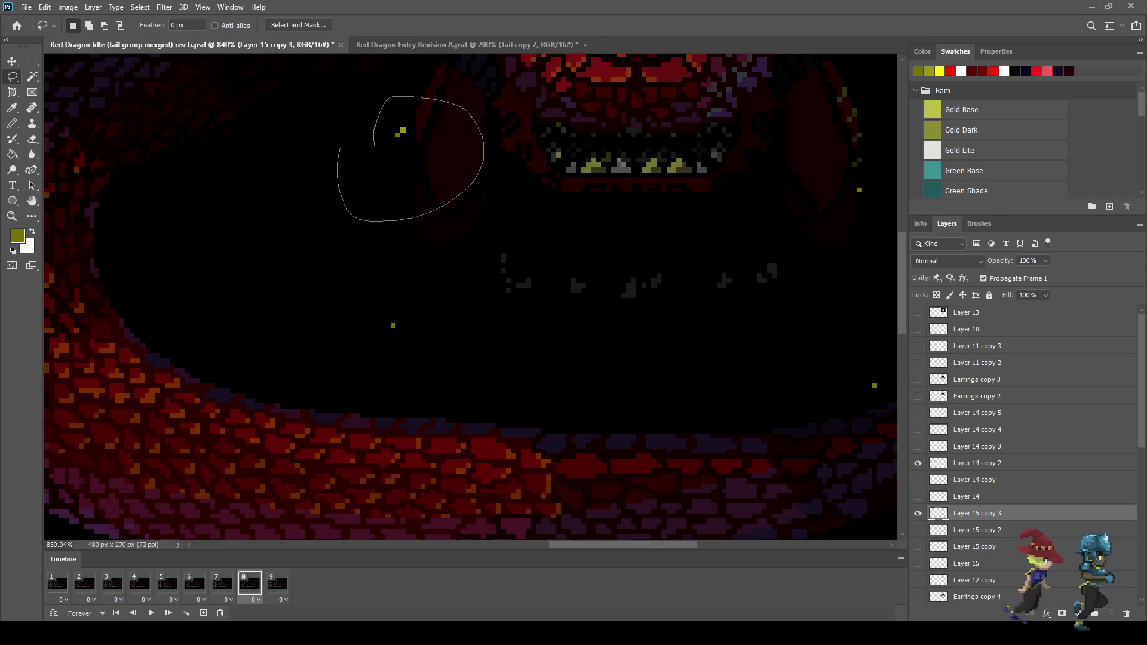
{"action": "key", "text": "ctrl+t"}
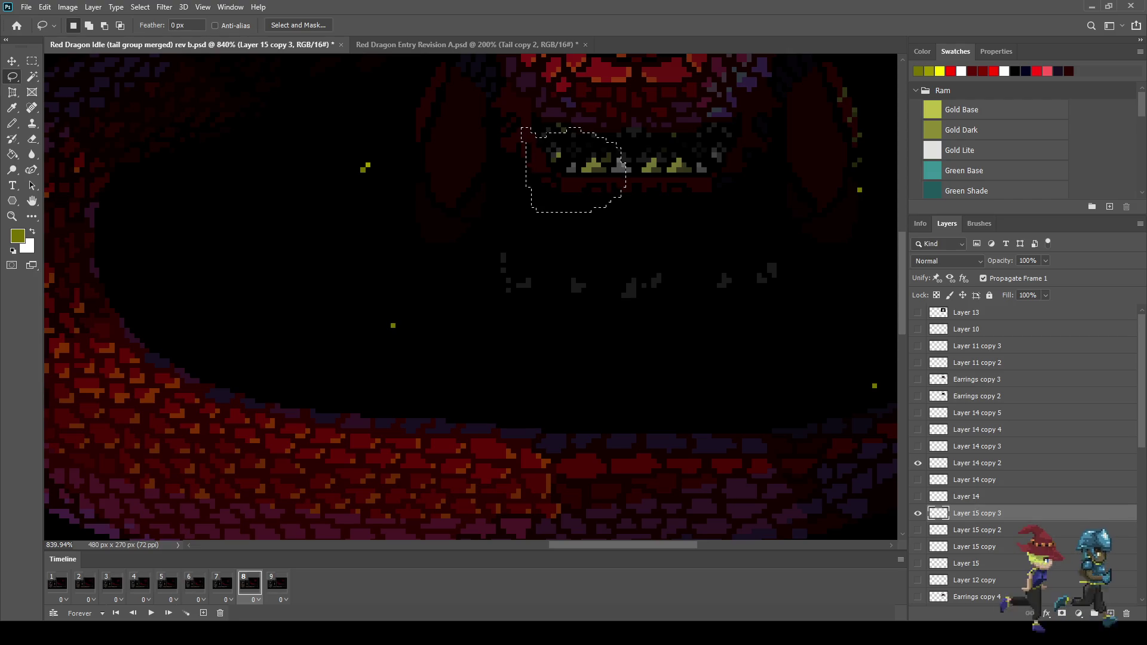
{"action": "scroll", "coordinate": [470, 297], "scroll_direction": "down", "scroll_amount": 5}
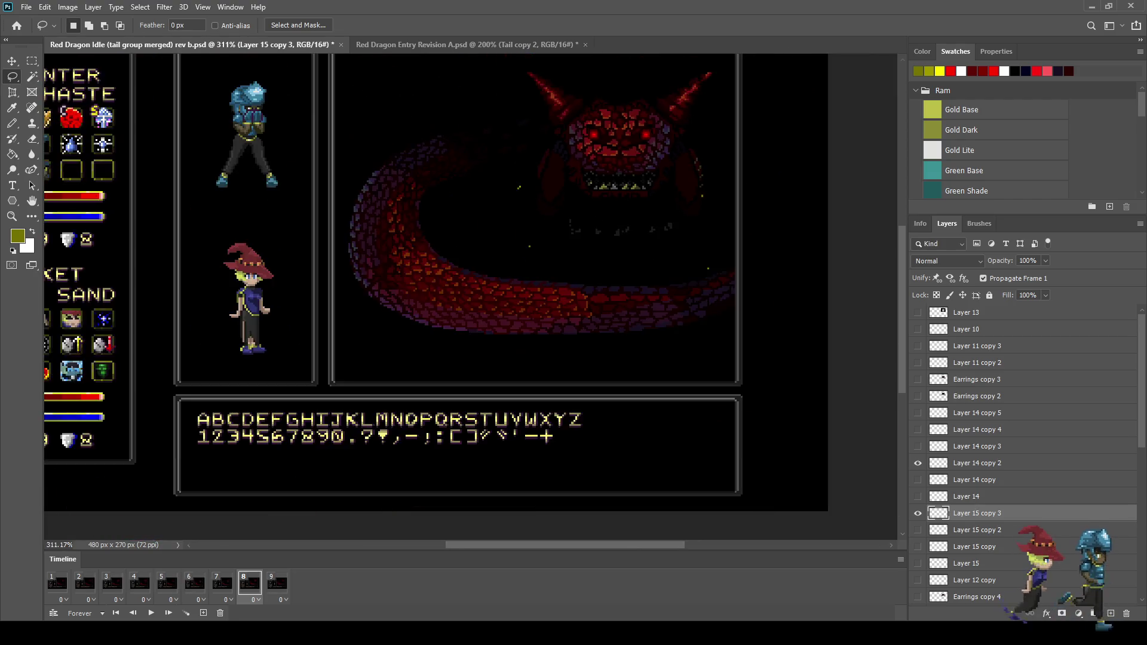
Play the Timeline zoomed out to watch the sparkles across the whole battle scene, stopping on frame 6
{"action": "scroll", "coordinate": [470, 296], "scroll_direction": "up", "scroll_amount": 2}
{"action": "key", "text": "space"}
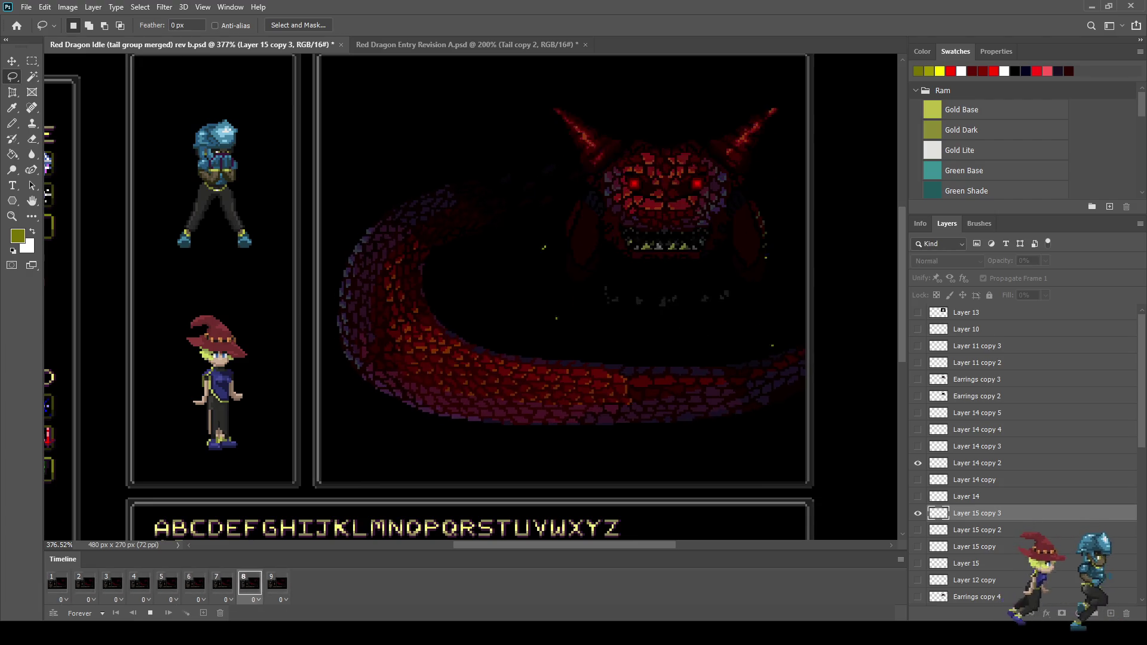
{"action": "scroll", "coordinate": [470, 297], "scroll_direction": "down", "scroll_amount": 1}
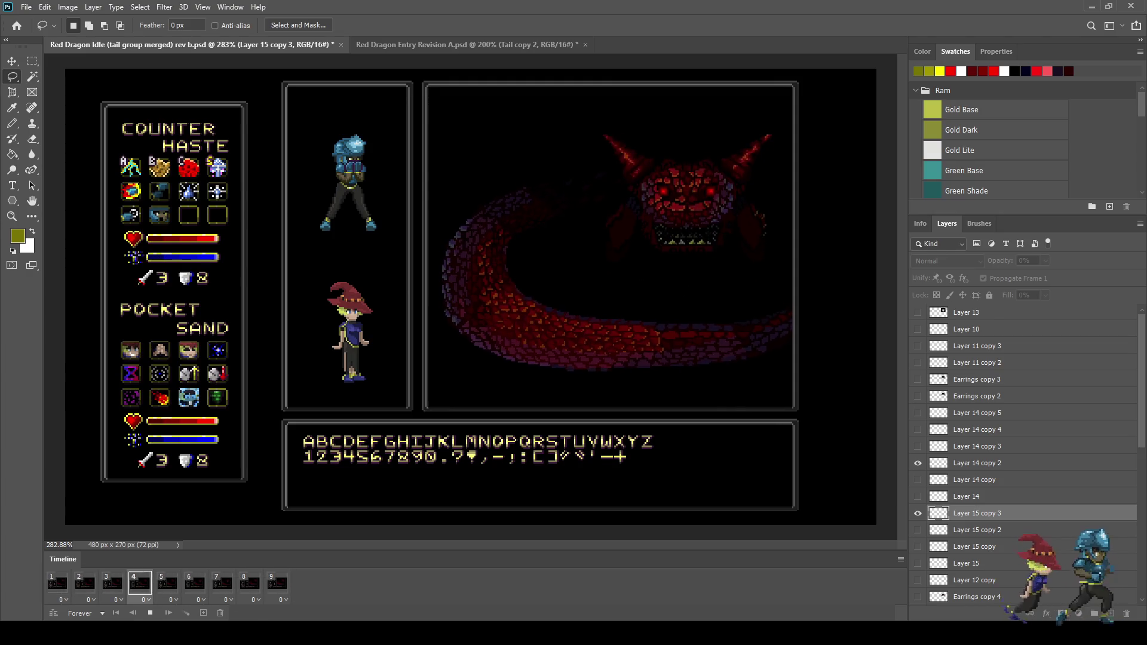
{"action": "scroll", "coordinate": [471, 297], "scroll_direction": "down", "scroll_amount": 1}
{"action": "scroll", "coordinate": [555, 246], "scroll_direction": "up", "scroll_amount": 2}
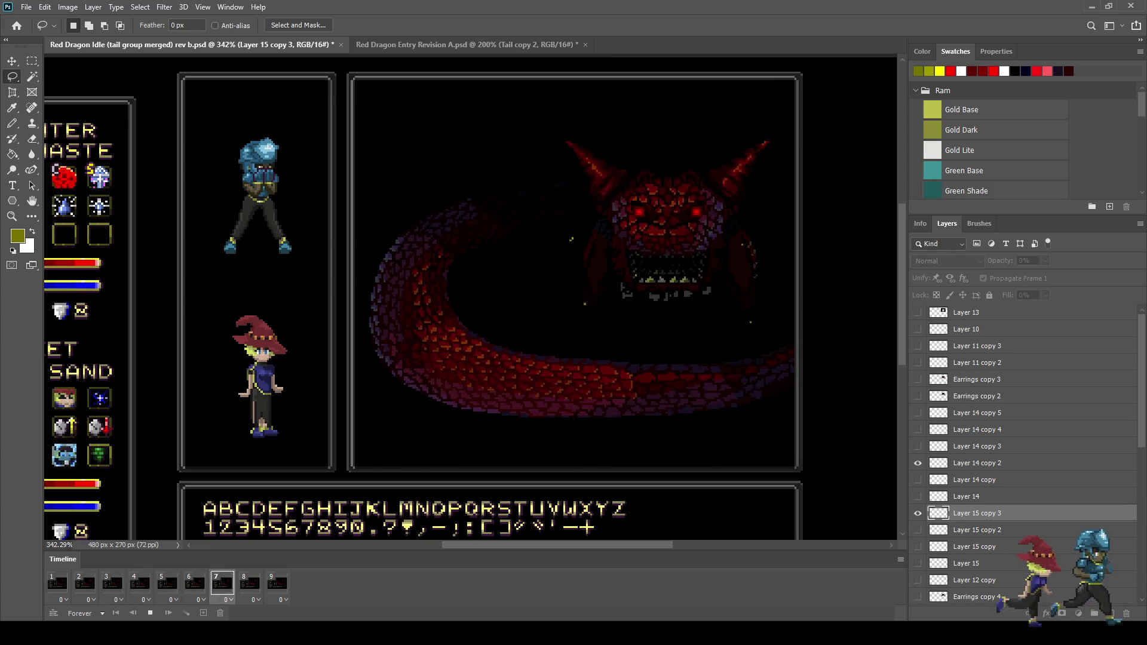
{"action": "scroll", "coordinate": [471, 297], "scroll_direction": "down", "scroll_amount": 3}
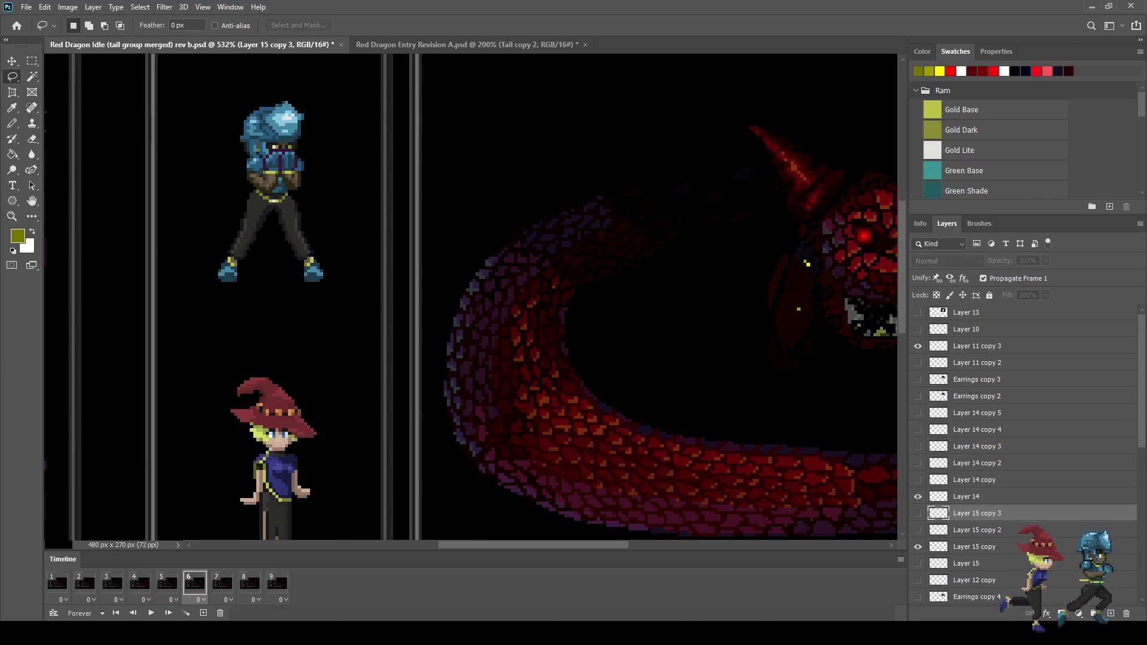
Play the animation, then stop and step back to frame 6
{"action": "scroll", "coordinate": [836, 269], "scroll_direction": "up", "scroll_amount": 6}
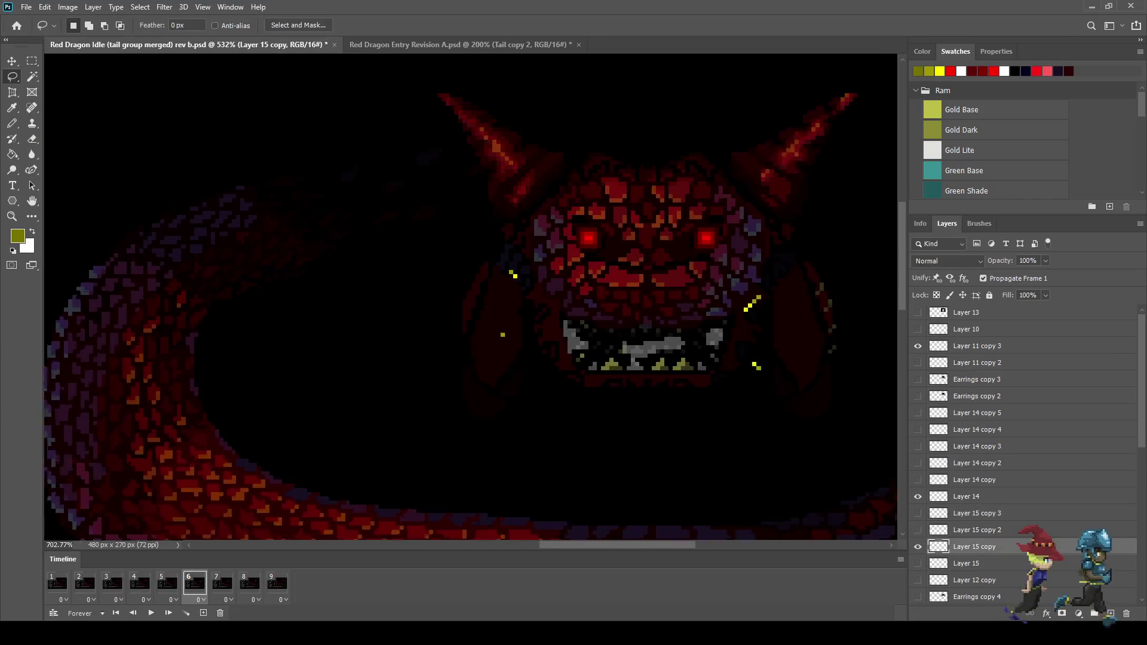
{"action": "scroll", "coordinate": [747, 317], "scroll_direction": "up", "scroll_amount": 2}
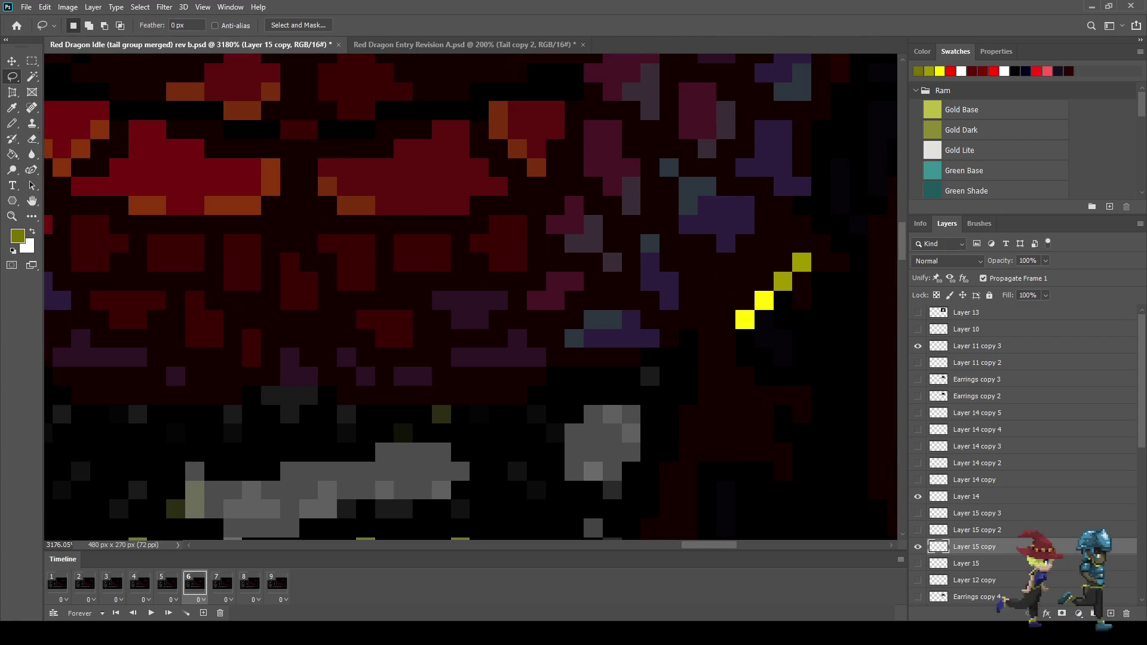
{"action": "scroll", "coordinate": [705, 257], "scroll_direction": "down", "scroll_amount": 8}
{"action": "key", "text": "space"}
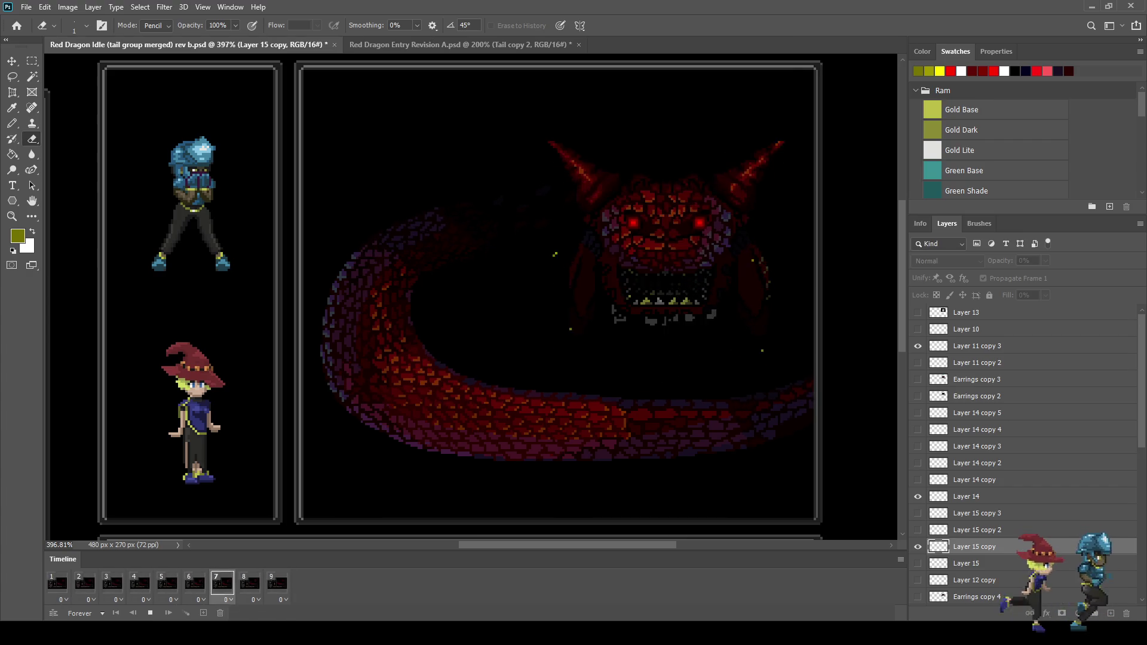
{"action": "scroll", "coordinate": [708, 322], "scroll_direction": "down", "scroll_amount": 1}
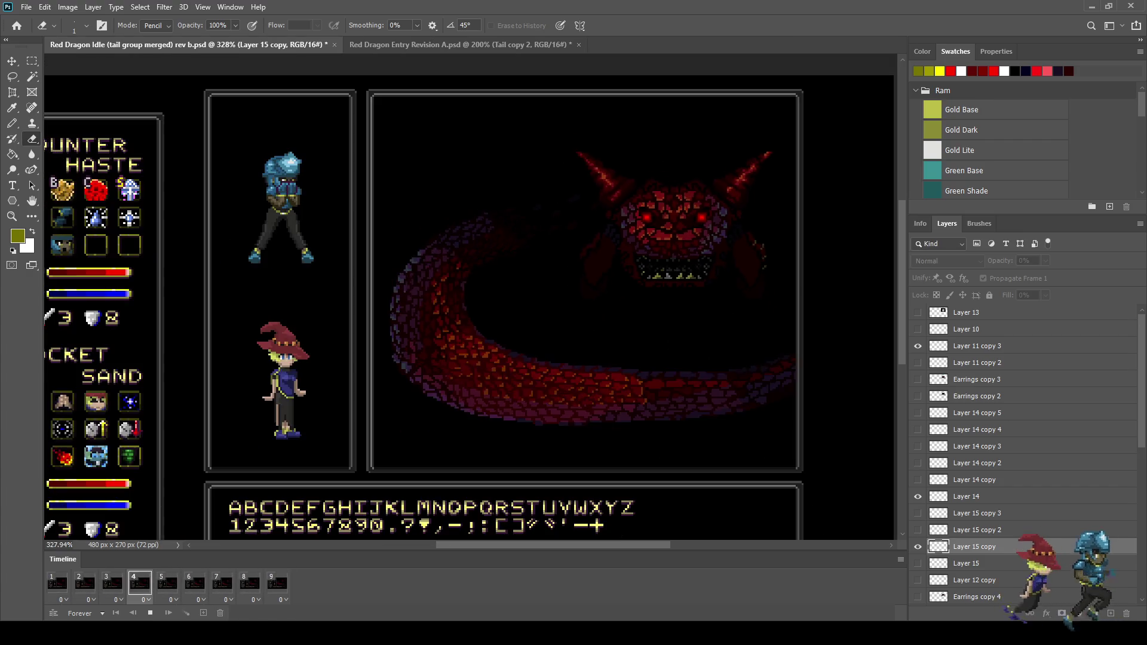
{"action": "key", "text": "space"}
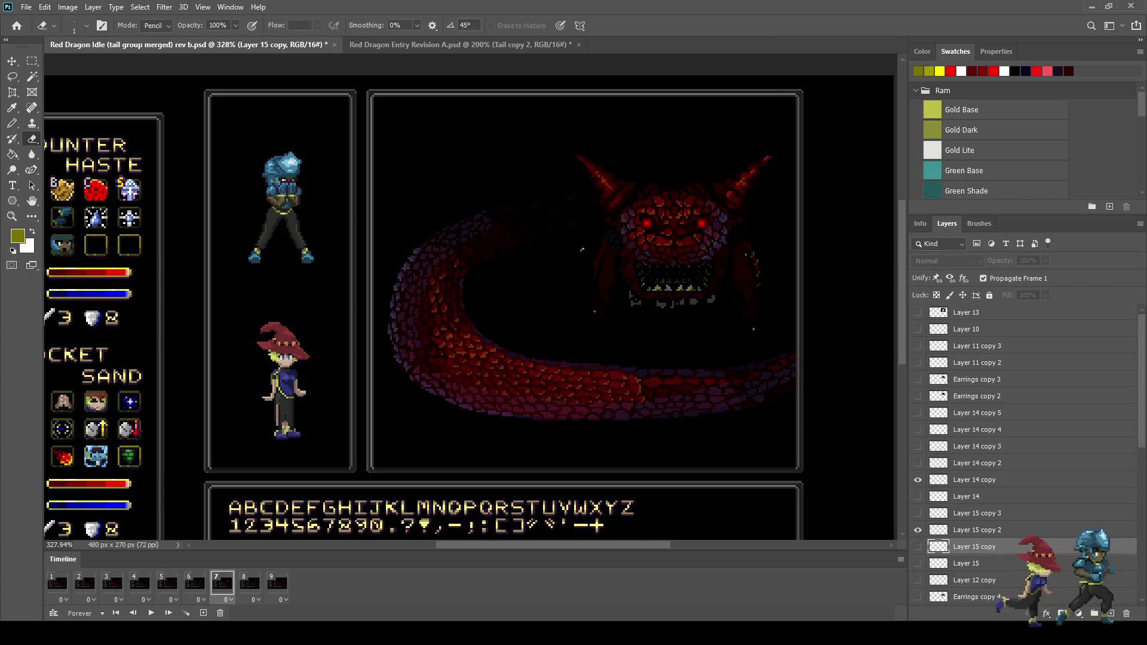
{"action": "key", "text": "Left"}
Fill single sparkle pixels white beside the yellow ones, undoing an accidental whole-layer fill, then preview
{"action": "scroll", "coordinate": [659, 236], "scroll_direction": "up", "scroll_amount": 4}
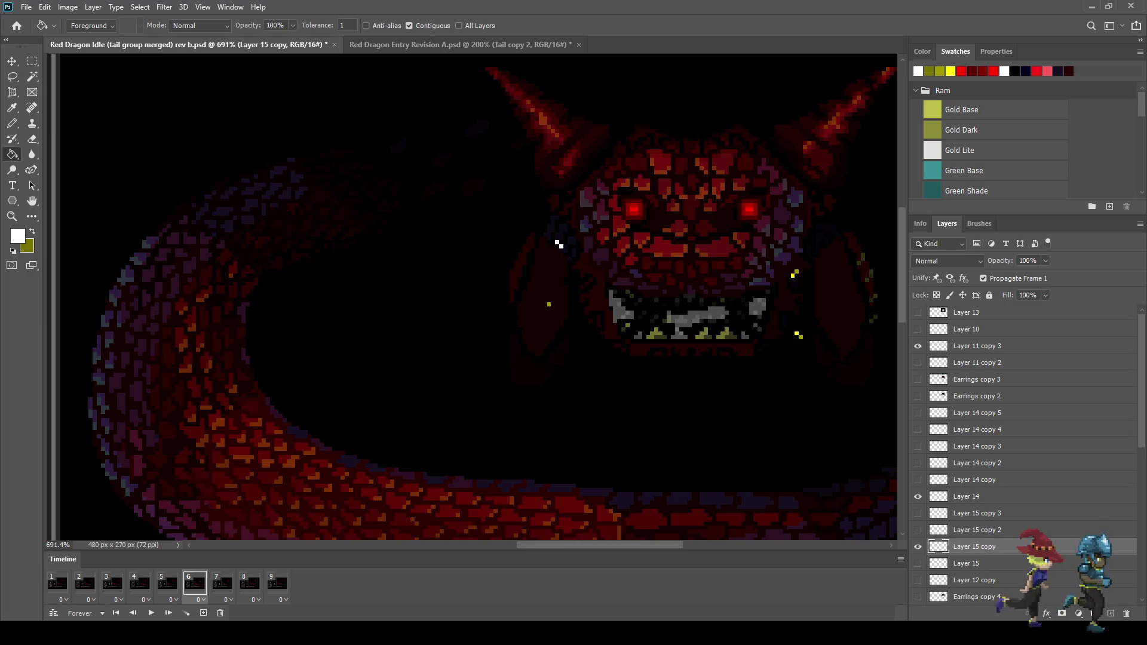
{"action": "left_click", "coordinate": [558, 244]}
{"action": "key", "text": "ctrl+z"}
{"action": "scroll", "coordinate": [794, 277], "scroll_direction": "up", "scroll_amount": 3}
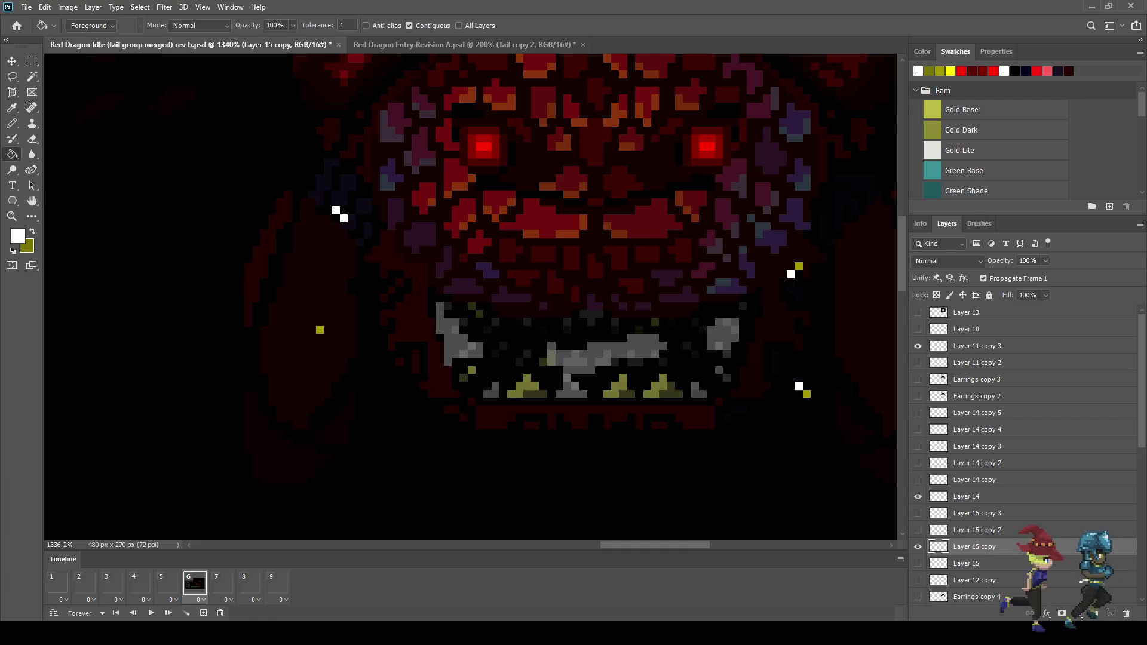
{"action": "scroll", "coordinate": [711, 203], "scroll_direction": "down", "scroll_amount": 5}
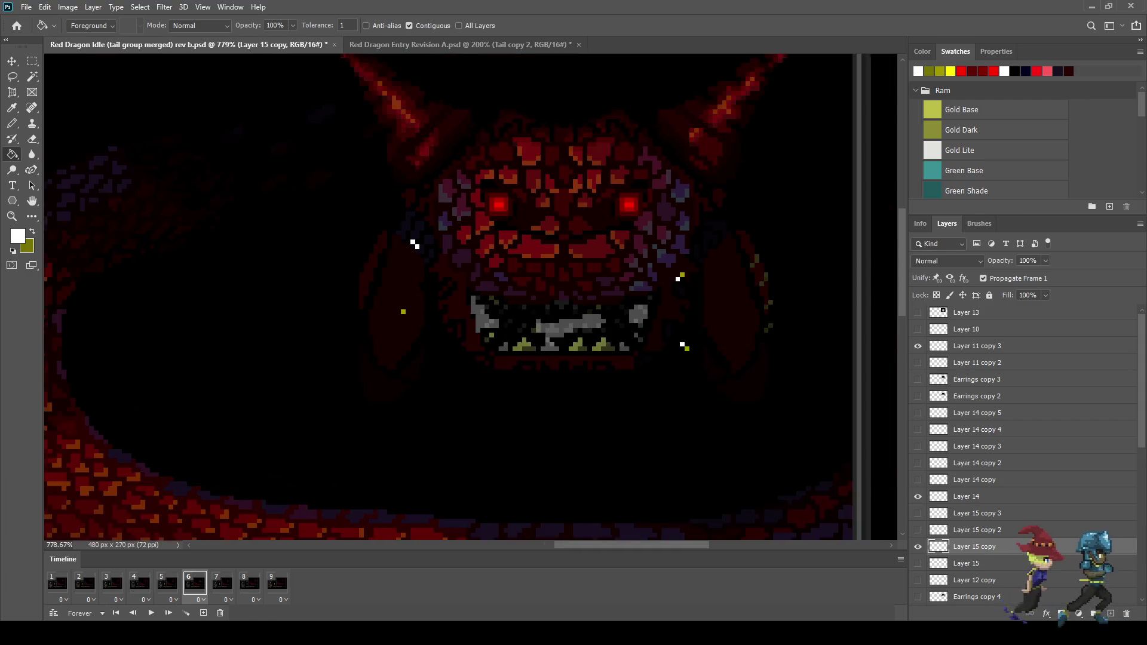
{"action": "key", "text": "space"}
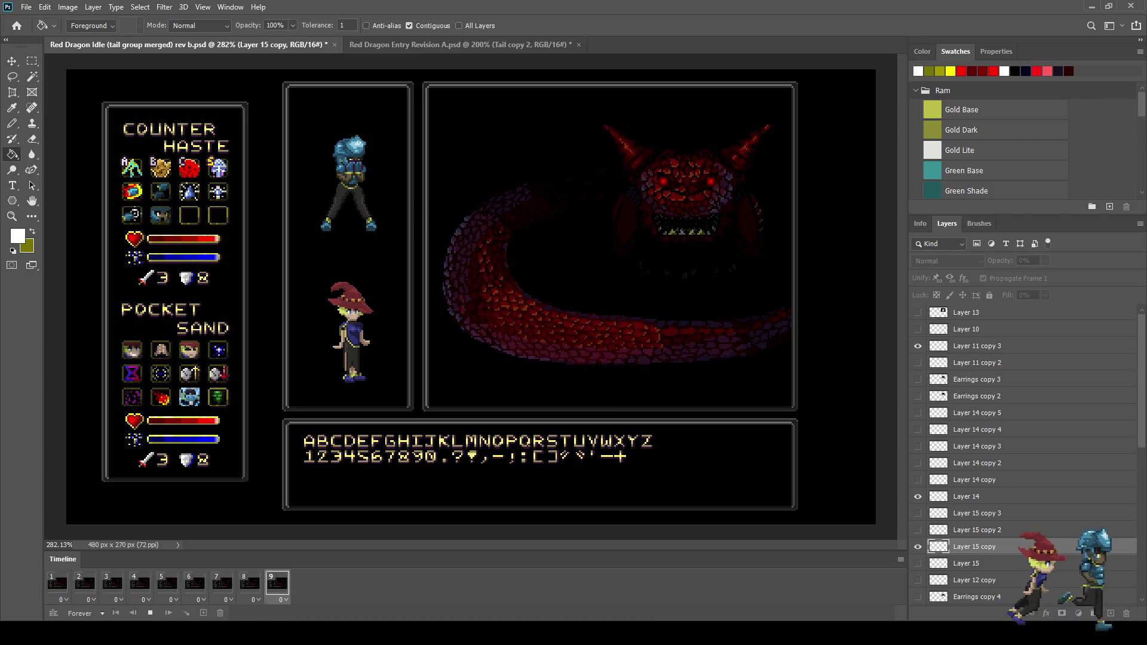
Stop playback on frame 1 and view the whole battle scene at 100%
{"action": "key", "text": "space"}
{"action": "key", "text": "ctrl+1"}
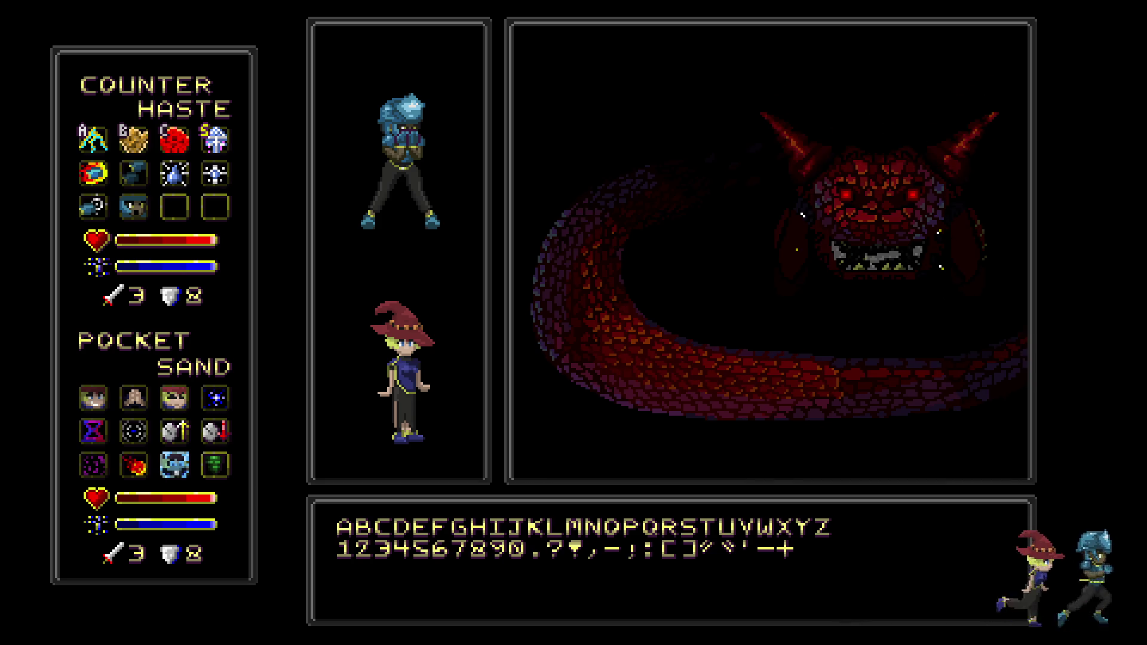
Leave full screen, step from frame 5 to frame 8 inspecting the jaw sparkles, then play the animation
{"action": "key", "text": "f"}
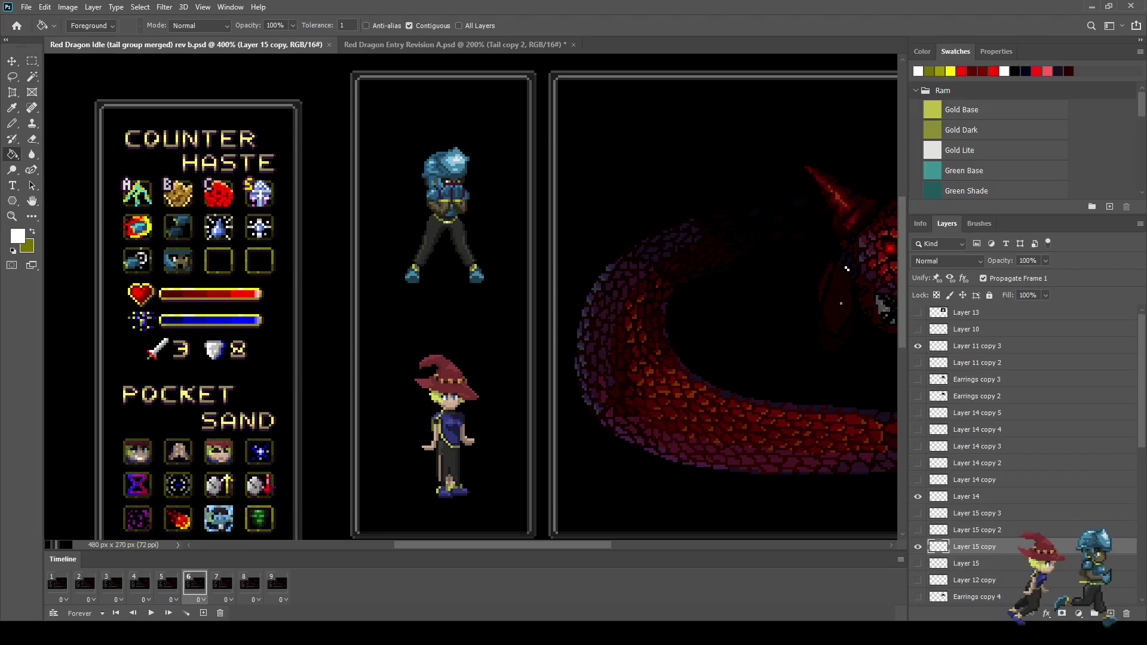
{"action": "scroll", "coordinate": [846, 268], "scroll_direction": "up", "scroll_amount": 5}
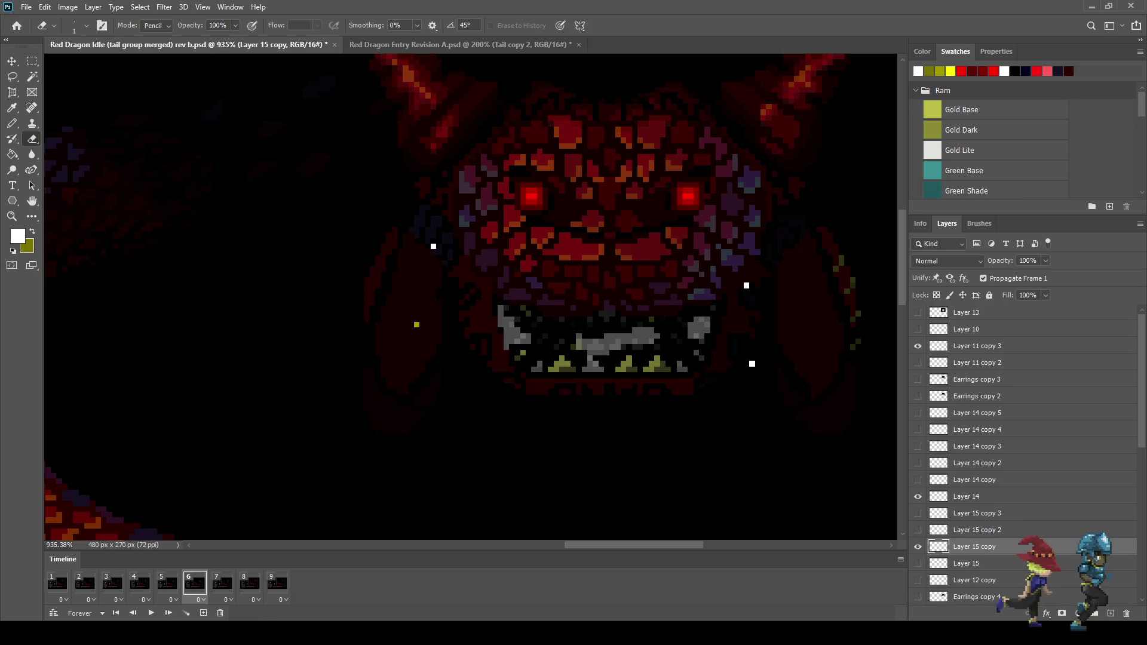
{"action": "left_click", "coordinate": [167, 583]}
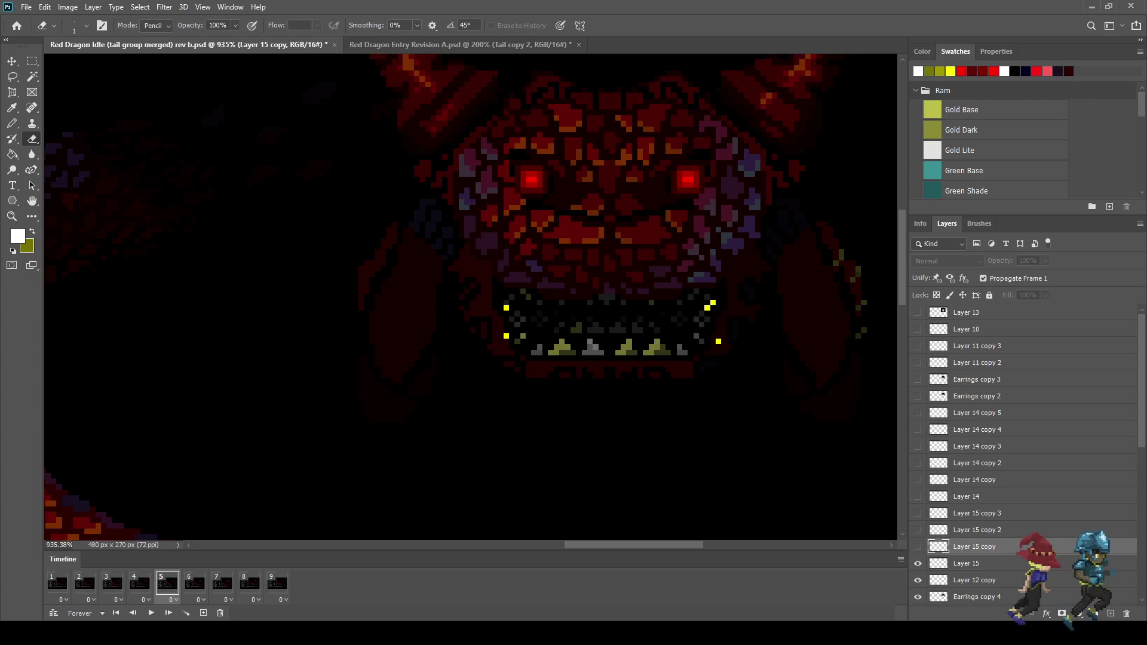
{"action": "key", "text": "Right"}
{"action": "key", "text": "Right"}
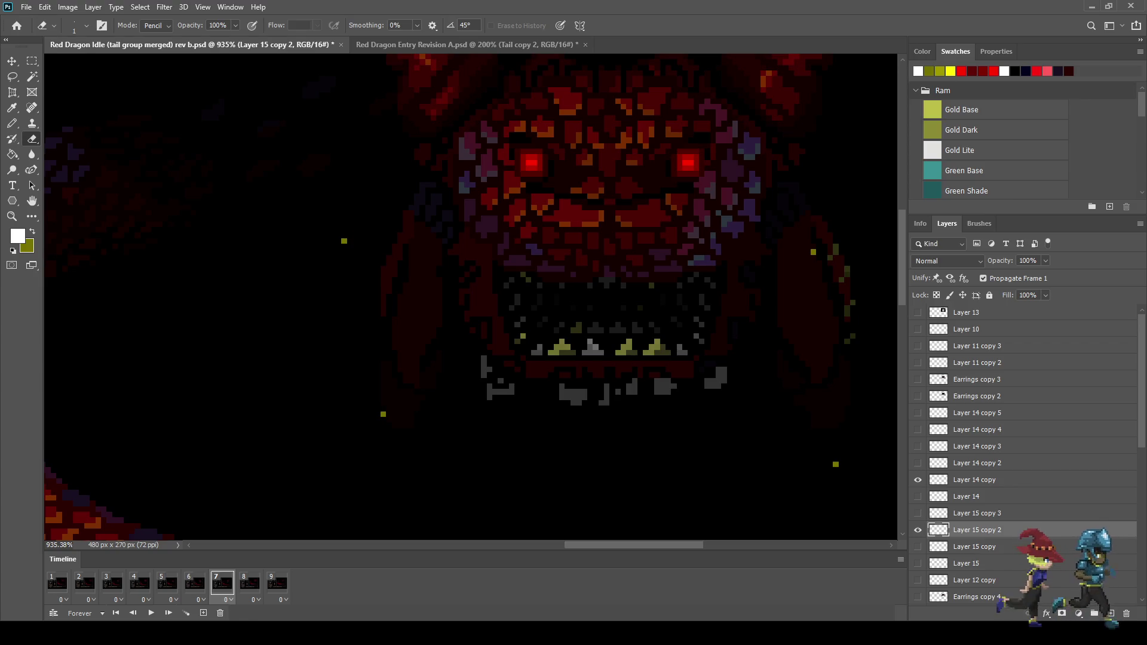
{"action": "key", "text": "Right"}
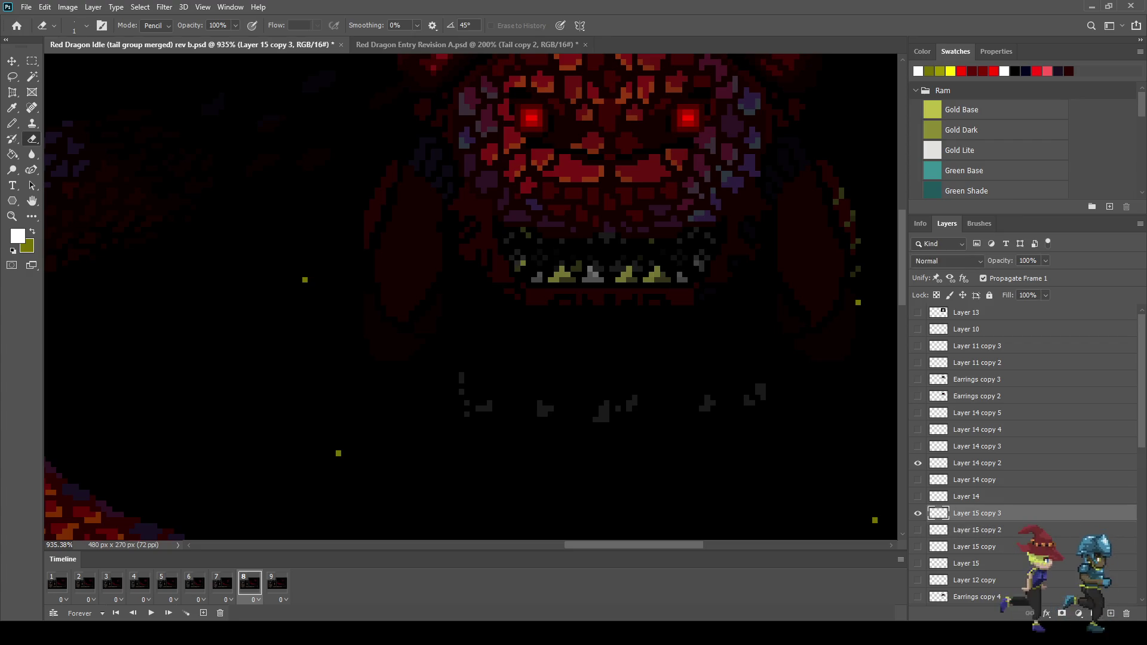
{"action": "scroll", "coordinate": [612, 292], "scroll_direction": "down", "scroll_amount": 5}
{"action": "key", "text": "space"}
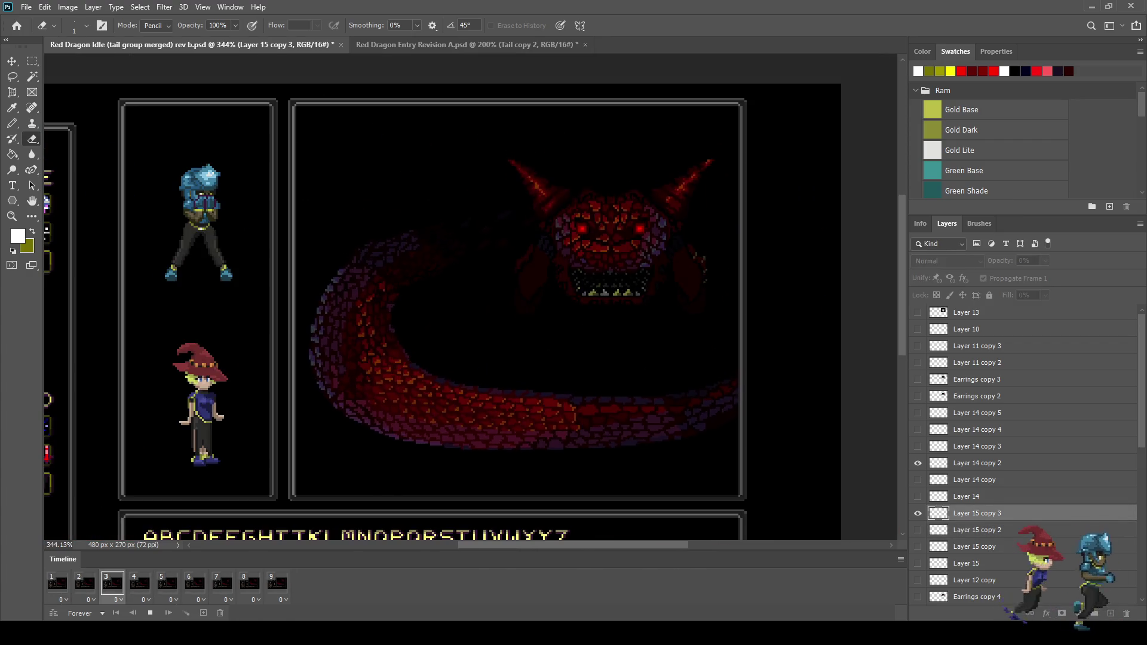
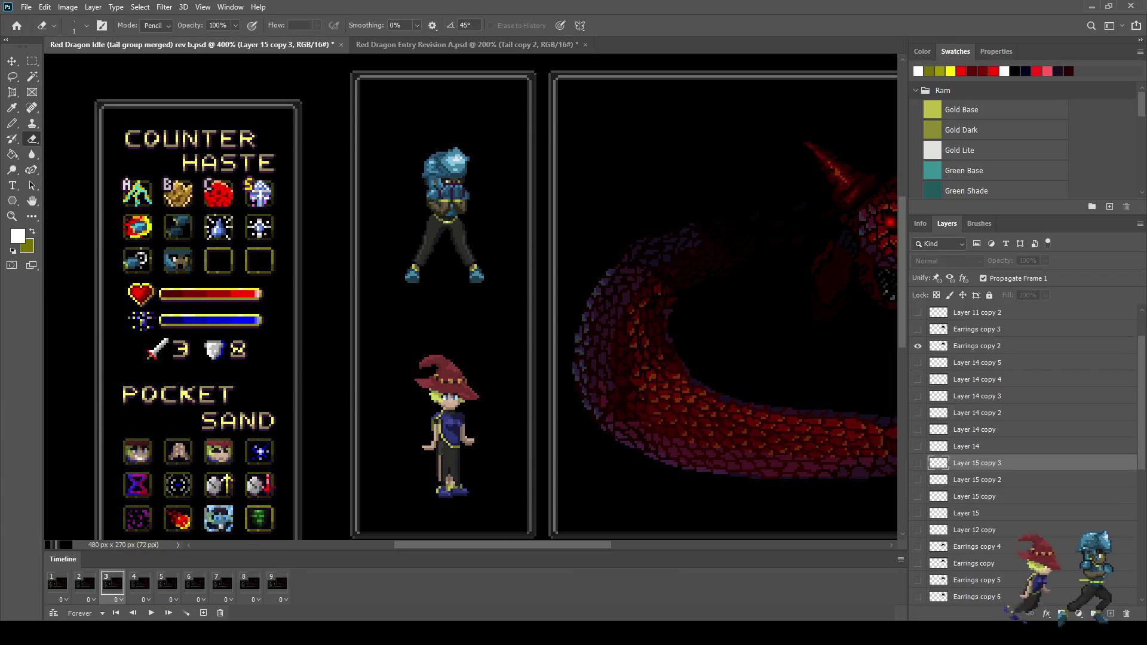
Delete Layer 15 through Layer 15 copy 3, then play the 12-frame Red Dragon Entry Revision A animation
{"action": "left_click", "coordinate": [966, 513], "text": "shift"}
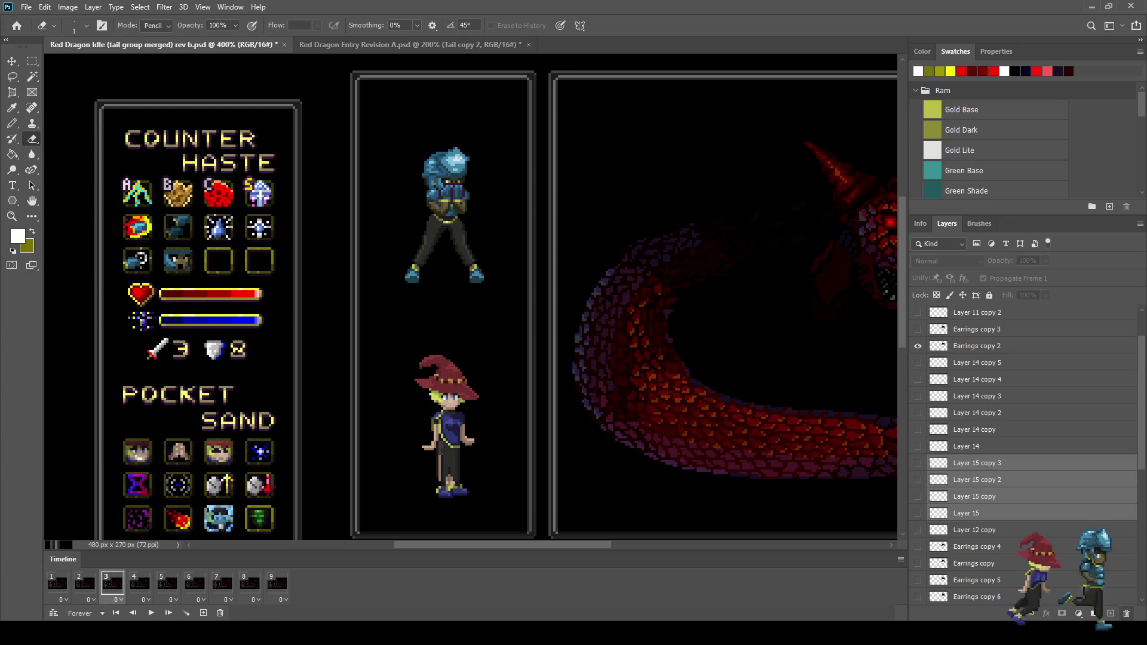
{"action": "key", "text": "Delete"}
{"action": "key", "text": "ctrl+0"}
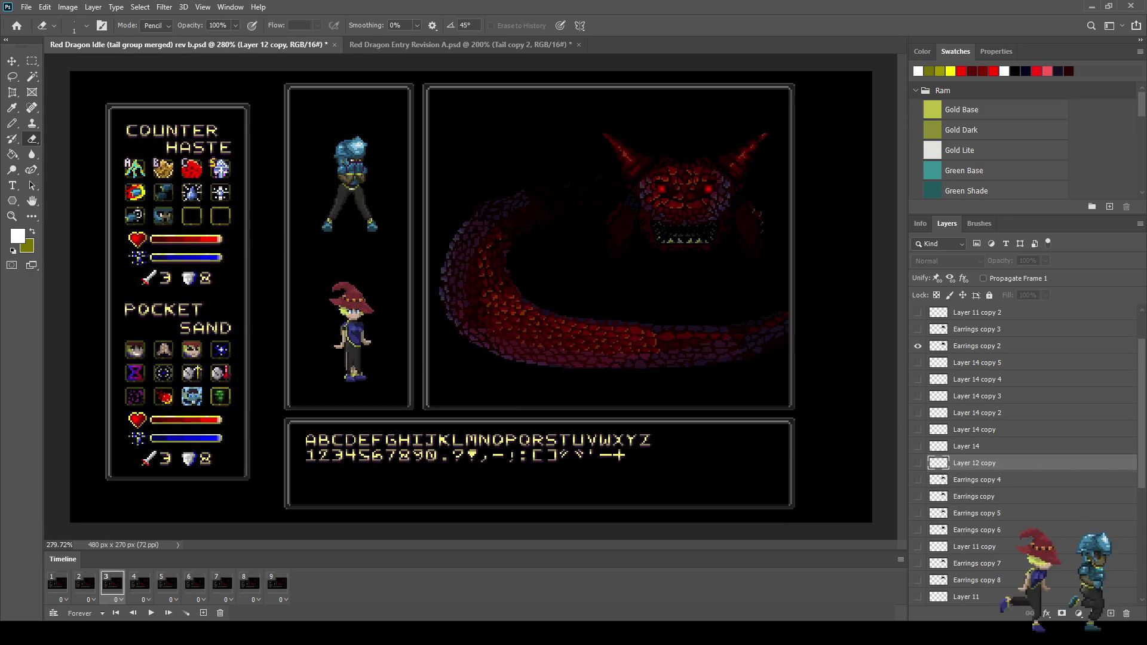
{"action": "key", "text": "ctrl+1"}
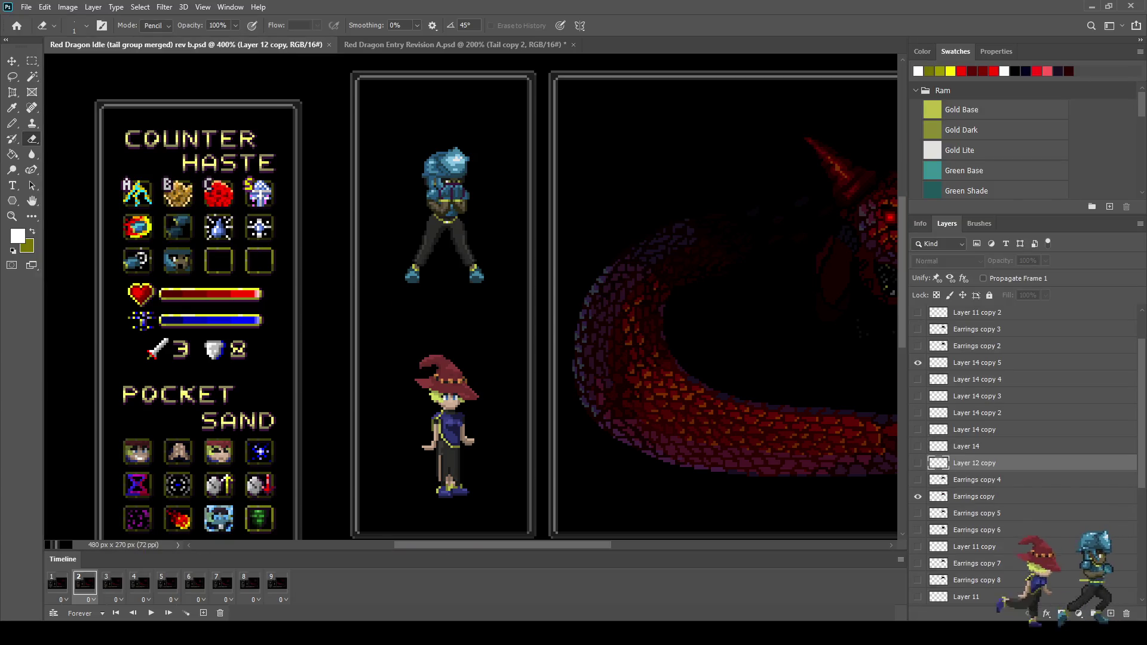
{"action": "key", "text": "ctrl+Tab"}
{"action": "key", "text": "space"}
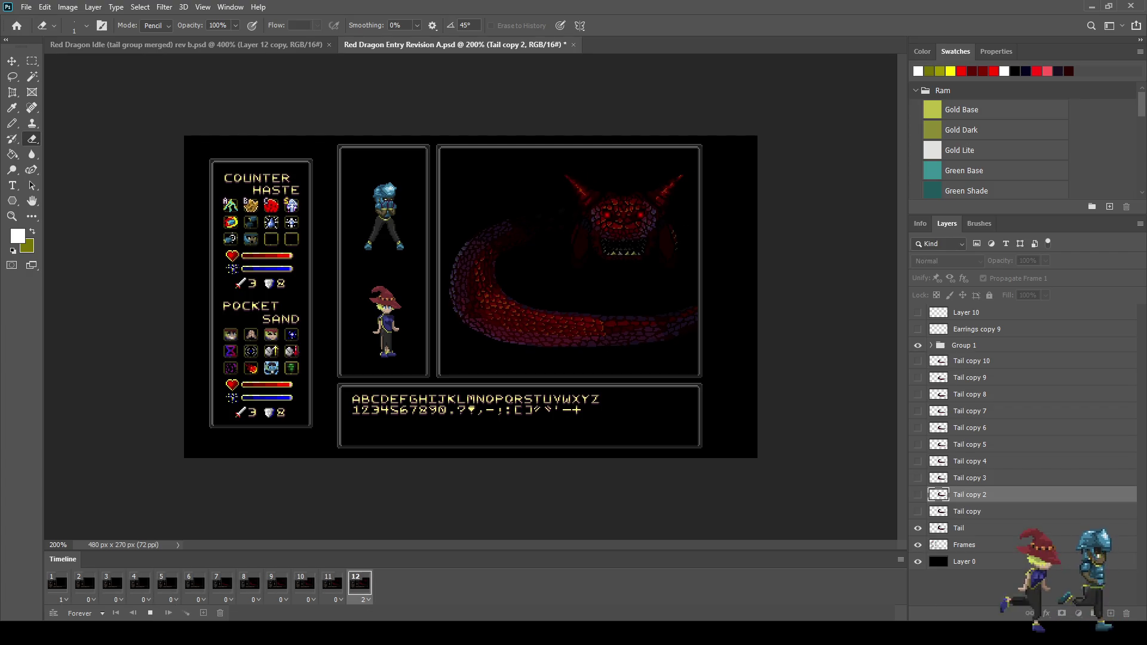
Close Red Dragon Entry Revision A and stop the 9-frame Red Dragon Idle rev b animation
{"action": "scroll", "coordinate": [470, 297], "scroll_direction": "up", "scroll_amount": 3}
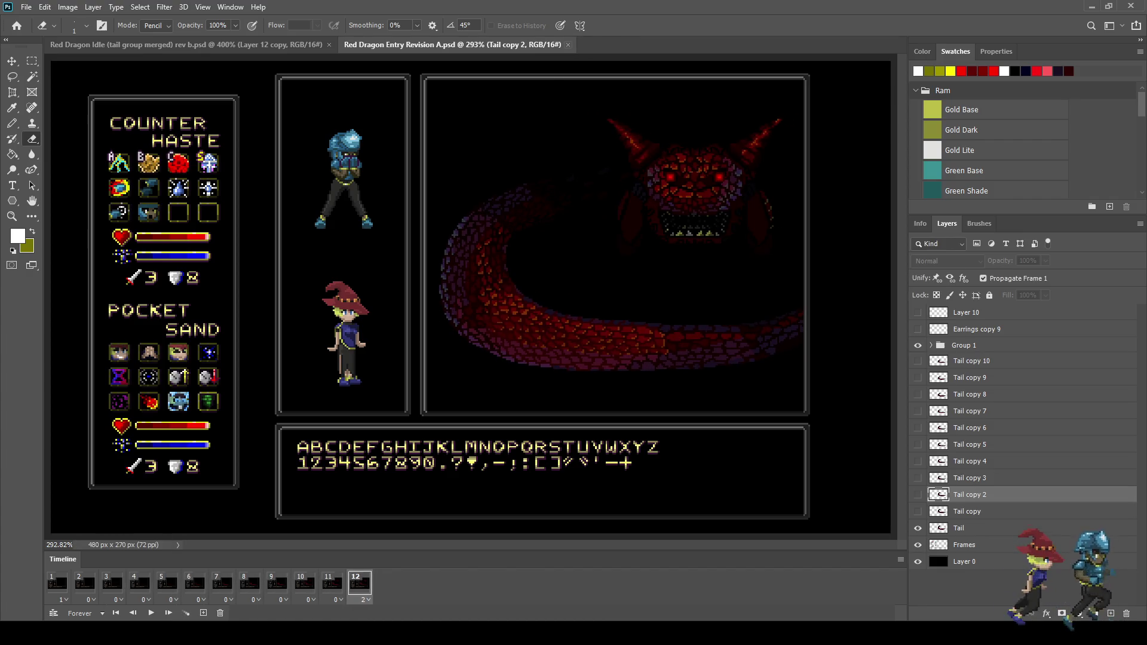
{"action": "key", "text": "ctrl+w"}
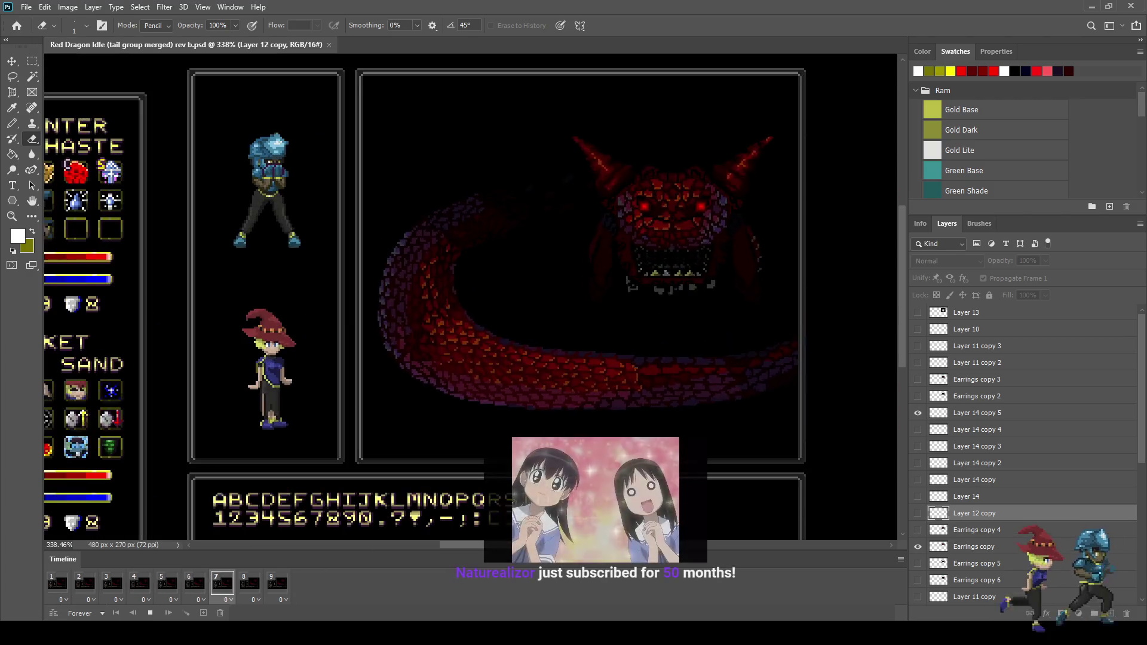
{"action": "scroll", "coordinate": [777, 131], "scroll_direction": "up", "scroll_amount": 1}
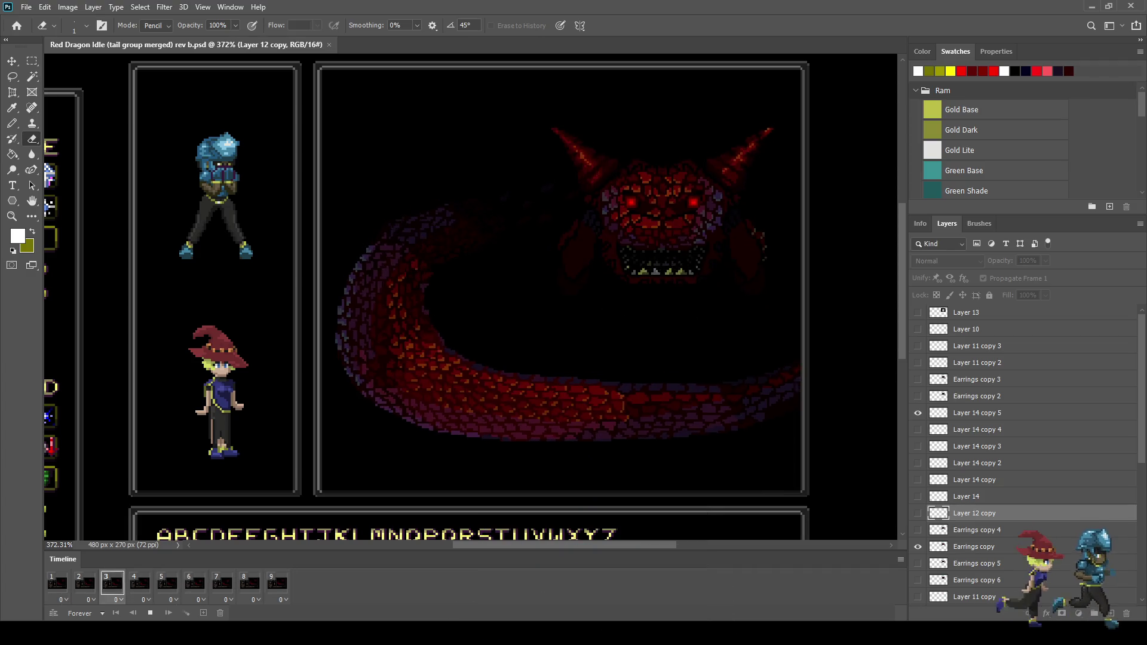
{"action": "key", "text": "space"}
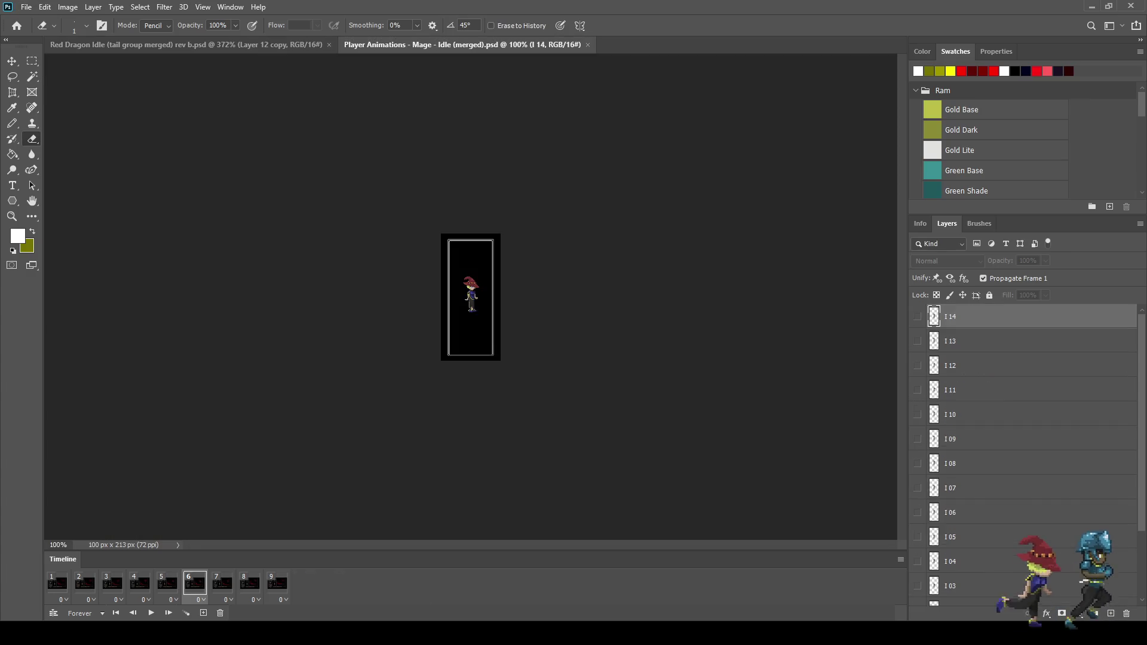
Play the mage idle animation, then the Ogre Rev F animation
{"action": "scroll", "coordinate": [474, 297], "scroll_direction": "up", "scroll_amount": 5}
{"action": "key", "text": "space"}
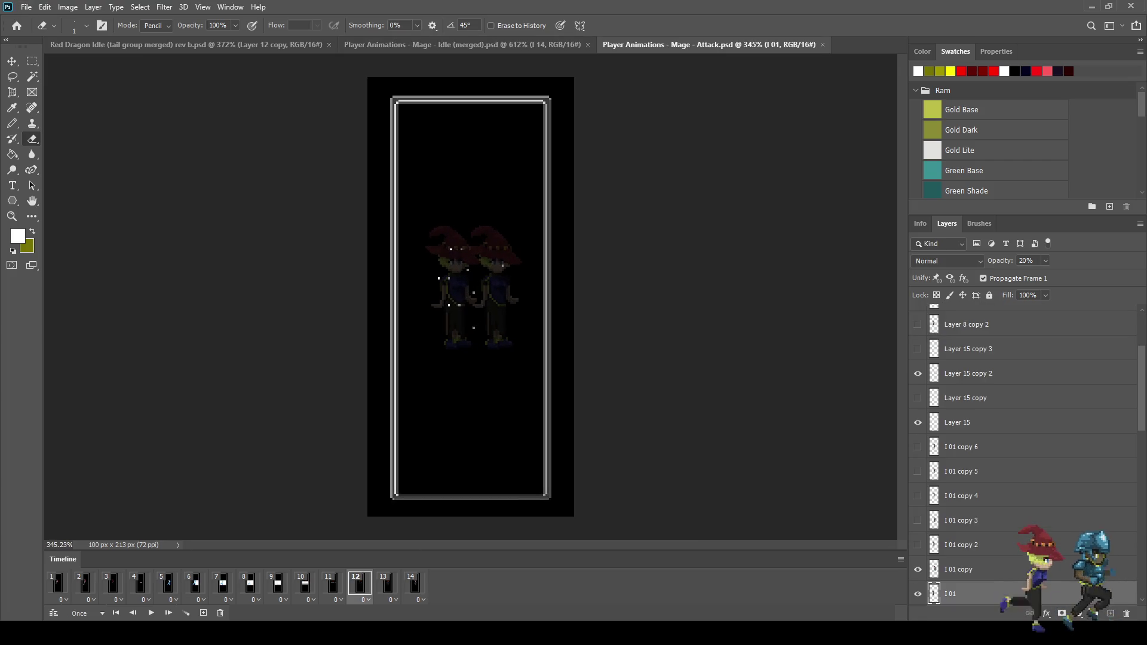
{"action": "scroll", "coordinate": [567, 285], "scroll_direction": "up", "scroll_amount": 1}
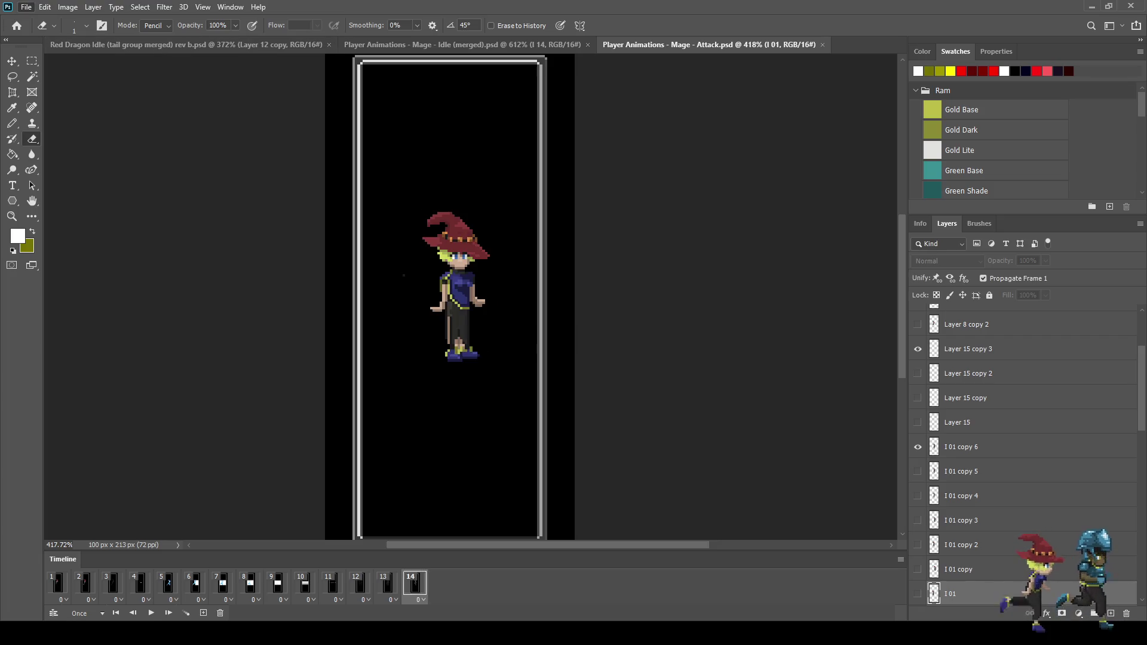
{"action": "scroll", "coordinate": [471, 297], "scroll_direction": "up", "scroll_amount": 5}
{"action": "key", "text": "space"}
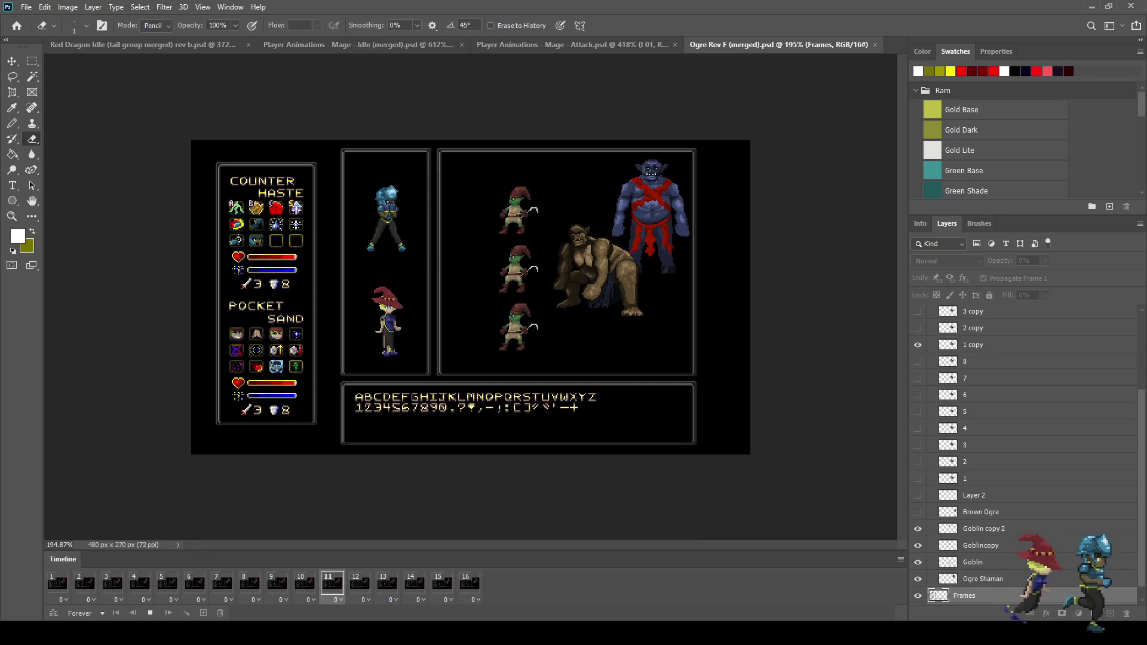
{"action": "scroll", "coordinate": [471, 297], "scroll_direction": "up", "scroll_amount": 3}
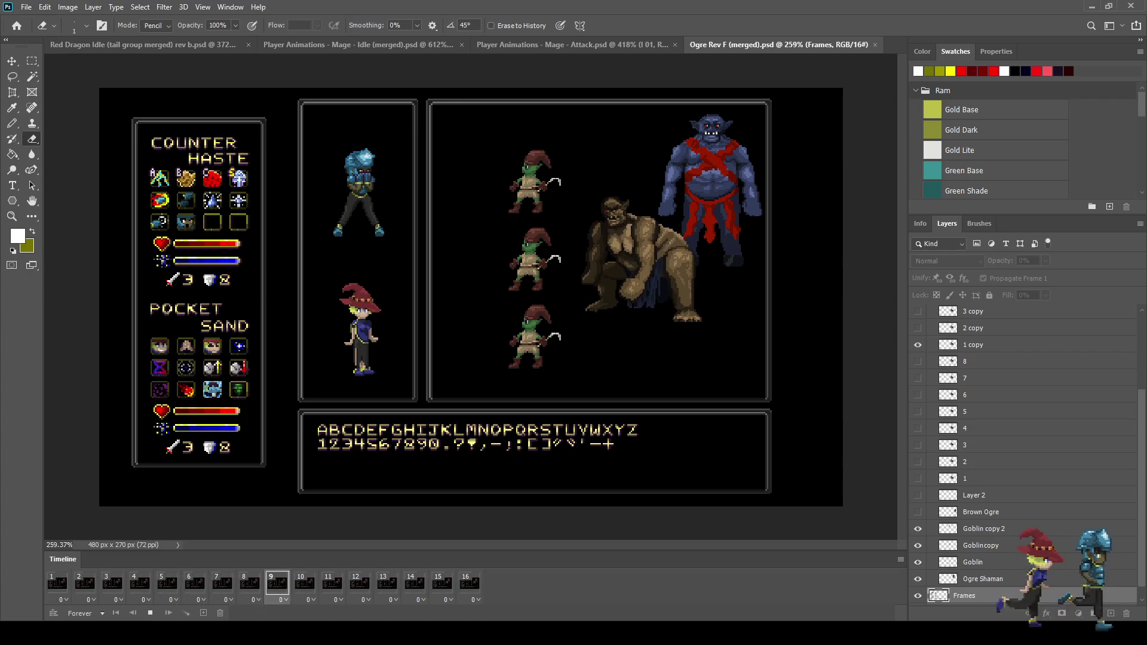
Close the Ogre Rev F, Fighter Run and Fighter Defend files, stopping each fighter animation first
{"action": "key", "text": "ctrl+w"}
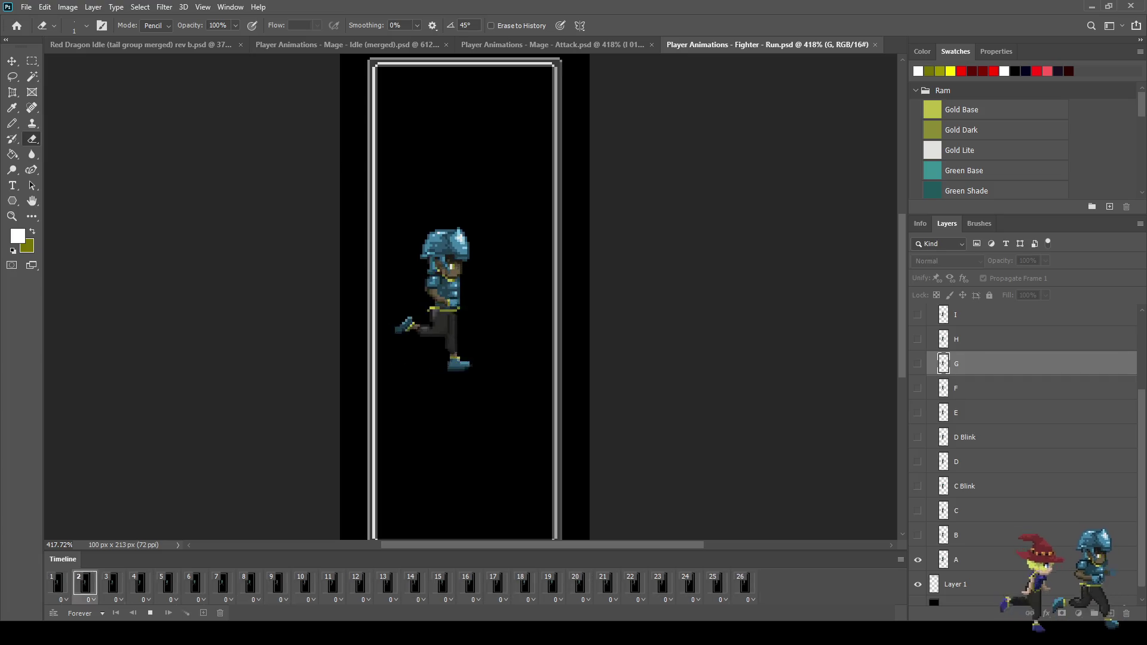
{"action": "key", "text": "space"}
{"action": "key", "text": "ctrl+w"}
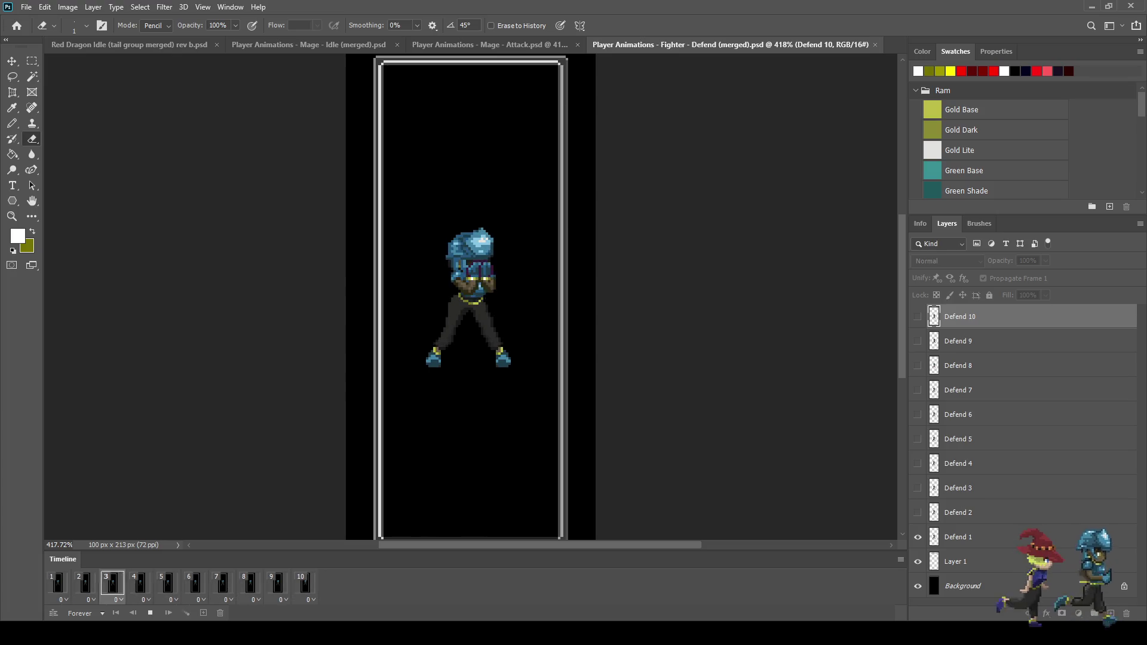
{"action": "key", "text": "space"}
{"action": "key", "text": "ctrl+w"}
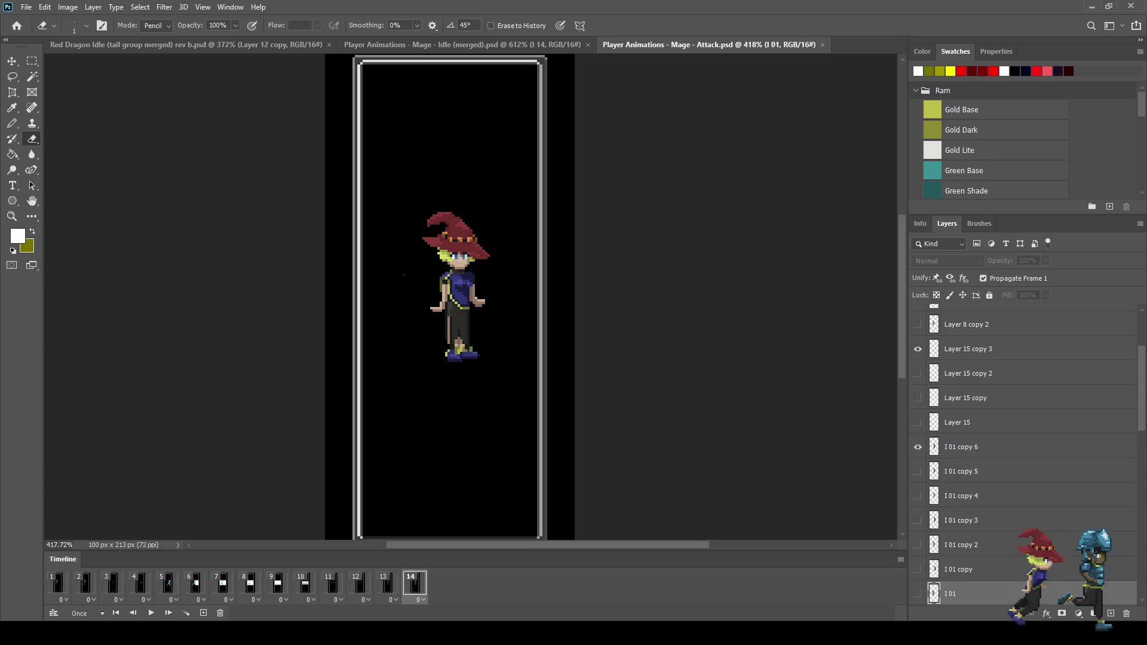
Close Mage Attack and Mage Idle, then loop the Red Dragon Idle rev b animation at 100% zoom
{"action": "key", "text": "ctrl+w"}
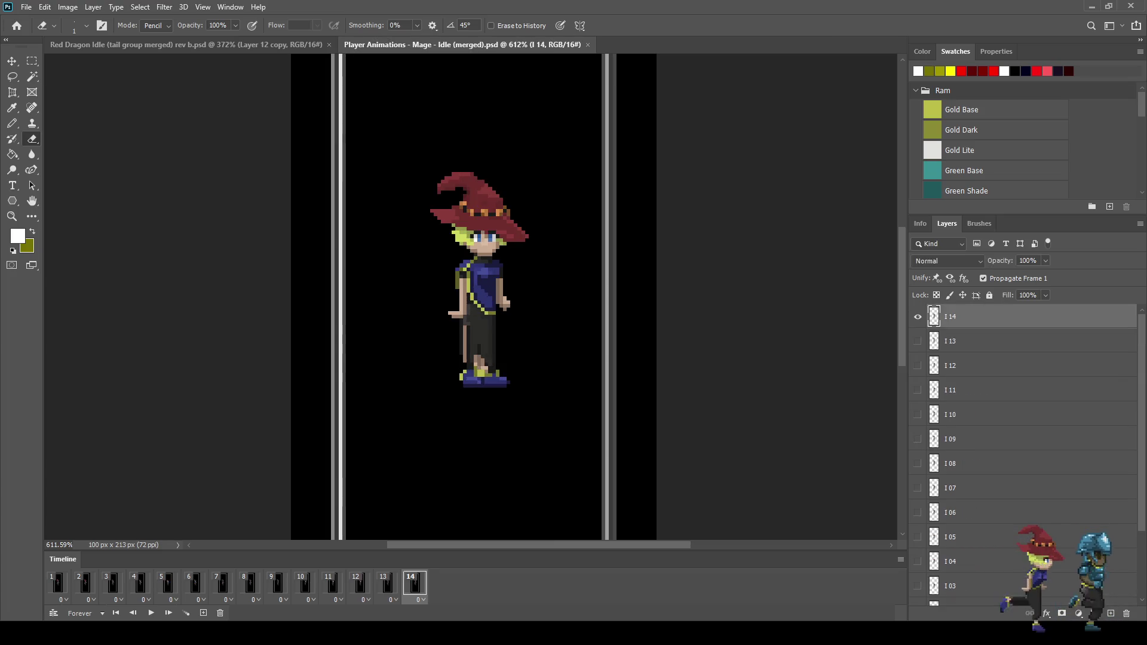
{"action": "key", "text": "space"}
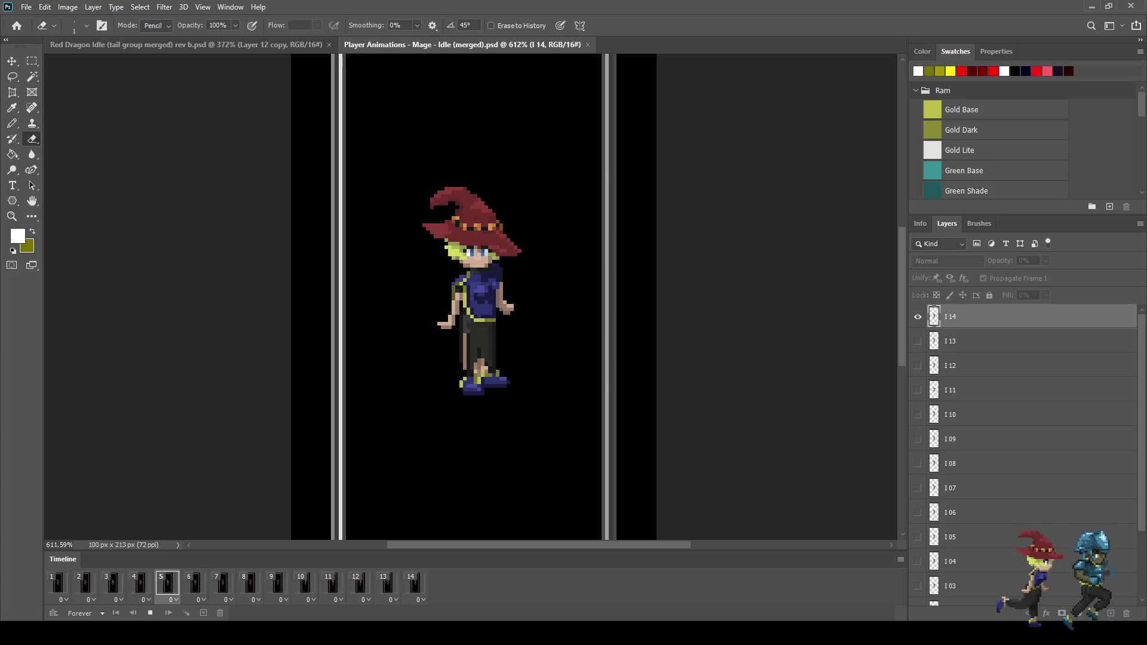
{"action": "key", "text": "ctrl+w"}
{"action": "key", "text": "space"}
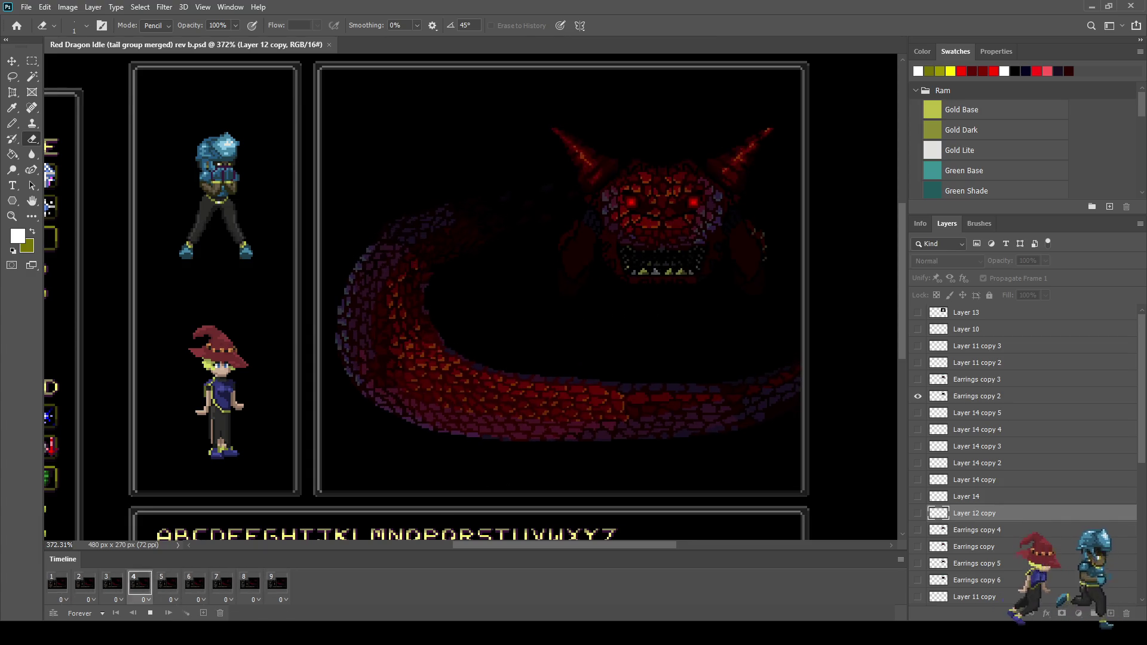
{"action": "key", "text": "ctrl+1"}
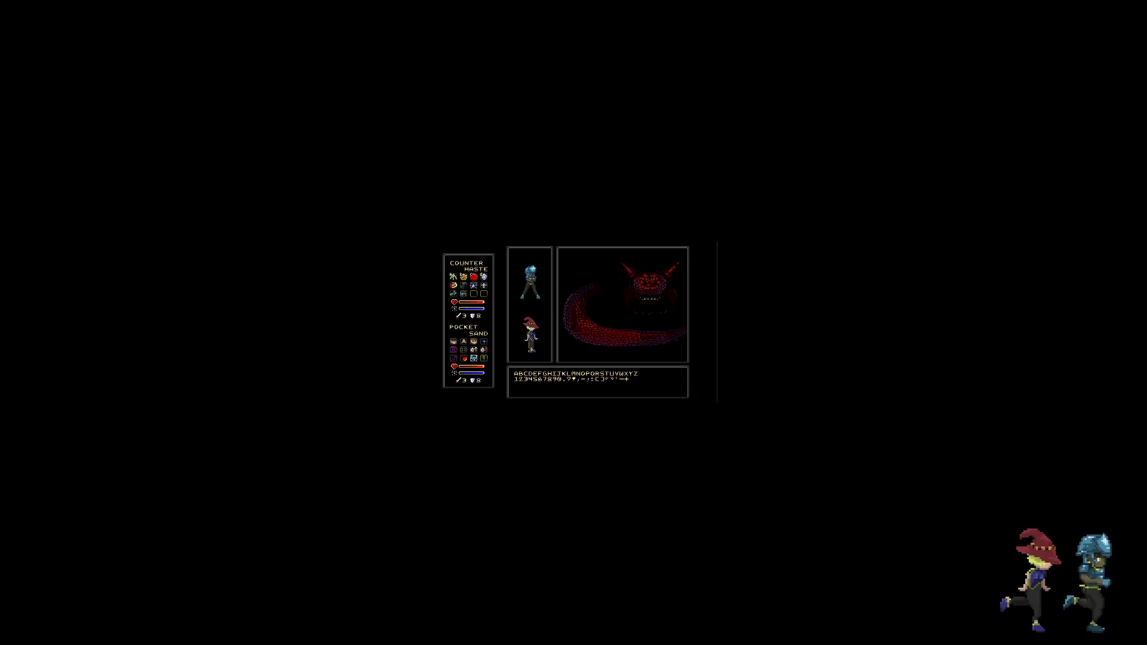